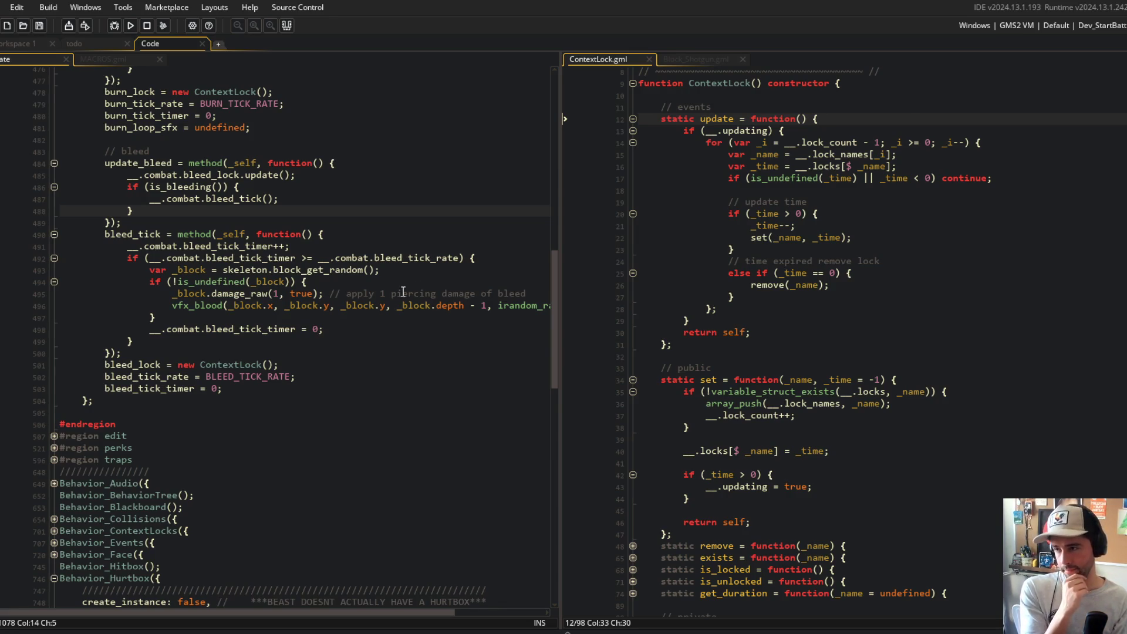
- Scroll up to the combat public functions and expand bleed, with the caret in its _duration parameter
click(298, 243)
scroll(298, 243, up, 10)
scroll(298, 243, up, 5)
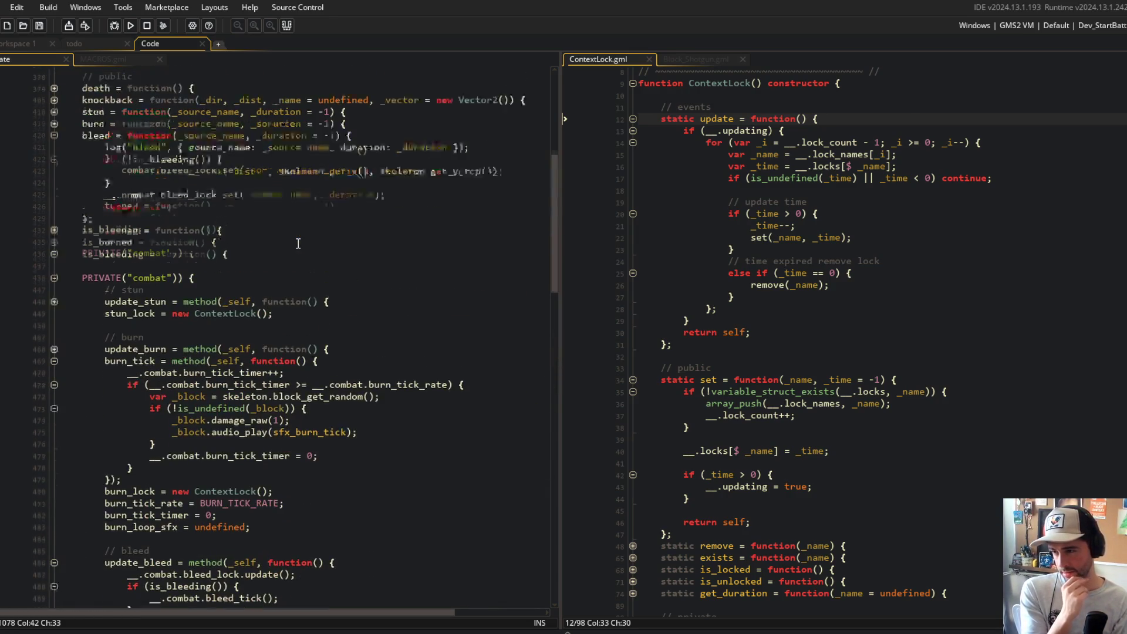
click(54, 259)
click(54, 259)
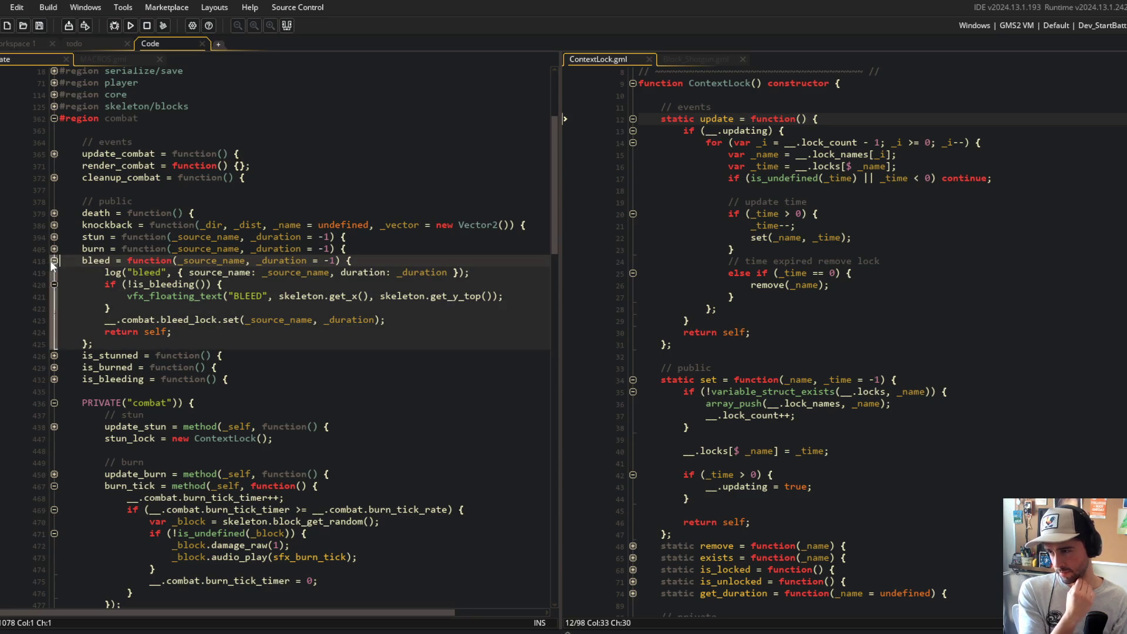
click(54, 260)
click(54, 260)
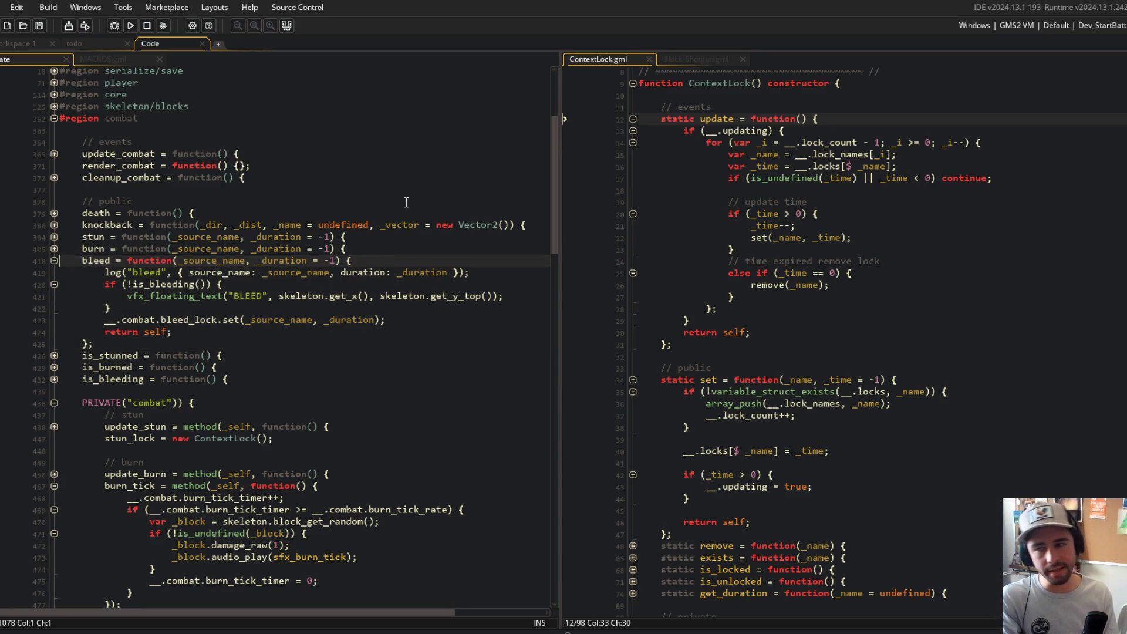
click(268, 260)
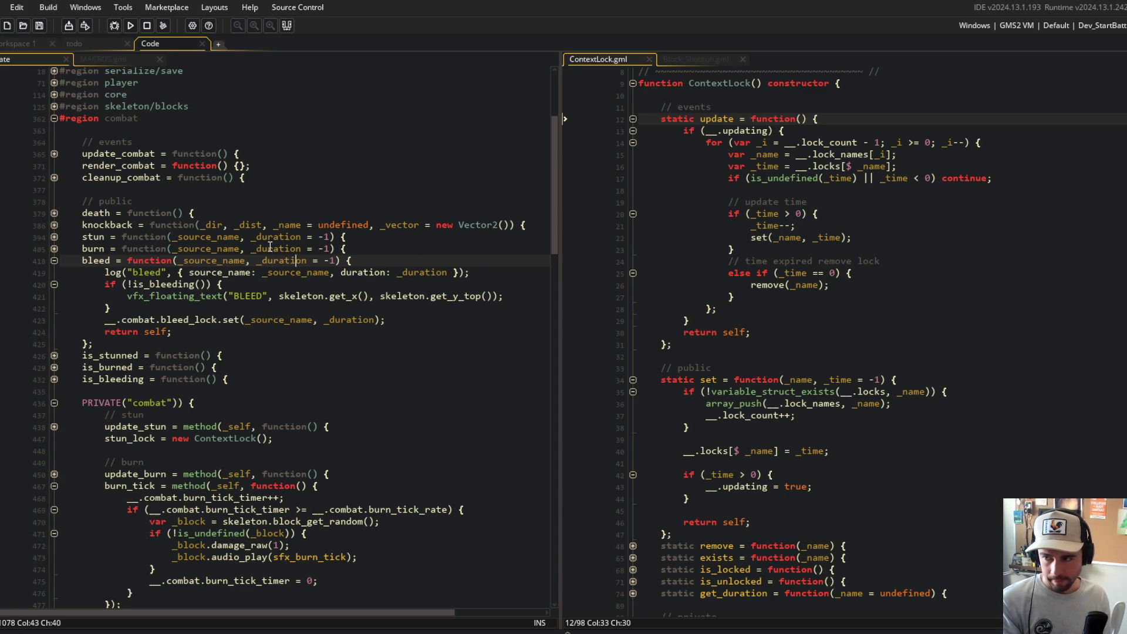
- Fold the burn function away in the combat code
click(54, 248)
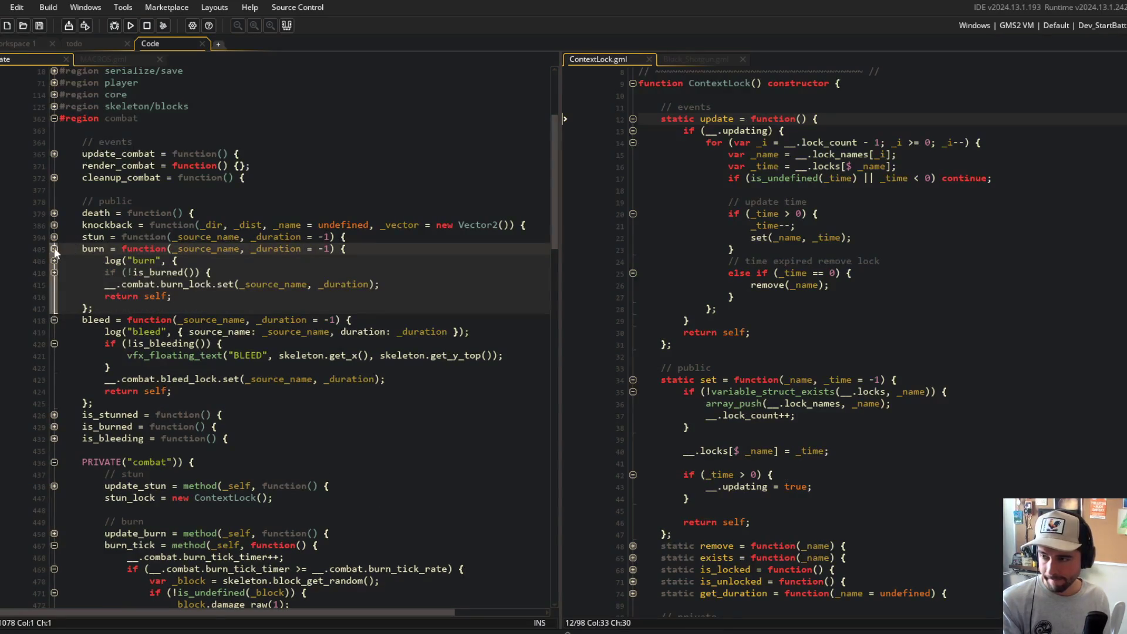
click(54, 249)
click(54, 249)
click(54, 250)
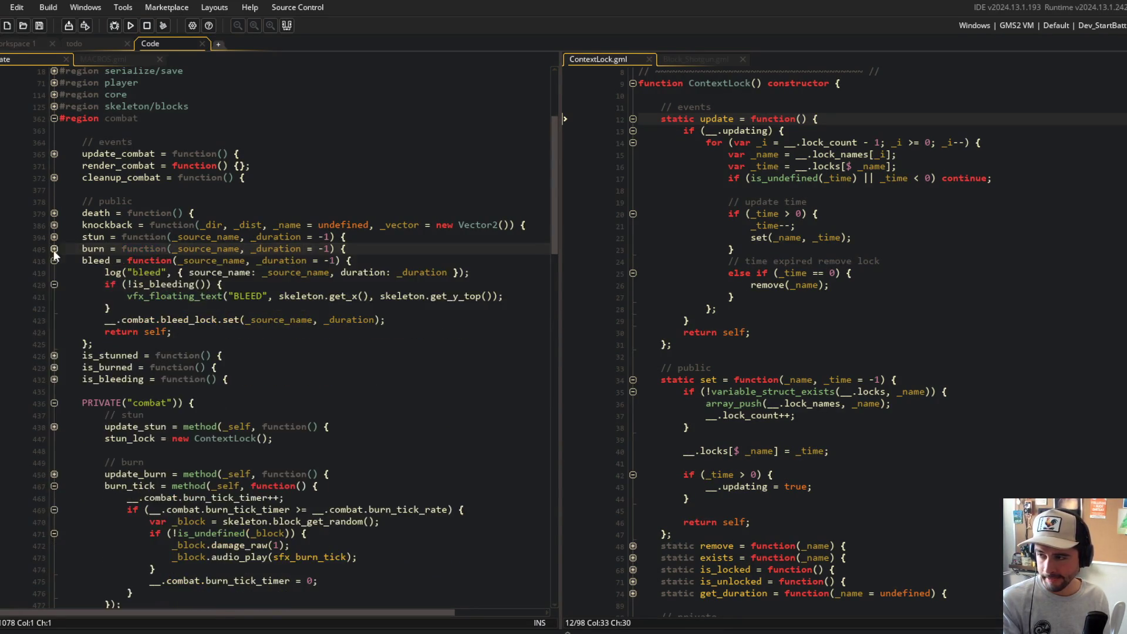
click(54, 249)
click(54, 249)
click(54, 248)
click(54, 249)
click(296, 249)
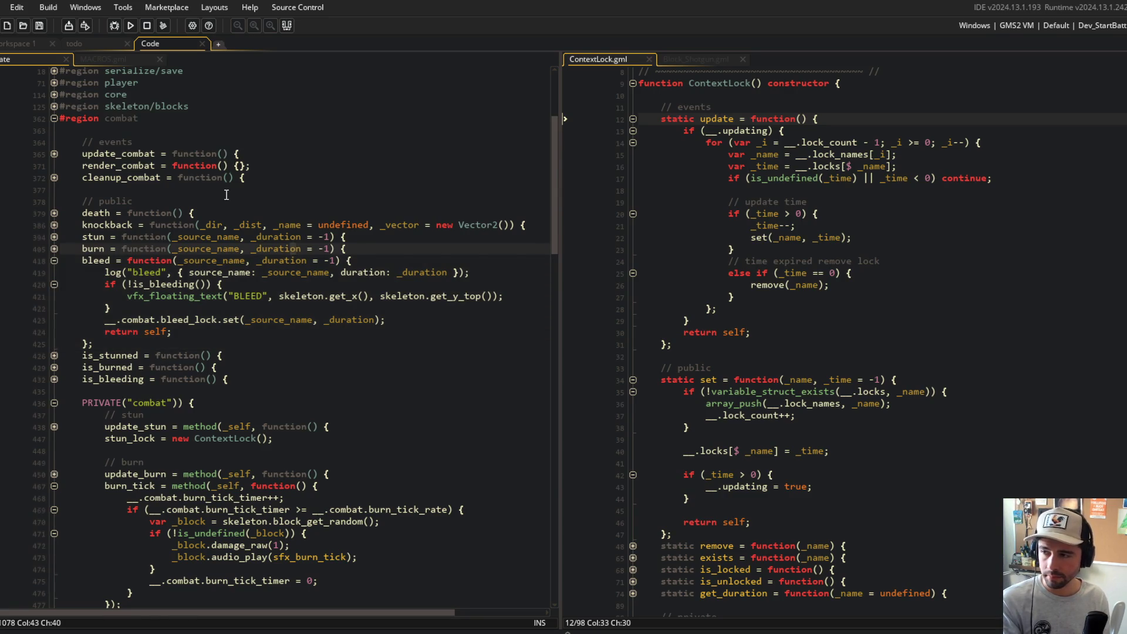
- Jump to the bleed call in apply_hitbox and review its bleed duration check
scroll(226, 194, down, 1)
click(94, 209)
double_click(94, 210)
scroll(215, 188, down, 20)
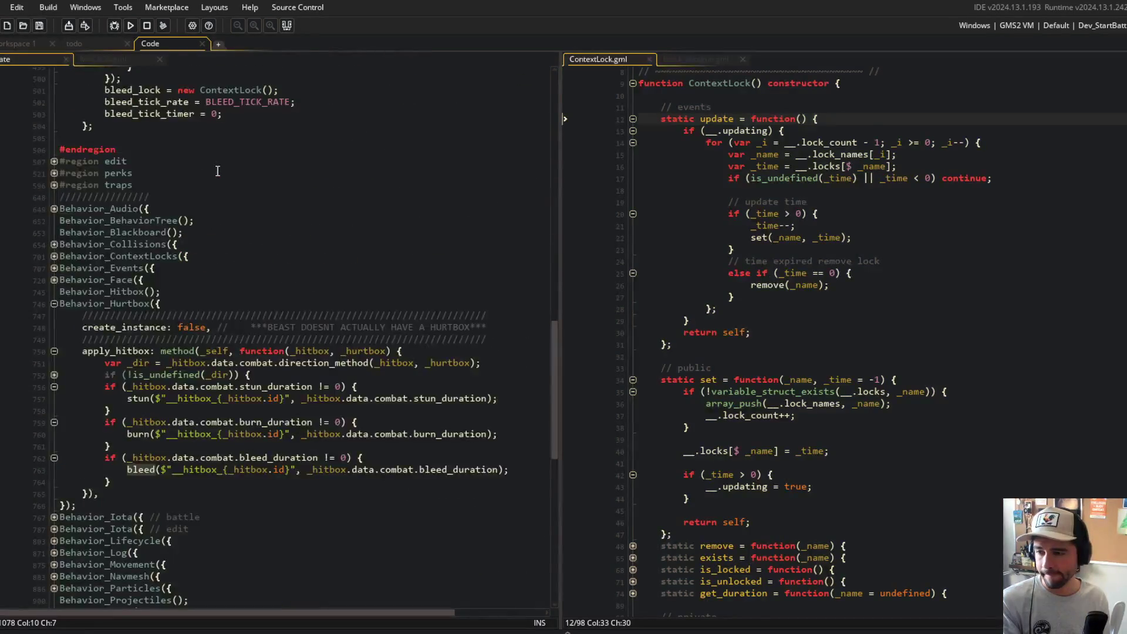
click(499, 470)
click(370, 445)
- Compare Block_Shotgun.gml's bleed_duration, then open the IHitboxData definition in a new tab
click(694, 59)
click(787, 311)
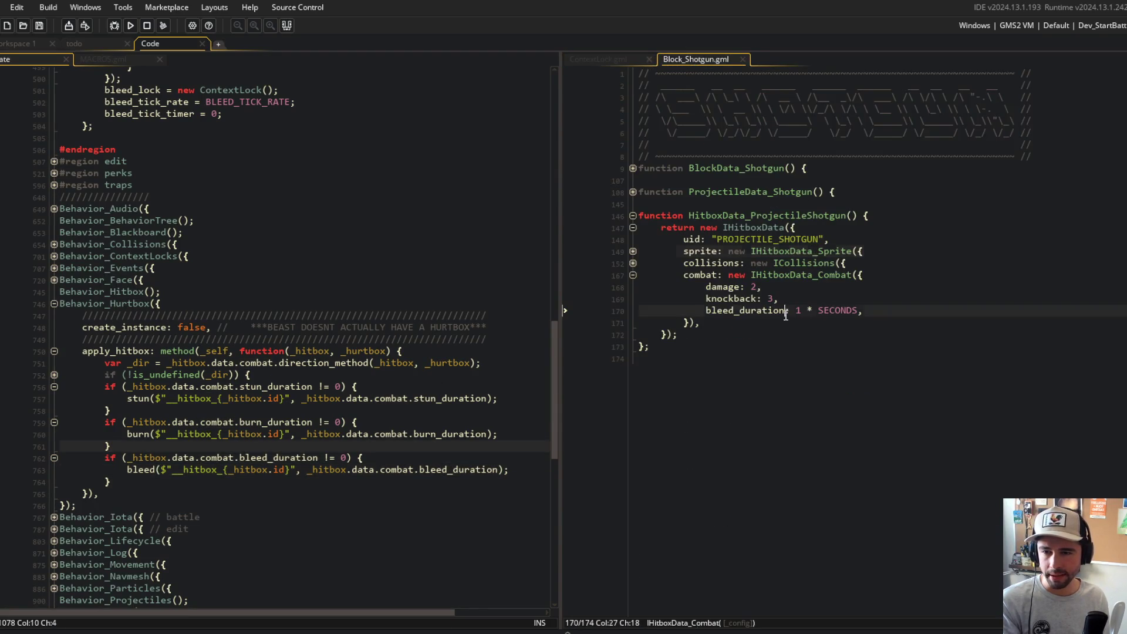
click(390, 458)
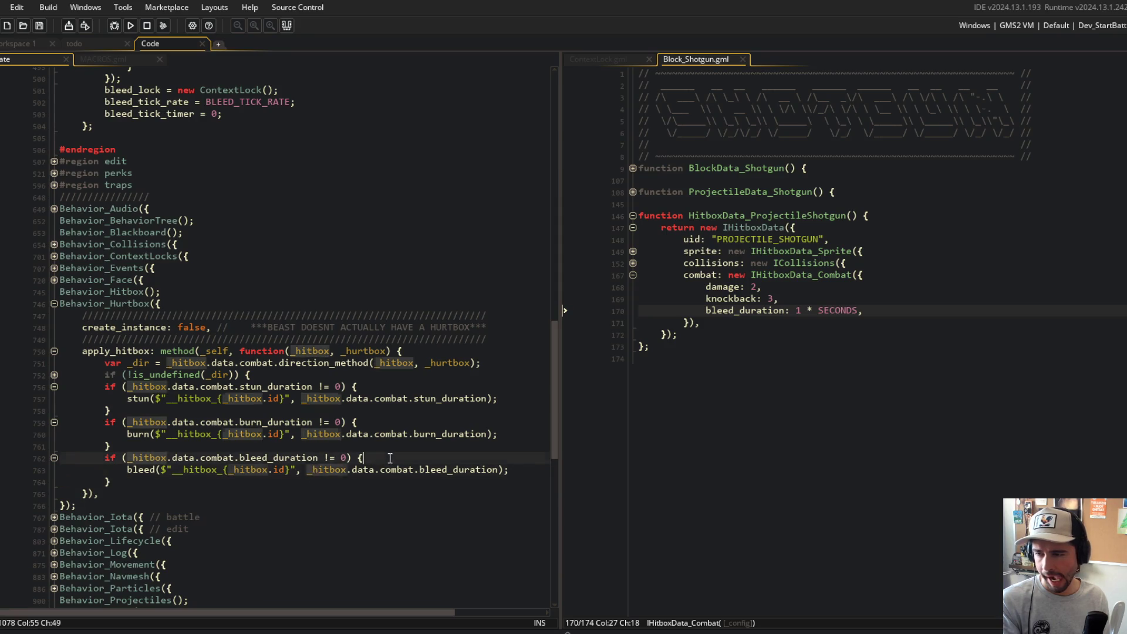
click(318, 457)
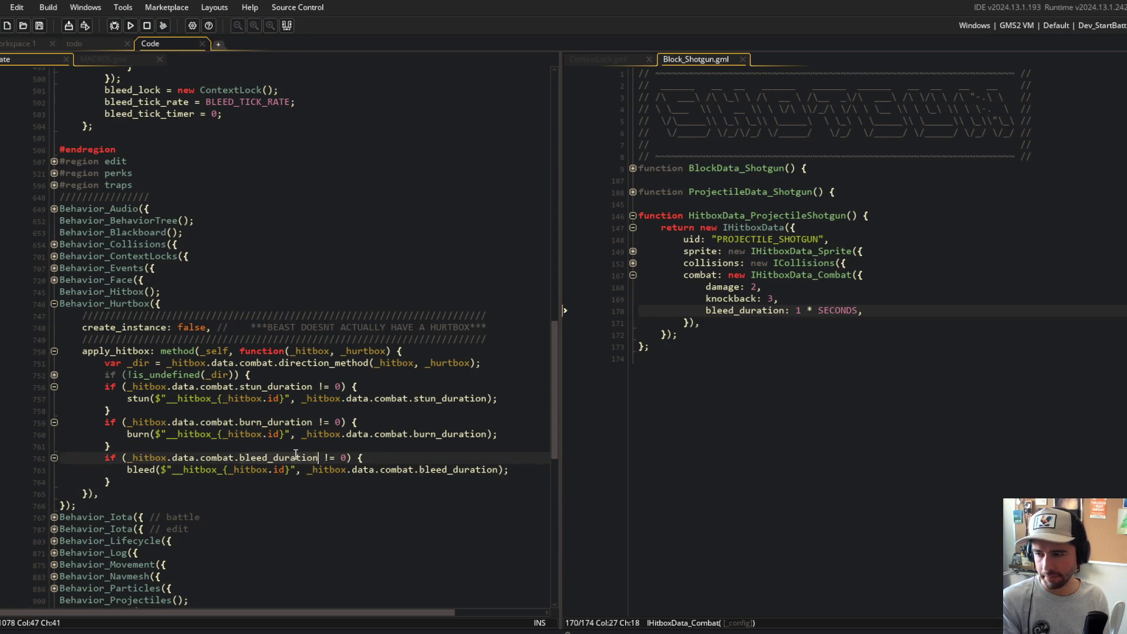
click(361, 459)
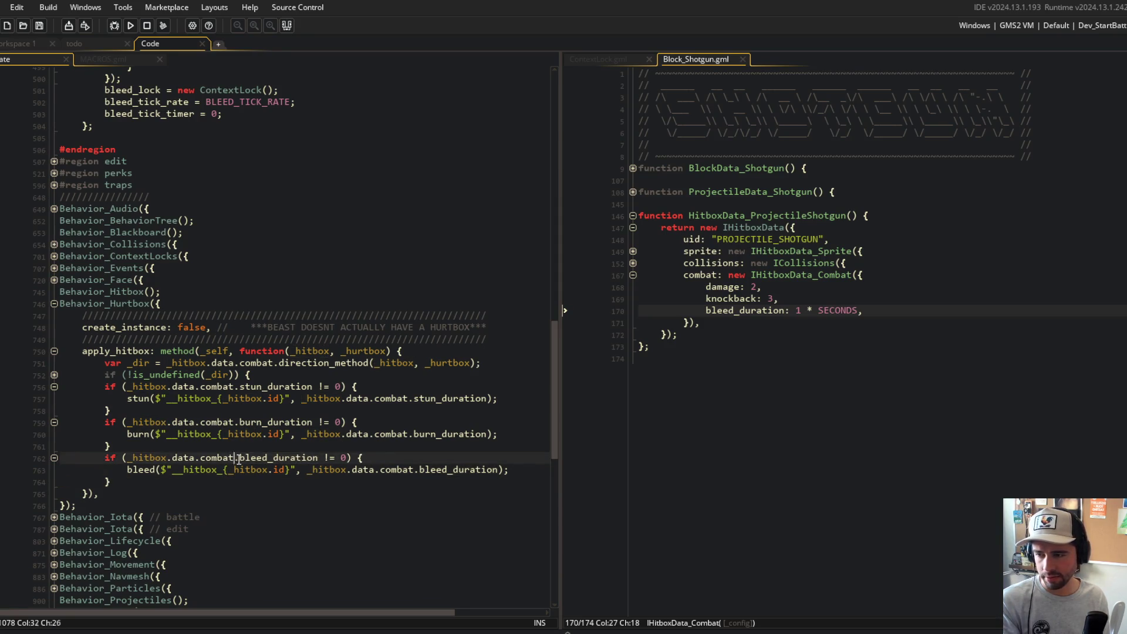
middle_click(758, 269)
click(742, 370)
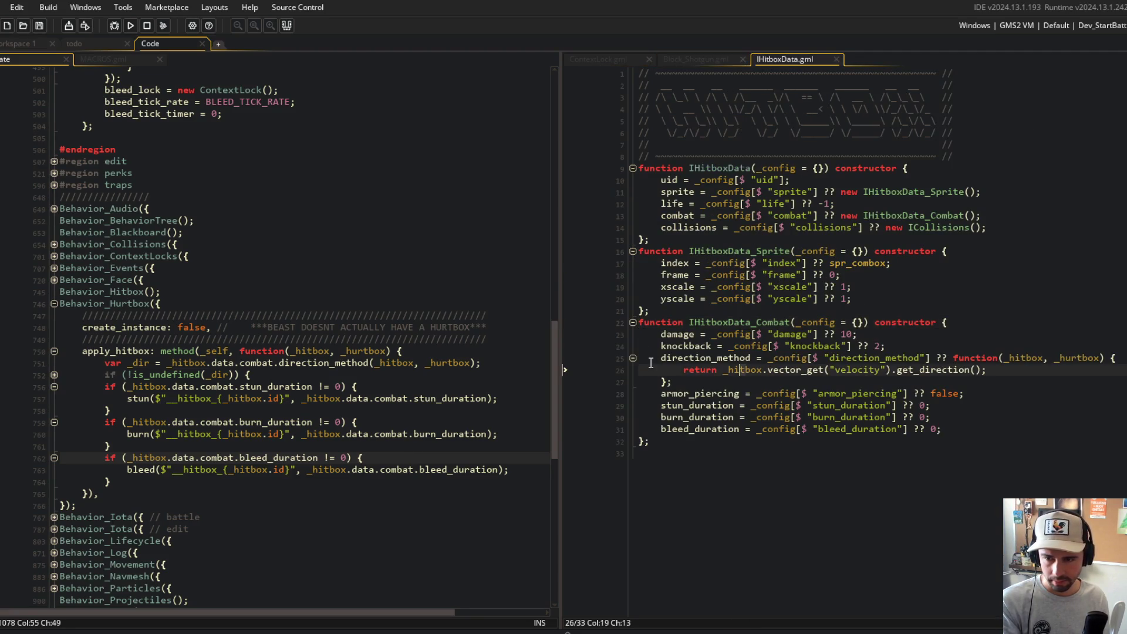
- Check IHitboxData's bleed_duration default of 0, then return to Block_Shotgun.gml
click(988, 424)
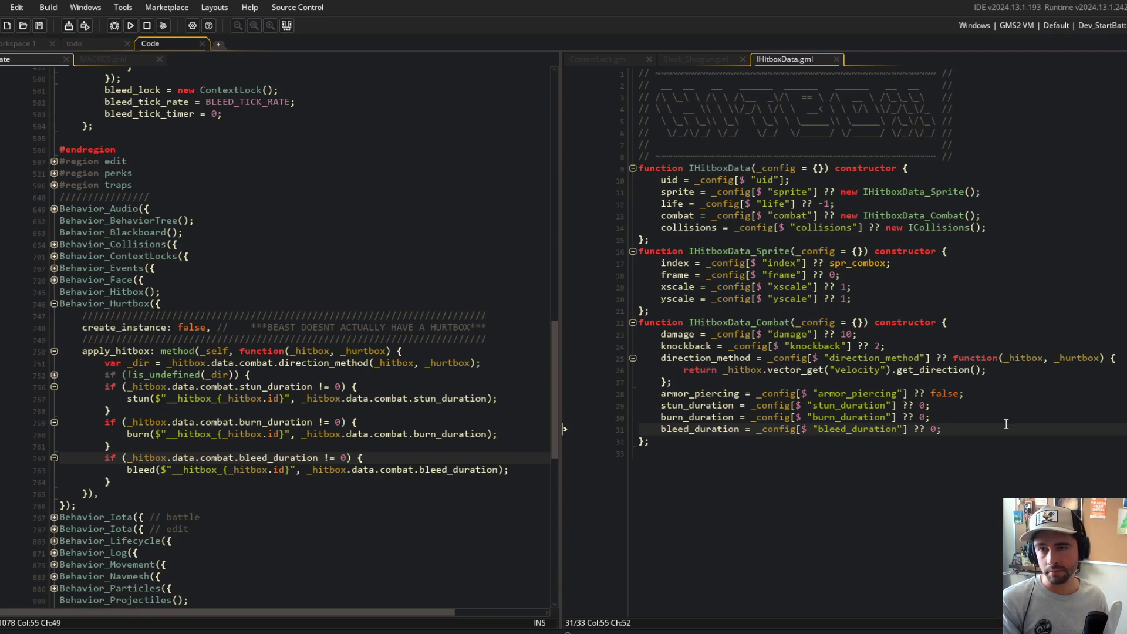
click(696, 58)
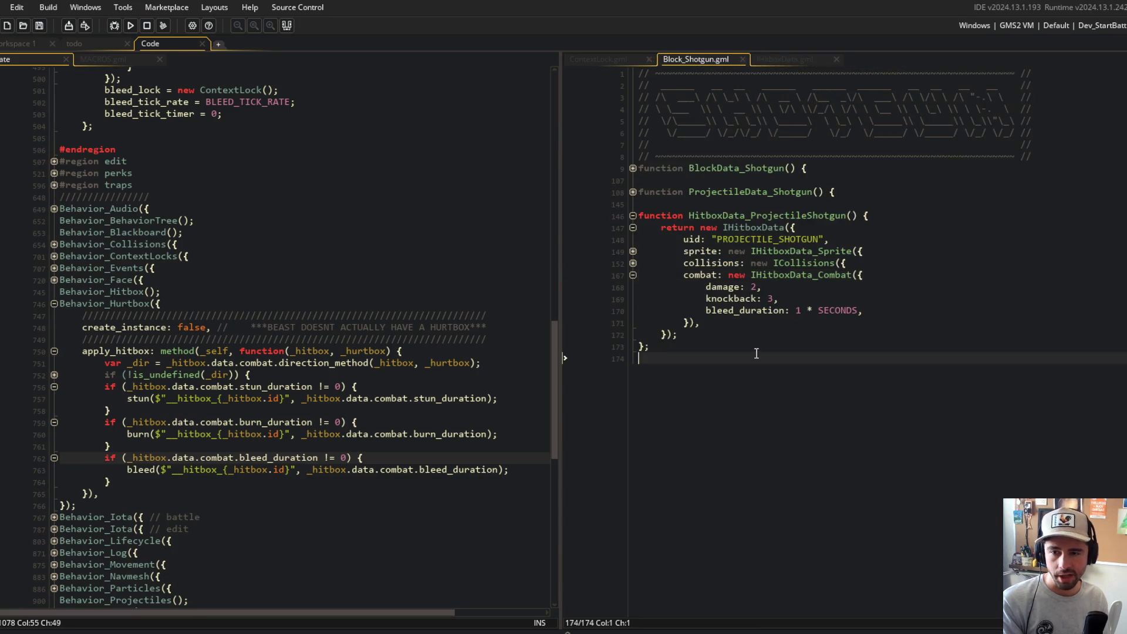
click(903, 309)
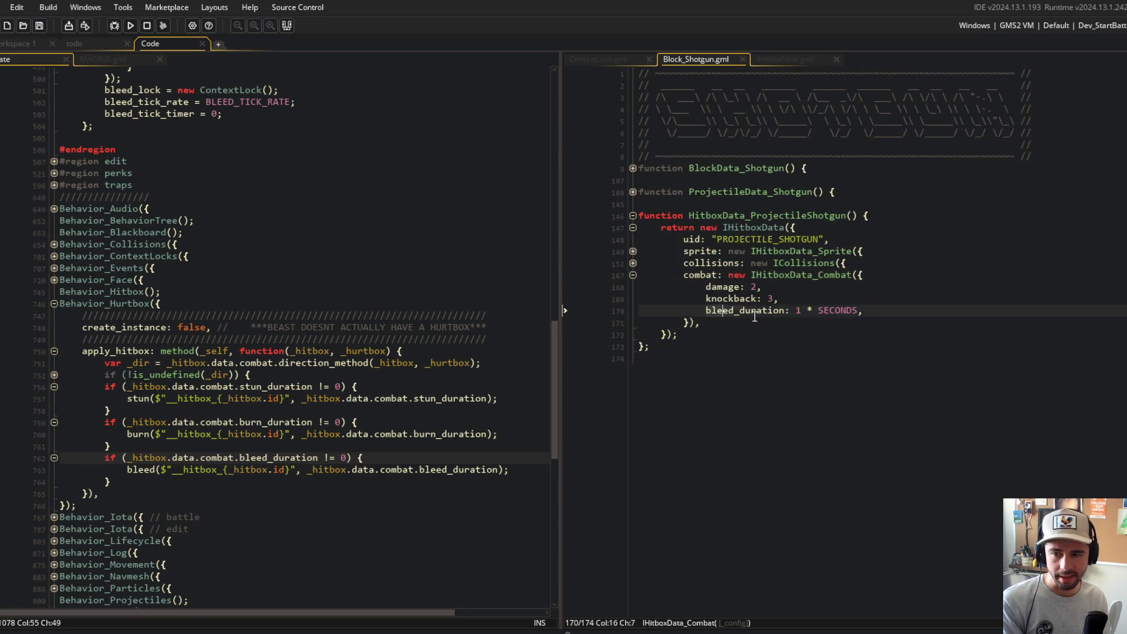
key(Down)
key(Down)
click(864, 311)
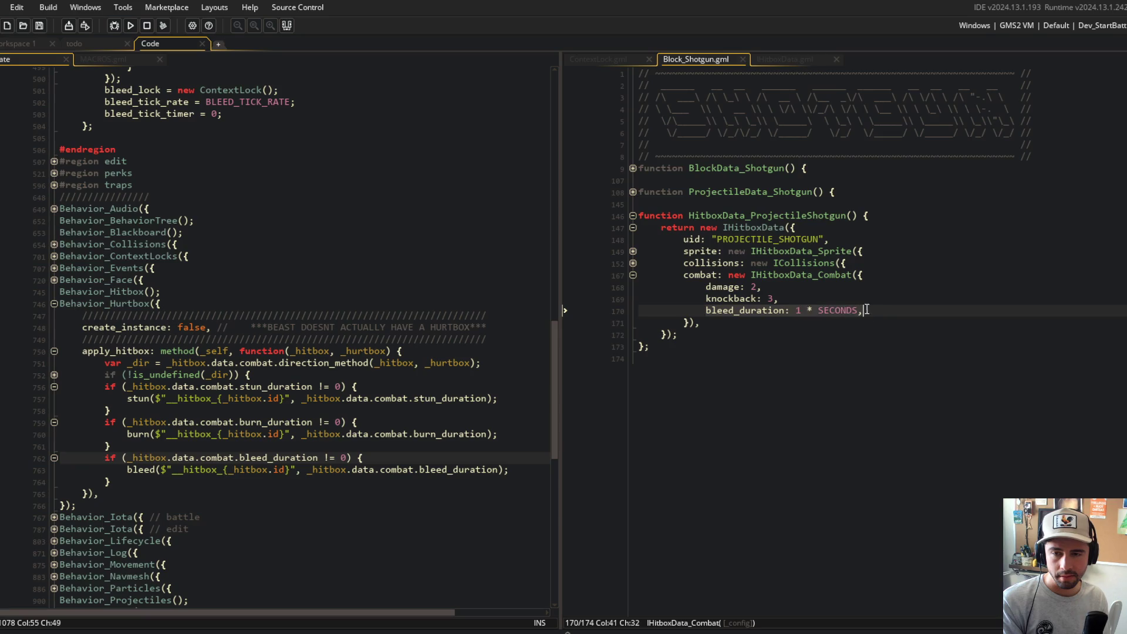
click(843, 384)
click(787, 276)
click(845, 358)
click(874, 310)
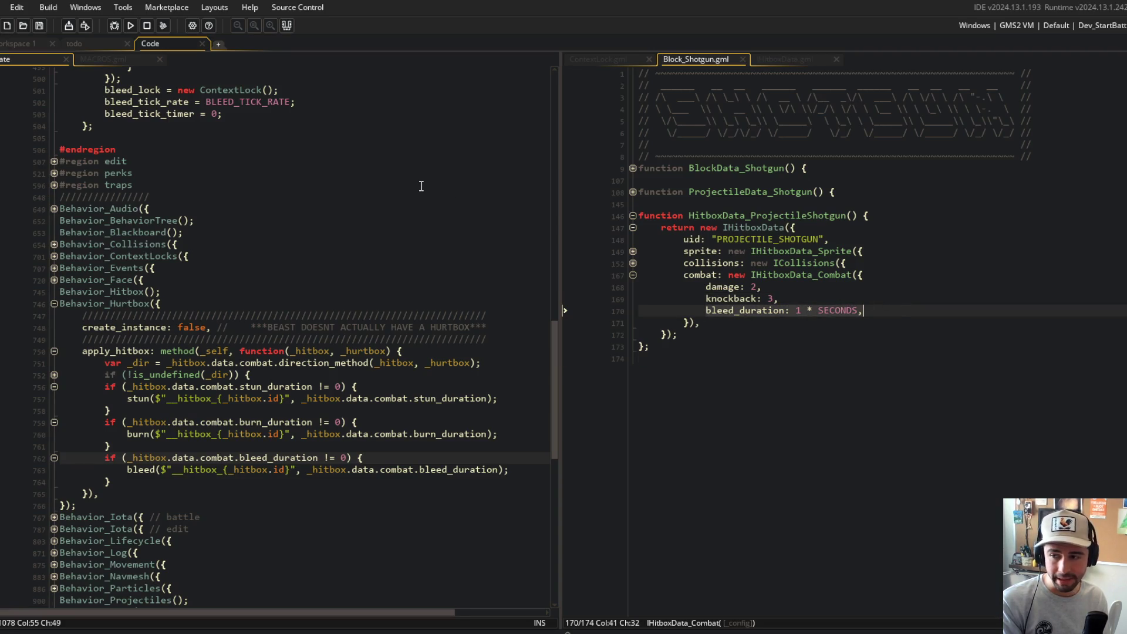
scroll(347, 321, up, 6)
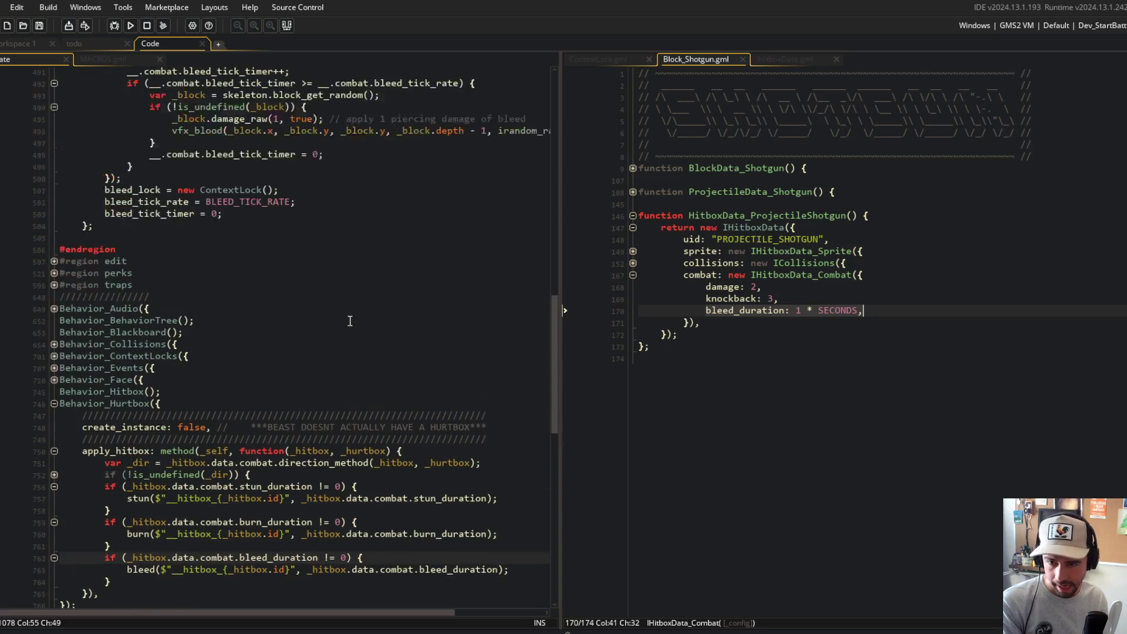
scroll(350, 321, down, 4)
scroll(350, 321, up, 7)
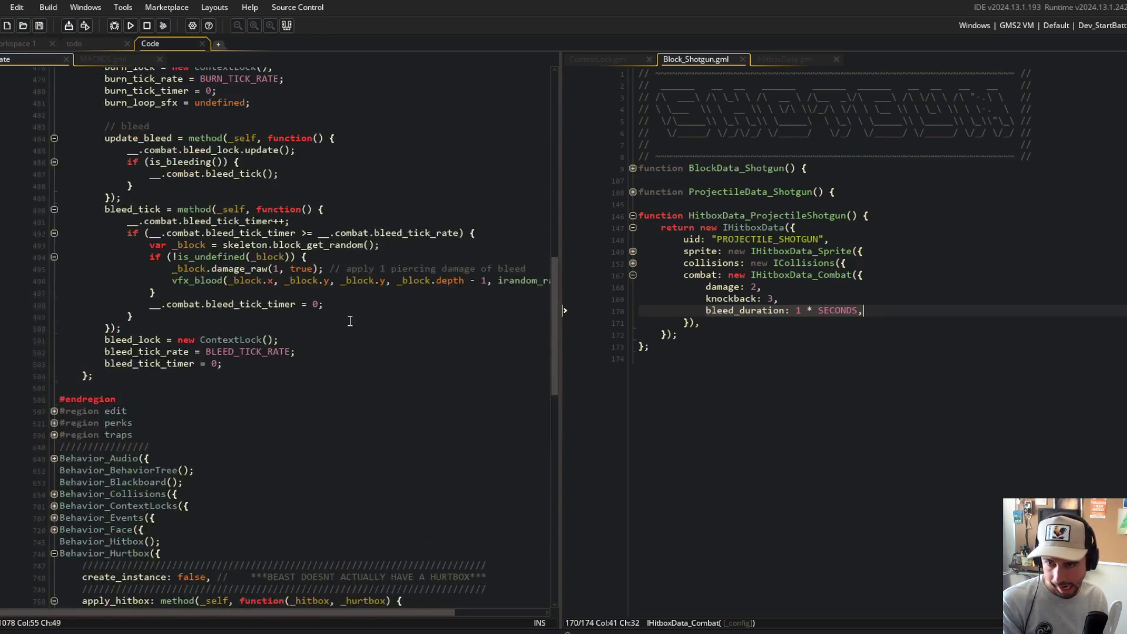
scroll(350, 321, down, 5)
scroll(350, 321, down, 3)
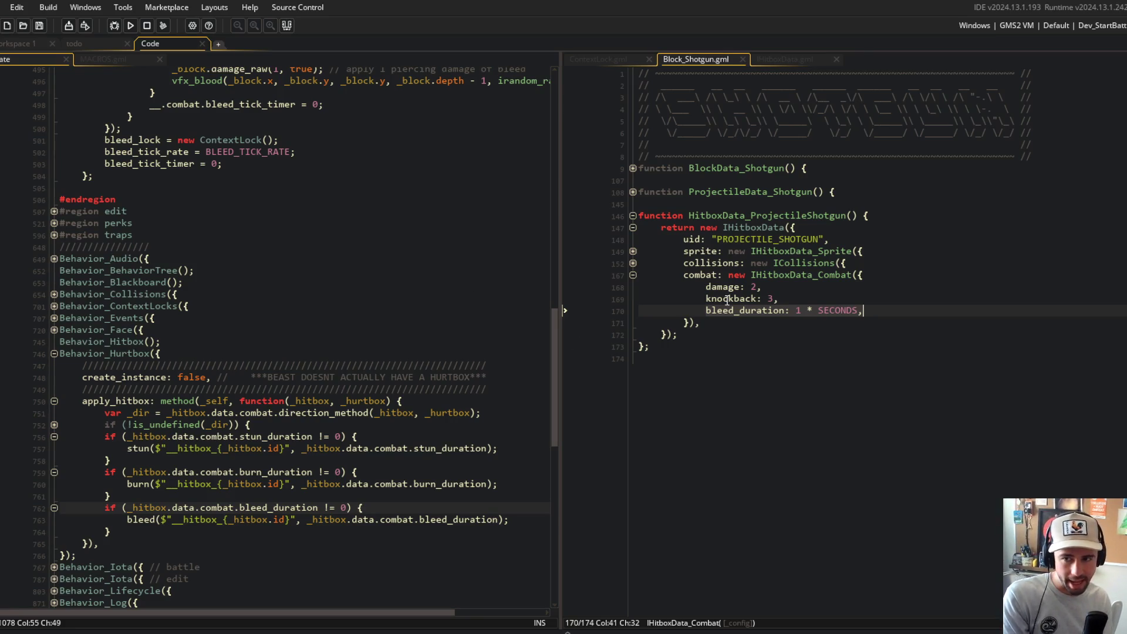
click(763, 370)
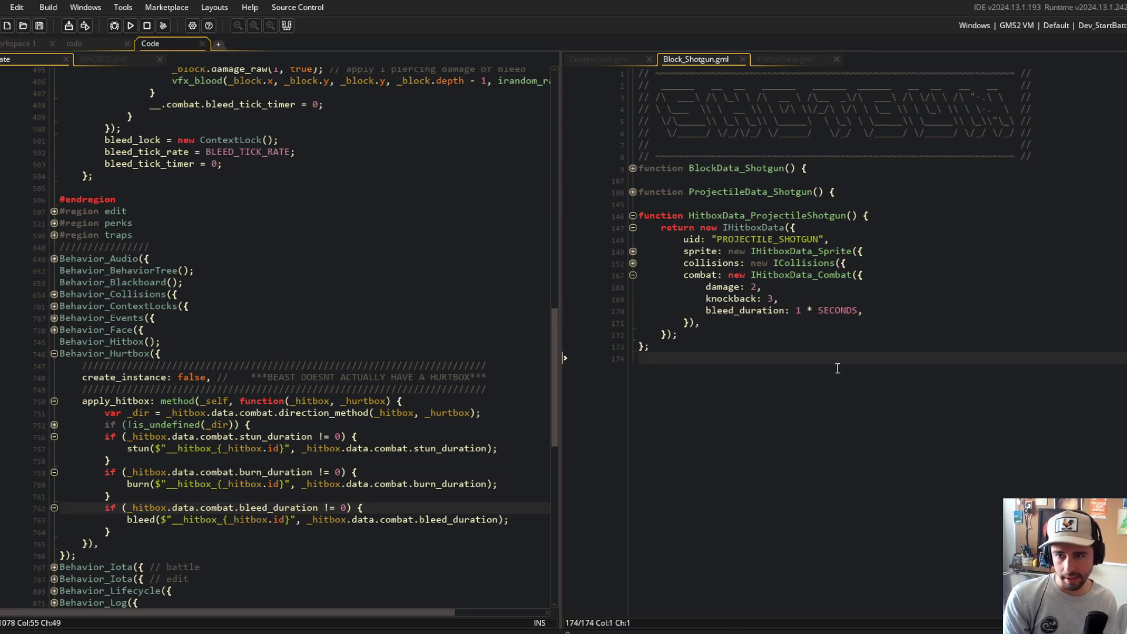
key(Return)
key(Return)
- Append '// have bleed slow movement?' to the end of Block_Shotgun.gml and save it
text(// )
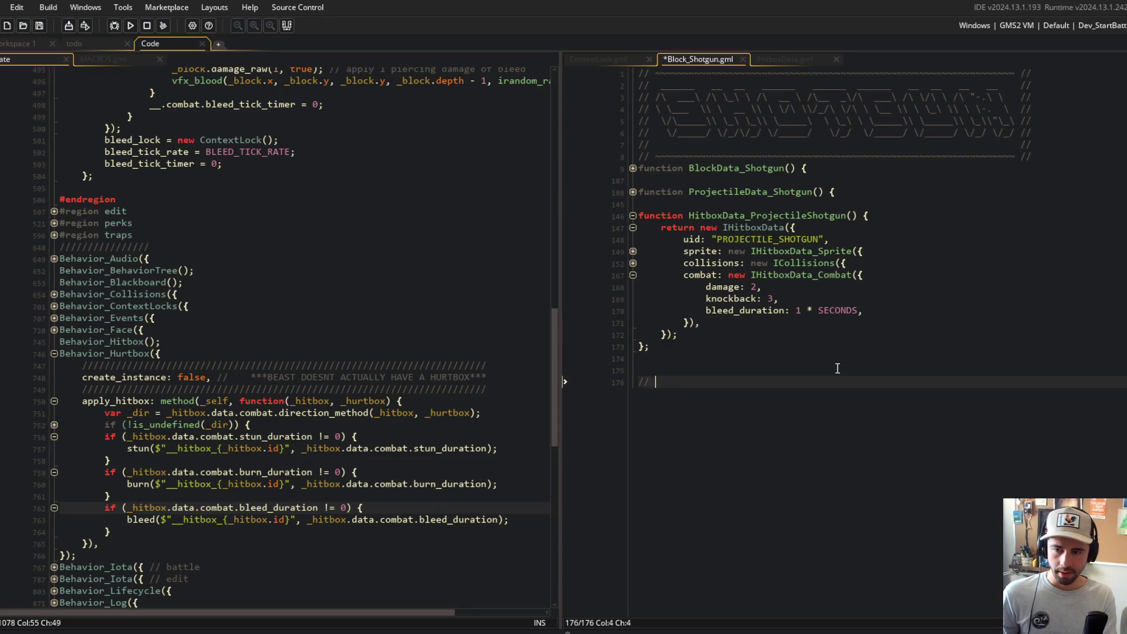
text(have bleed slow movement?)
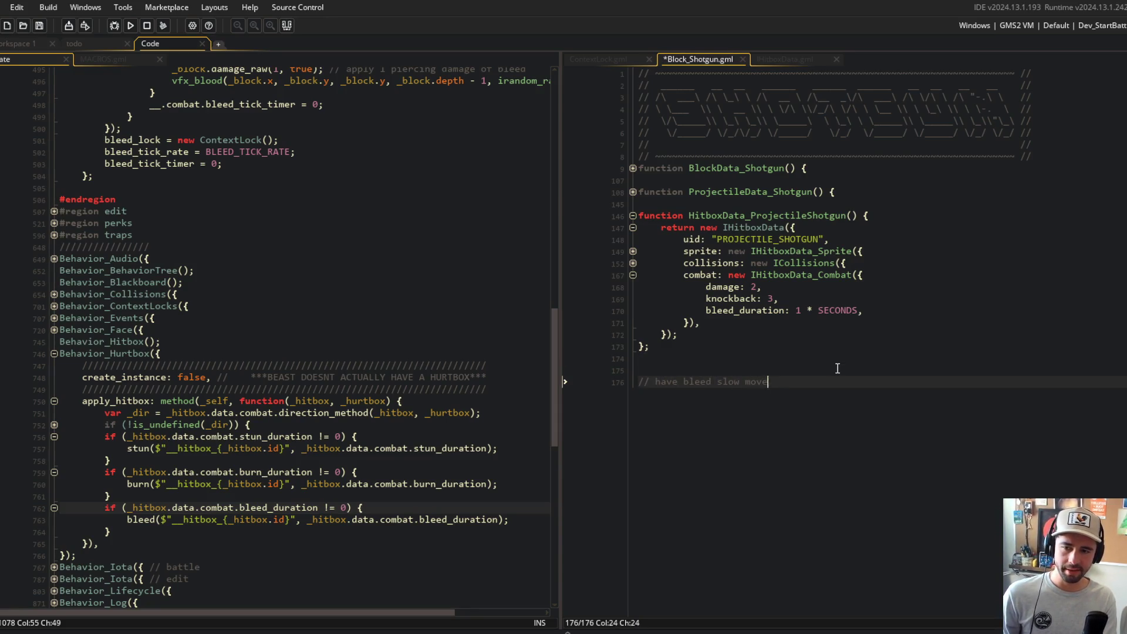
key(Up)
key(BackSpace)
key(ctrl+s)
click(837, 368)
key(Return)
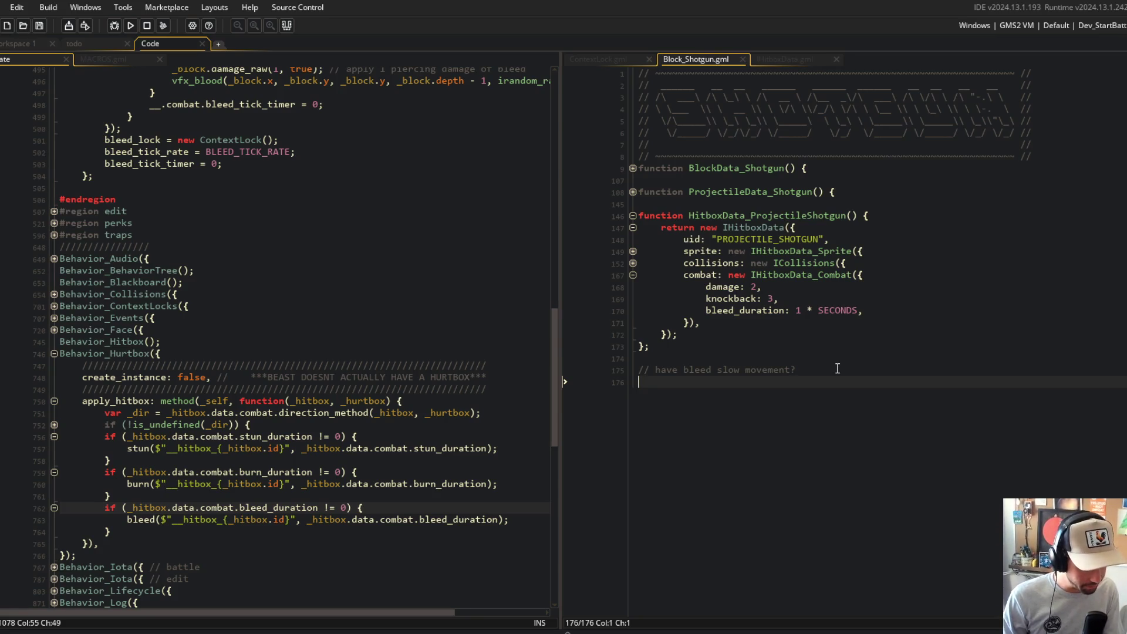
click(764, 287)
click(766, 342)
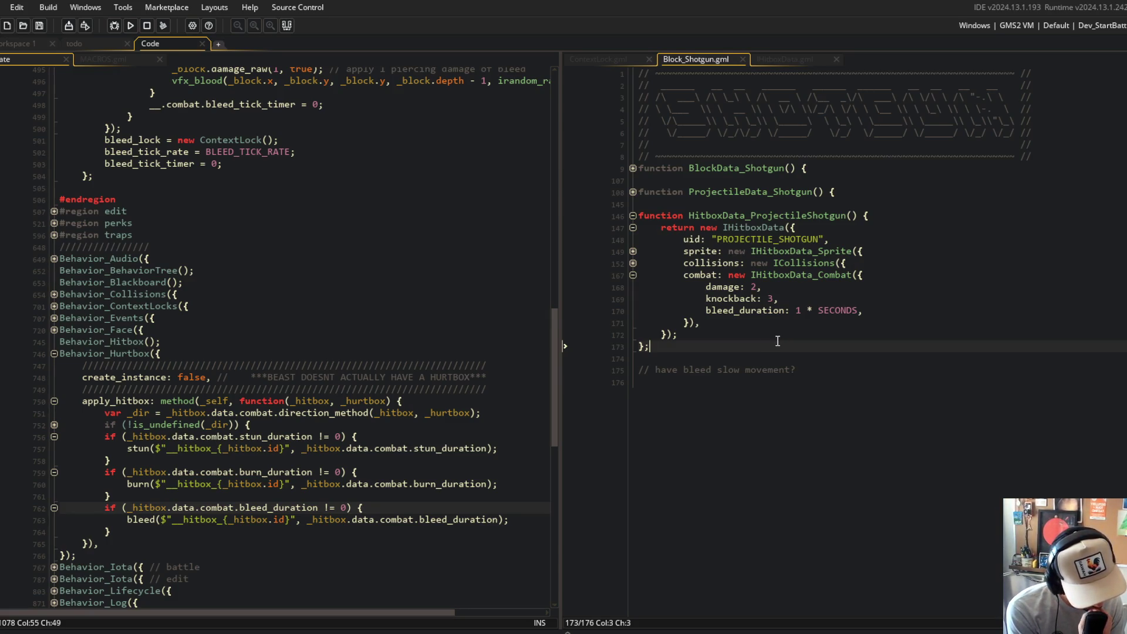
click(854, 417)
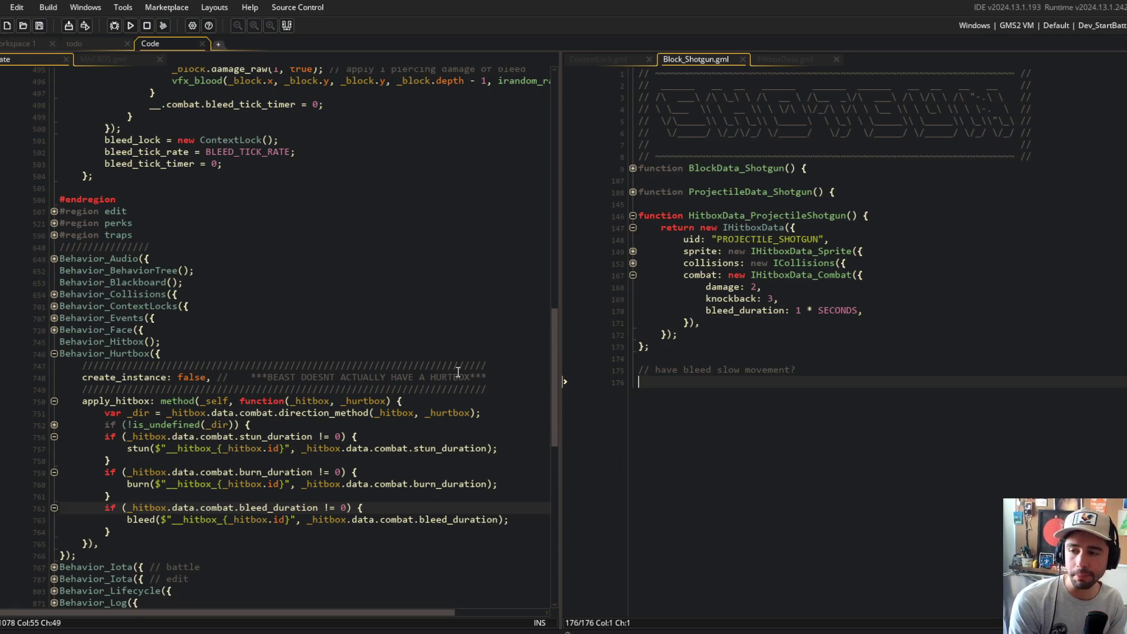
scroll(458, 372, up, 8)
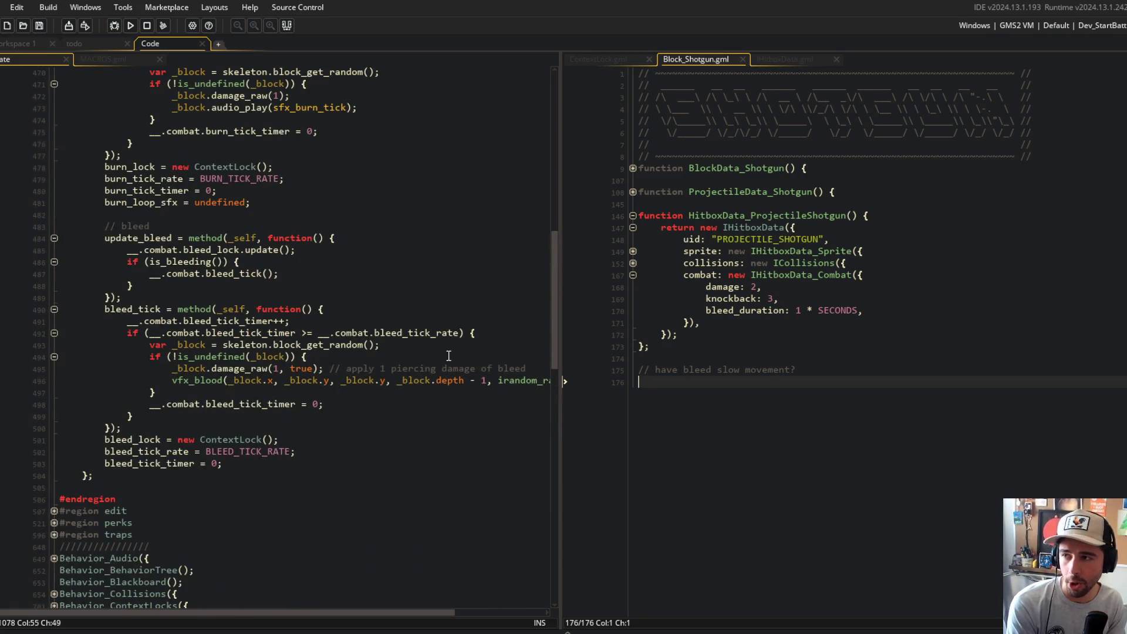
scroll(449, 356, up, 4)
click(274, 280)
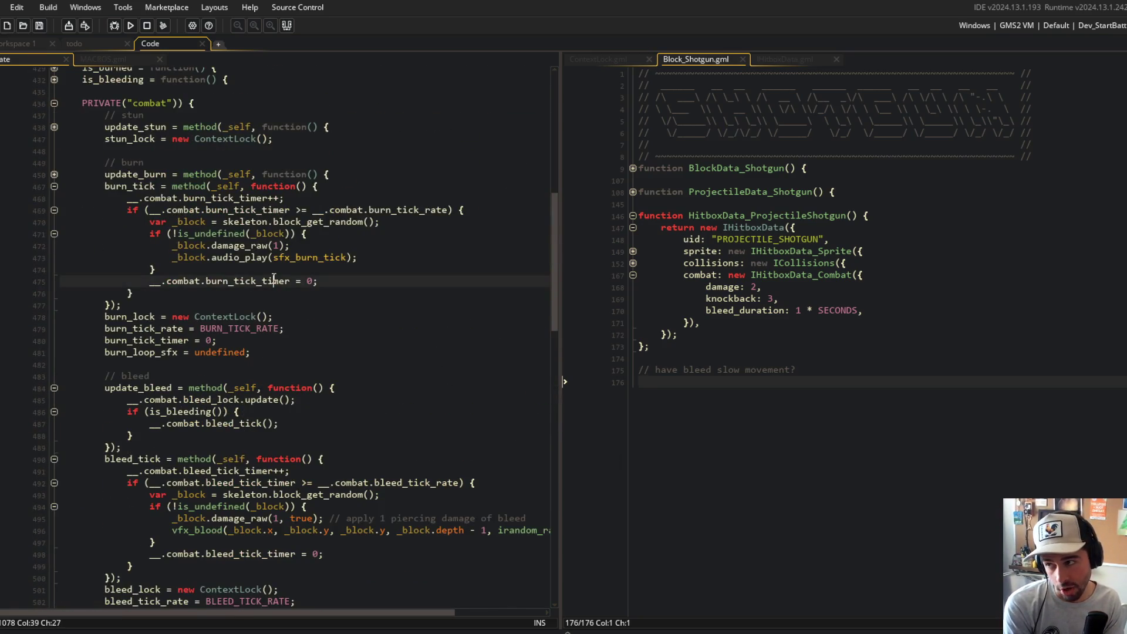
click(54, 187)
click(54, 270)
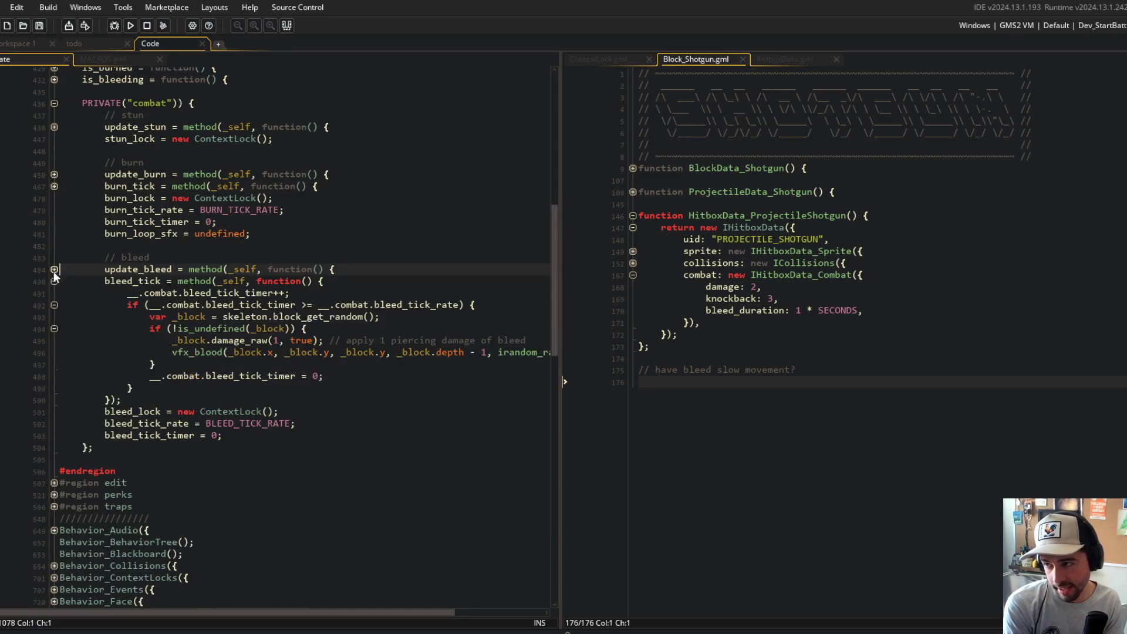
click(54, 281)
click(54, 282)
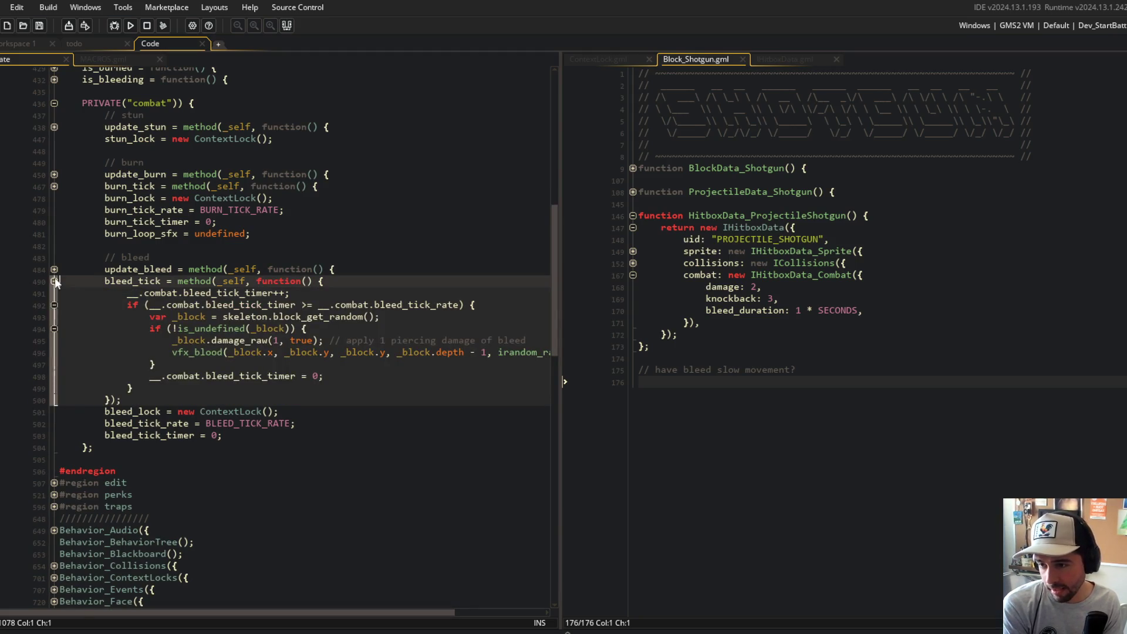
scroll(56, 282, up, 8)
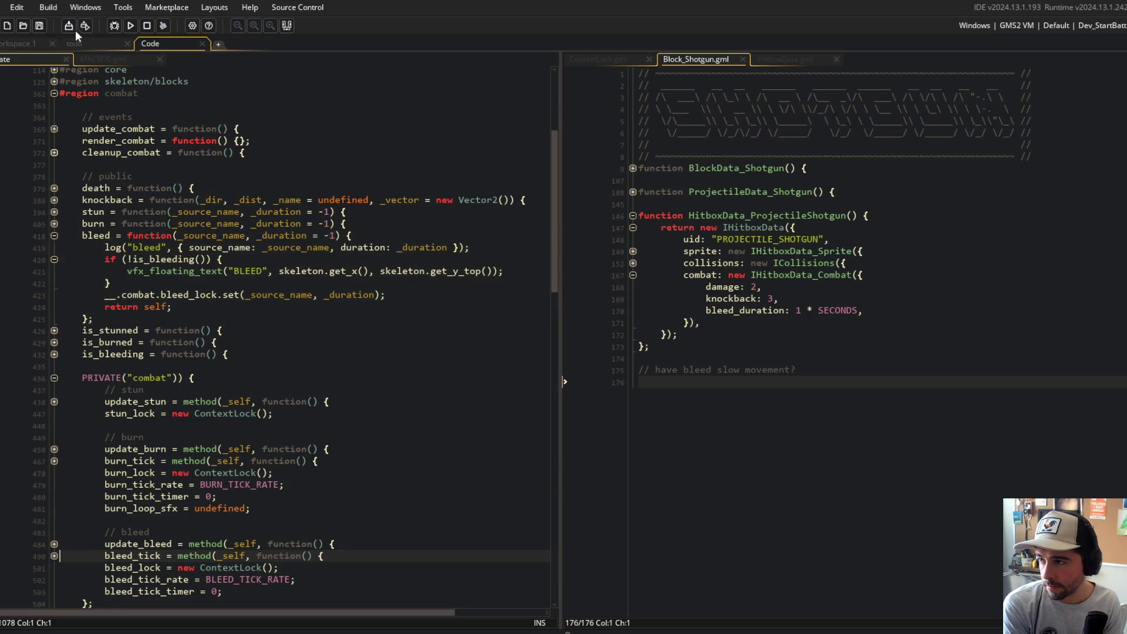
click(55, 81)
click(55, 81)
scroll(56, 87, up, 1)
click(54, 118)
click(55, 115)
click(55, 108)
click(54, 108)
click(54, 100)
click(54, 95)
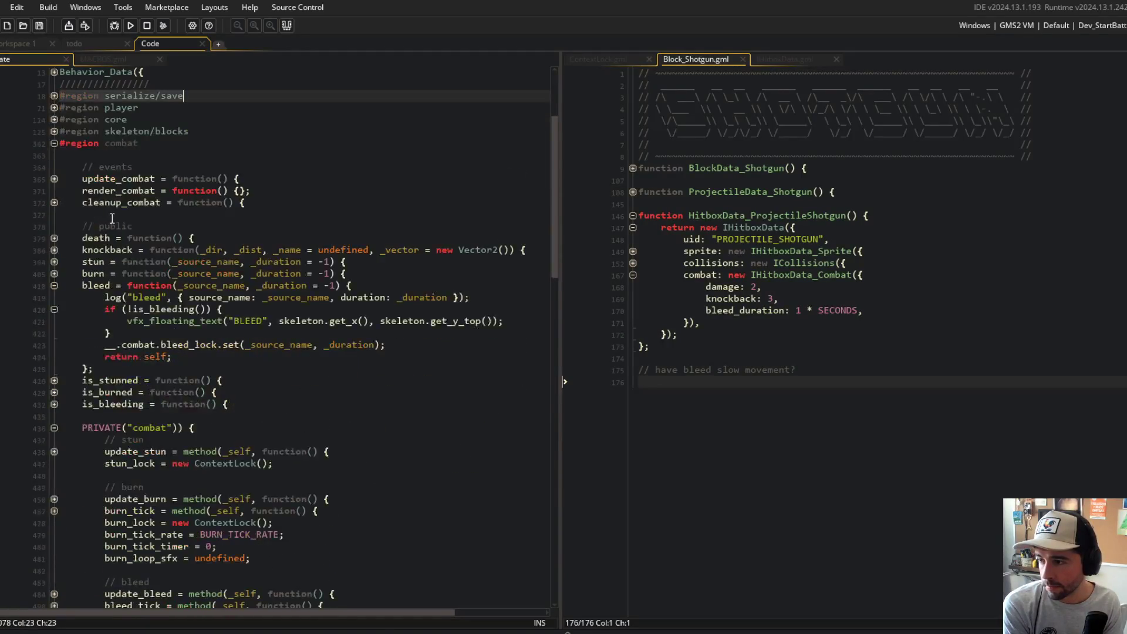
scroll(114, 238, down, 4)
scroll(113, 239, up, 2)
double_click(95, 210)
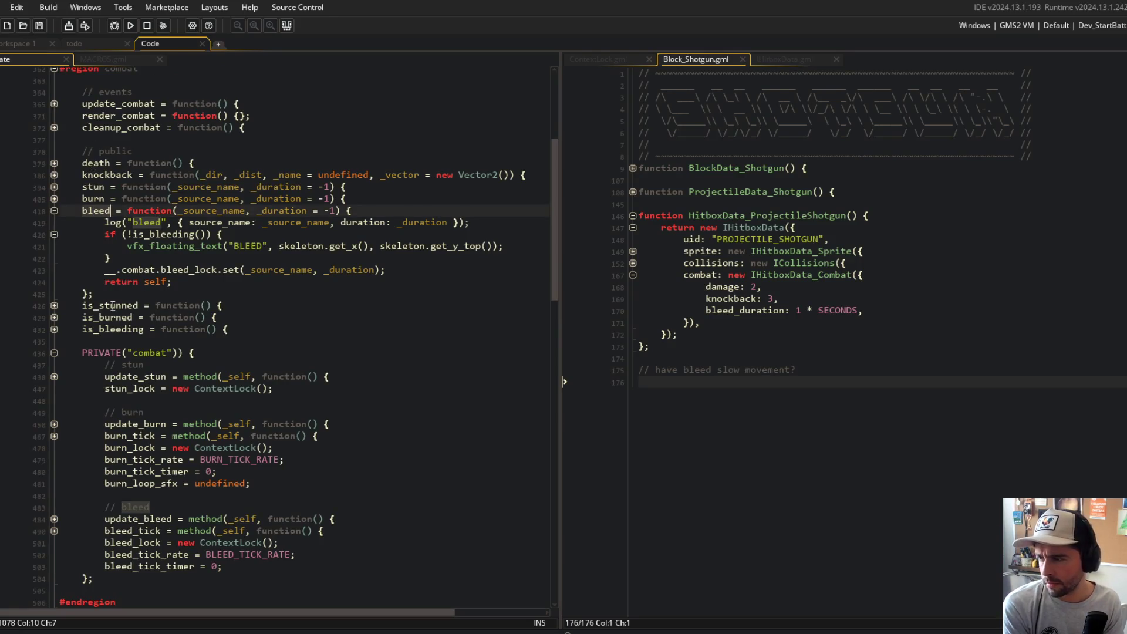
scroll(113, 306, down, 8)
scroll(131, 330, up, 1)
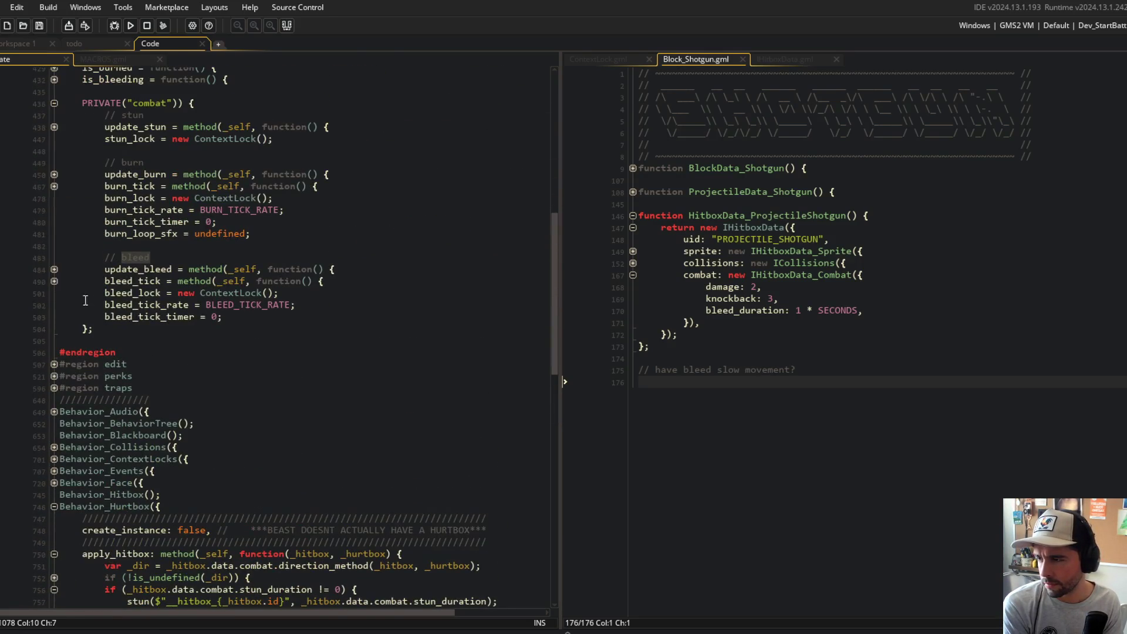
click(54, 282)
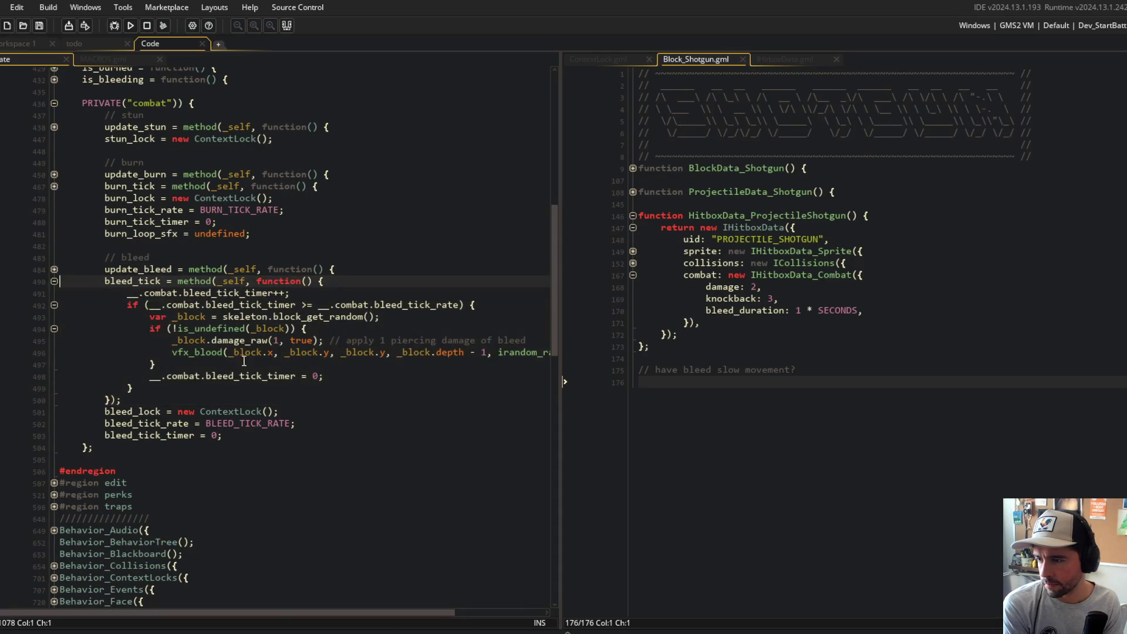
click(267, 341)
scroll(244, 337, up, 13)
scroll(243, 336, down, 10)
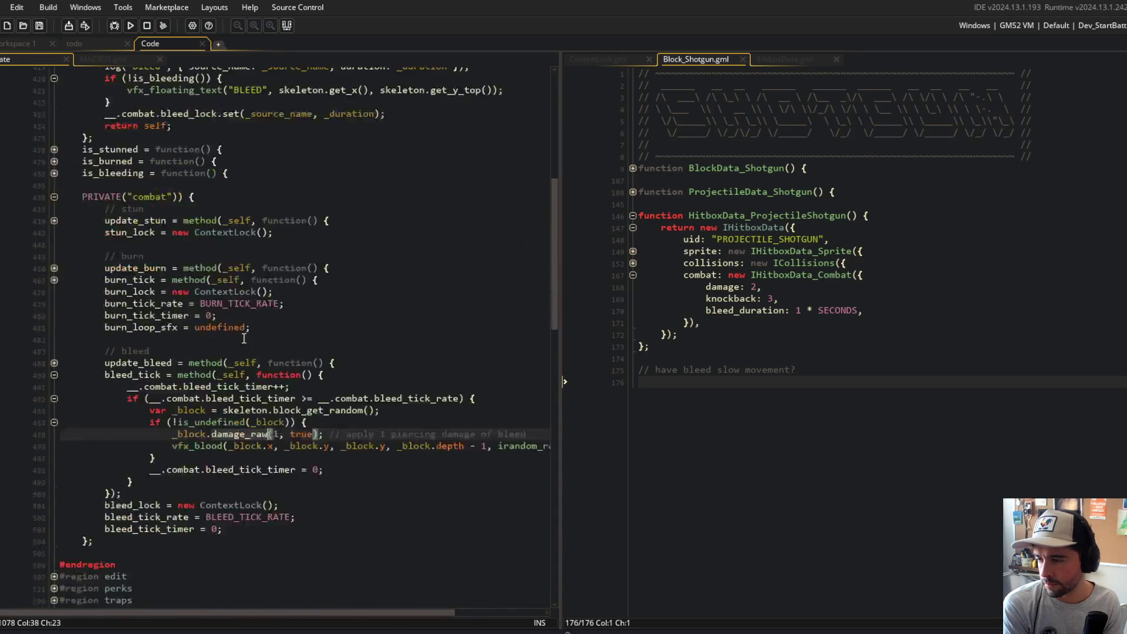
- Widen the combat code pane and review the burn_loop_sfx and bleed comment lines
drag(560, 176, 679, 176)
click(546, 352)
scroll(539, 357, up, 3)
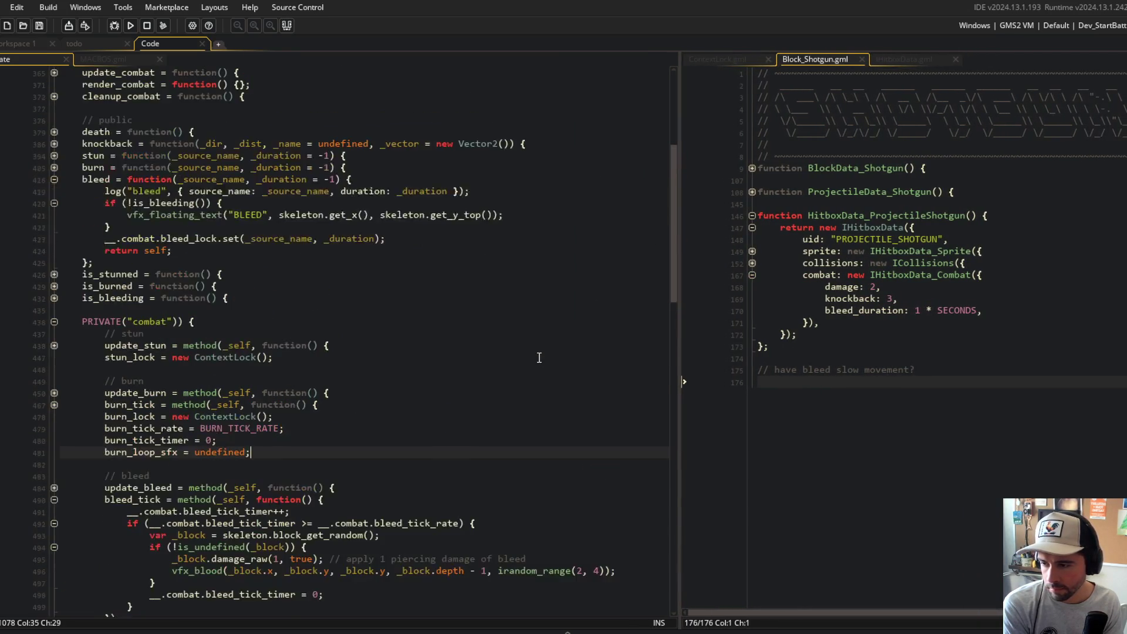
scroll(539, 358, down, 2)
scroll(539, 357, down, 2)
key(Down)
key(Down)
key(Down)
key(ctrl+Right)
key(ctrl+Right)
click(366, 354)
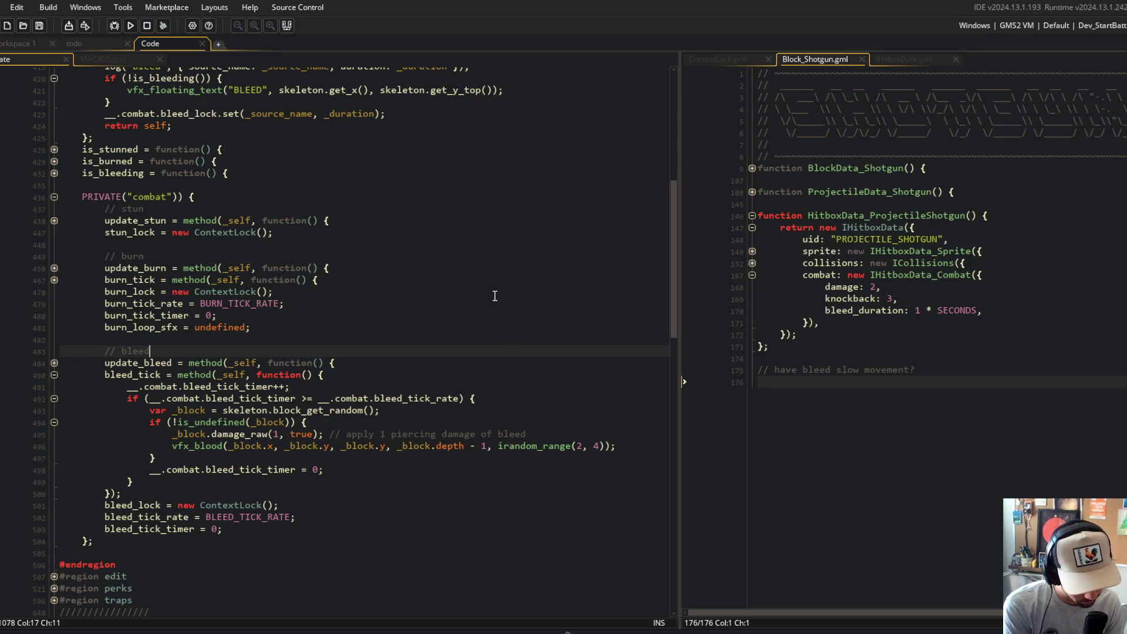
click(440, 323)
scroll(452, 325, up, 4)
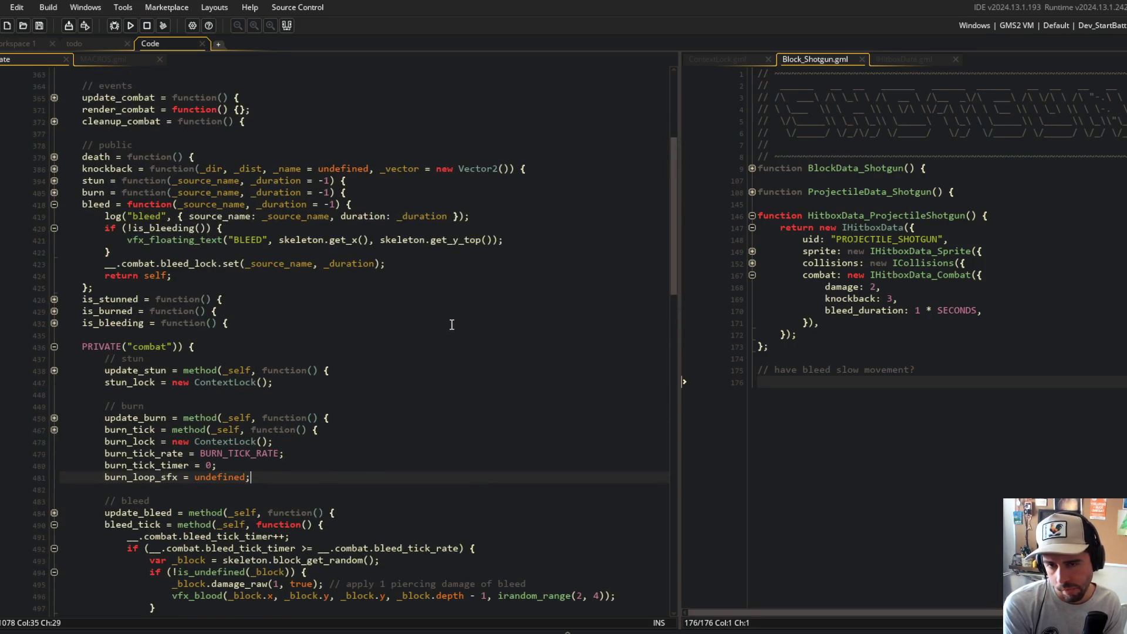
scroll(451, 325, up, 7)
scroll(451, 325, down, 8)
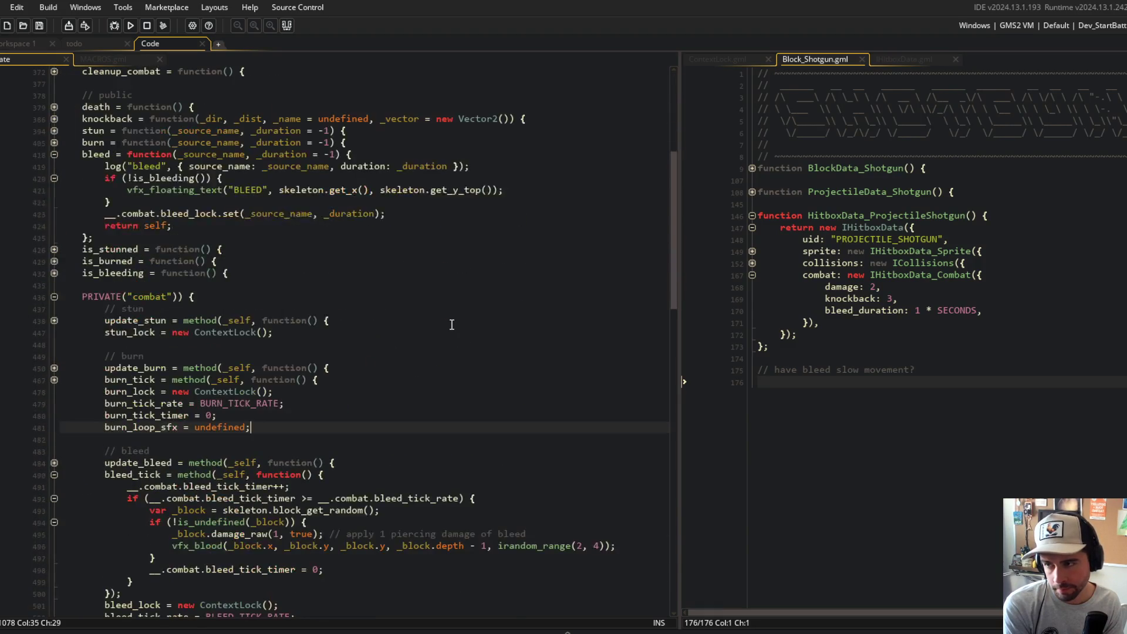
- Review bleed's bleed_lock.set and return self lines and select the BLEED label
click(466, 270)
click(423, 218)
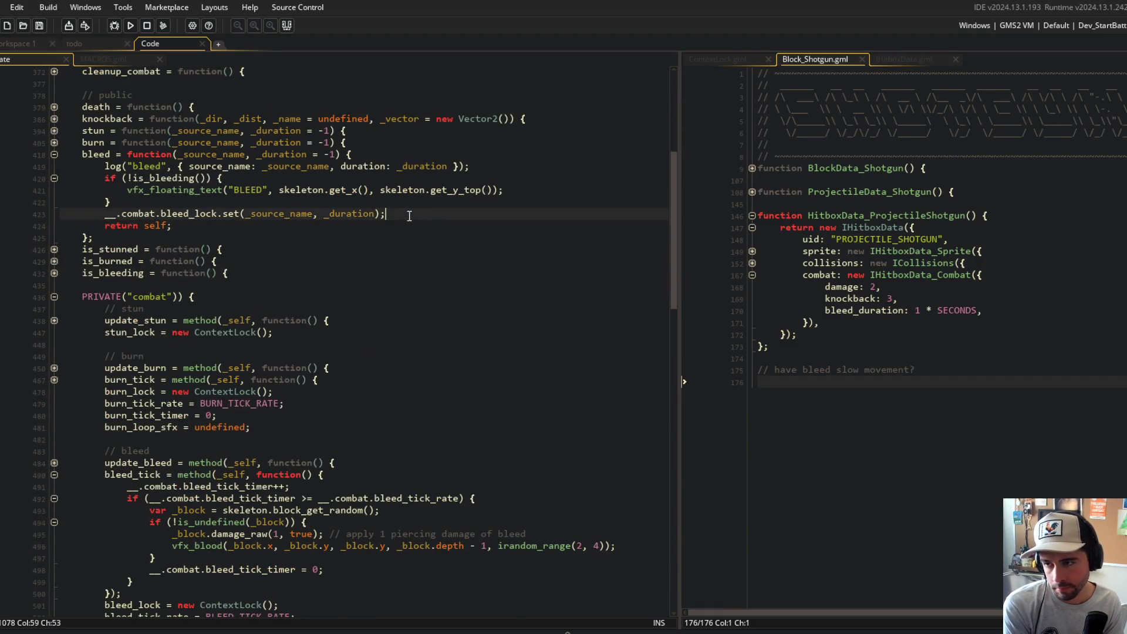
click(318, 203)
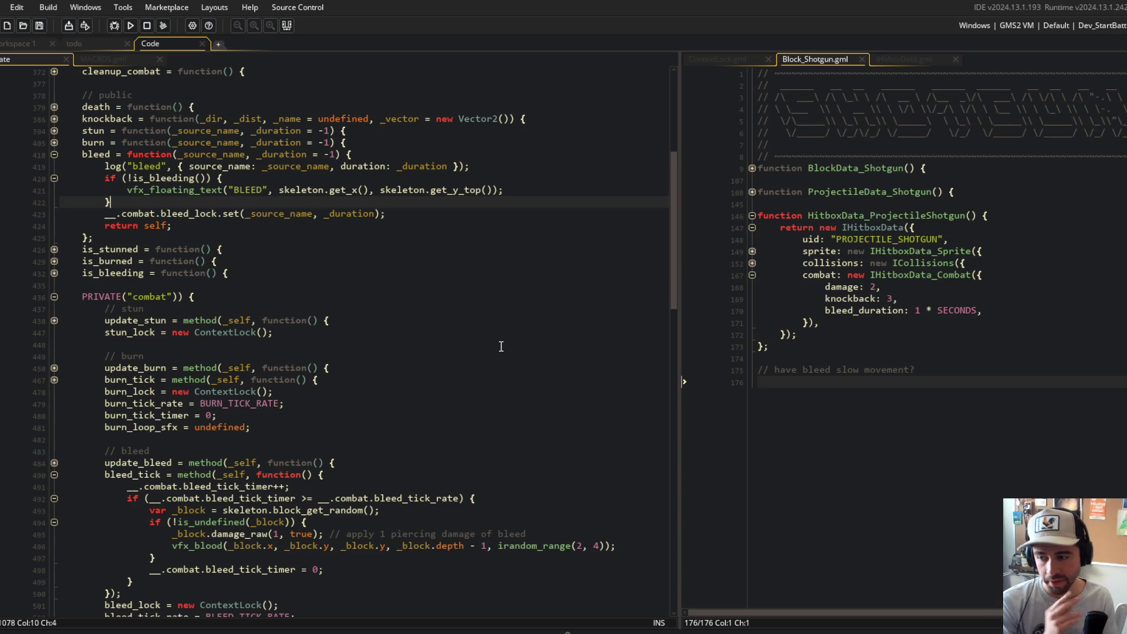
click(387, 287)
click(331, 230)
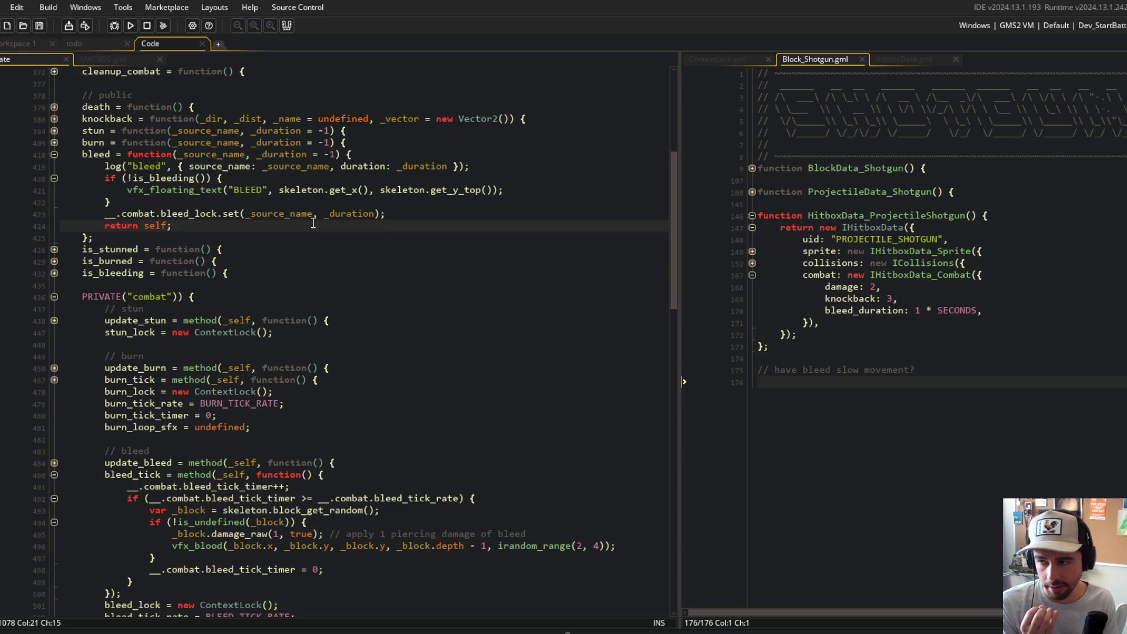
click(419, 218)
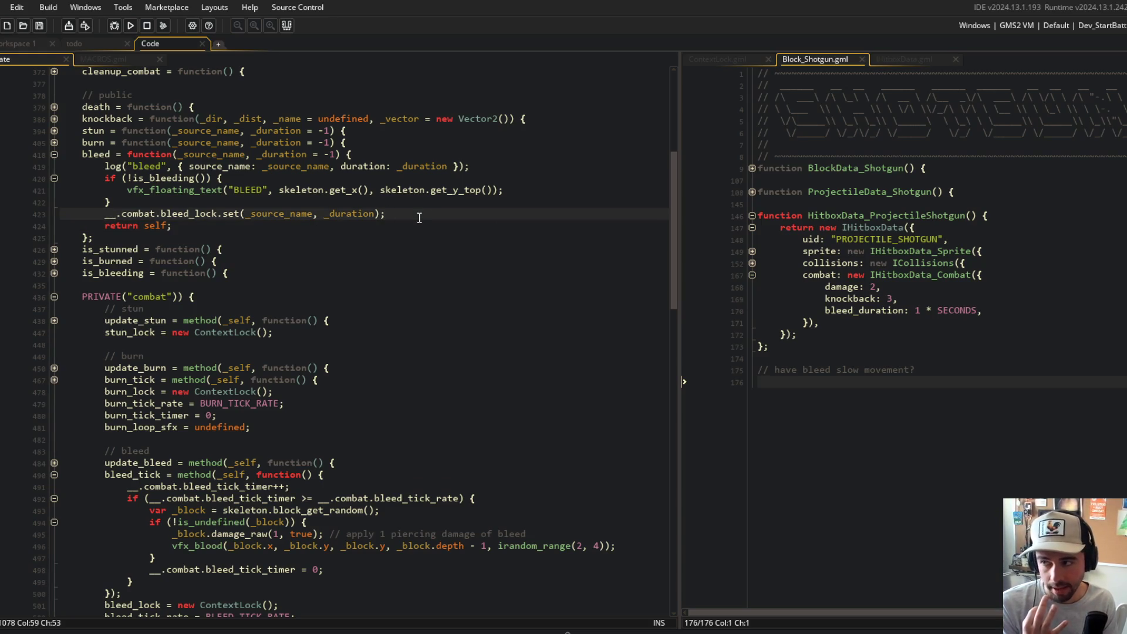
double_click(251, 190)
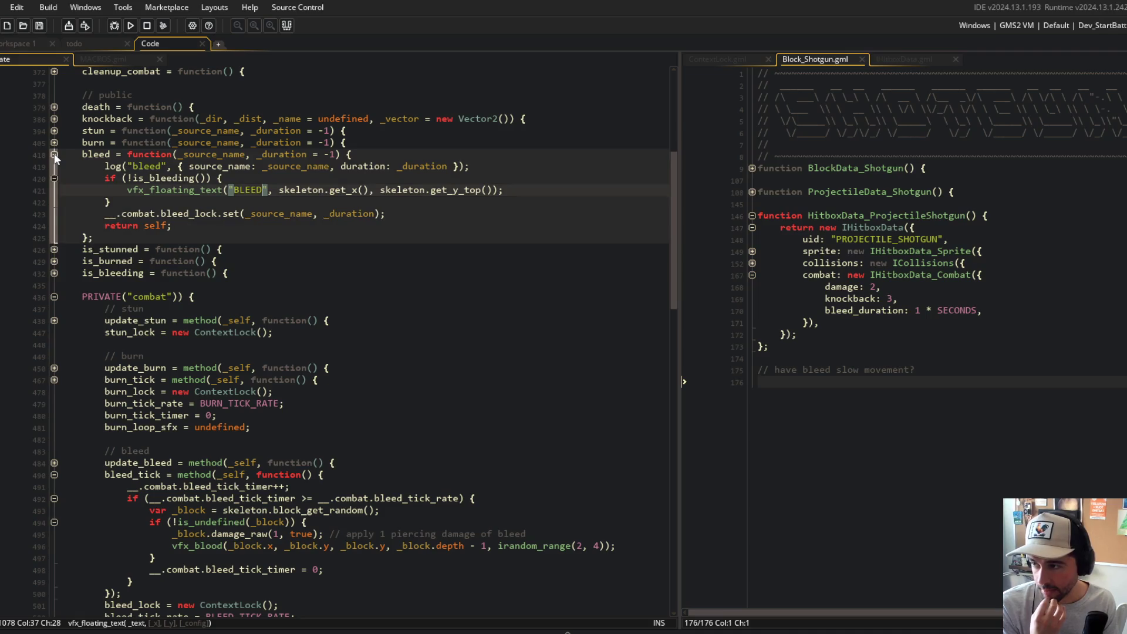
- Switch to the todo list file with the caret in its text
click(138, 249)
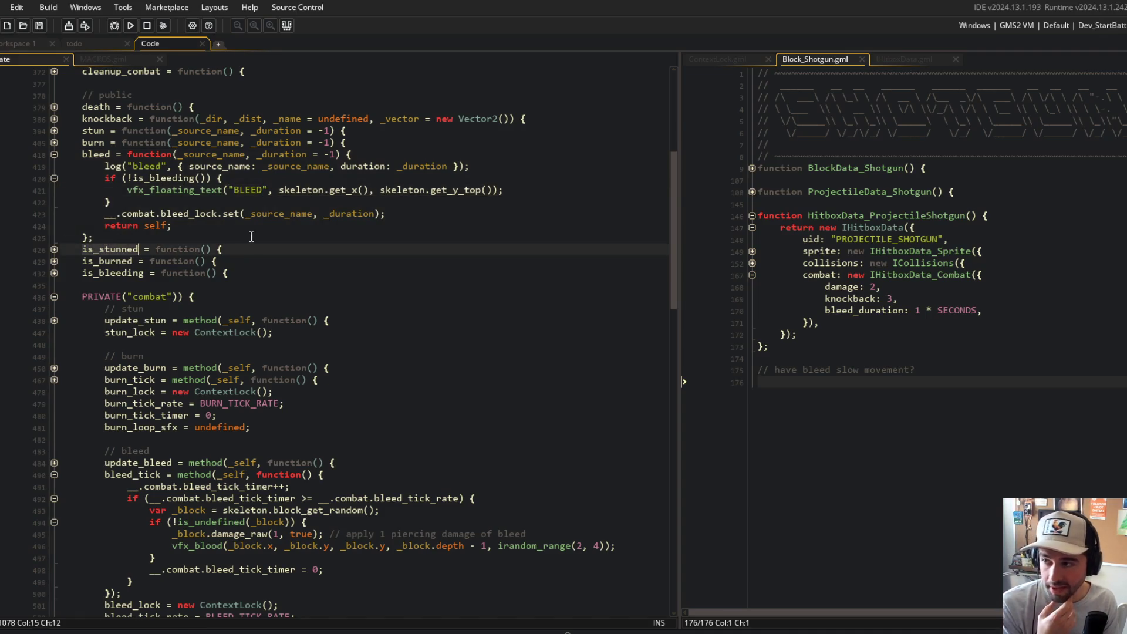
click(97, 47)
click(478, 267)
click(446, 252)
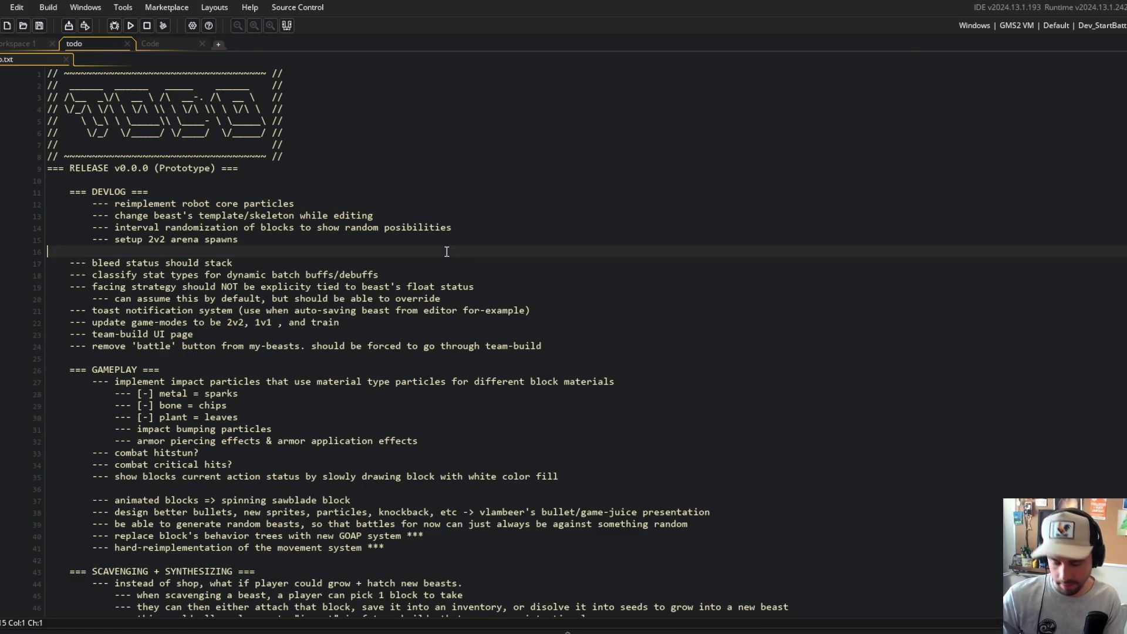
- Add a '---' line and the note 'if beast gets hit with every bullet in the shotgun shot, then it will get stunned'
key(Return)
key(BackSpace)
key(BackSpace)
key(Return)
key(Down)
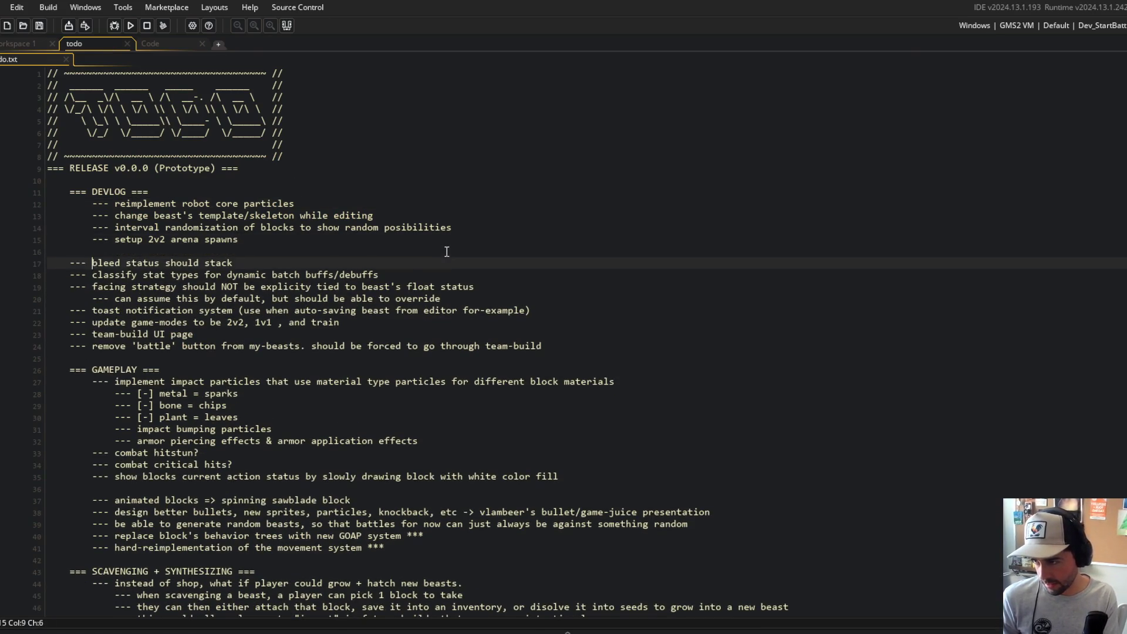
key(End)
key(Return)
key(Return)
key(Down)
text(---)
key(Return)
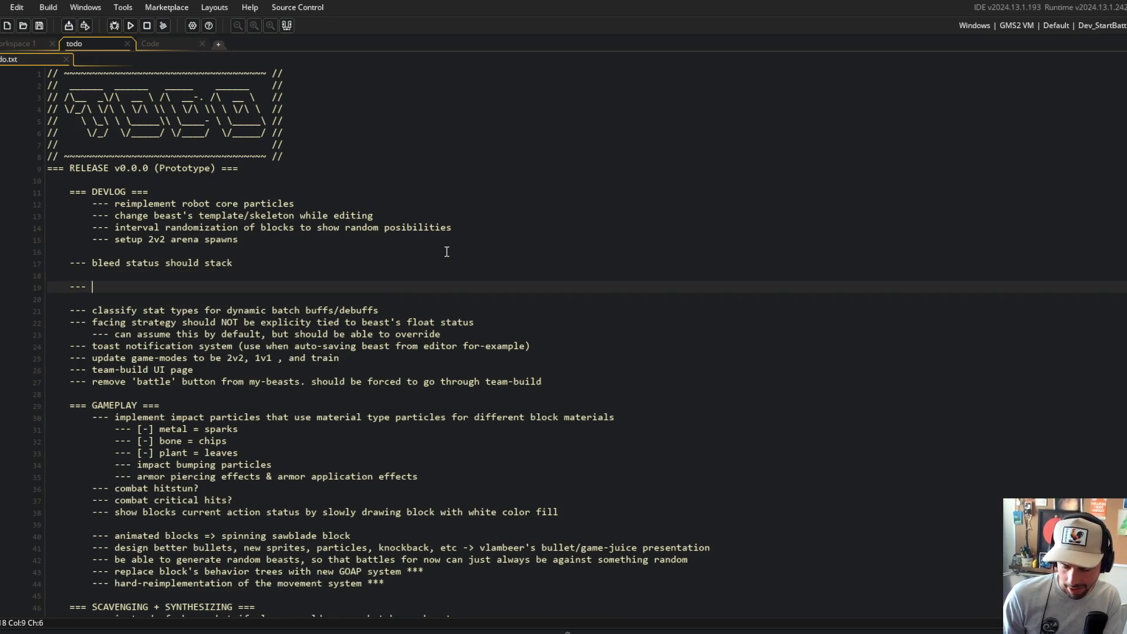
text(if be)
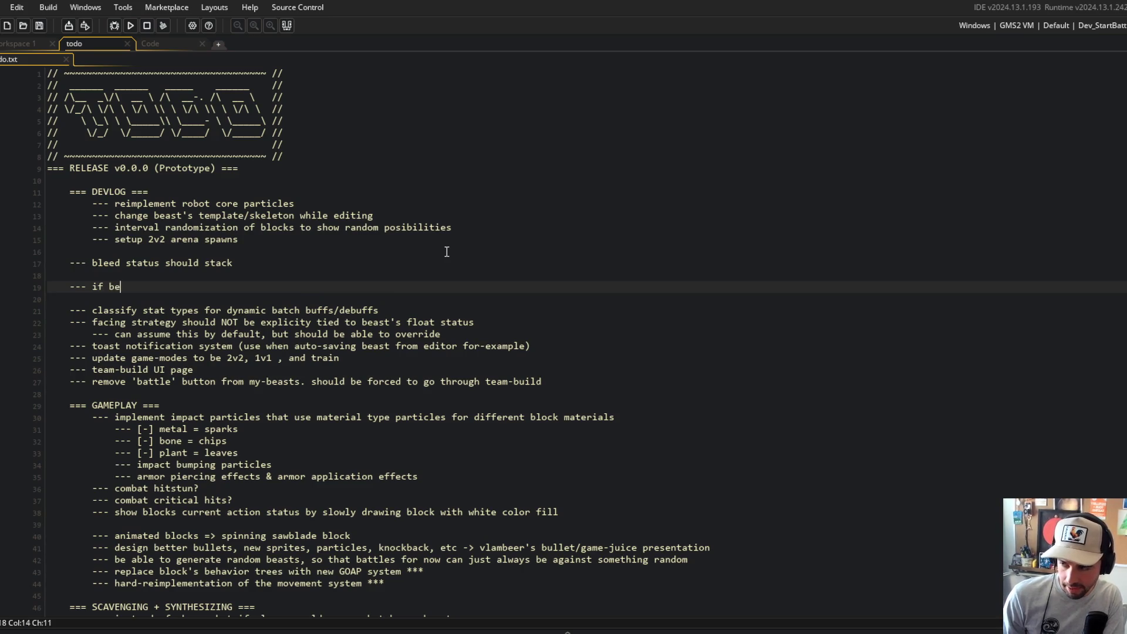
text(ast gets hit wi)
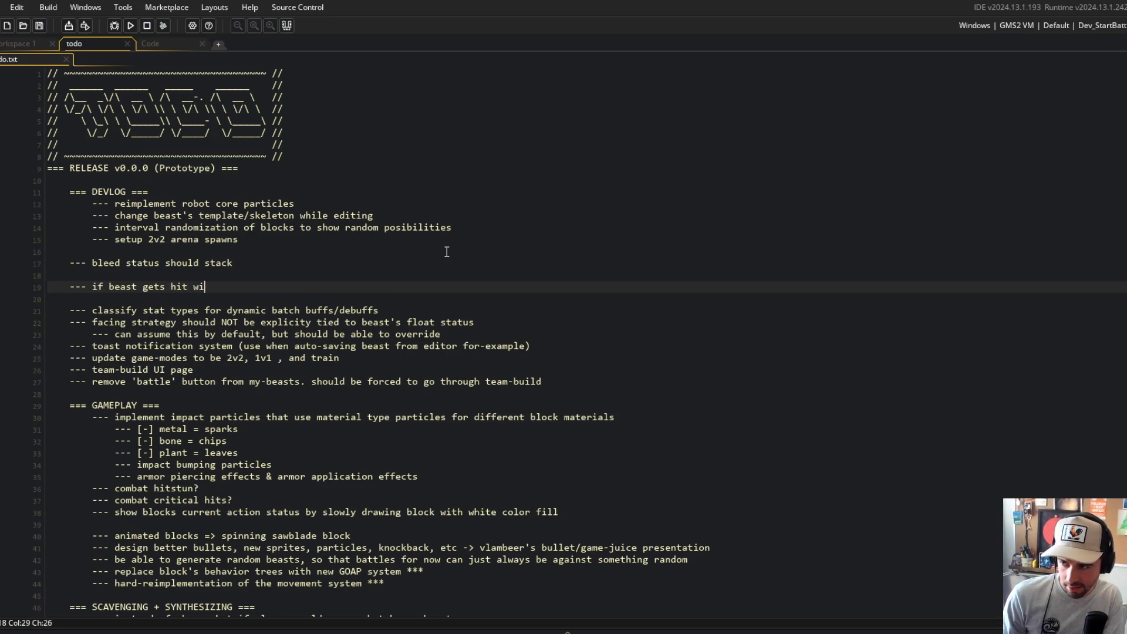
text(th every bul)
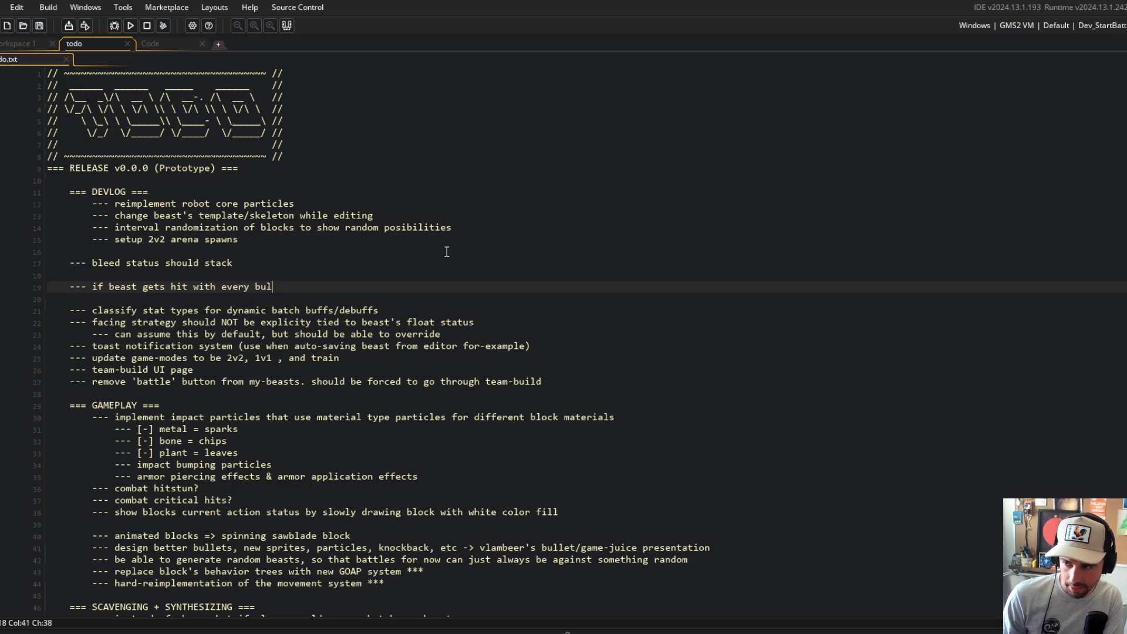
text(let in the shotgun )
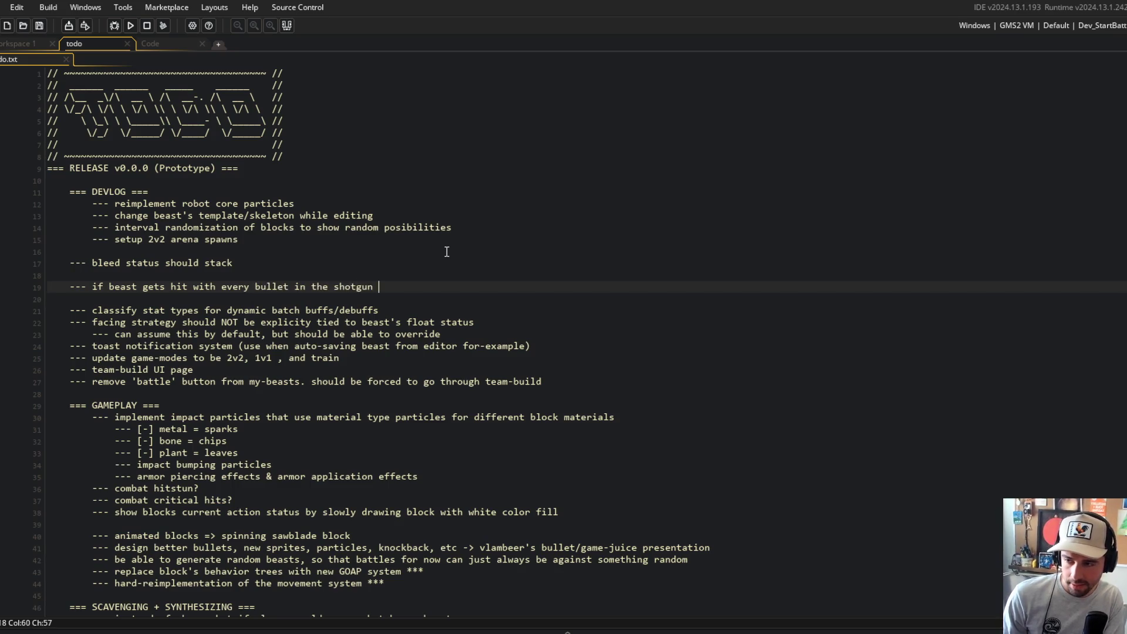
text(shot, then it wi)
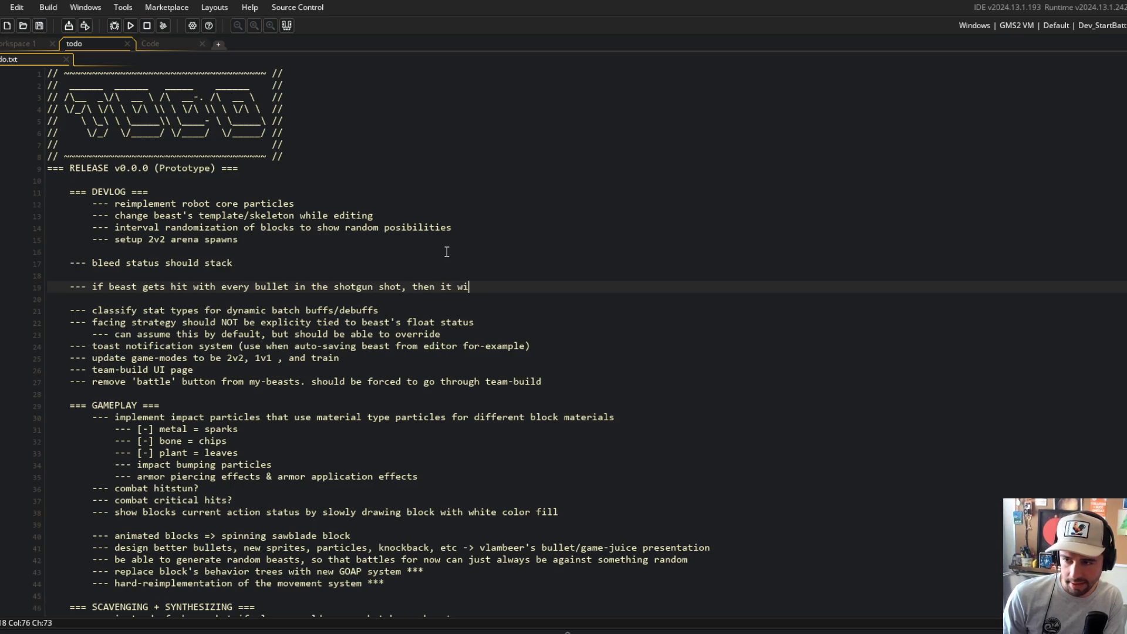
text(ll get stunned)
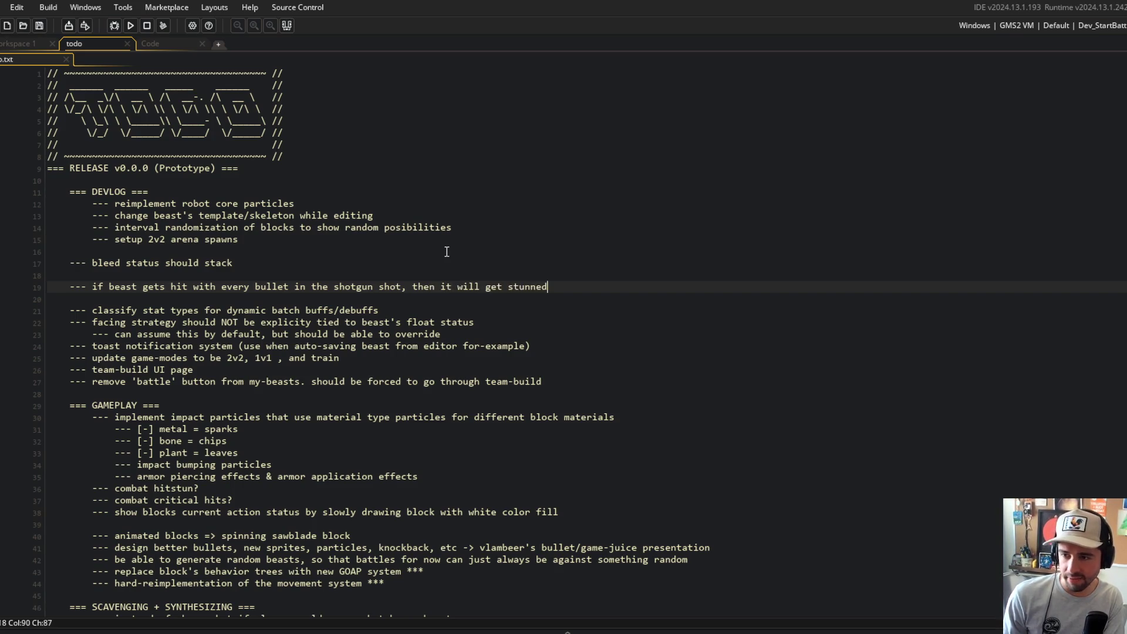
- Reword the note's opening to 'if every shotgun bullet hits'
key(Up)
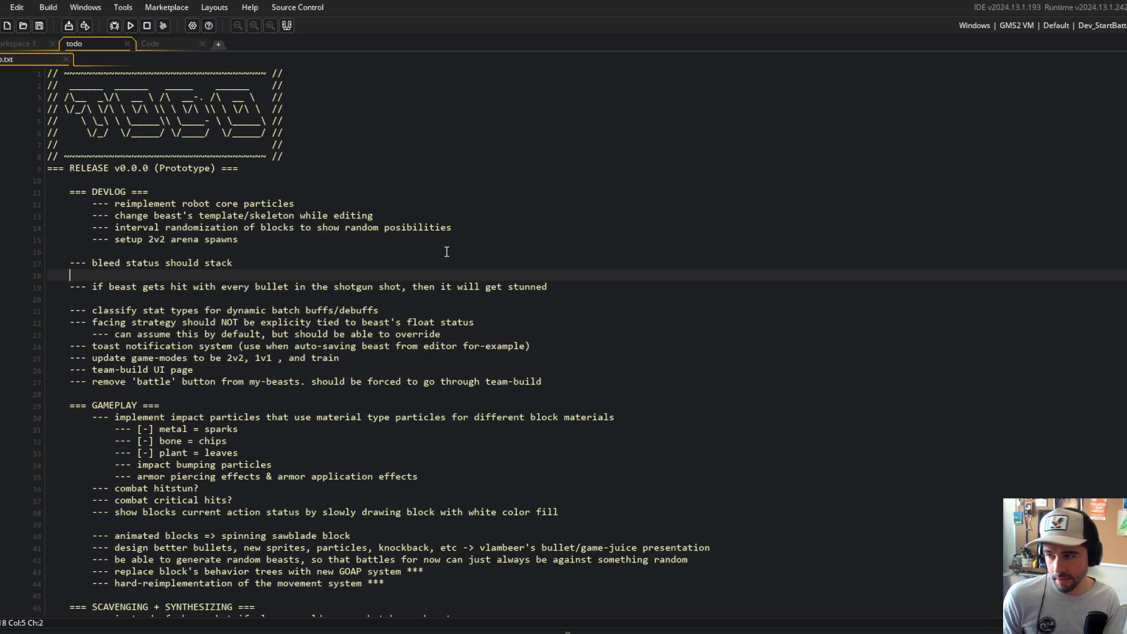
key(Down)
key(End)
key(Home)
key(ctrl+Right)
key(ctrl+Right)
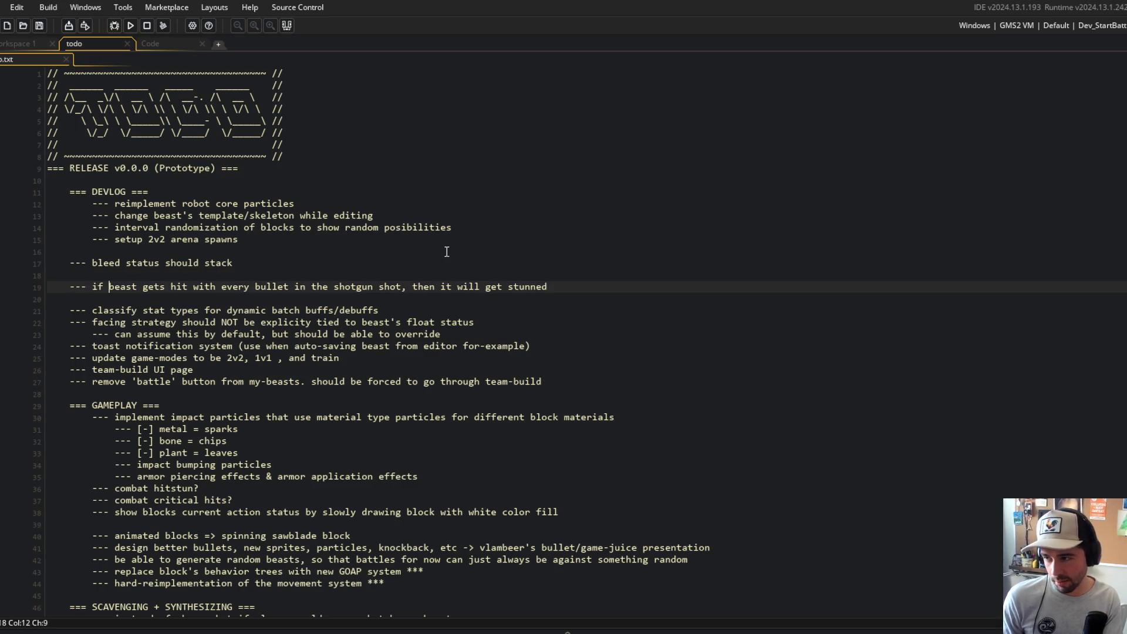
key(ctrl+Delete)
key(ctrl+Delete)
key(ctrl+Delete)
key(ctrl+Right)
text(shotgun)
key(ctrl+shift+Right)
key(ctrl+shift+Right)
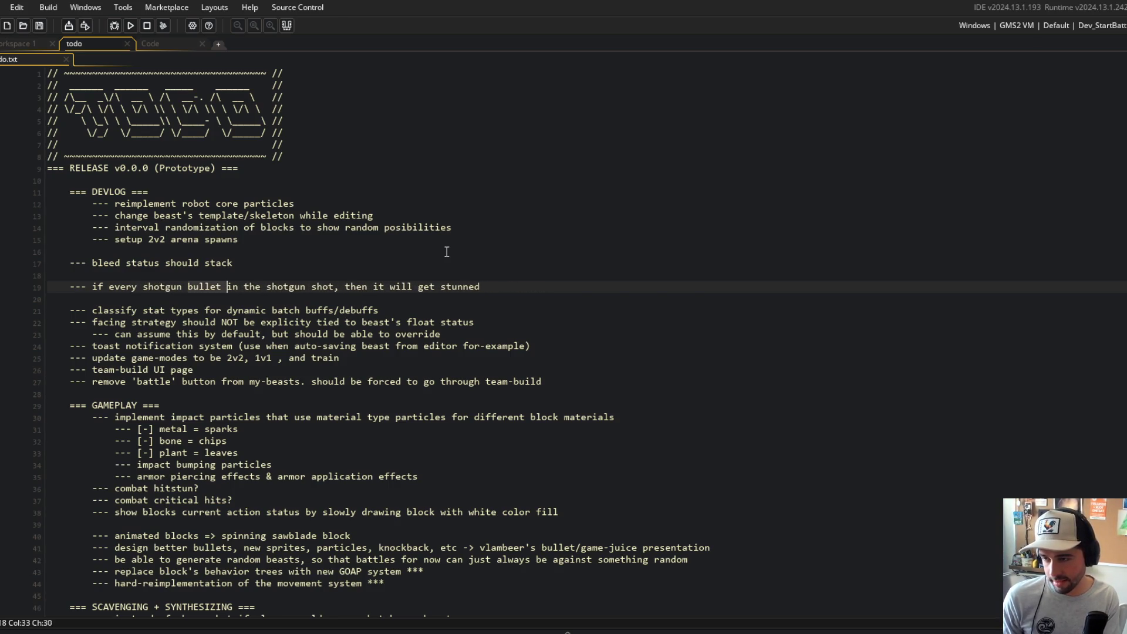
key(ctrl+Left)
key(ctrl+shift+Right)
key(ctrl+shift+Right)
key(ctrl+shift+Right)
text(hits)
- End the note with 'then induce stun' and cut 'status should stack' from the bleed line
key(ctrl+Right)
key(ctrl+Right)
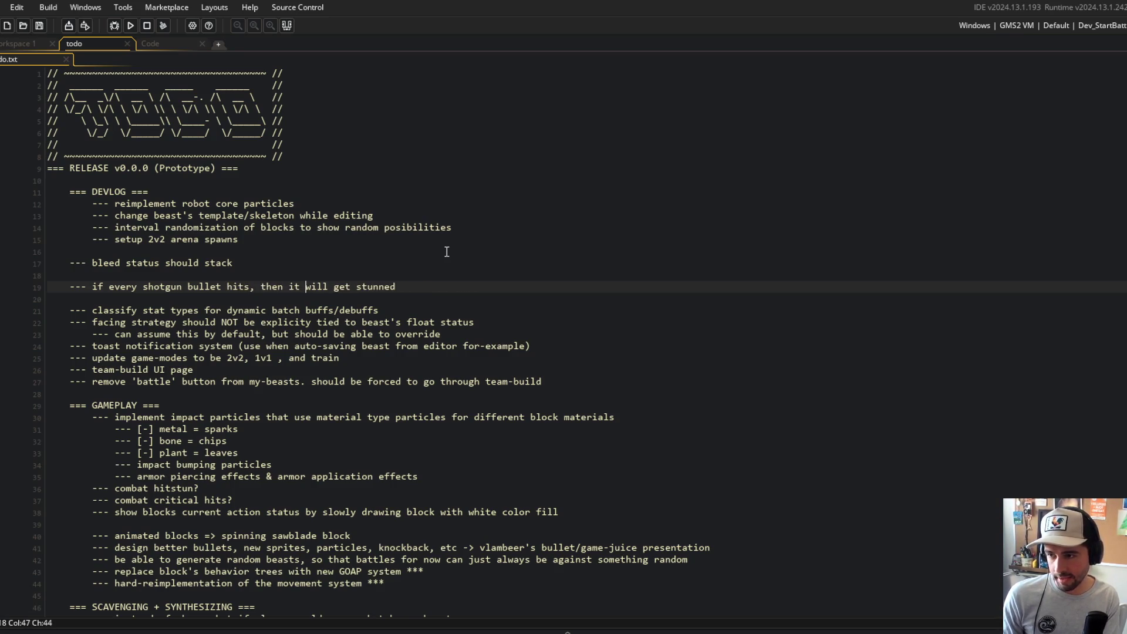
key(ctrl+BackSpace)
key(ctrl+BackSpace)
key(ctrl+BackSpace)
text(induce)
key(End)
key(BackSpace)
key(BackSpace)
key(BackSpace)
key(Up)
key(Up)
key(ctrl+BackSpace)
key(ctrl+BackSpace)
key(ctrl+BackSpace)
- Make the line 'bleed vs burn' with an indented sub-point: bleed pierces armor, burn does not
text(vs burn)
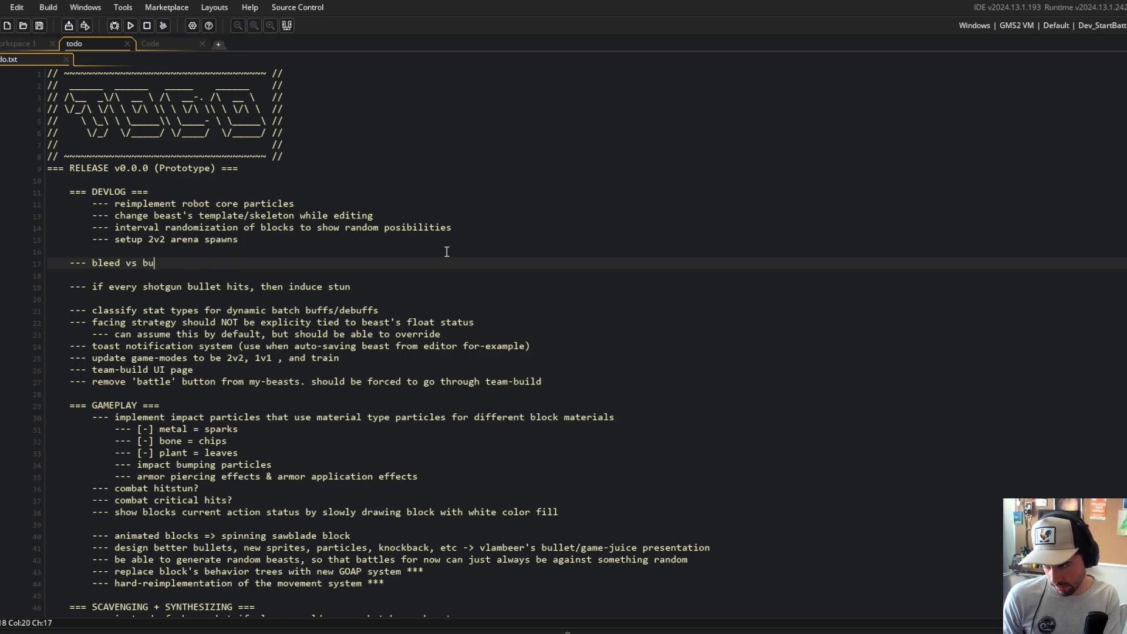
key(Return)
key(Tab)
text(--- bleed pieces)
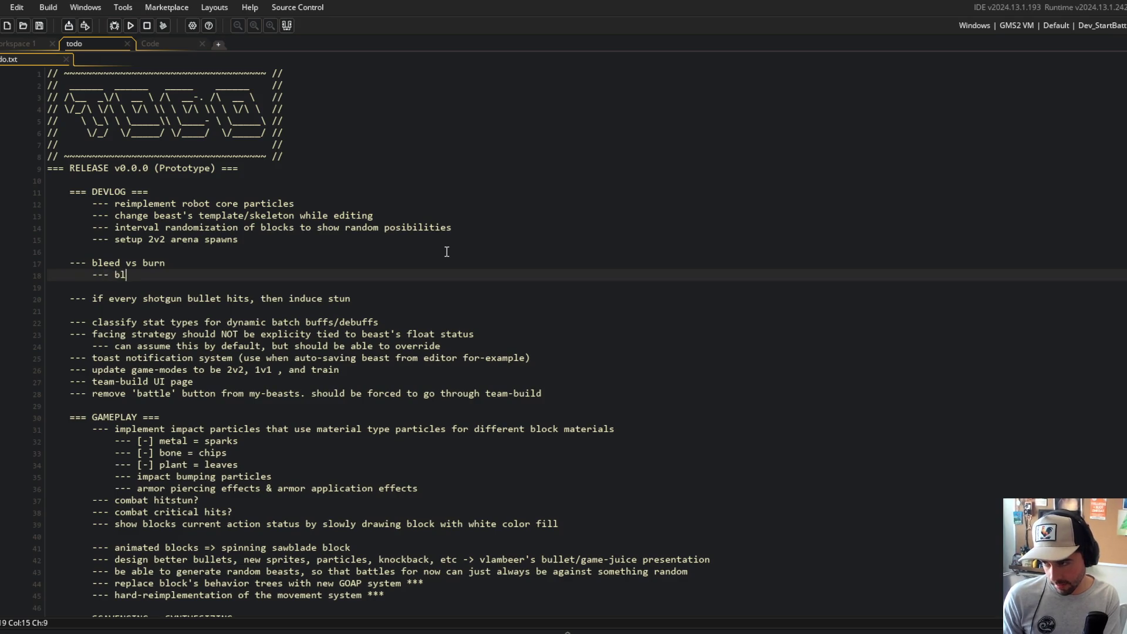
key(BackSpace)
key(BackSpace)
key(BackSpace)
text(rcesarmor bid)
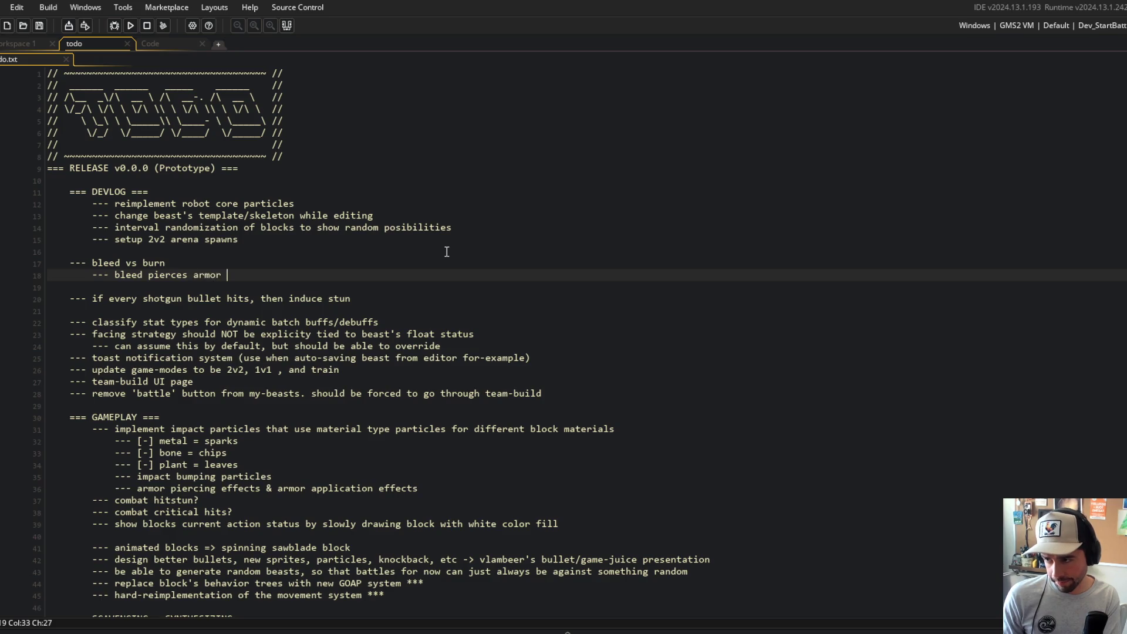
key(BackSpace)
key(BackSpace)
key(BackSpace)
text(brun)
key(BackSpace)
key(BackSpace)
key(BackSpace)
text(urn does not)
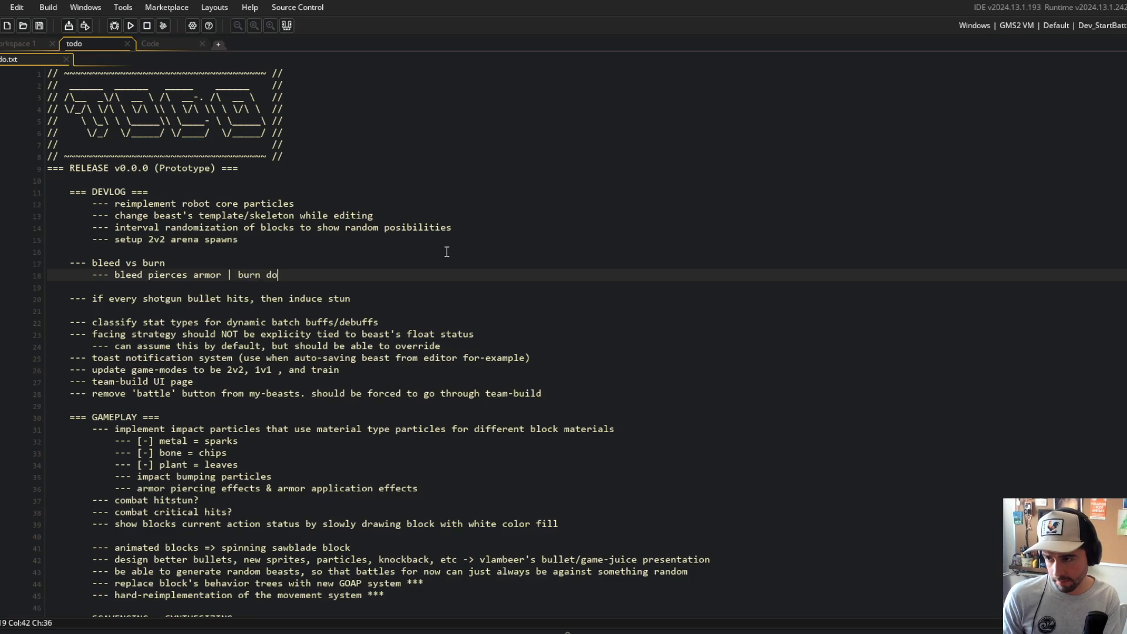
- Add sub-points '--- bleed stacks | burn does not' and '--- bleed decreases movement speed | burn insreases movement speed'
key(Return)
text(--- bleed)
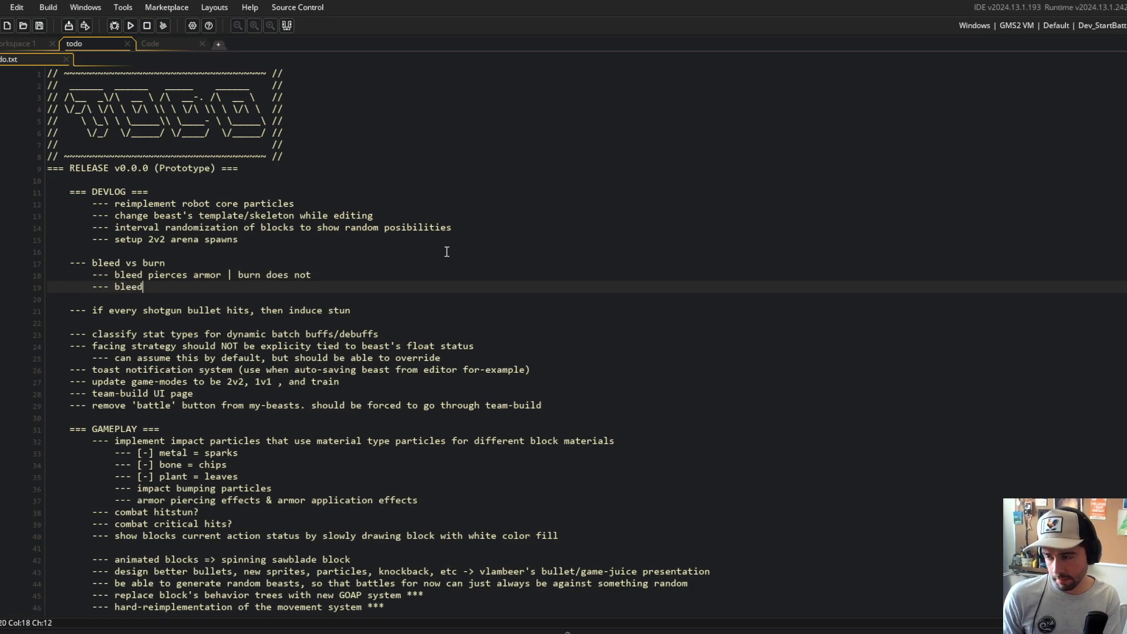
text( stacks | burn doe)
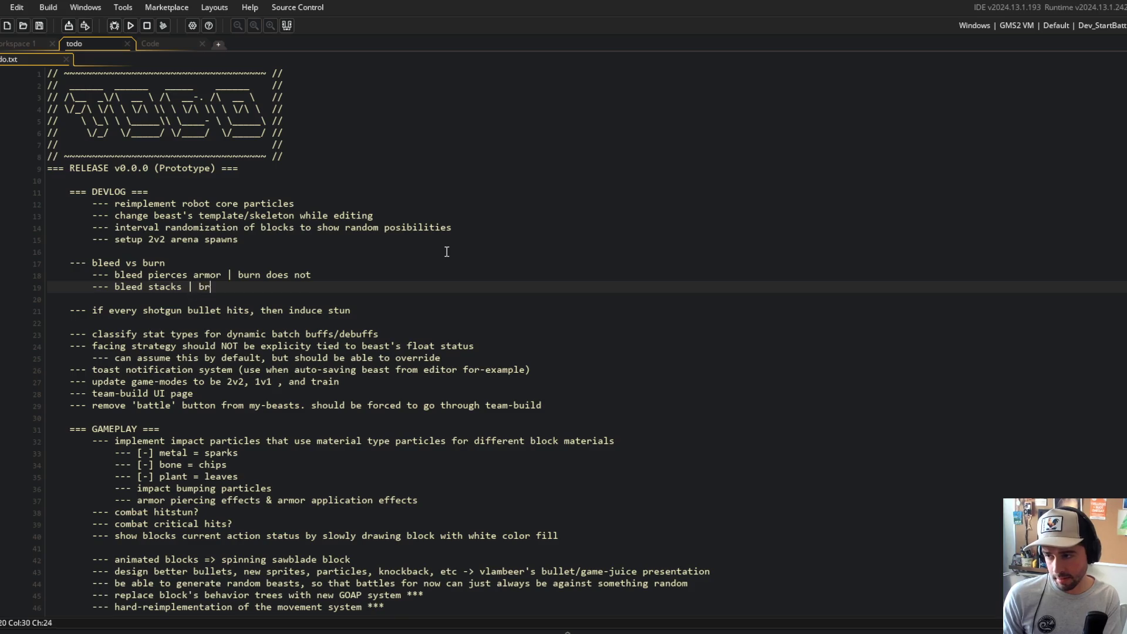
text(s not)
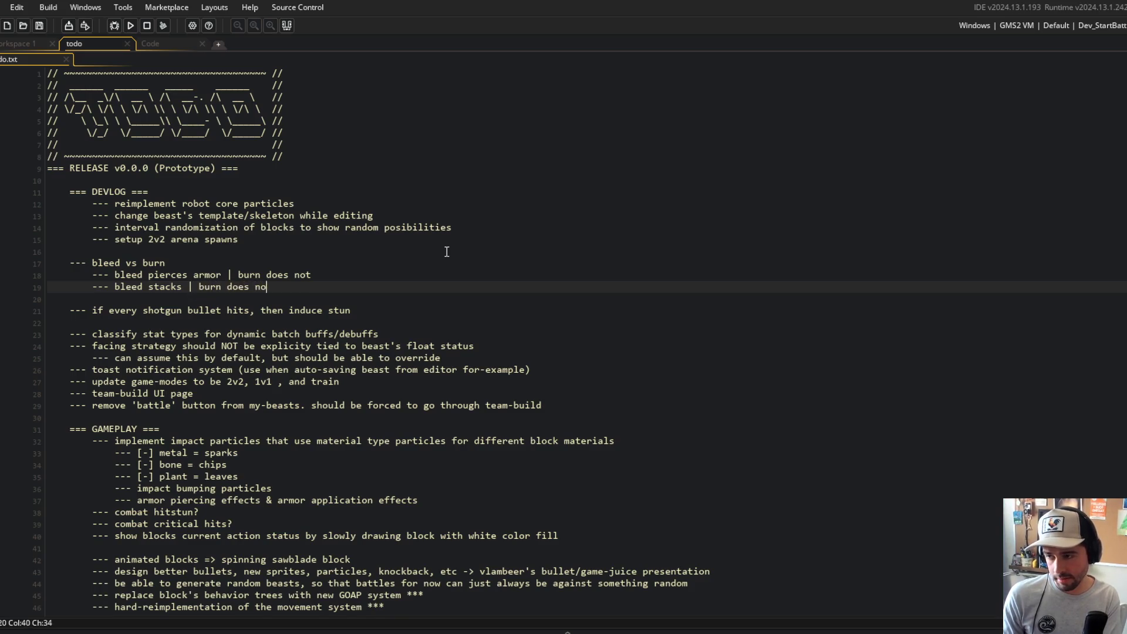
key(Return)
text(--- bleed decrease)
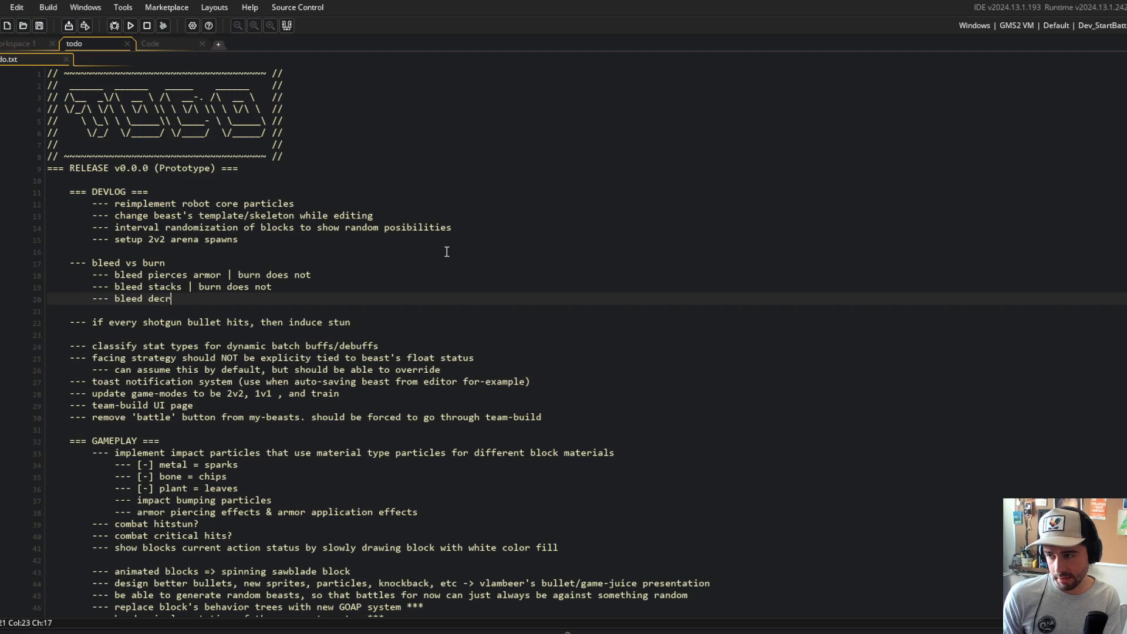
text(s movement )
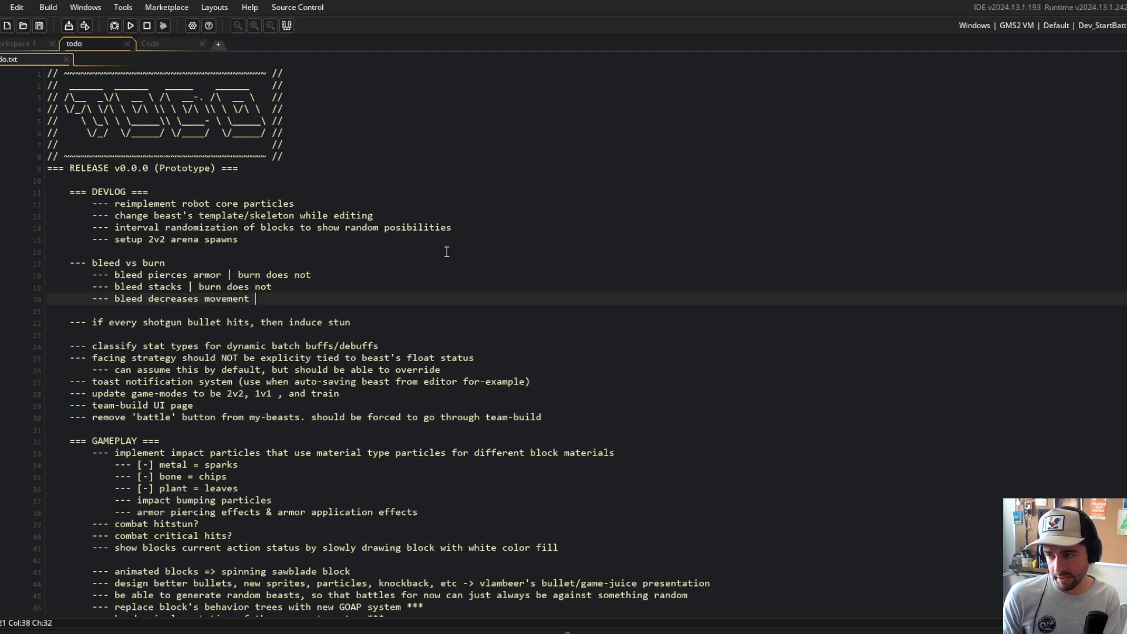
text(speed | burn ins)
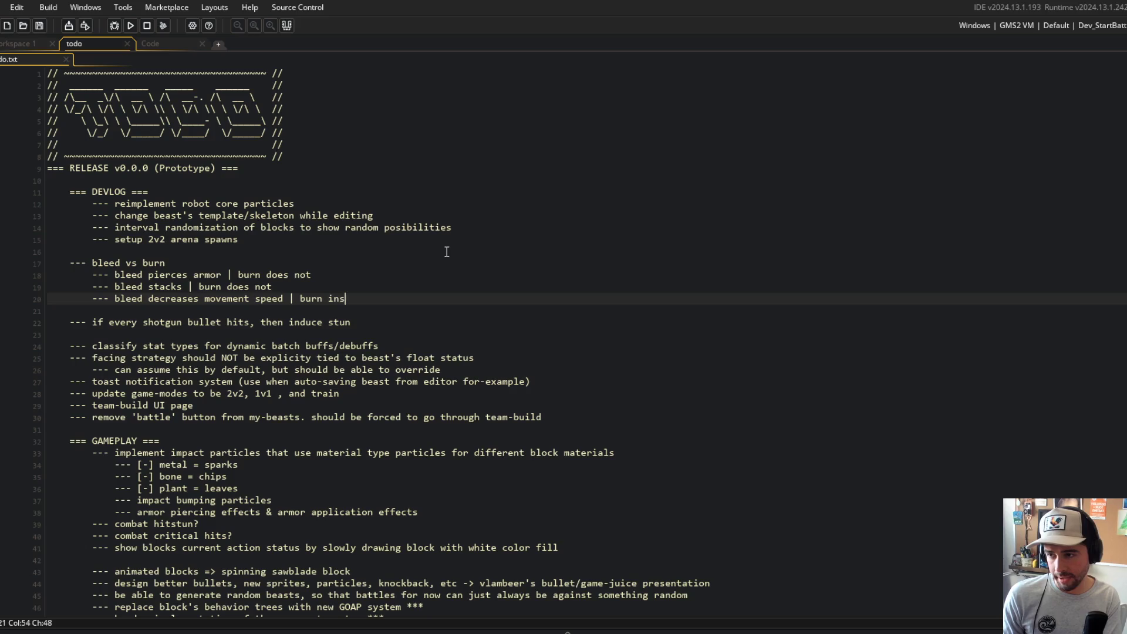
text(creases movement speed)
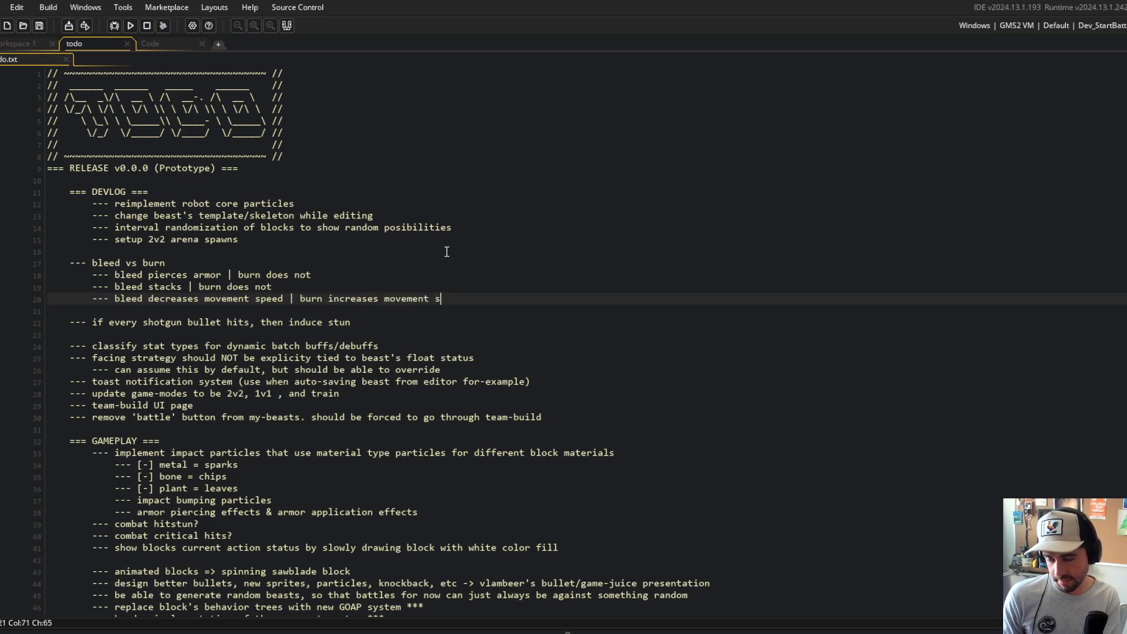
key(Up)
key(Up)
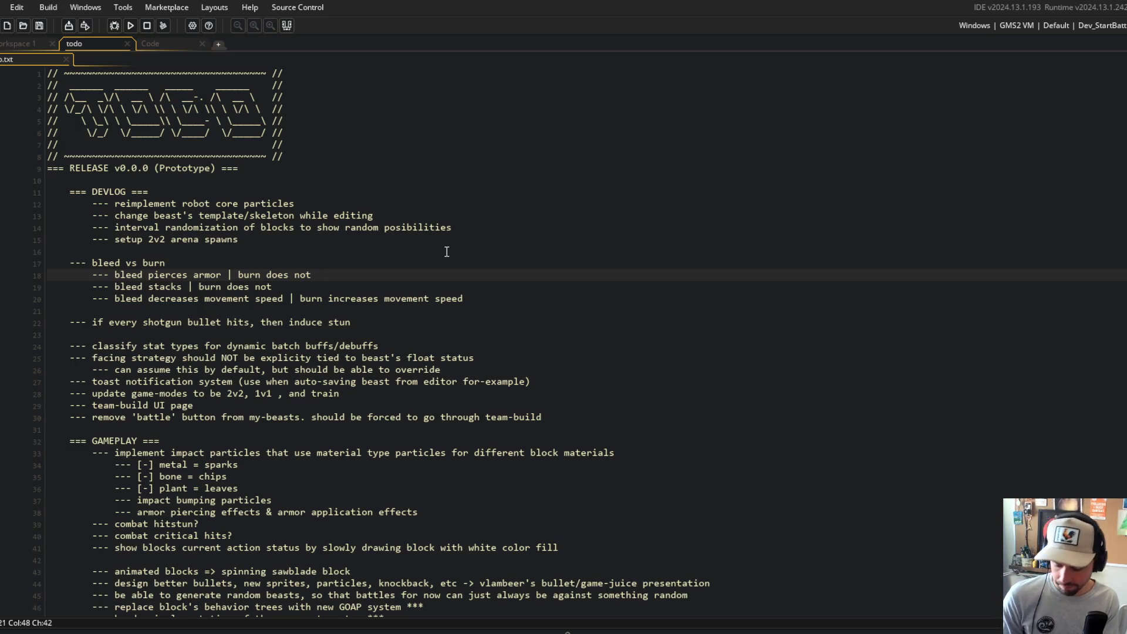
key(alt+Tab)
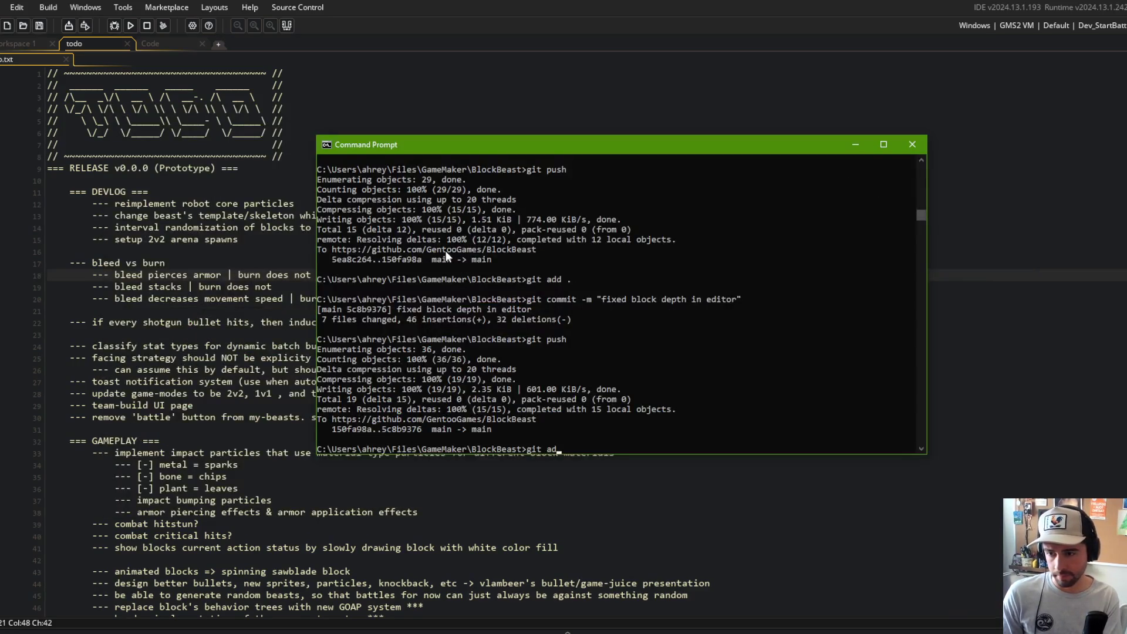
- Stage all changes with git add . after fixing a mistyped attempt
text(git add ,.)
key(Return)
text(git add .)
key(Return)
- Commit as 'bleed pierces armor. burn does not pierce. updated todo' and run git push
text(git commit )
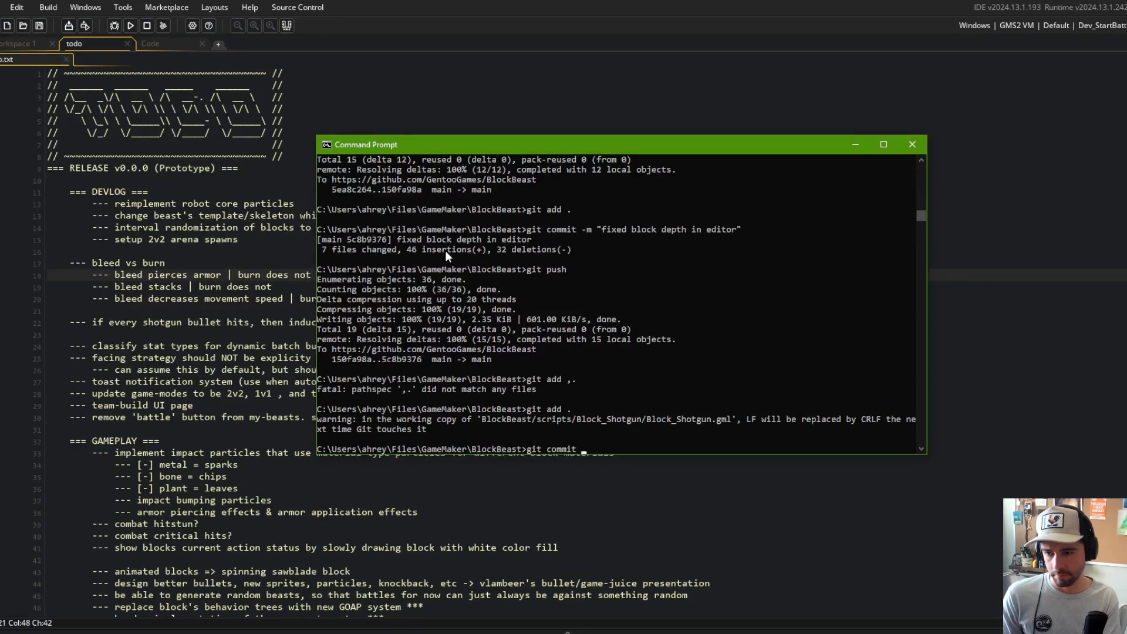
text(-m "update)
key(BackSpace)
key(BackSpace)
key(BackSpace)
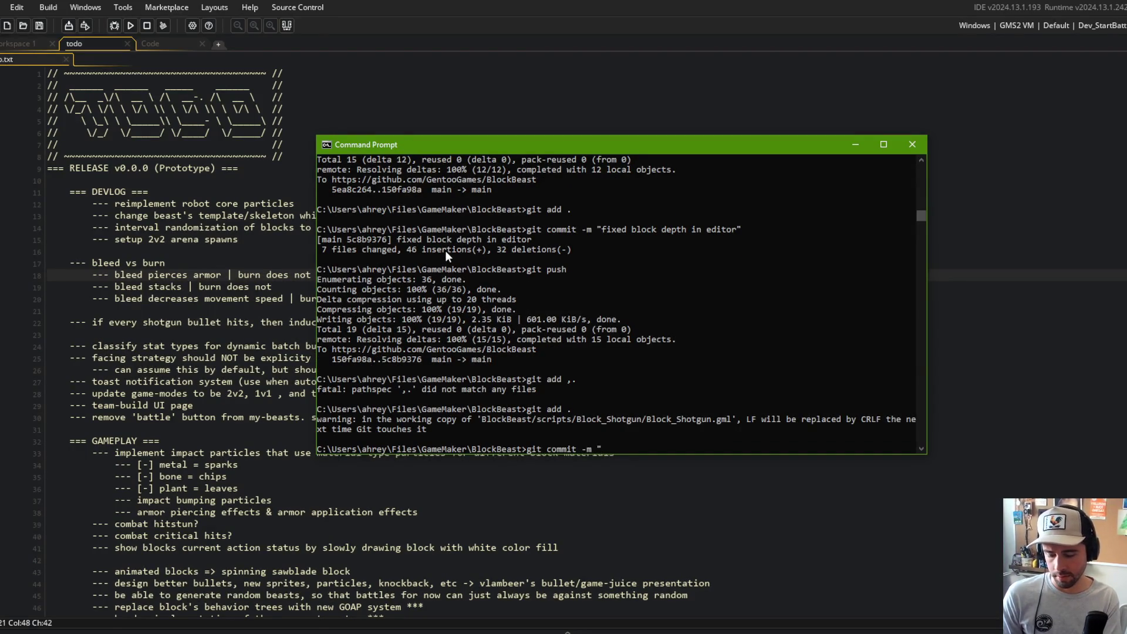
text(bleed pierces)
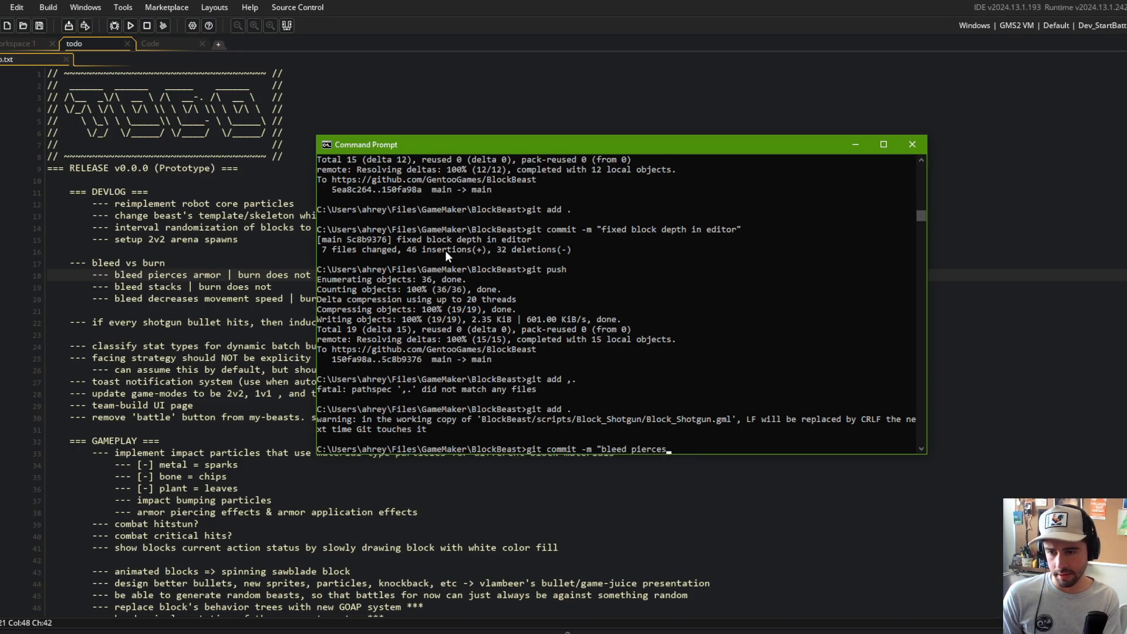
text( armor. burn does )
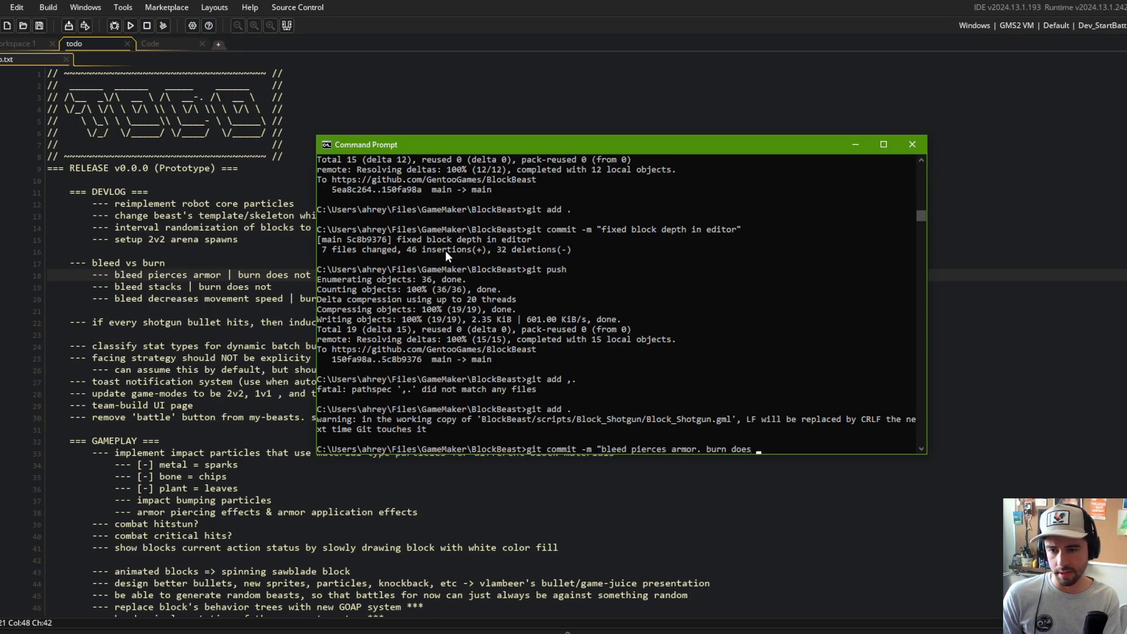
text(not pierce. updated todo")
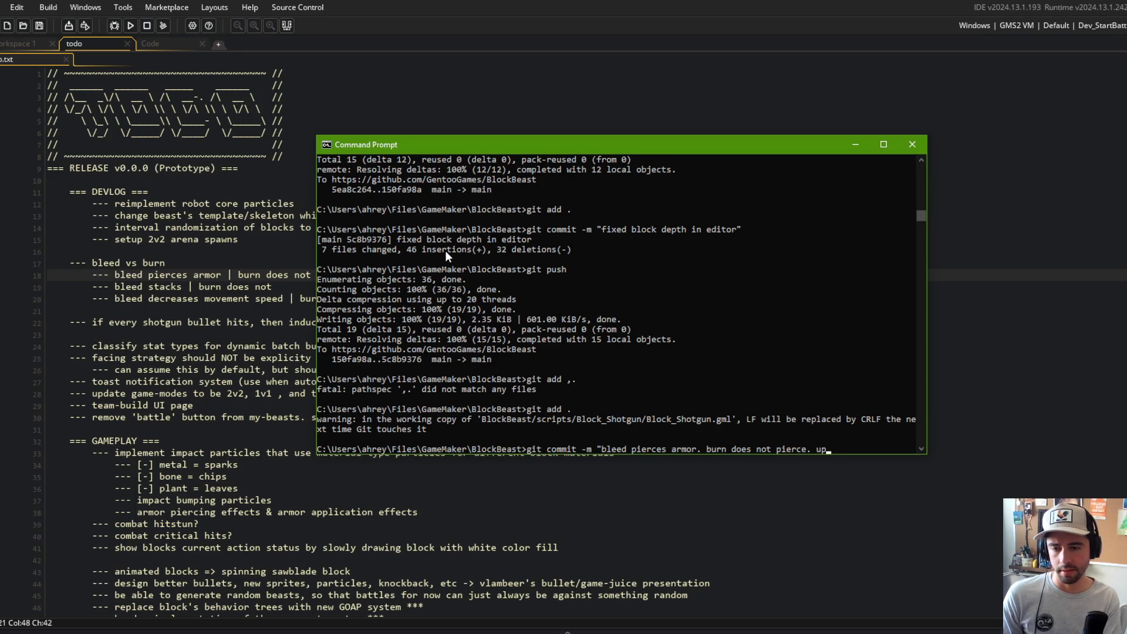
key(Return)
text(git push)
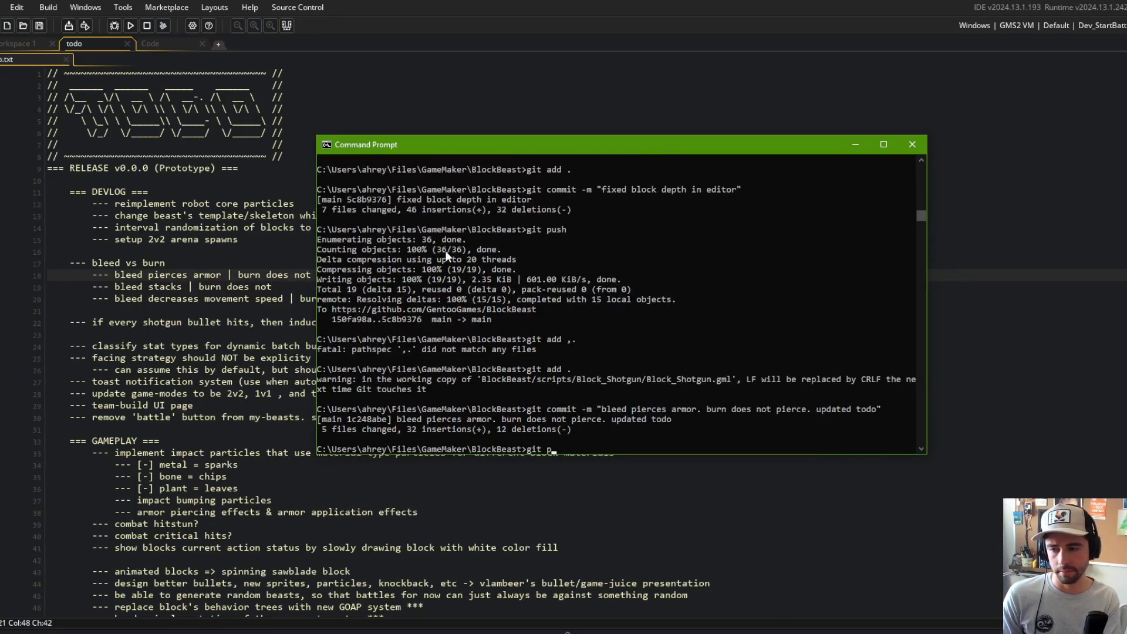
key(Return)
click(155, 120)
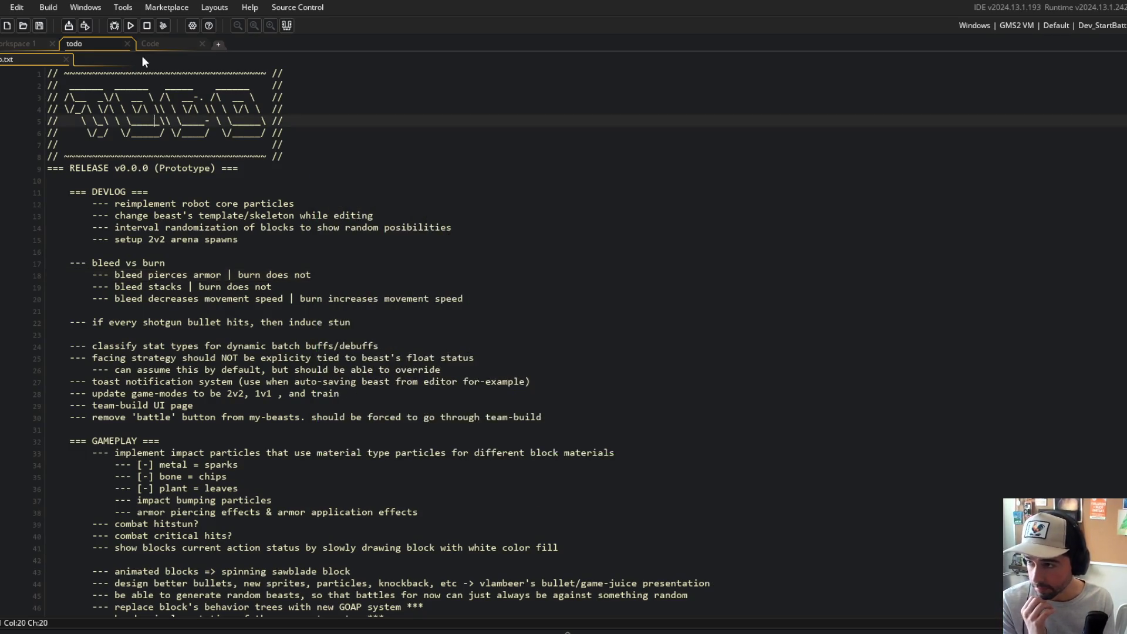
- Return to the Code workspace, collapse the output panel, and inspect the end of bleed
click(156, 45)
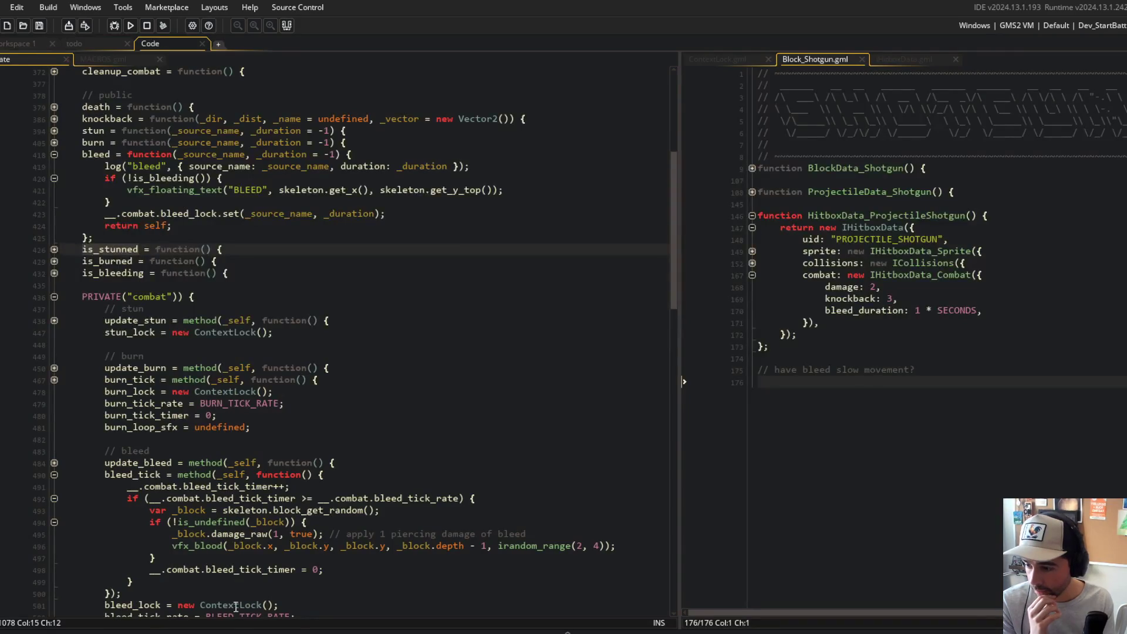
click(147, 631)
click(23, 508)
click(167, 391)
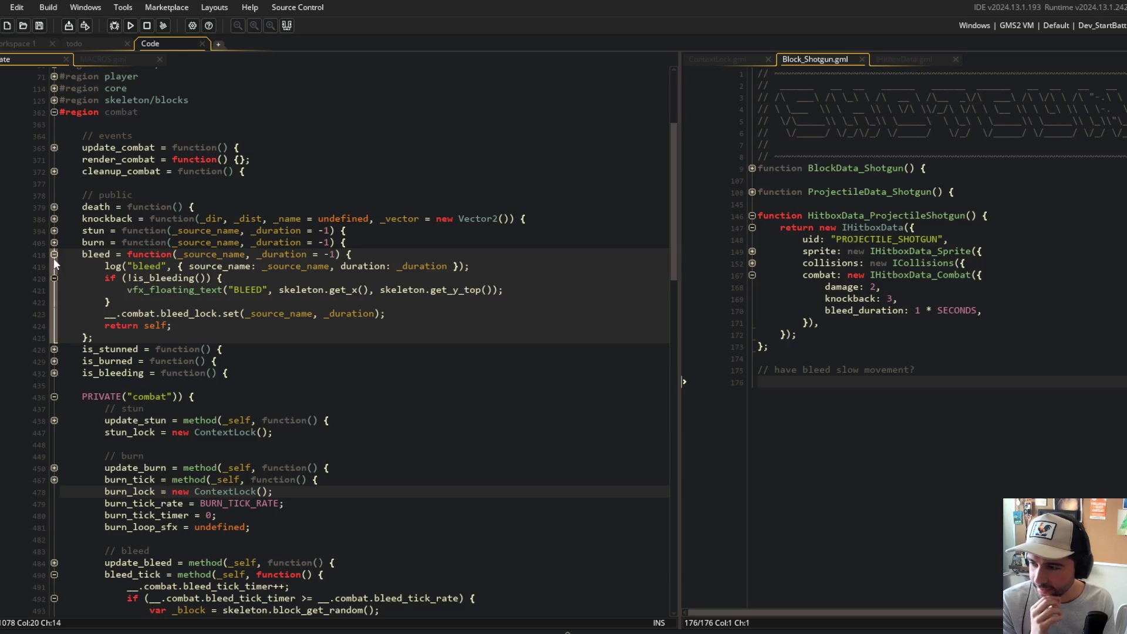
click(423, 302)
- Delete the armor-piercing line from the todo and switch back to the combat code
click(74, 43)
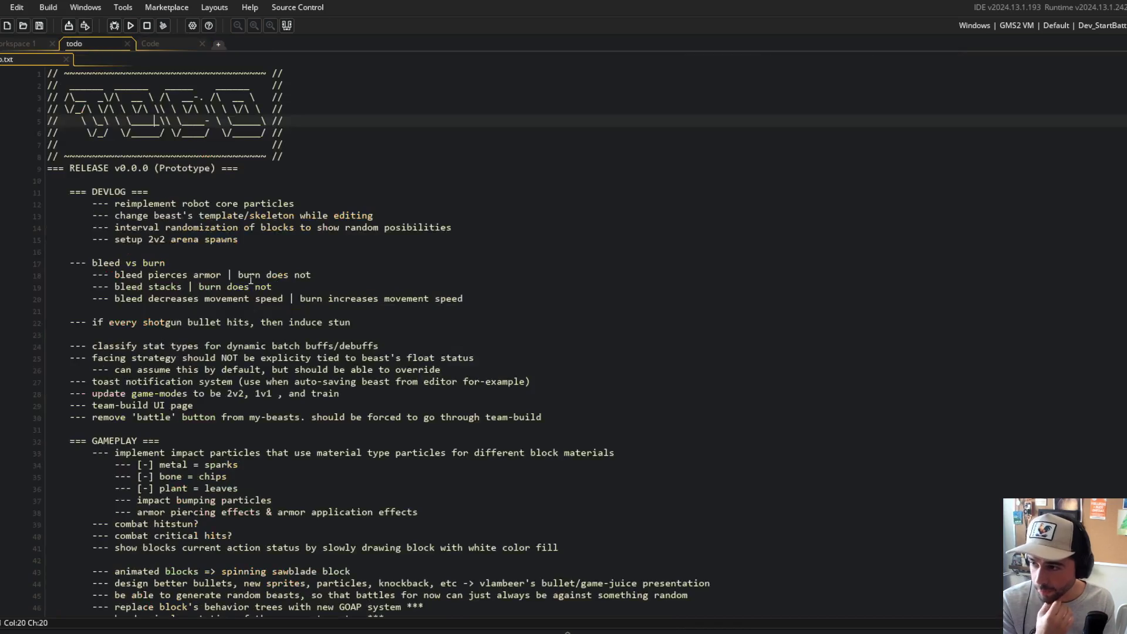
click(271, 274)
click(376, 239)
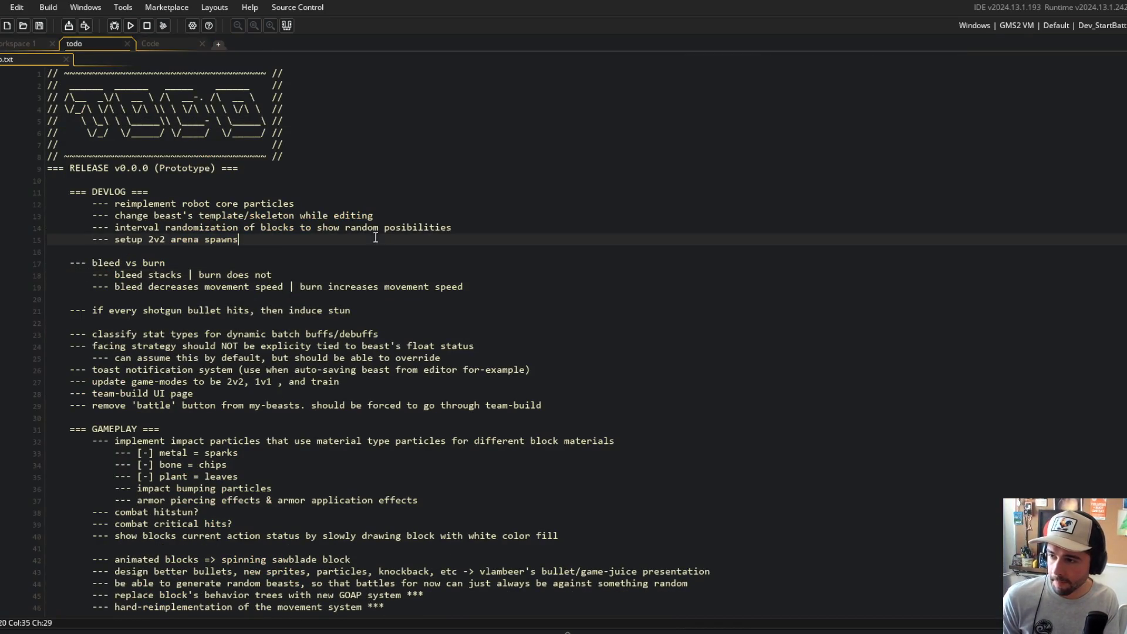
click(173, 43)
click(437, 257)
- Inspect the bleed_lock set line in the bleed function
click(135, 314)
click(174, 324)
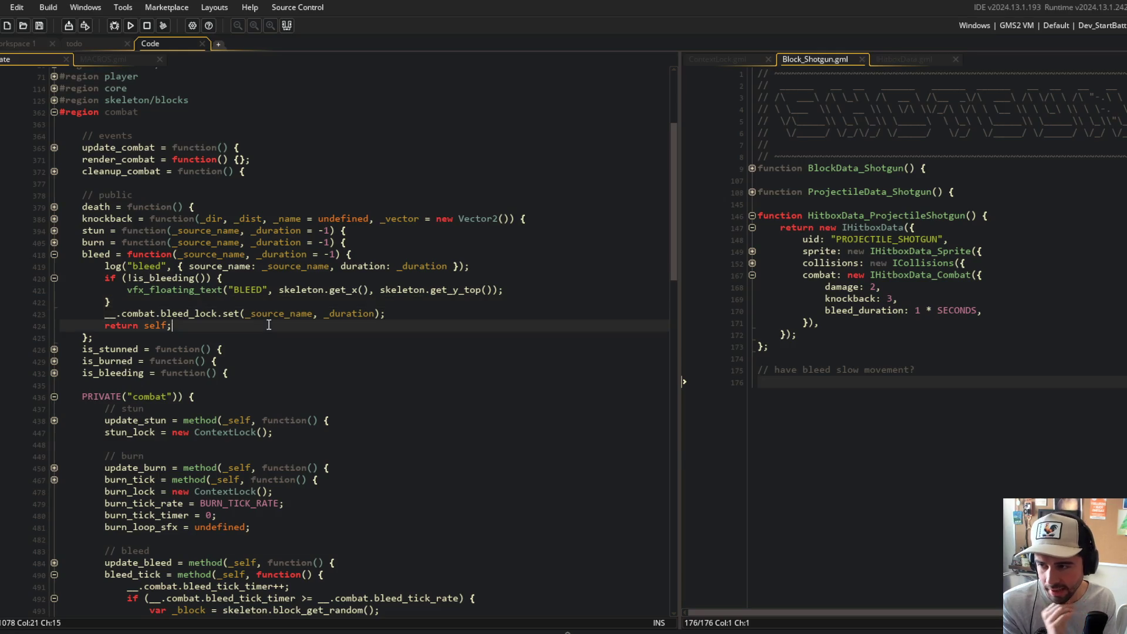
scroll(175, 320, down, 5)
scroll(162, 288, up, 4)
click(163, 289)
drag(104, 288, 388, 288)
click(413, 290)
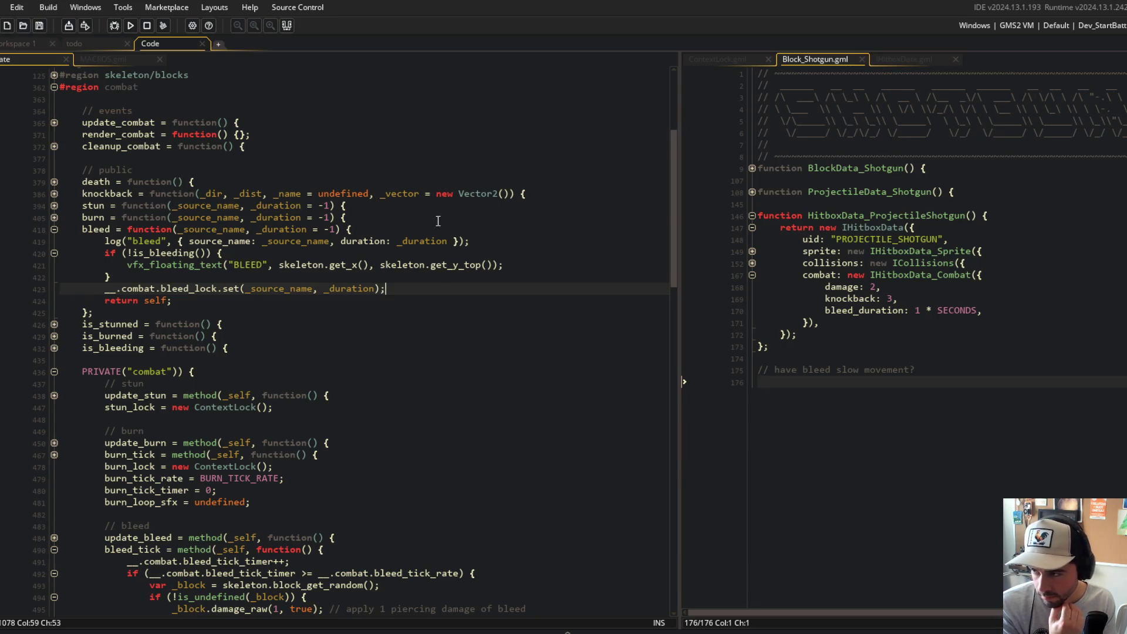
- Unfold the beast's burn, stun and stunned-state code to review it, then fold stun, burn and bleed again
click(54, 218)
click(54, 205)
click(54, 241)
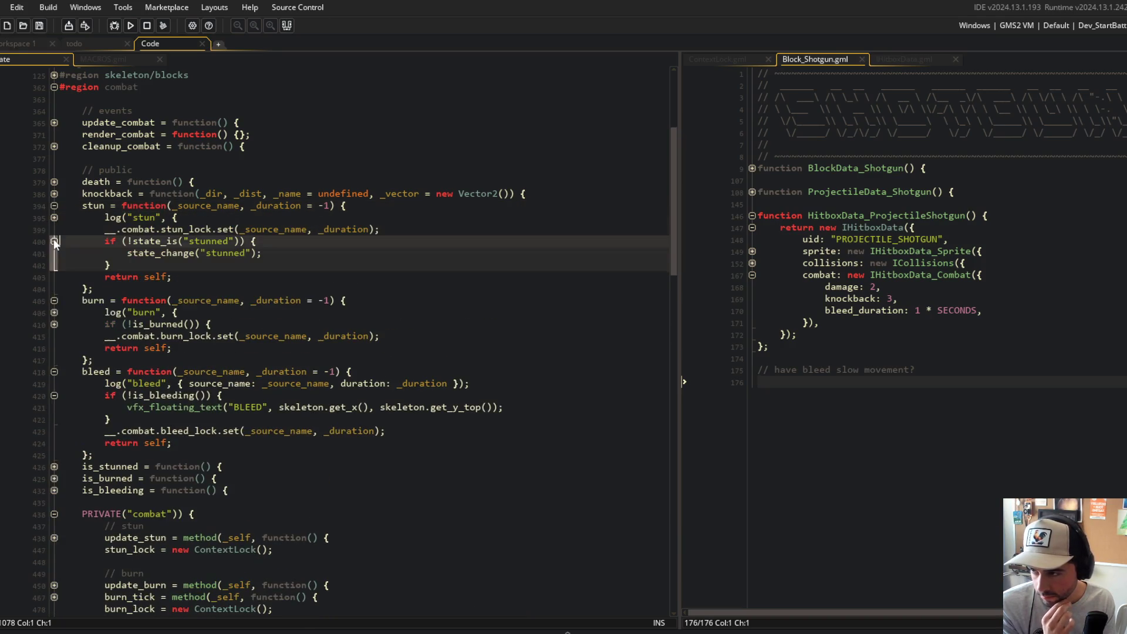
click(54, 205)
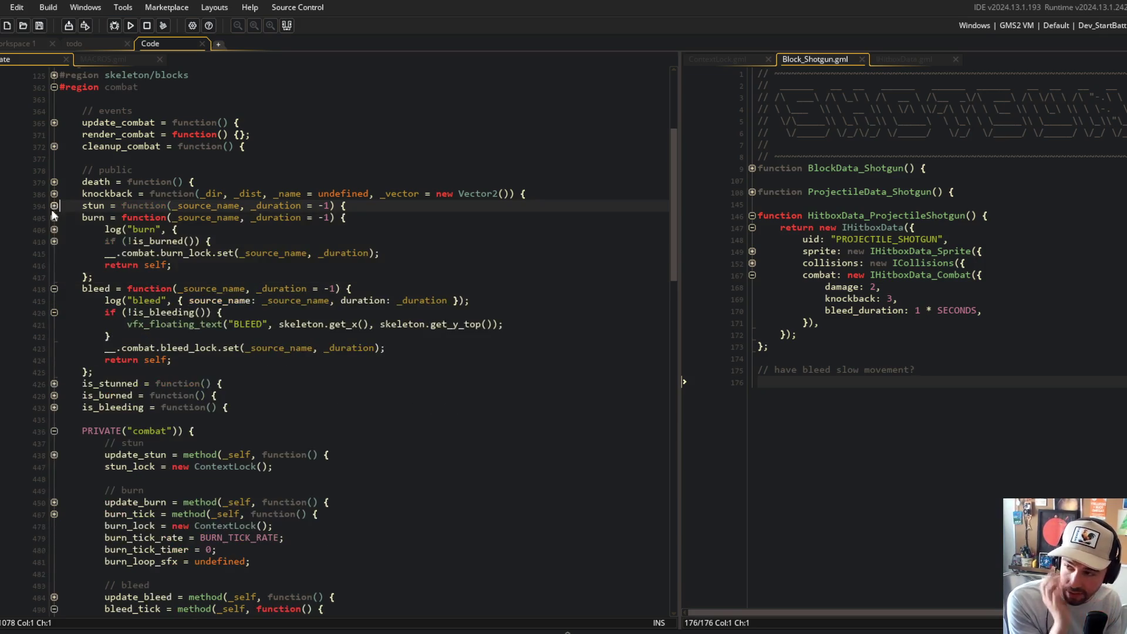
click(54, 217)
click(54, 229)
- Put the caret on the stun call in apply_hitbox and start a project-wide search
click(104, 207)
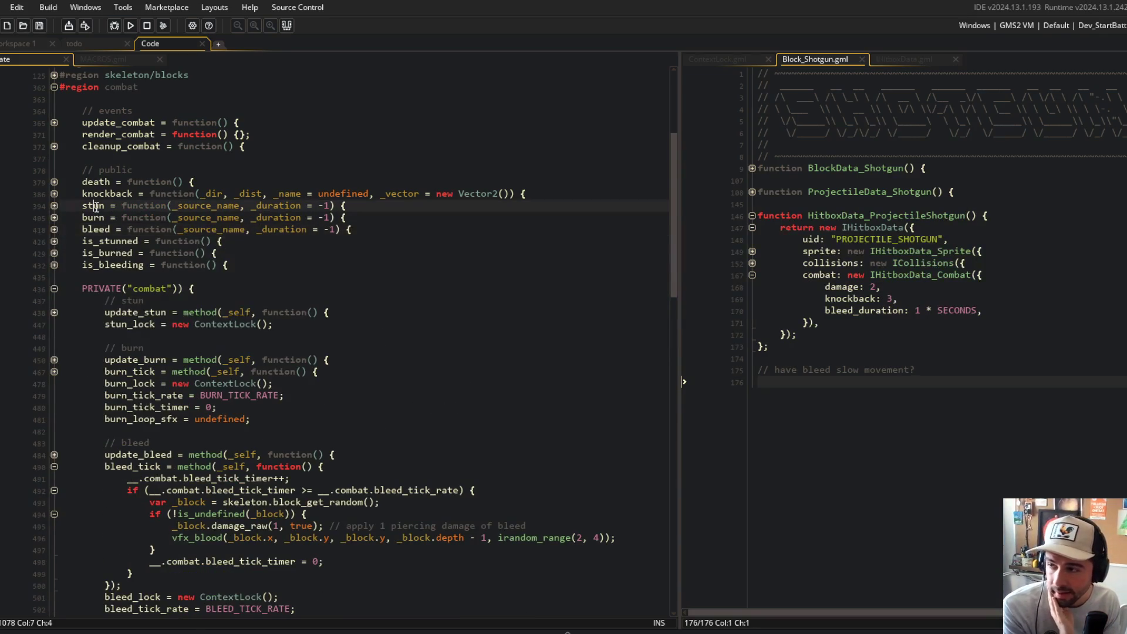
scroll(104, 209, down, 20)
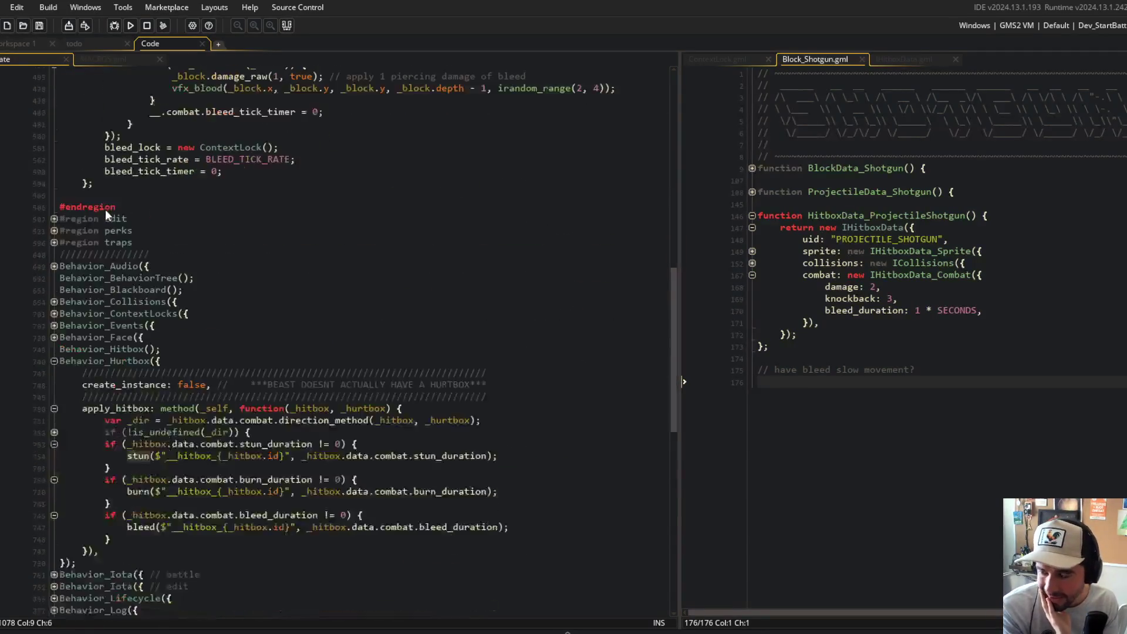
click(301, 281)
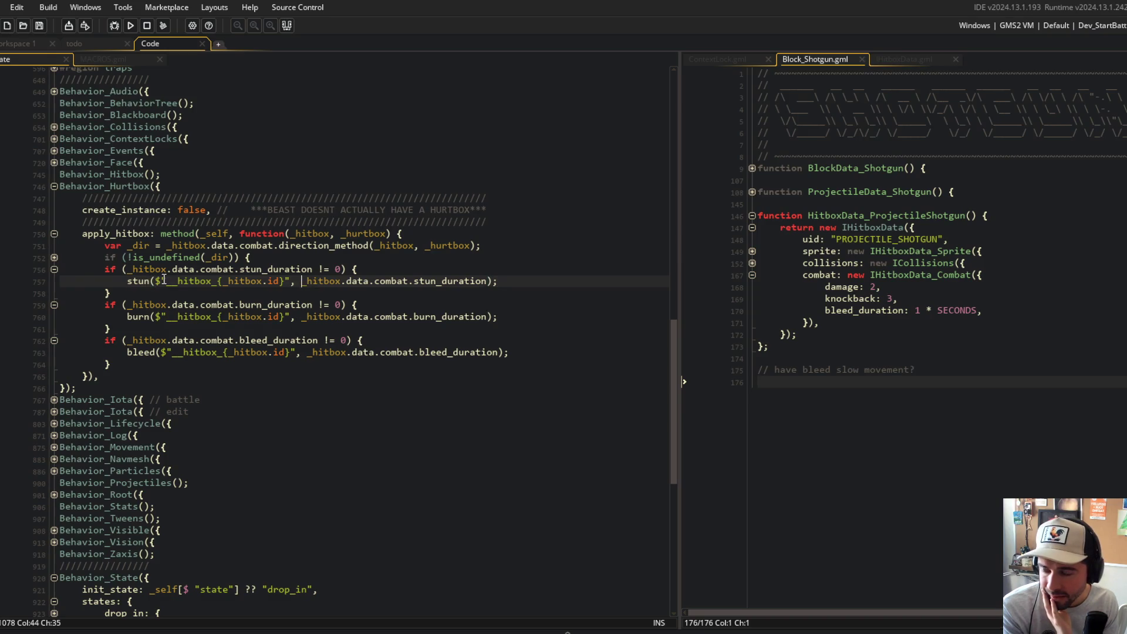
click(141, 281)
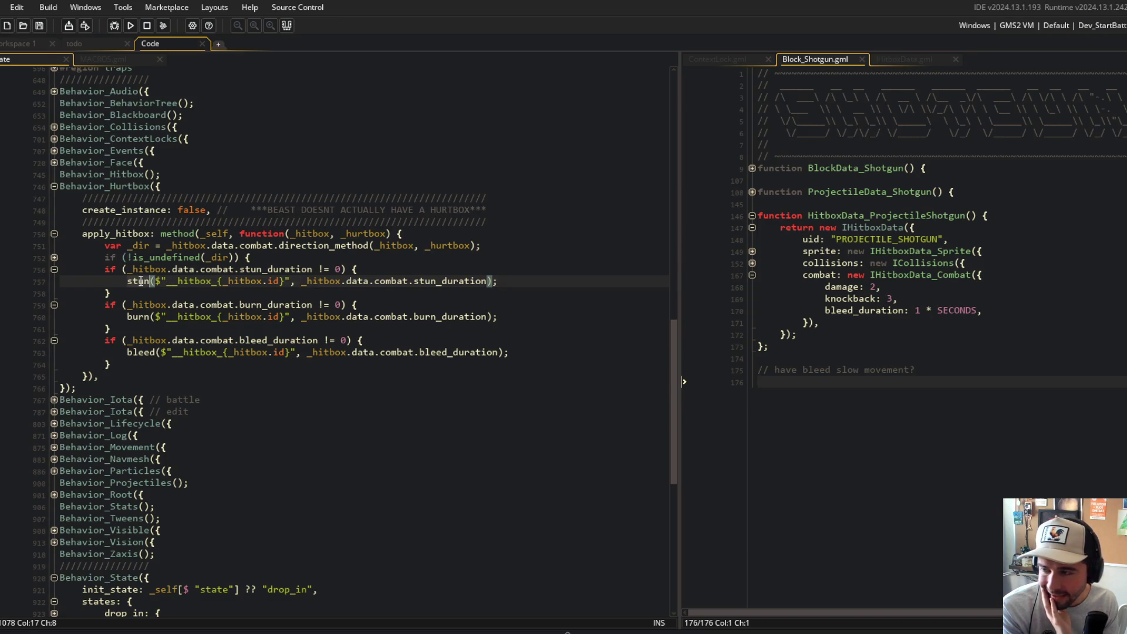
key(ctrl+shift+f)
- Search the whole project for 'stun(' with case-sensitive matching
text(stun()
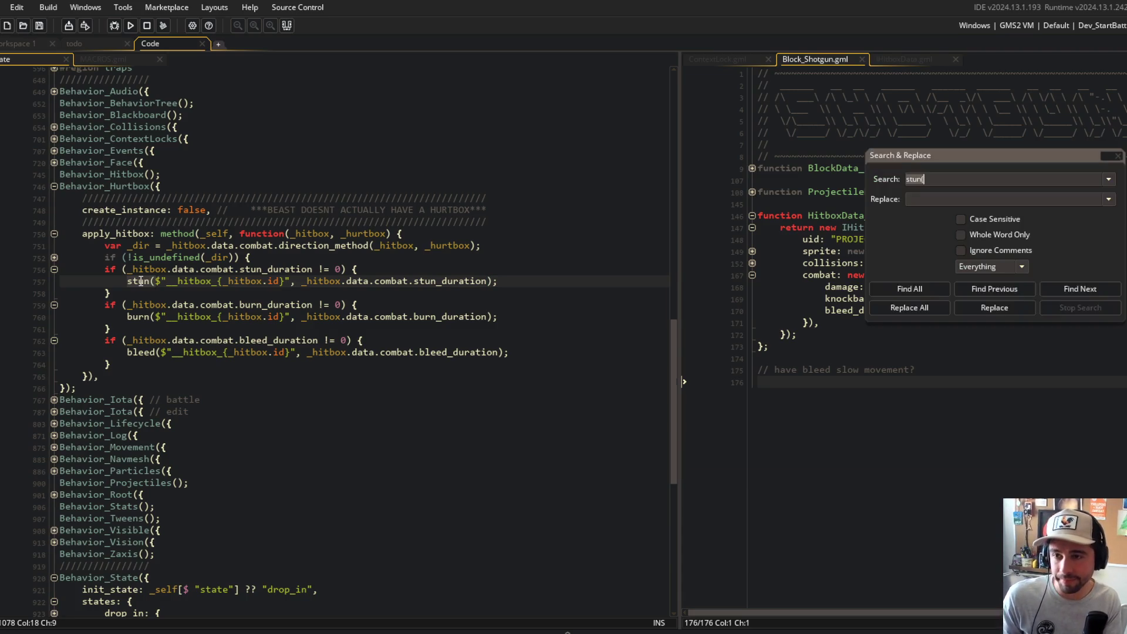
key(Return)
click(974, 219)
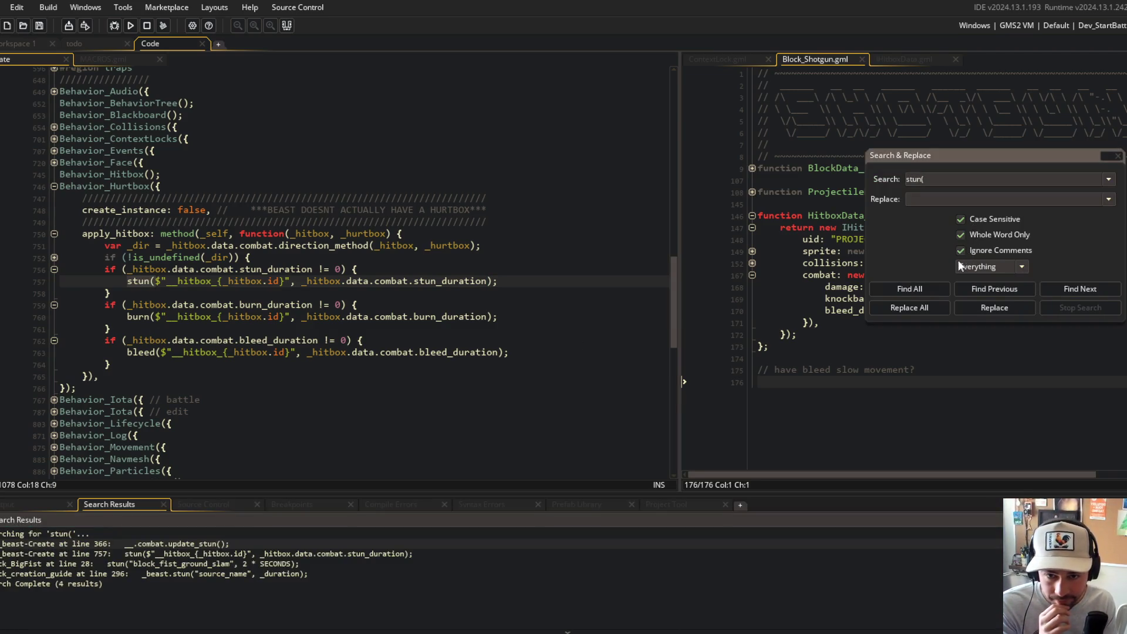
click(925, 290)
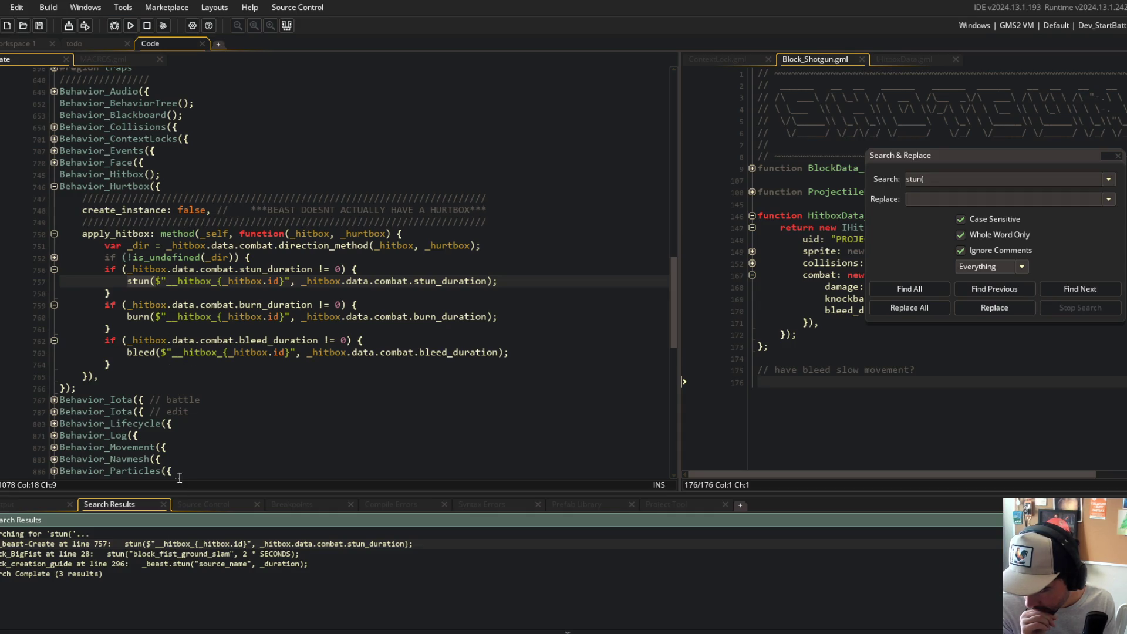
- Change the search term to 'burn(' and list the three burn( calls in the project
click(145, 316)
key(Right)
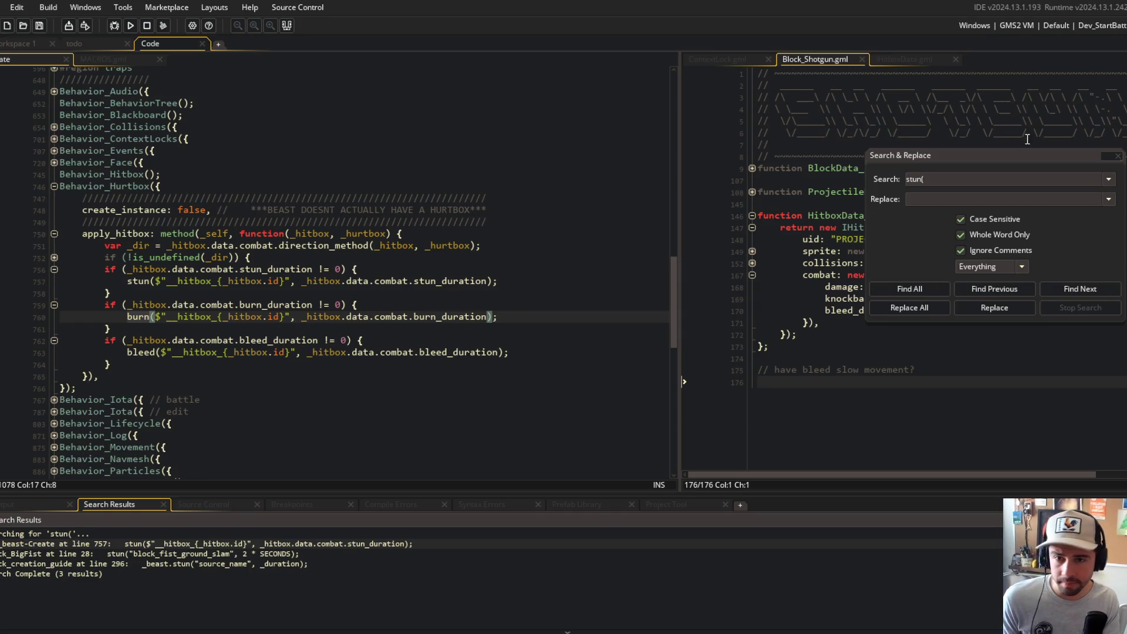
double_click(916, 178)
text(burn()
click(904, 291)
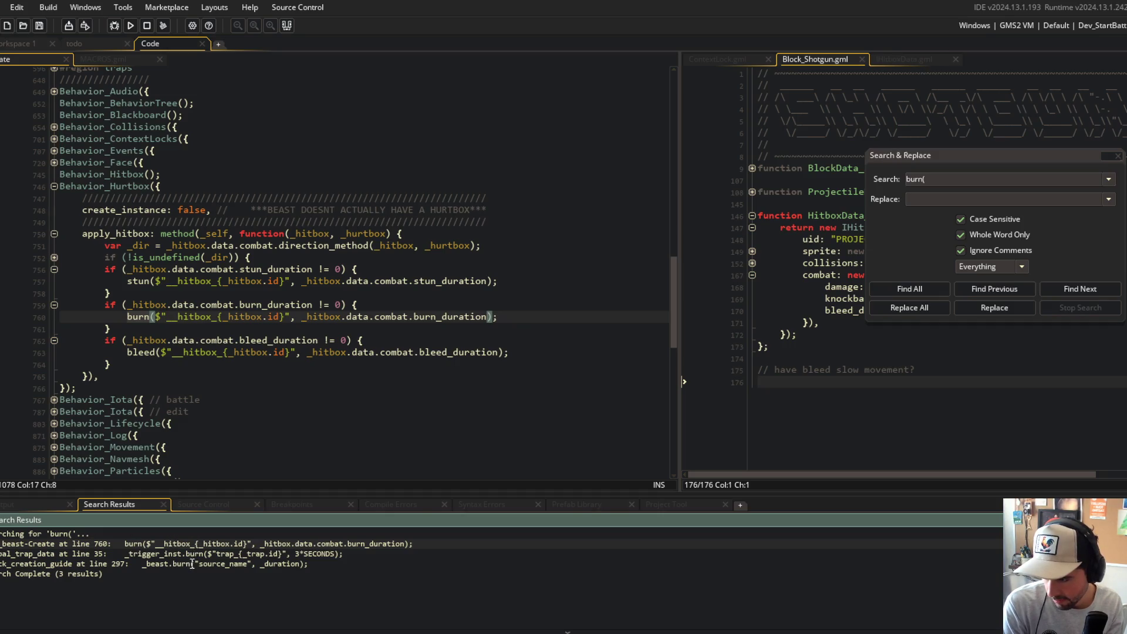
click(307, 281)
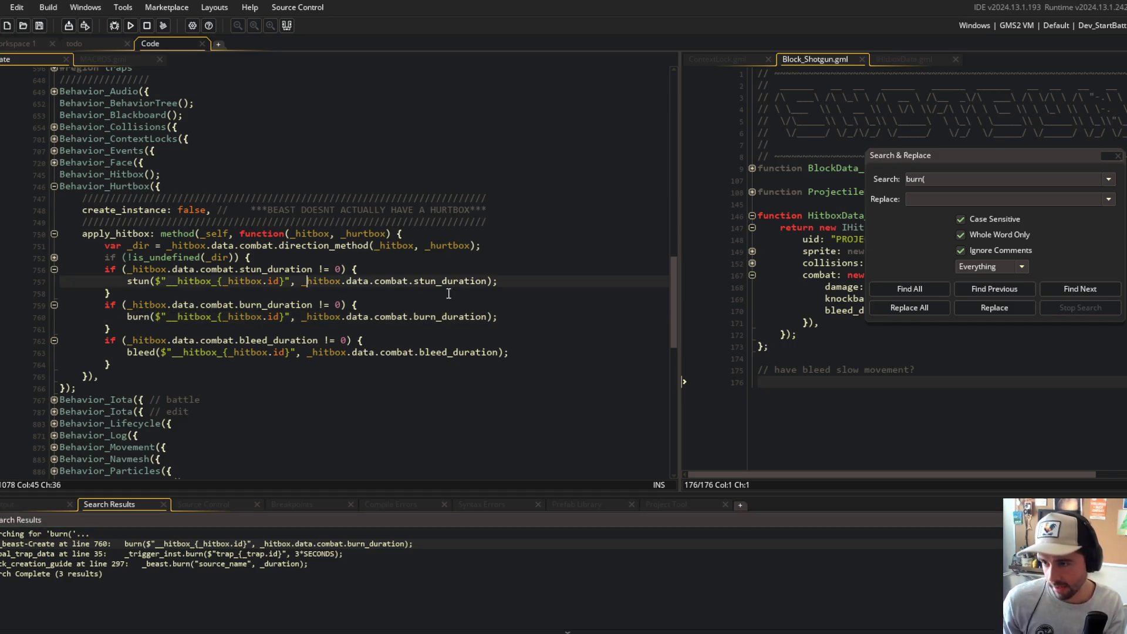
- Remove the hitbox source argument from the stun, burn and bleed calls in apply_hitbox
key(BackSpace)
key(BackSpace)
key(BackSpace)
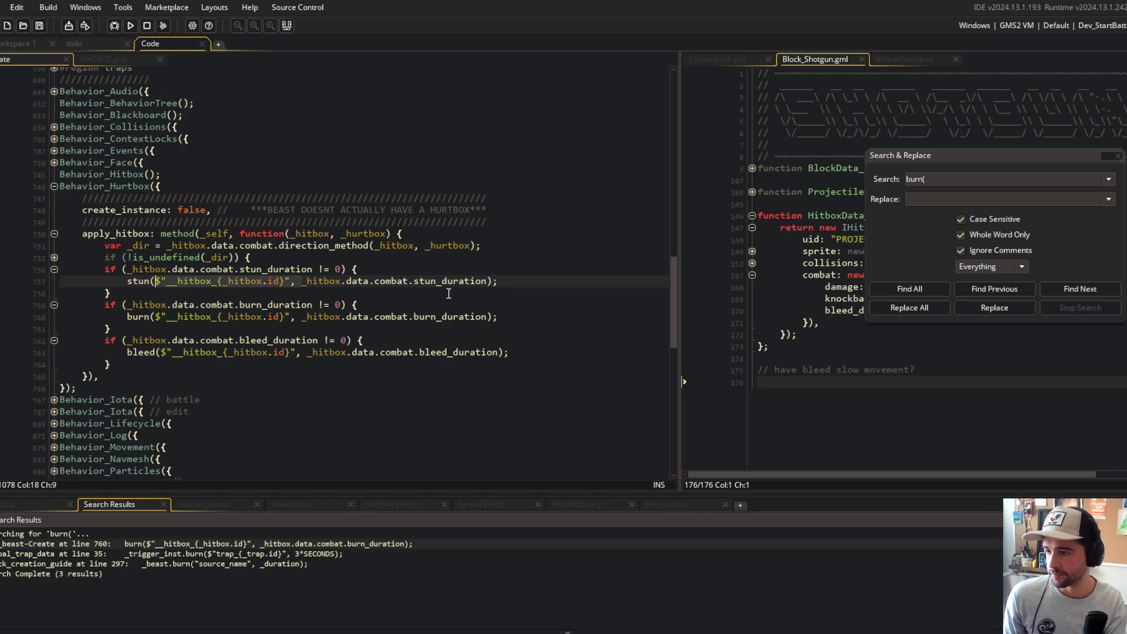
key(Down)
key(Down)
key(Down)
key(ctrl+Right)
key(ctrl+Right)
key(ctrl+Right)
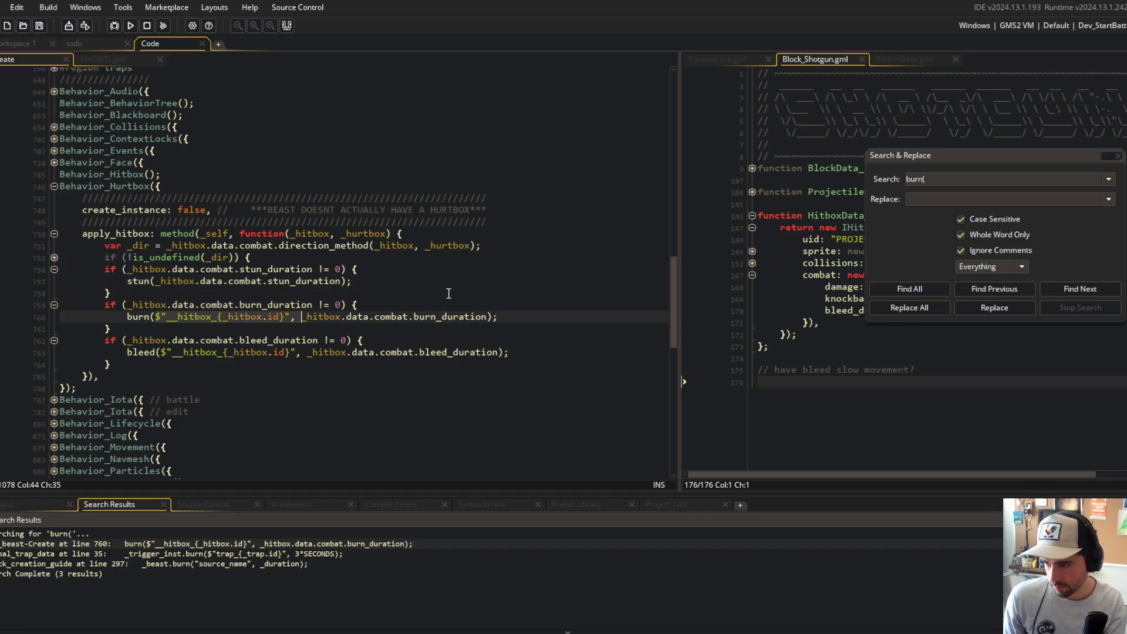
key(BackSpace)
key(BackSpace)
key(BackSpace)
key(Down)
key(Down)
key(Down)
key(ctrl+Right)
key(ctrl+Right)
key(ctrl+Right)
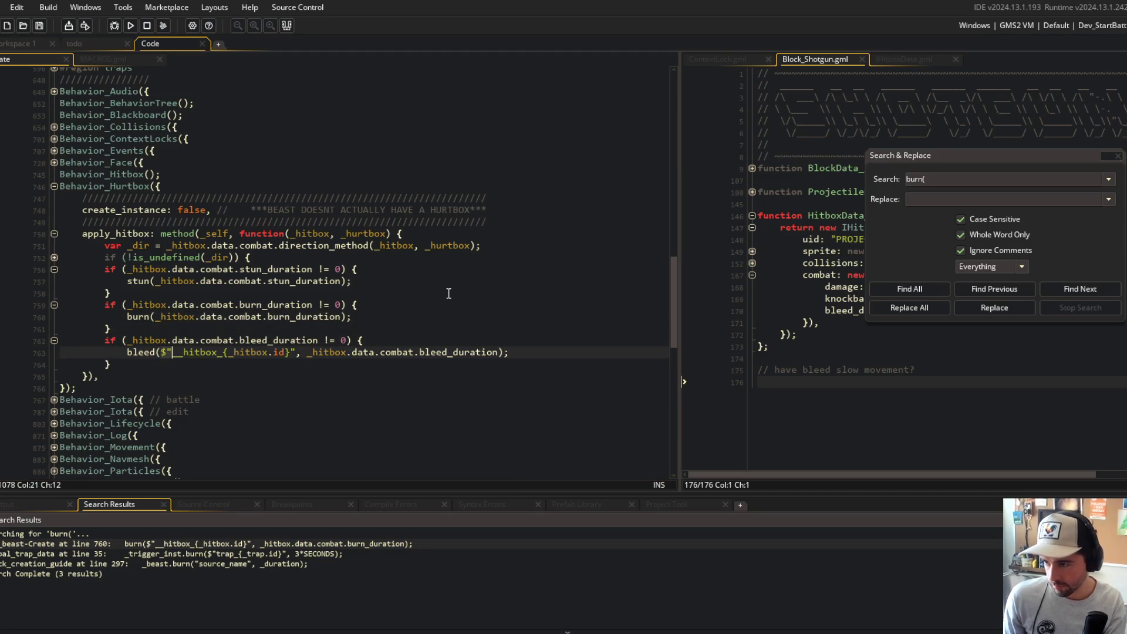
key(ctrl+shift+Right)
key(ctrl+shift+Right)
key(ctrl+shift+Right)
key(BackSpace)
key(BackSpace)
key(BackSpace)
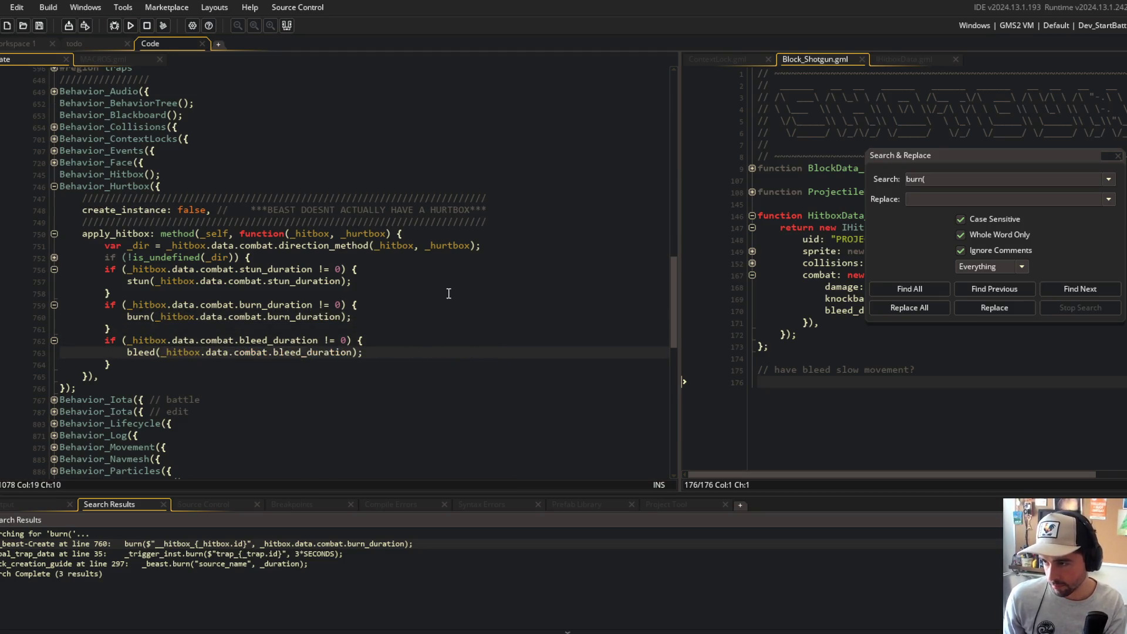
- Remove the trap source argument from the burn call in the trap data
double_click(170, 553)
scroll(389, 329, down, 3)
click(358, 378)
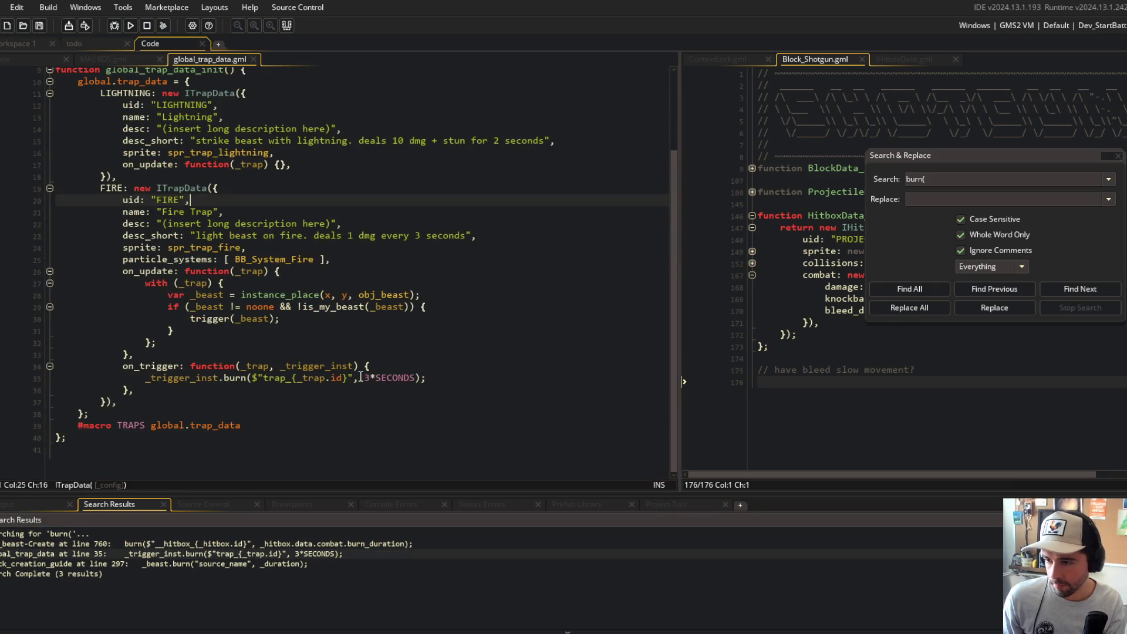
key(ctrl+shift+Left)
key(ctrl+shift+Left)
key(ctrl+shift+Left)
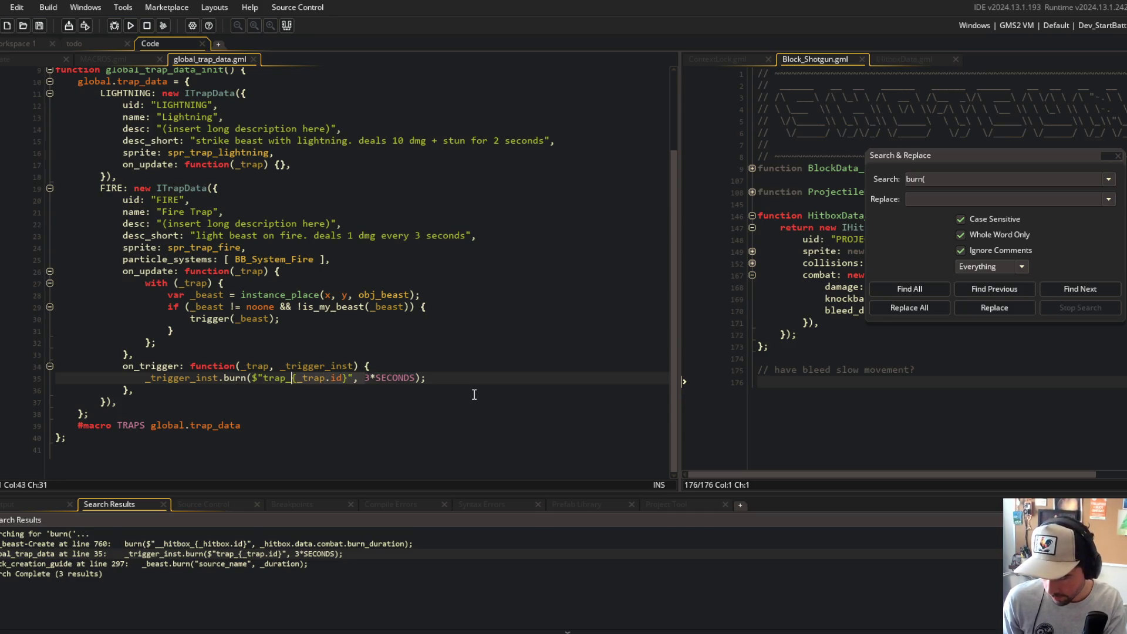
key(BackSpace)
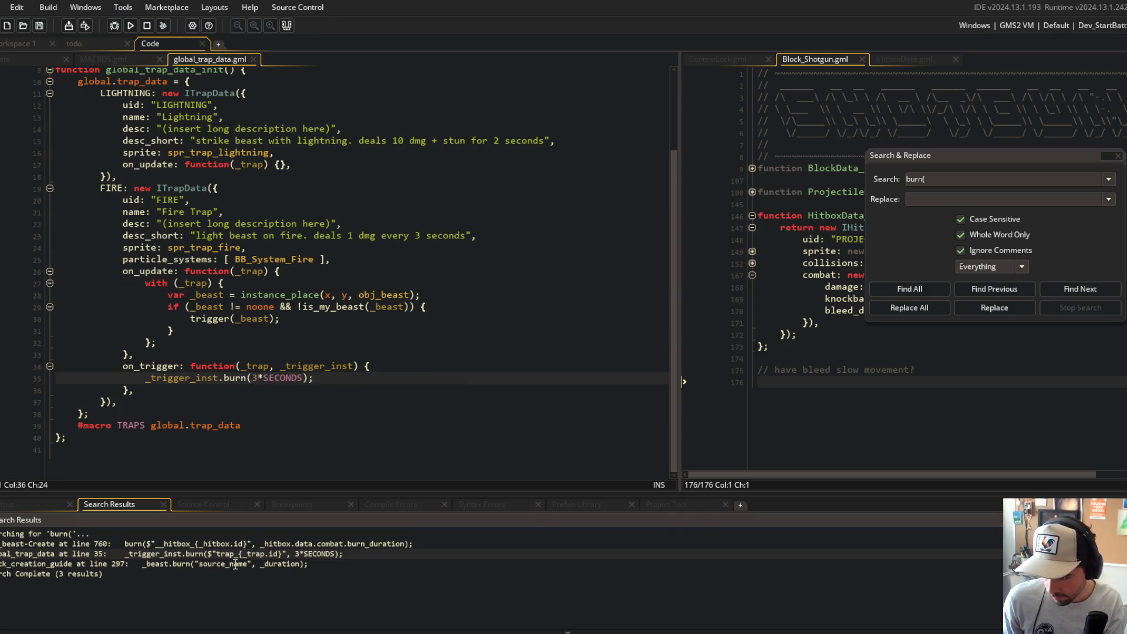
- Remove source_name from the stun example in the block creation guide
double_click(234, 563)
scroll(287, 274, up, 1)
scroll(287, 274, up, 3)
click(296, 200)
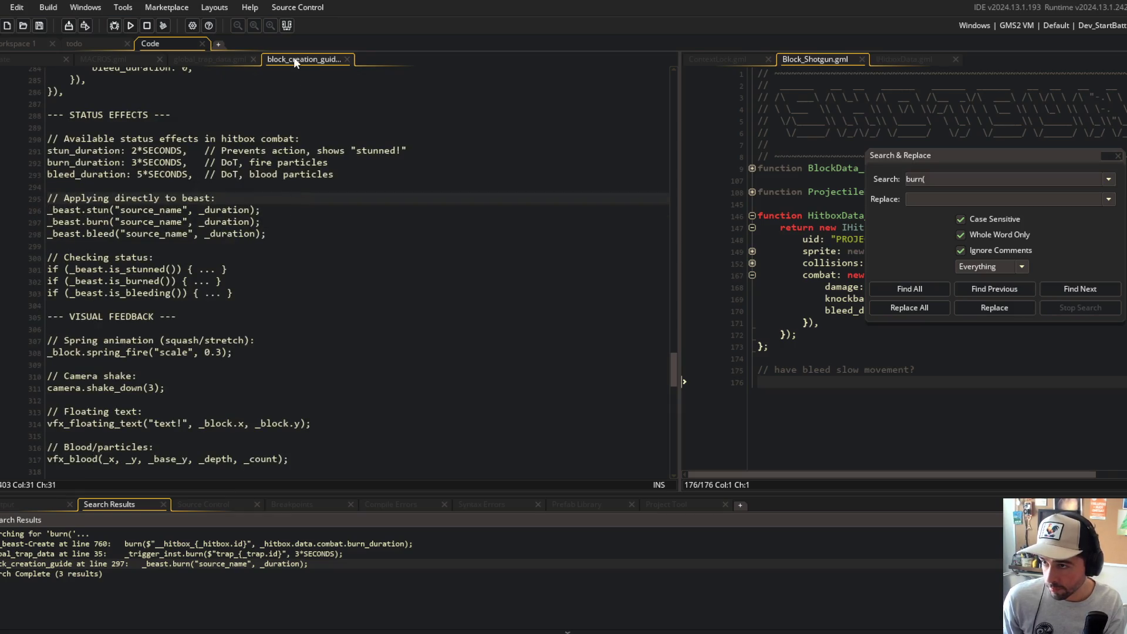
key(Down)
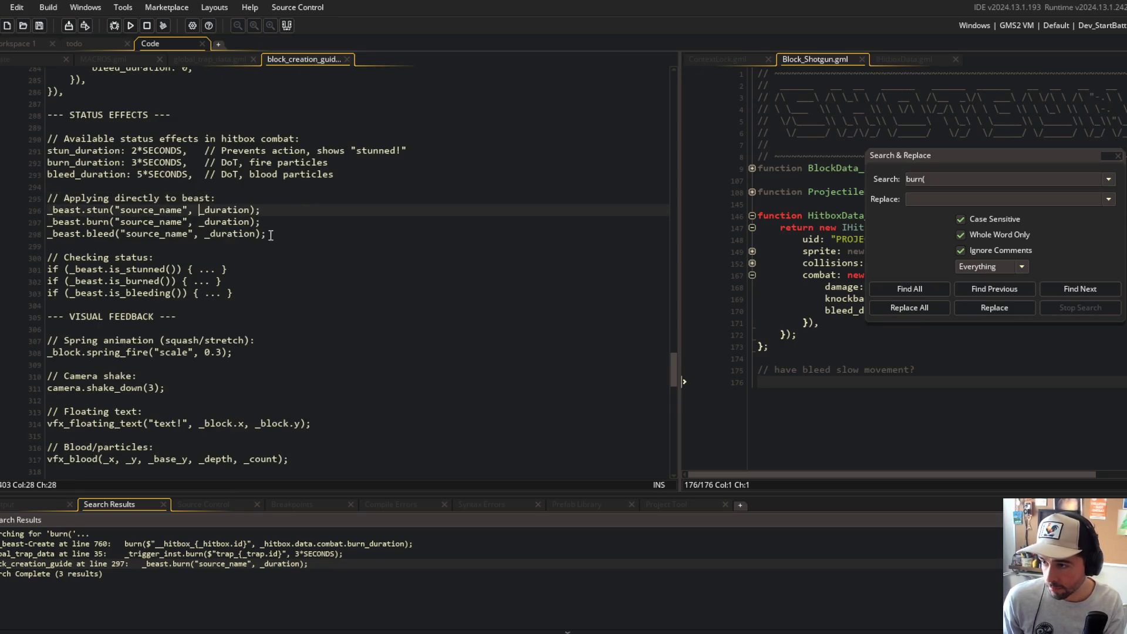
key(ctrl+Left)
key(ctrl+Left)
key(ctrl+Left)
key(ctrl+shift+Right)
key(ctrl+shift+Right)
key(Delete)
- Remove source_name from the guide's burn and bleed examples, then save and close the guide
key(BackSpace)
key(Down)
key(ctrl+shift+Right)
key(ctrl+shift+Right)
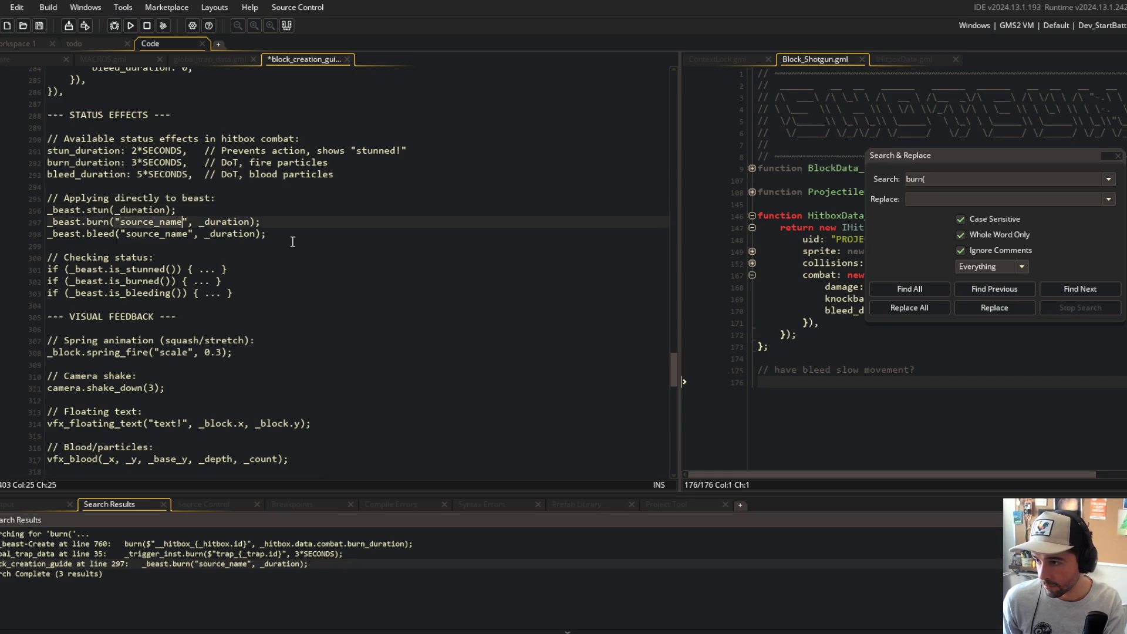
key(Delete)
key(BackSpace)
key(Down)
key(ctrl+shift+Right)
key(ctrl+shift+Right)
key(Delete)
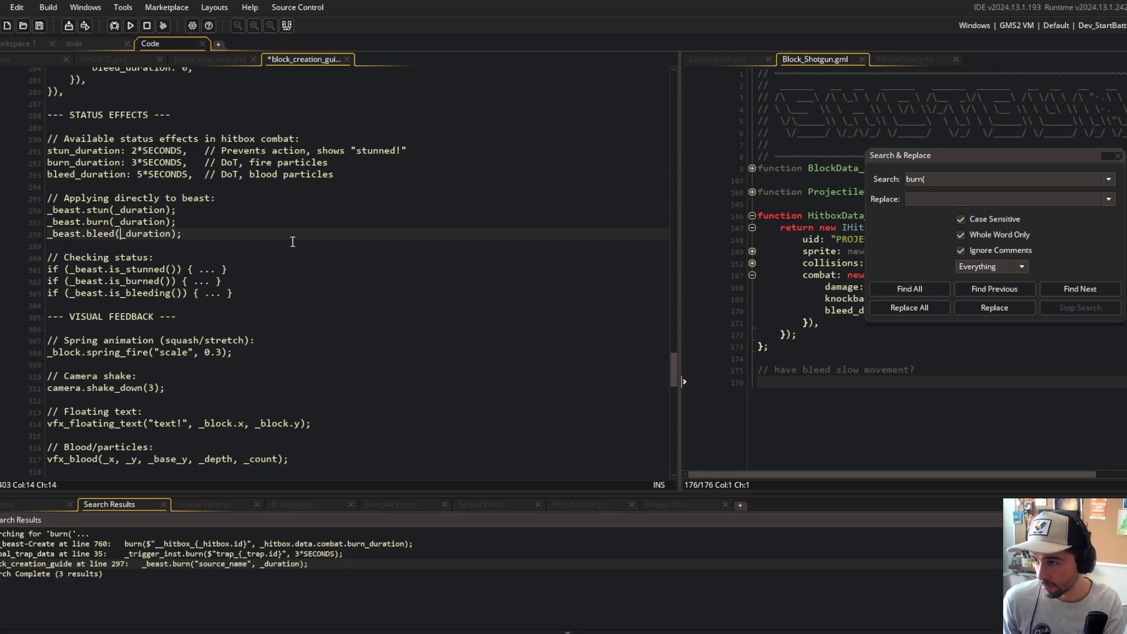
key(ctrl+w)
- Check the trap data and macros file, close the macros file, and return to the beast Create code
click(413, 179)
click(408, 283)
click(118, 61)
key(ctrl+w)
click(52, 60)
click(446, 268)
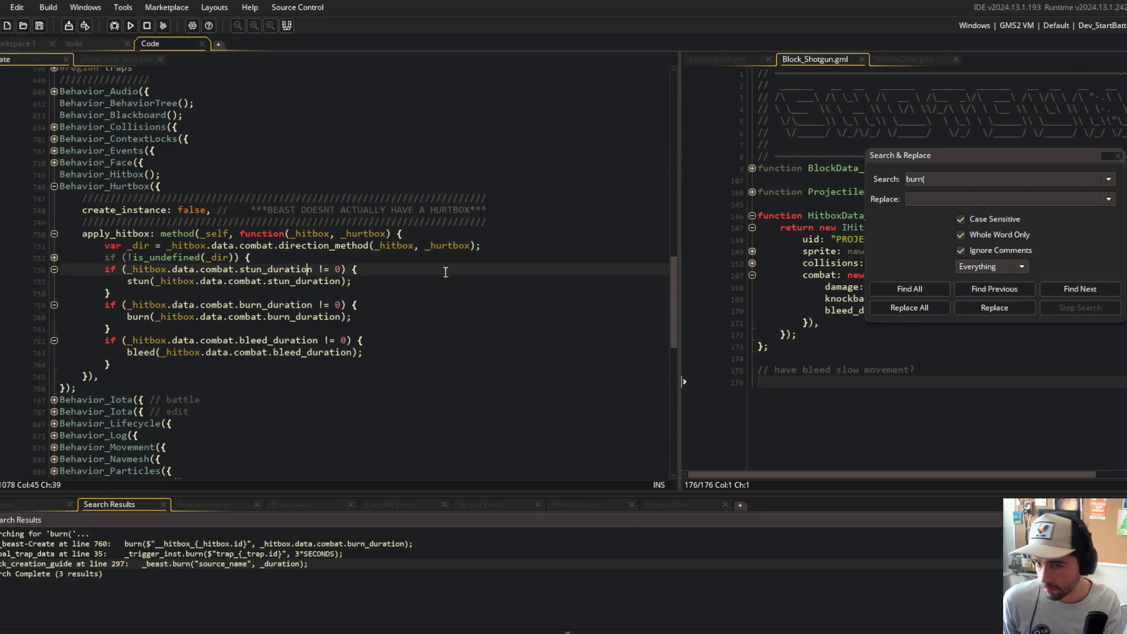
- Search the project again for 'stun(' calls
click(901, 287)
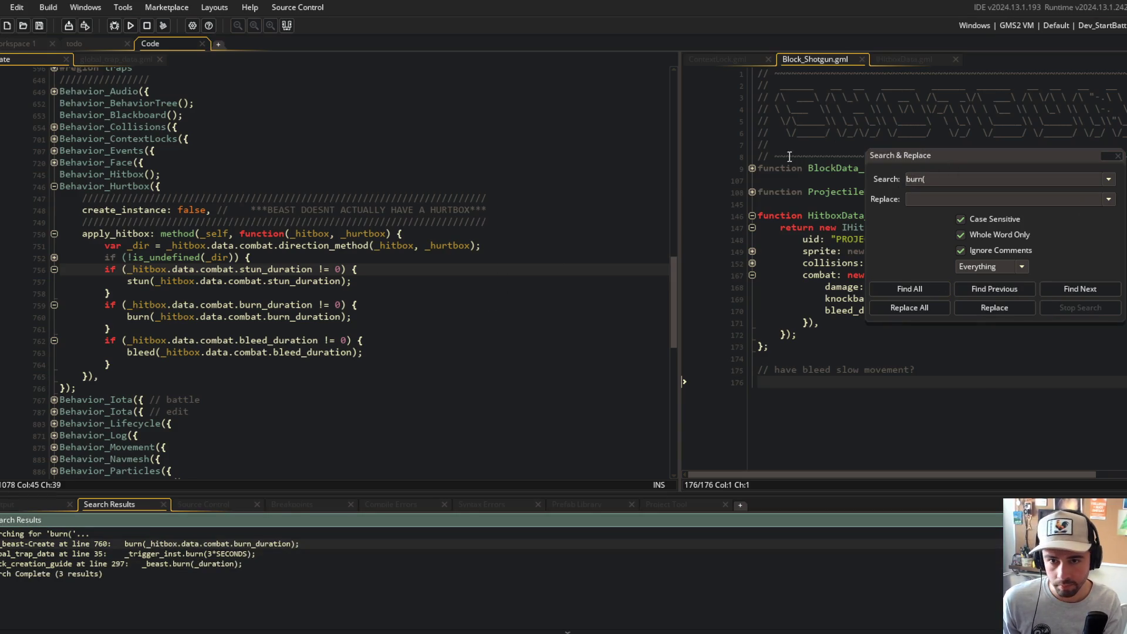
double_click(916, 179)
text(stu)
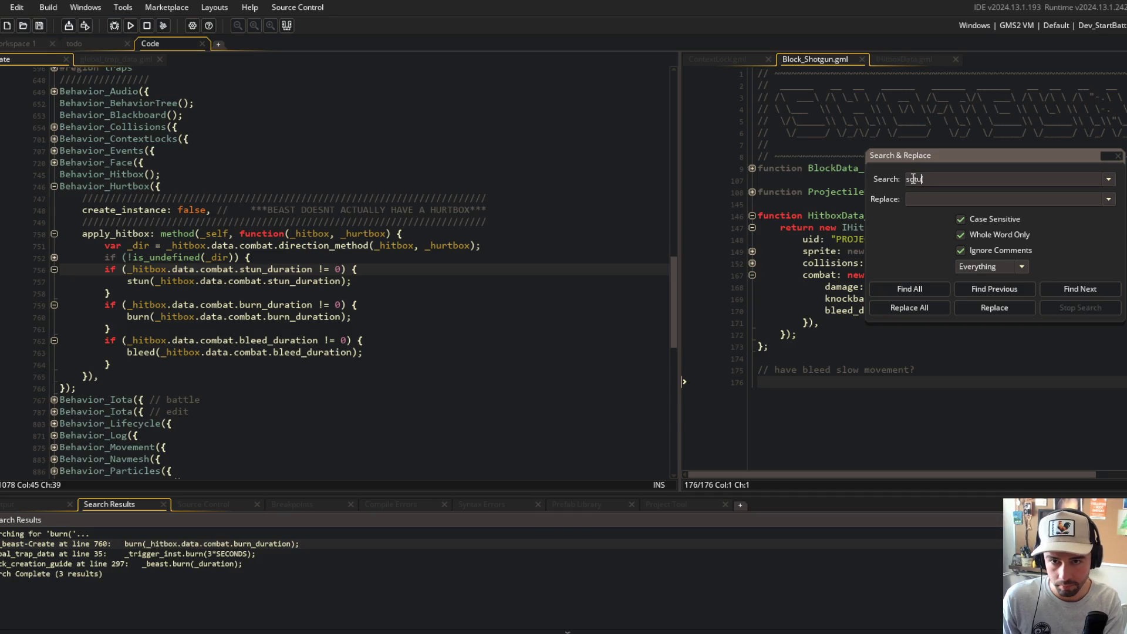
text(n()
key(Return)
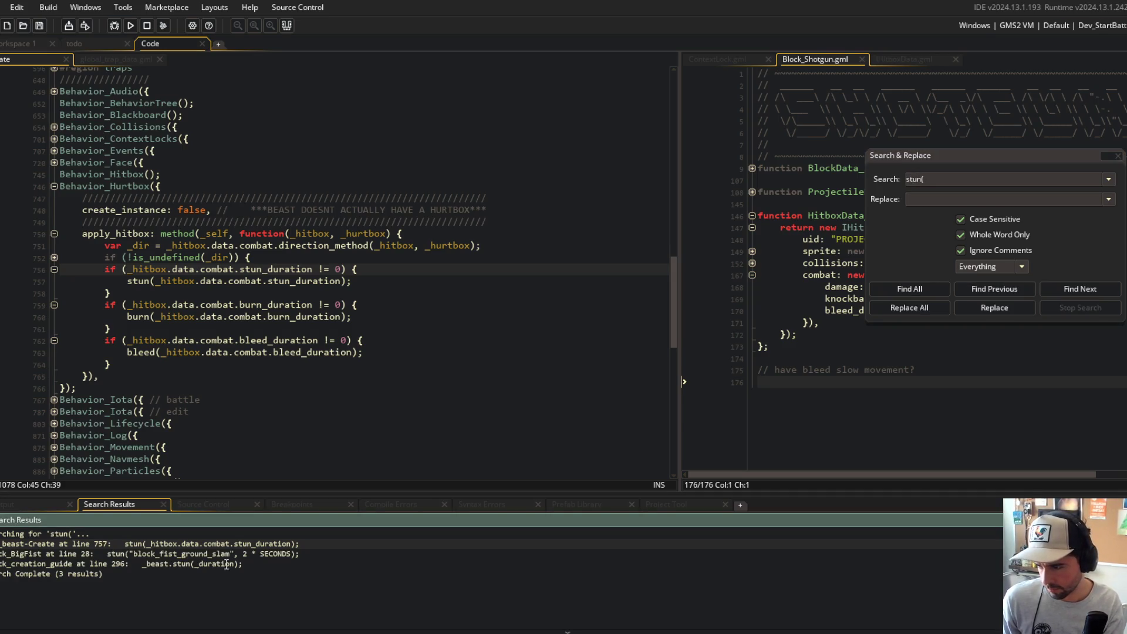
- Change the Big Fist call to stun(2*SECONDS) without the ground-slam label and save
double_click(242, 553)
scroll(472, 332, down, 2)
key(Right)
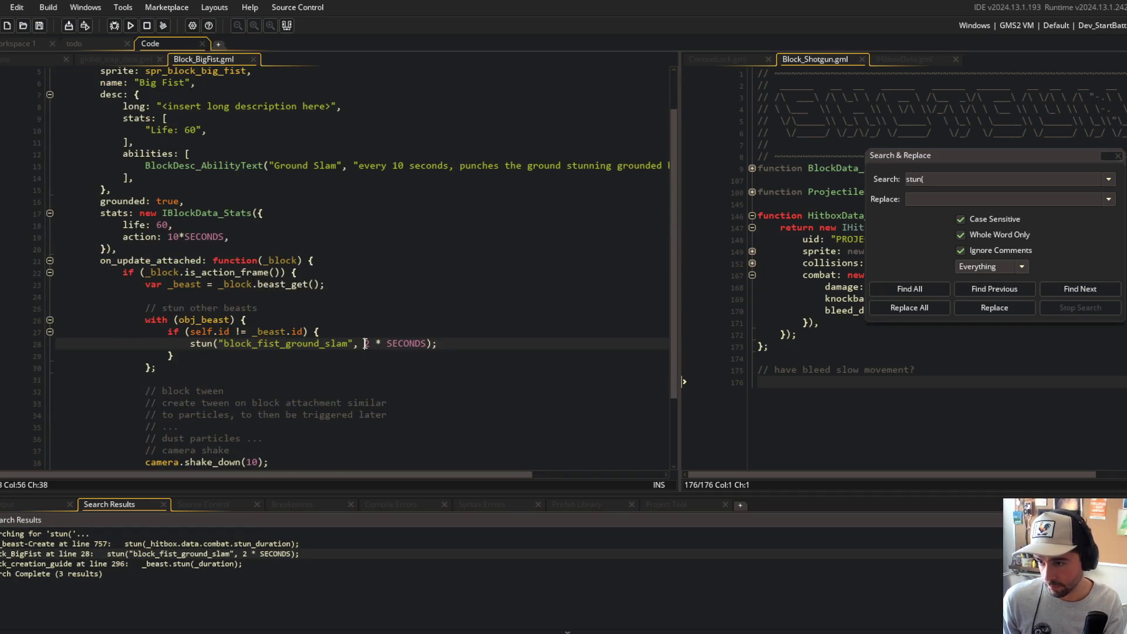
shift+click(365, 344)
key(BackSpace)
key(BackSpace)
key(Right)
key(Delete)
key(Right)
key(Right)
key(BackSpace)
key(ctrl+s)
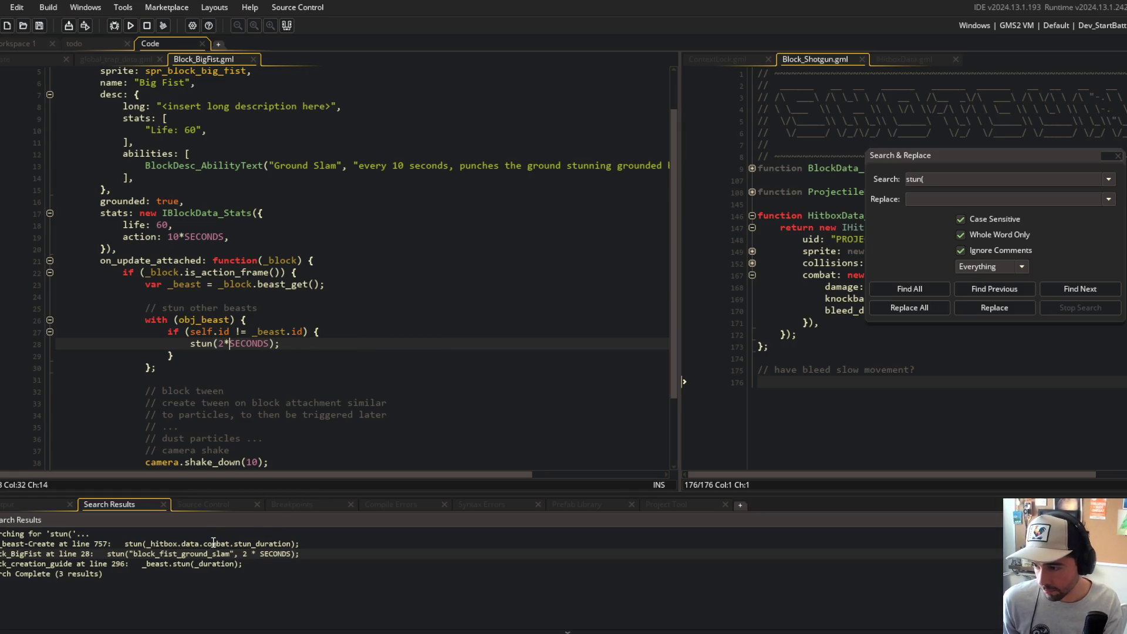
- Search the project for 'bleed(' calls, then close the search dialog
click(908, 175)
key(ctrl+a)
text(bleed()
key(Return)
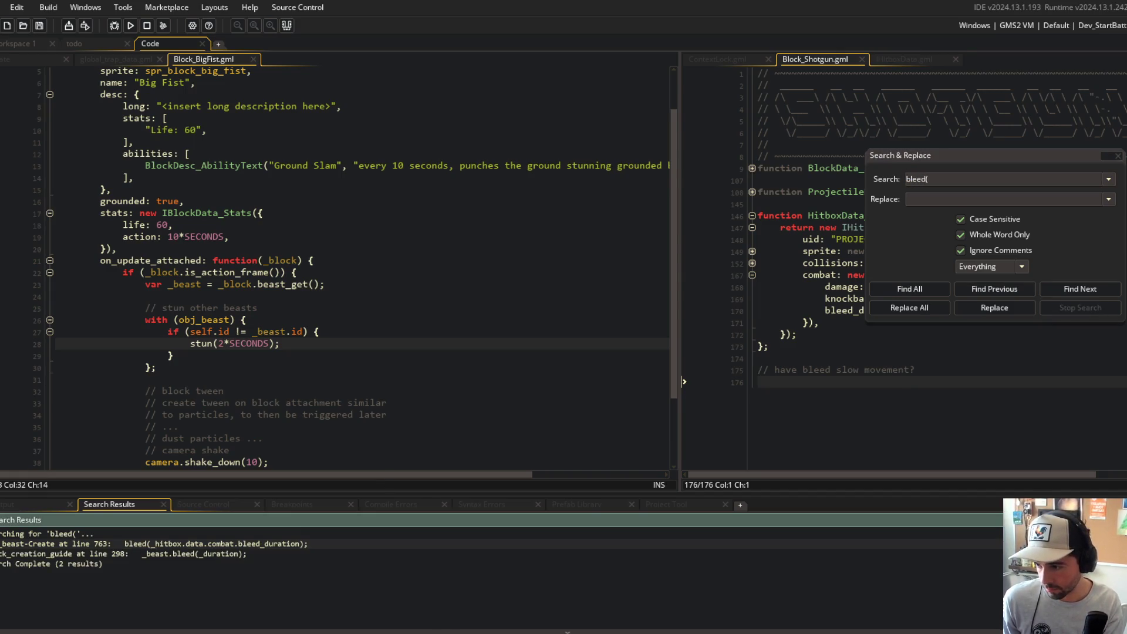
click(1119, 155)
click(537, 237)
key(alt+Tab)
- Stage all changes, commit as 'removed source tracking from status effects', and git push
text(git add .)
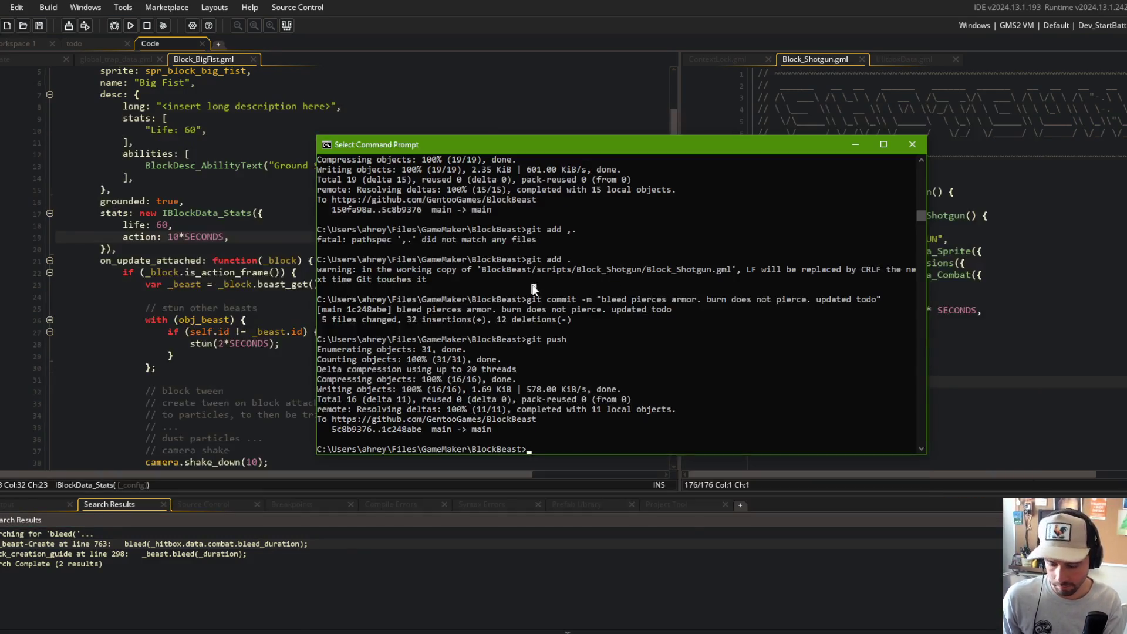
key(Return)
text(git commit -m )
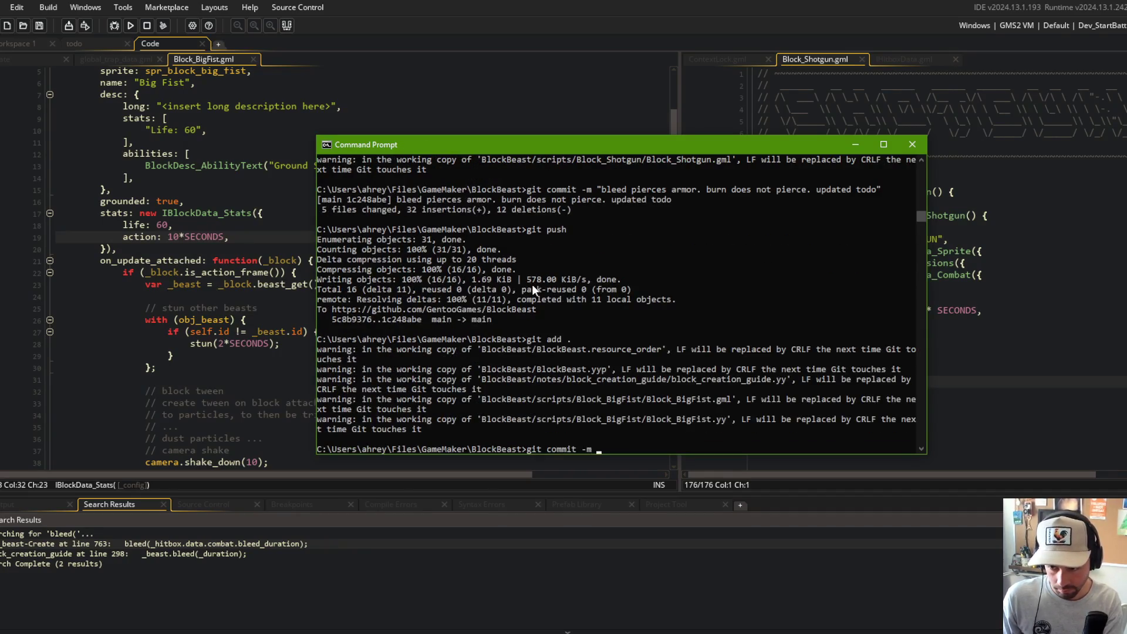
text("removed sour)
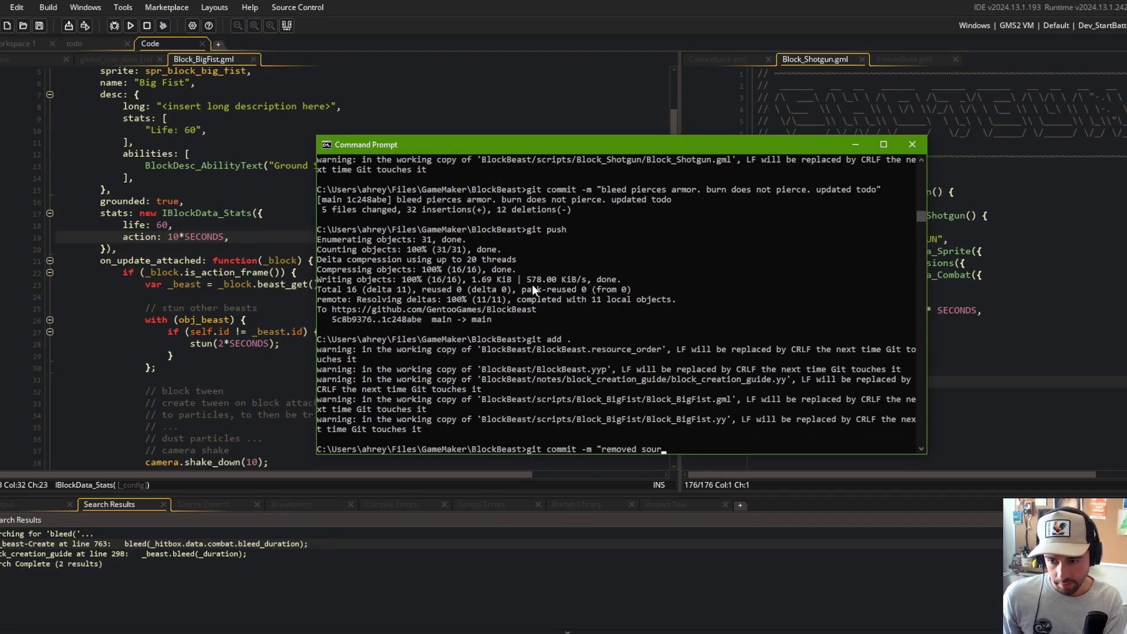
text(ce tracking from status effects")
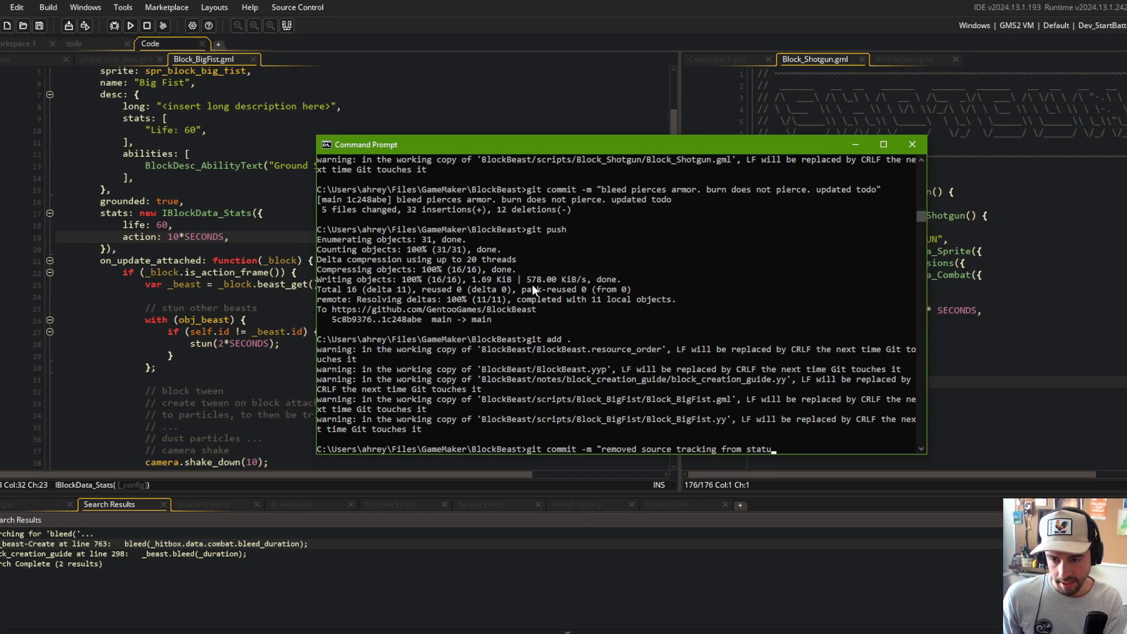
key(Return)
text(git push)
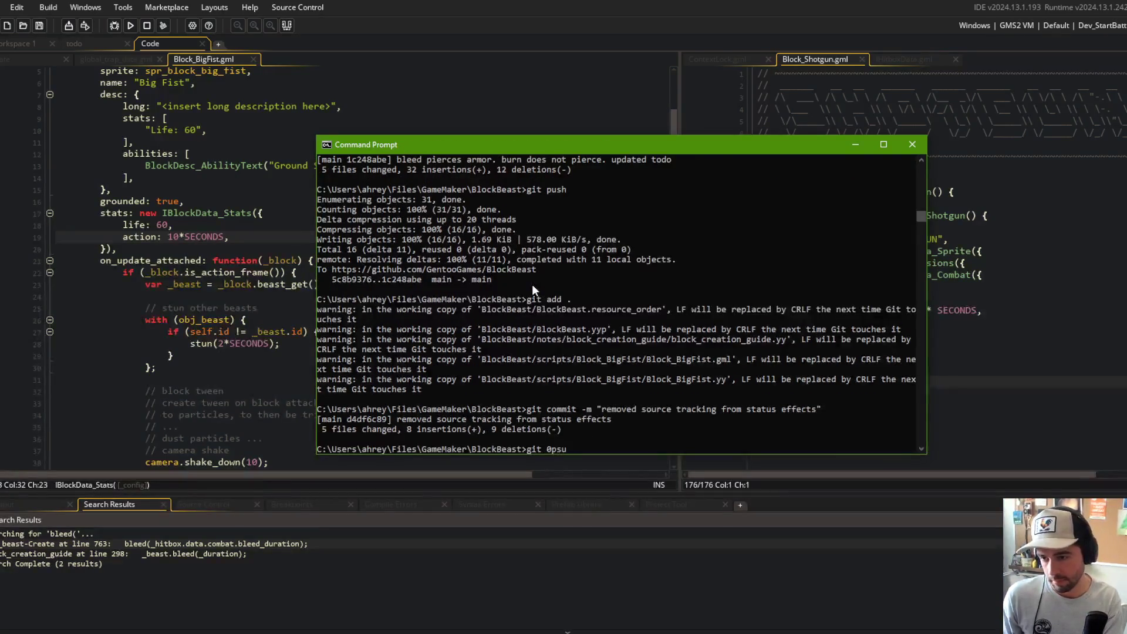
key(Return)
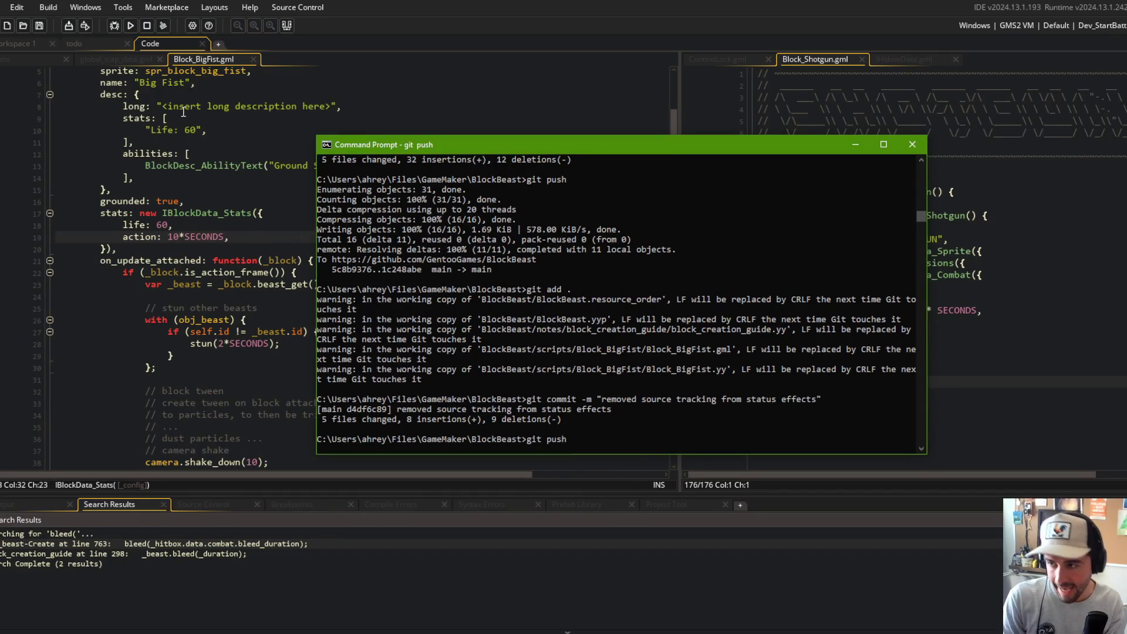
- Return to GameMaker and bring up the Big Fist script
key(alt+Tab)
scroll(247, 176, up, 2)
click(128, 64)
click(206, 61)
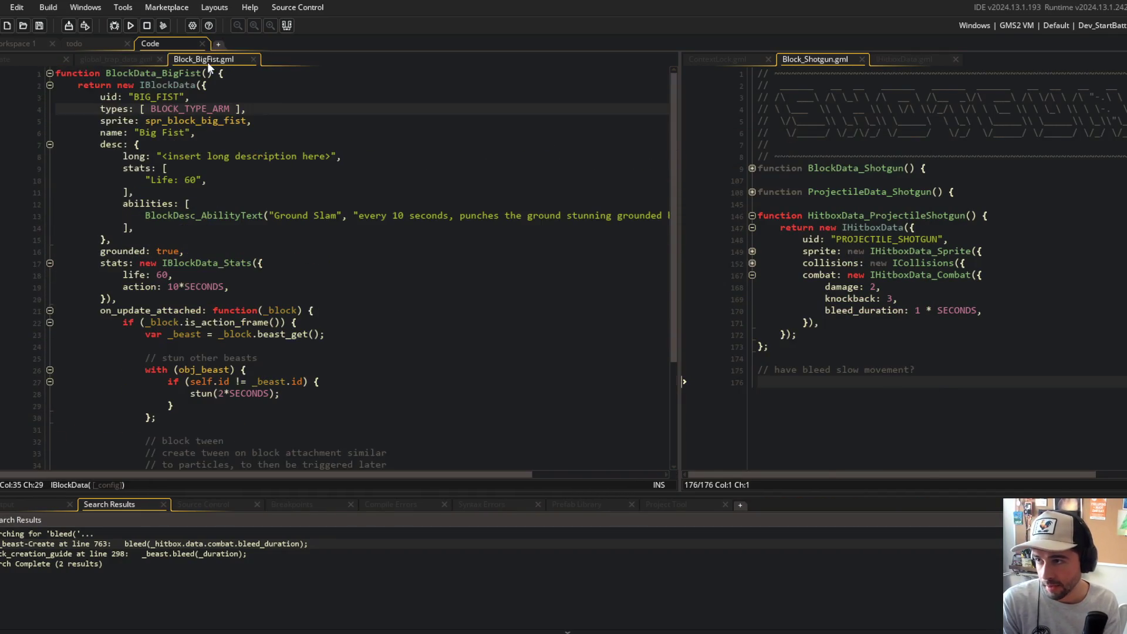
- Hide the search results and close the Block_BigFist and global_trap_data scripts
click(284, 24)
click(278, 190)
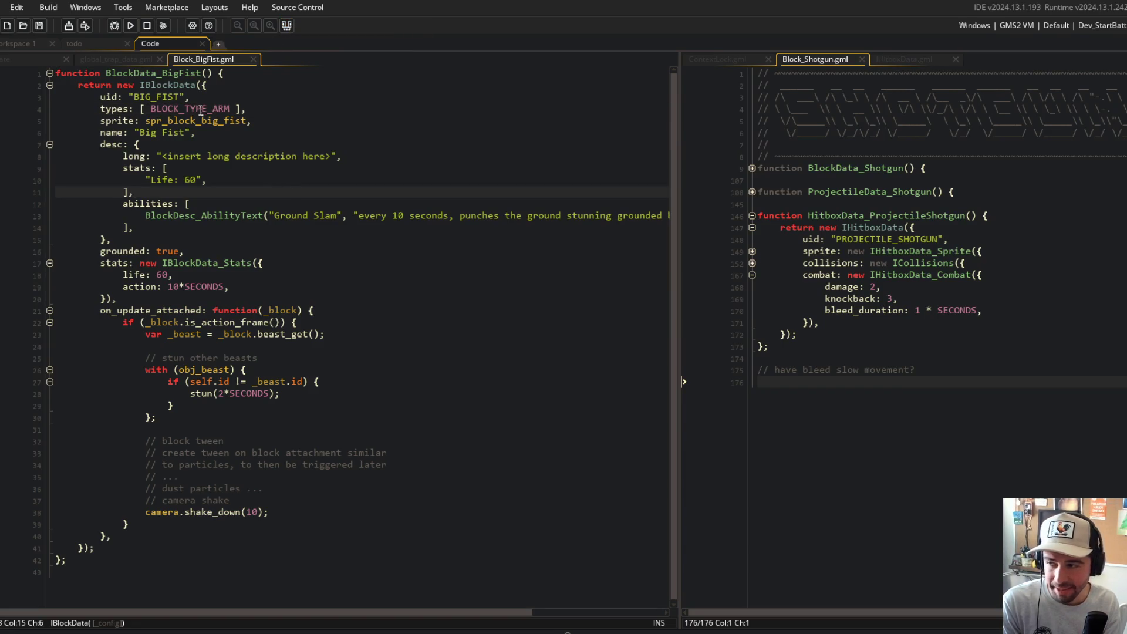
middle_click(229, 61)
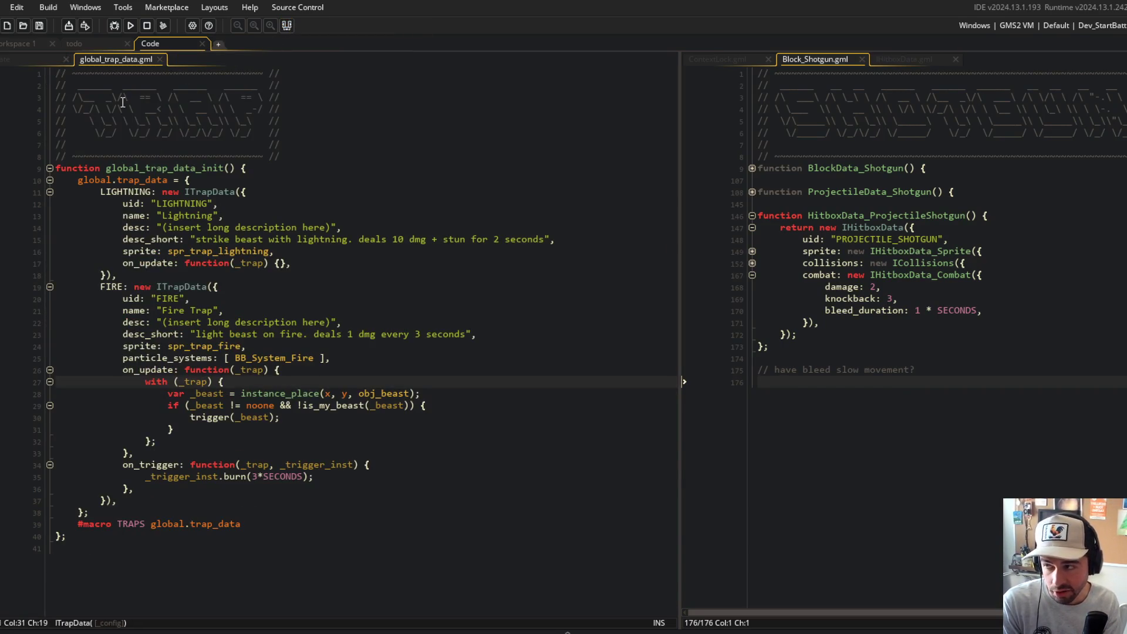
click(28, 59)
middle_click(111, 58)
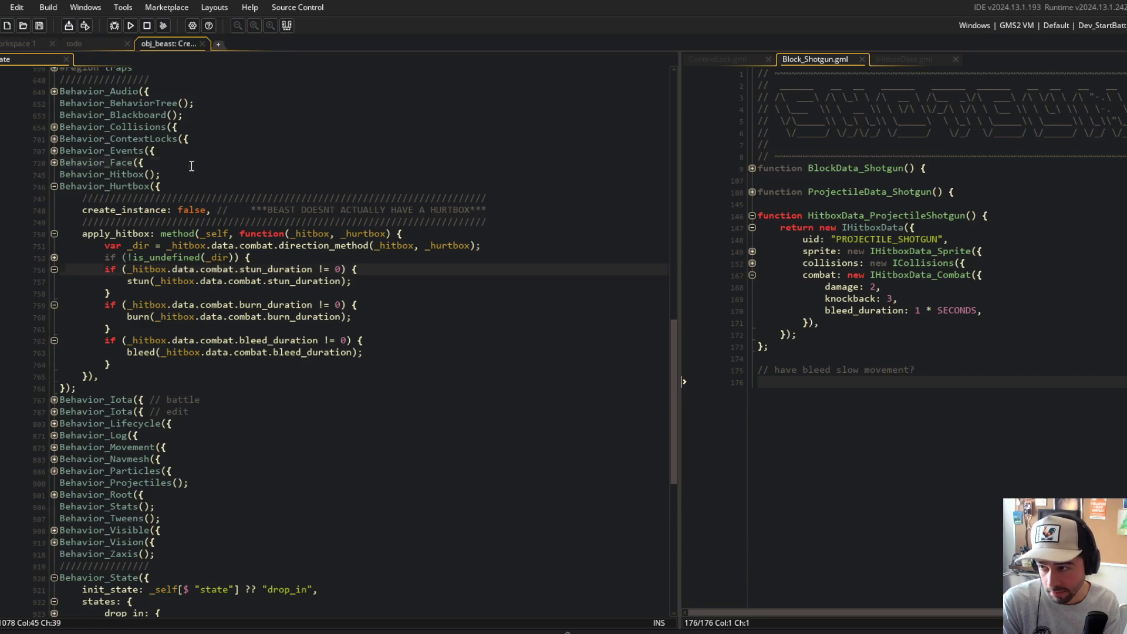
- Scroll obj_beast Create up to the combat region and unfold the stun function
click(192, 166)
scroll(221, 190, up, 4)
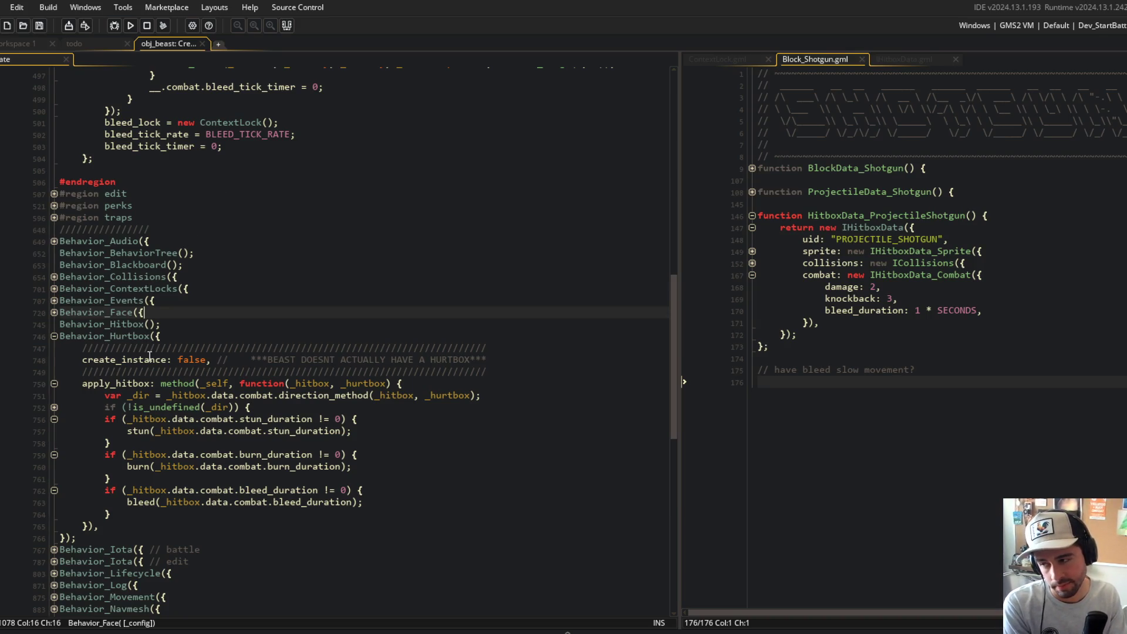
key(Up)
key(Up)
key(Up)
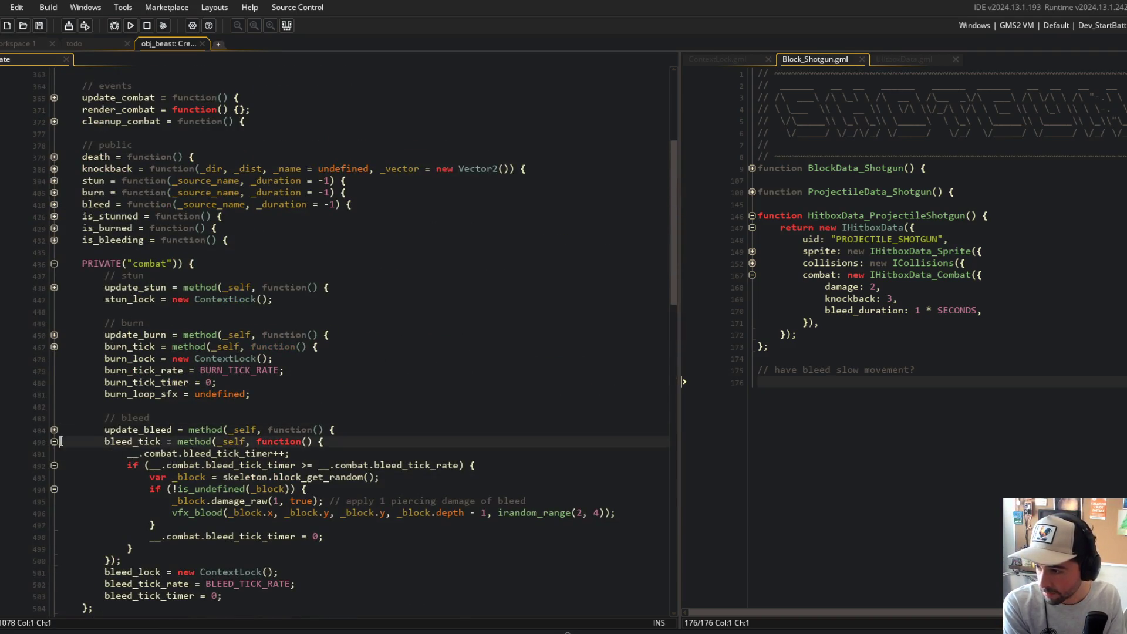
scroll(59, 352, up, 4)
click(54, 306)
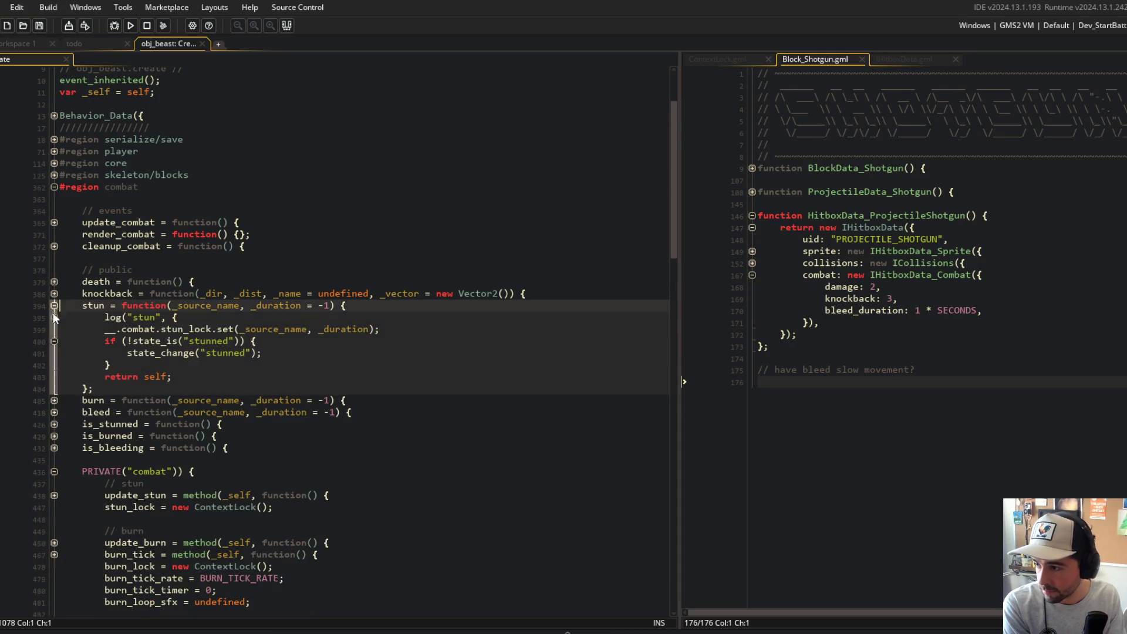
- Unfold burn and bleed, then delete _source_name from the stun, burn and bleed signatures
click(54, 412)
click(54, 400)
click(256, 305)
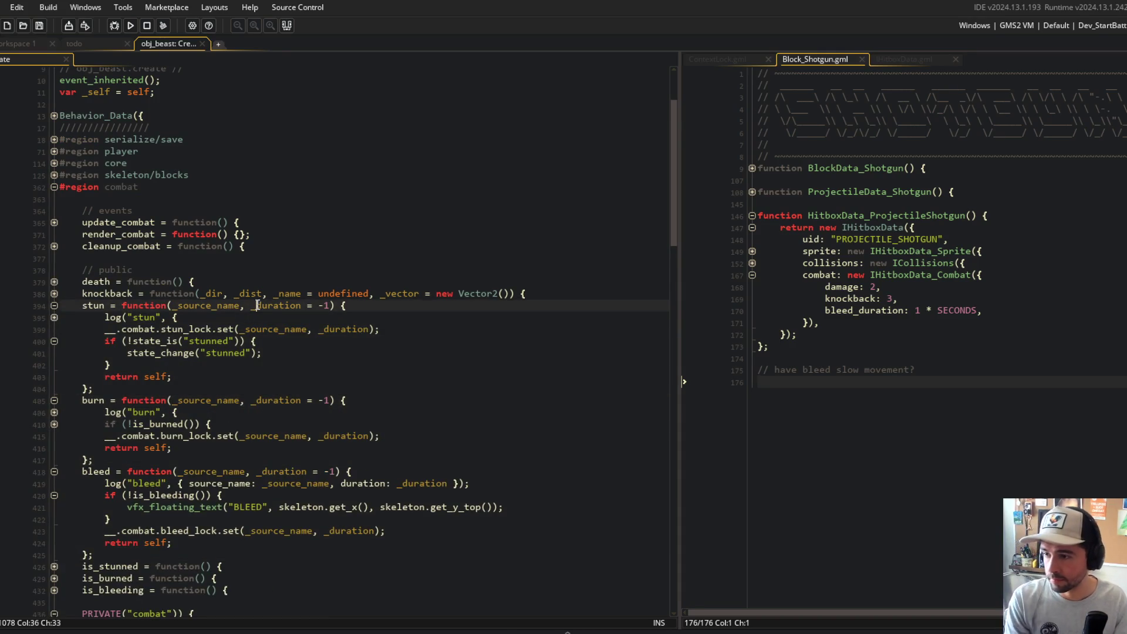
key(ctrl+shift+Left)
key(ctrl+shift+Left)
key(BackSpace)
key(Down)
key(Down)
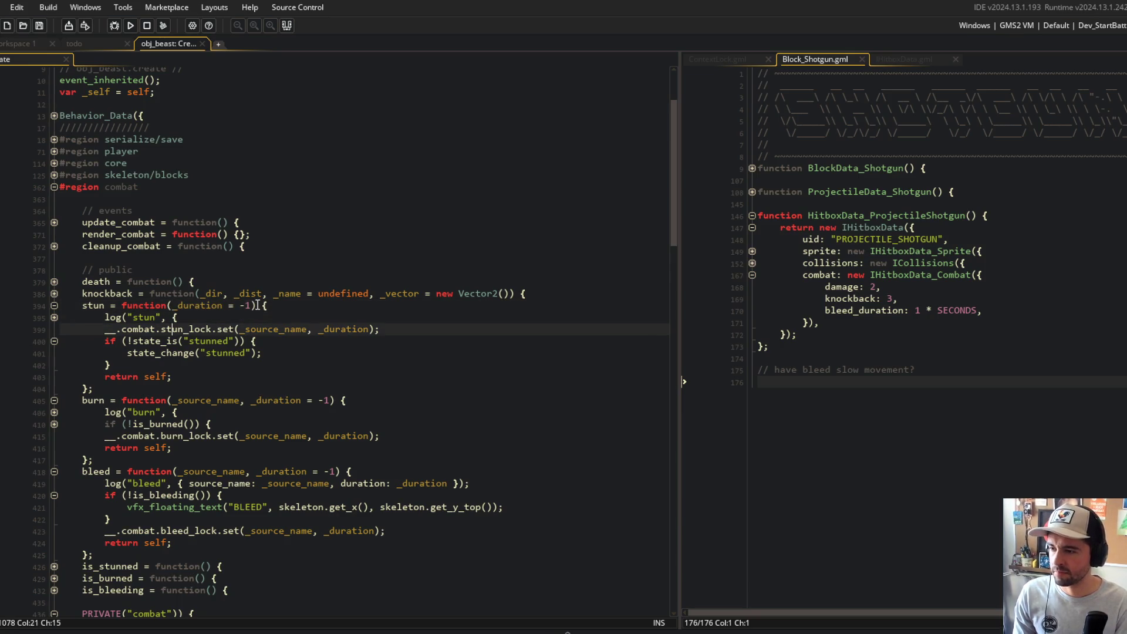
key(Down)
key(Down)
key(Down)
key(ctrl+Right)
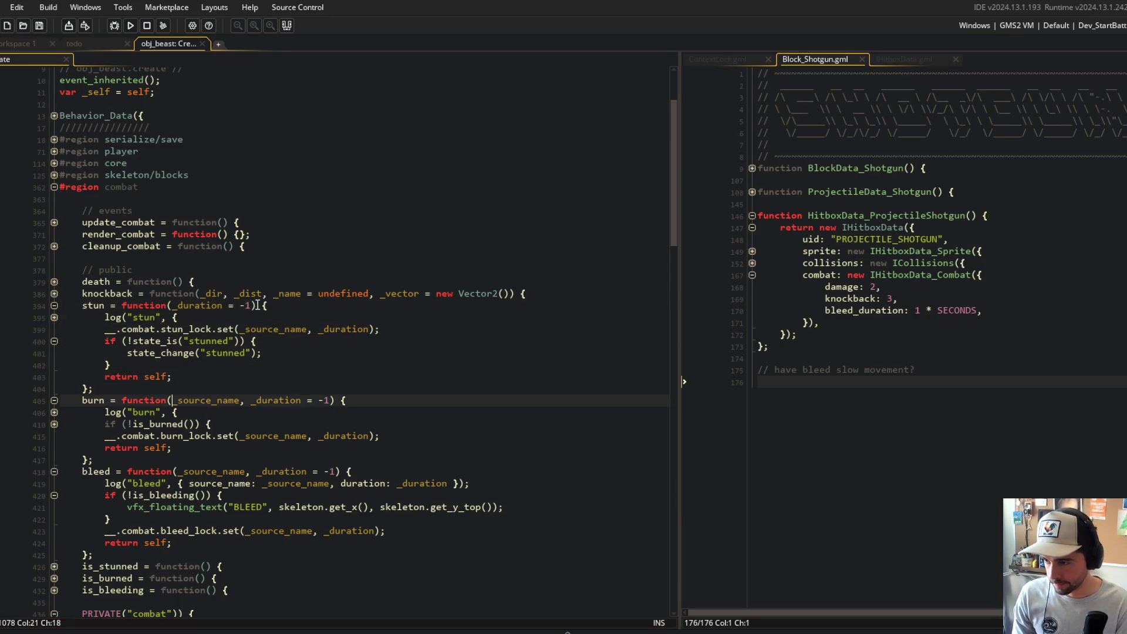
key(ctrl+shift+Left)
key(ctrl+shift+Left)
key(BackSpace)
key(Down)
key(Down)
key(Down)
key(Right)
key(ctrl+shift+Right)
key(ctrl+shift+Right)
key(Delete)
- Reduce stun's log call to a single line logging { duration: _duration }
click(197, 293)
click(320, 293)
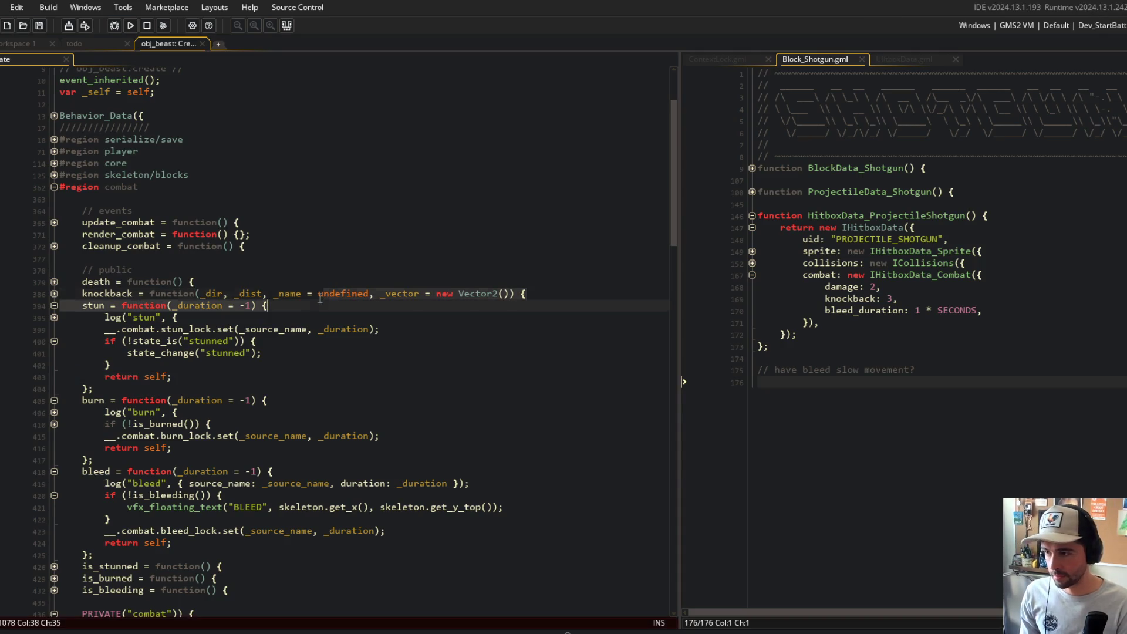
click(320, 317)
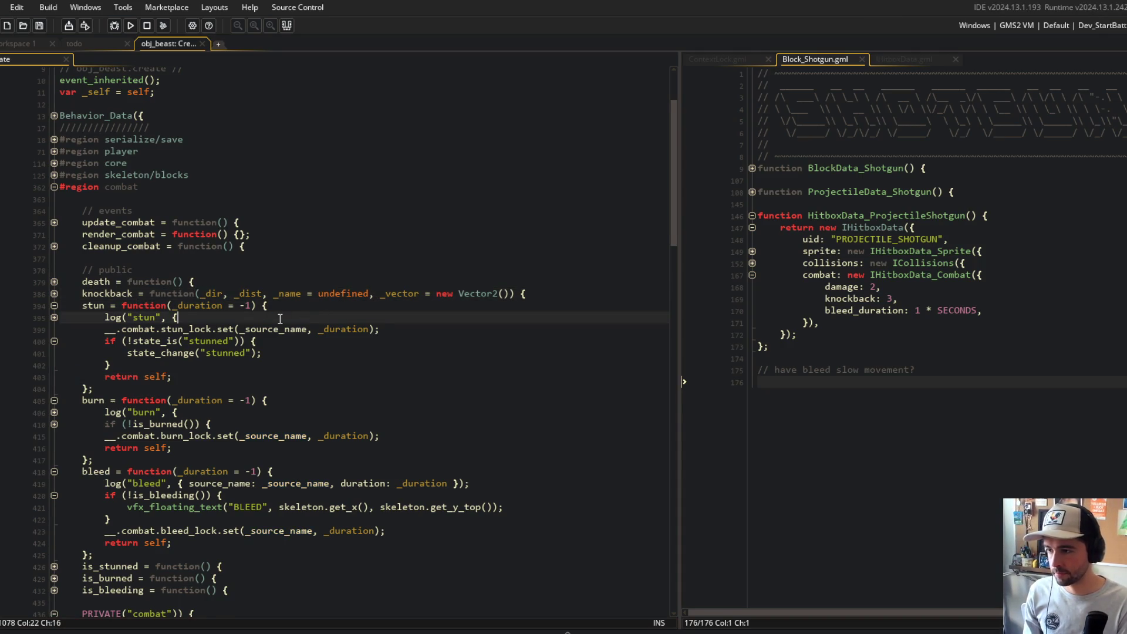
key(Down)
key(ctrl+d)
key(ctrl+BackSpace)
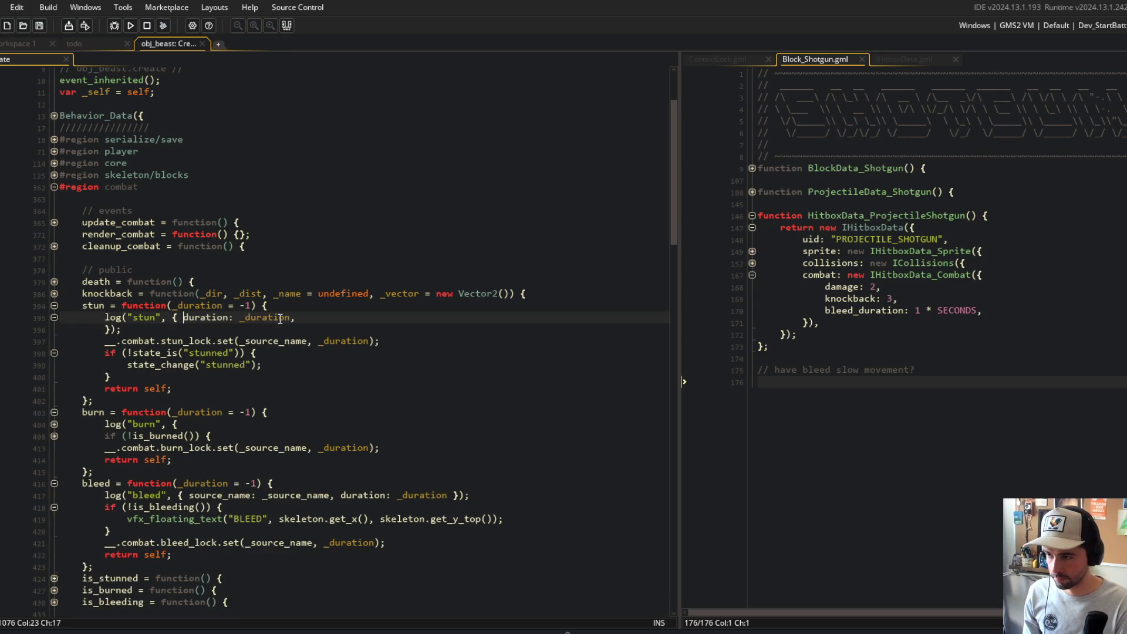
key(End)
key(ctrl+Delete)
key(BackSpace)
- Collapse burn's log to { duration: _duration } on one line and drop source_name from bleed's log
key(Down)
key(Down)
key(Down)
key(End)
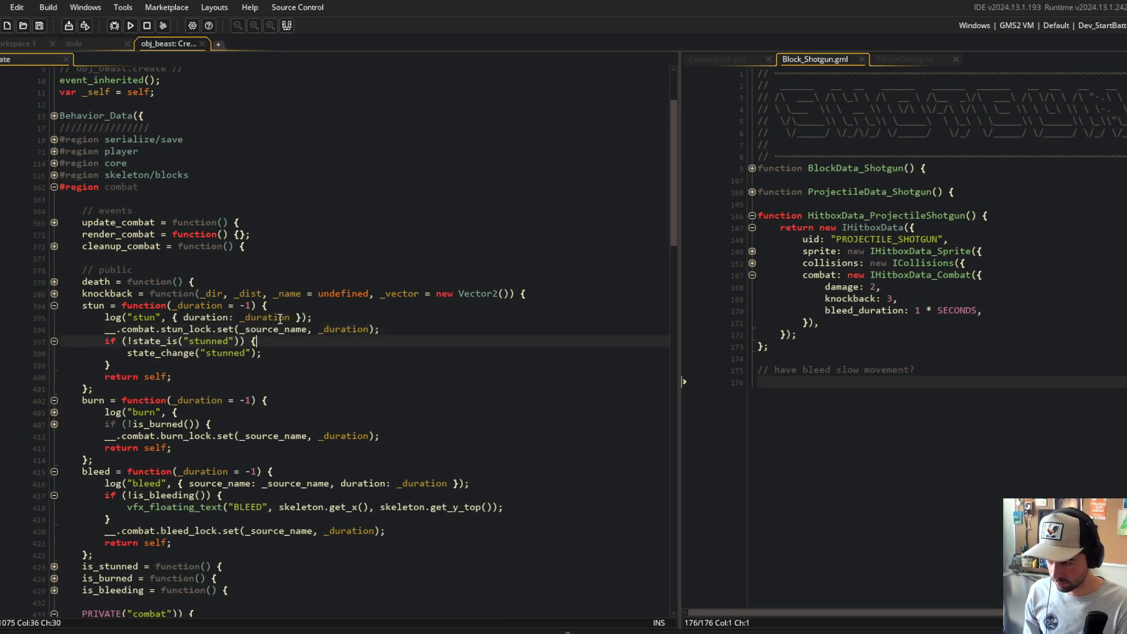
key(Down)
key(Down)
key(Down)
key(ctrl+d)
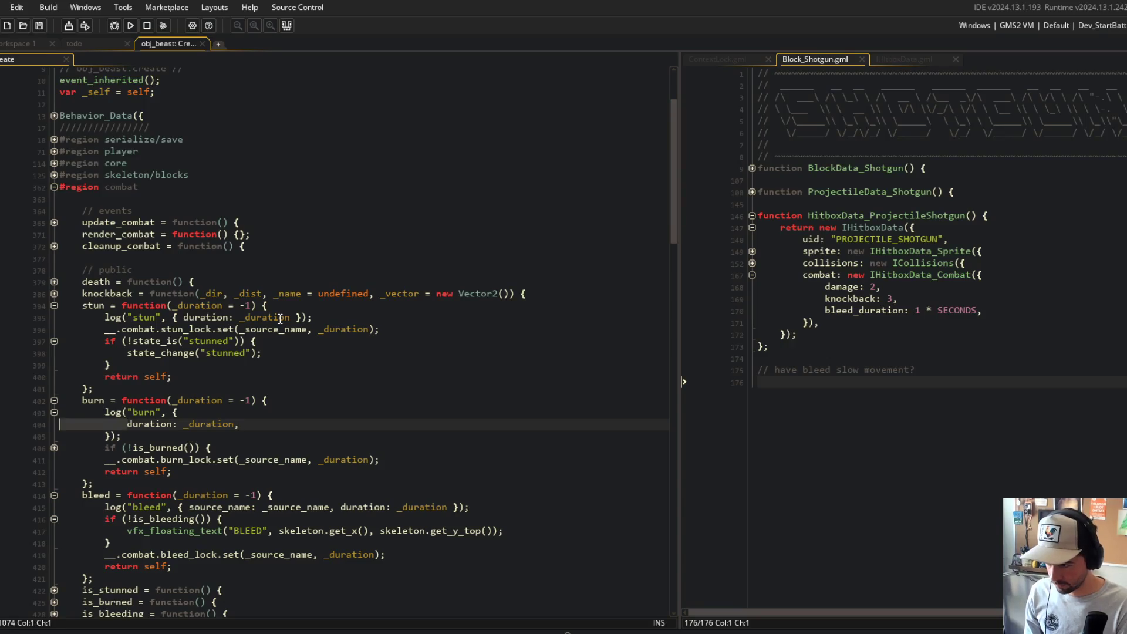
key(ctrl+BackSpace)
key(End)
key(ctrl+Delete)
key(BackSpace)
key(Down)
key(Down)
key(Down)
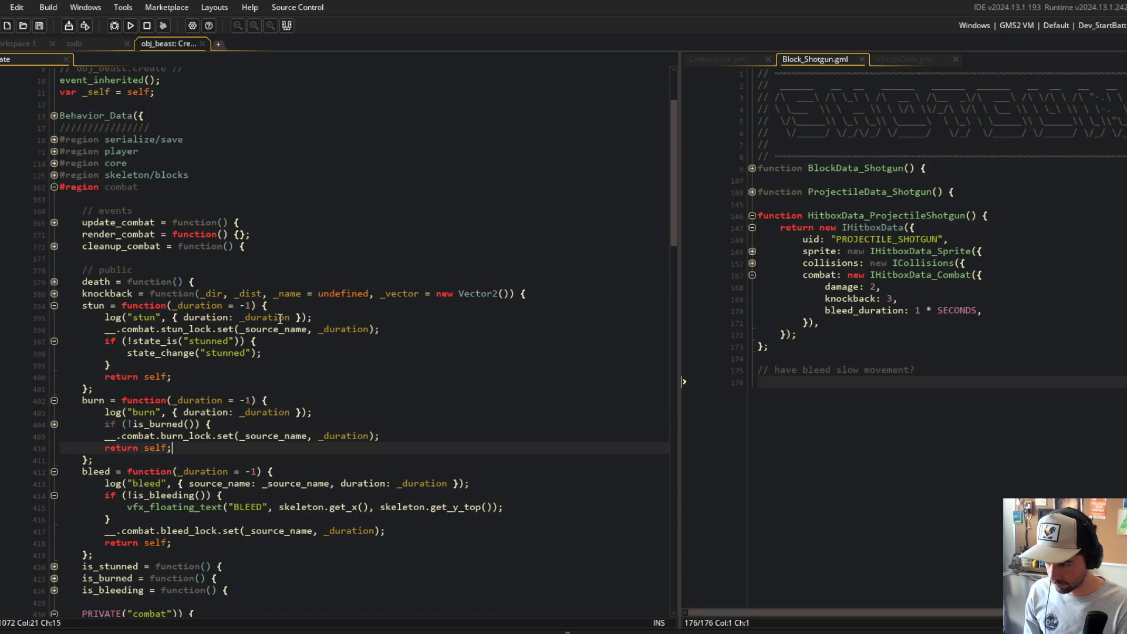
key(ctrl+Delete)
key(ctrl+Delete)
key(ctrl+BackSpace)
key(ctrl+BackSpace)
key(Up)
key(Up)
key(Up)
key(Up)
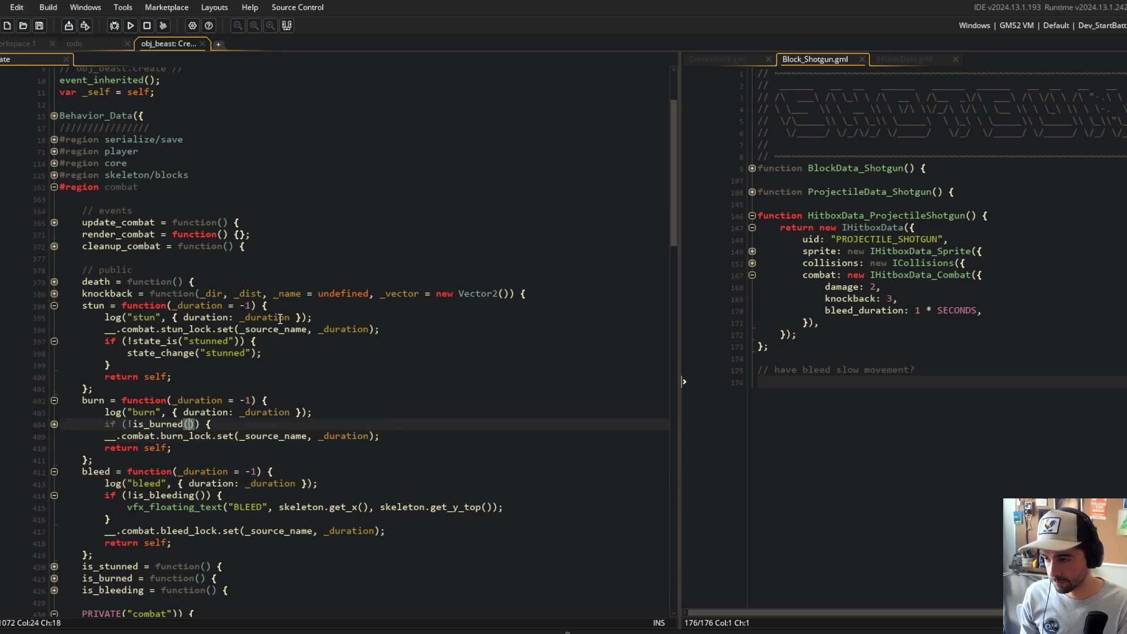
key(Down)
scroll(283, 492, down, 3)
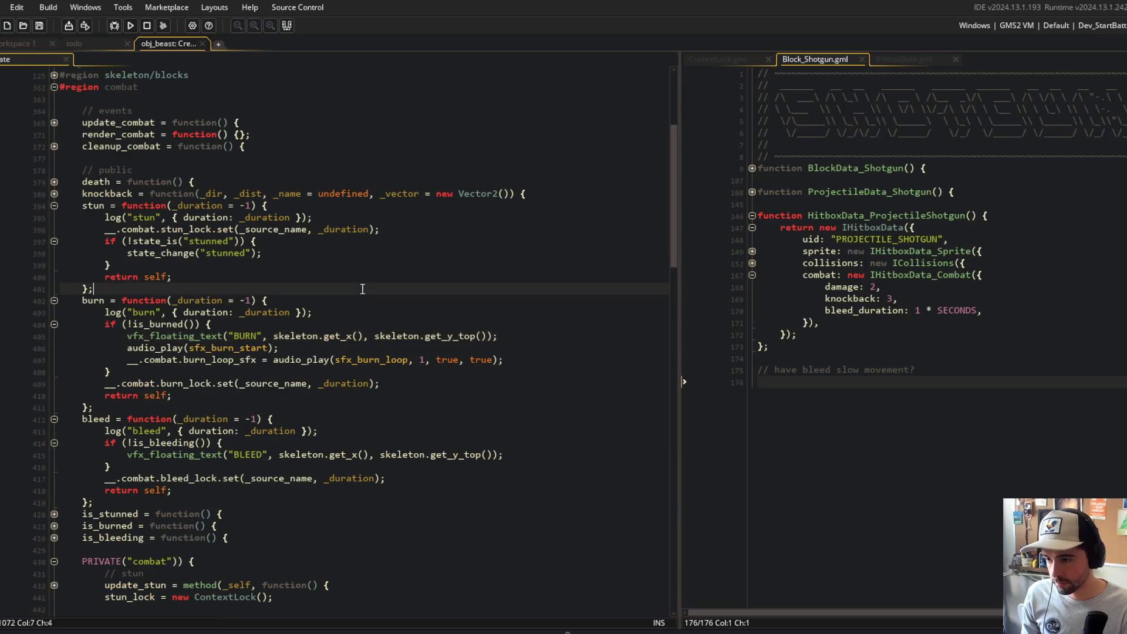
click(368, 329)
key(Down)
key(Down)
key(Down)
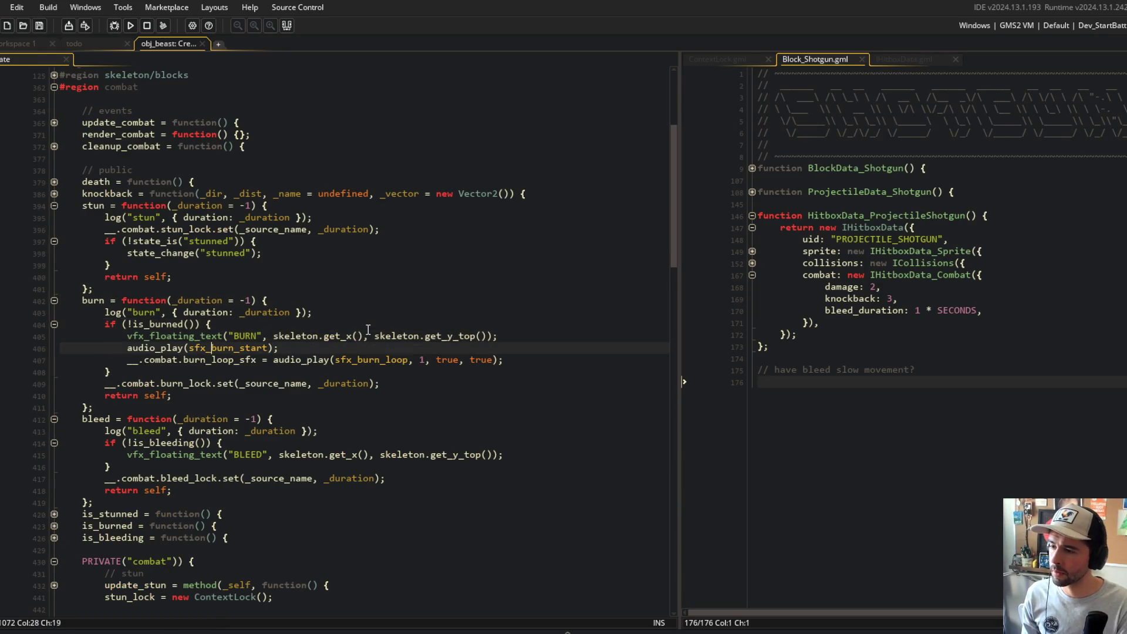
key(Up)
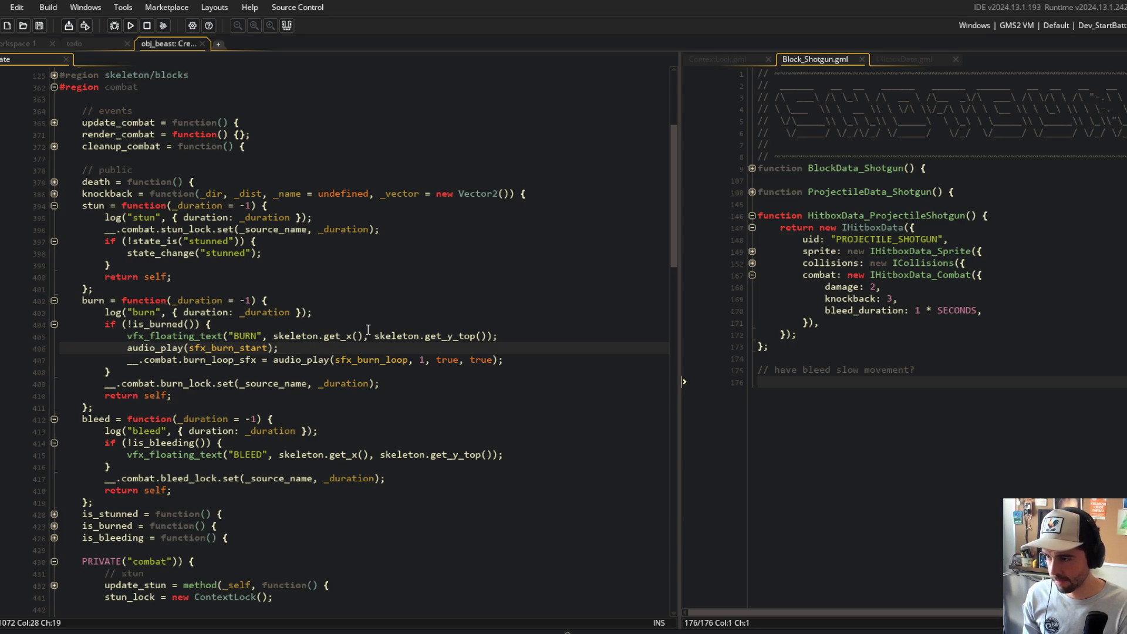
scroll(368, 330, down, 2)
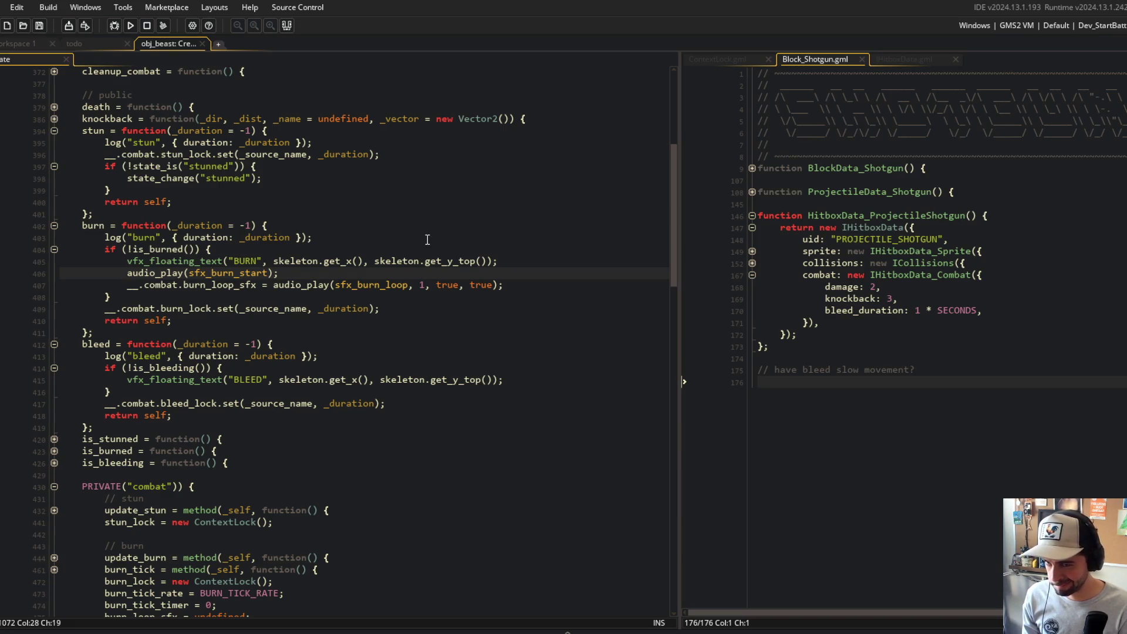
click(285, 368)
click(421, 345)
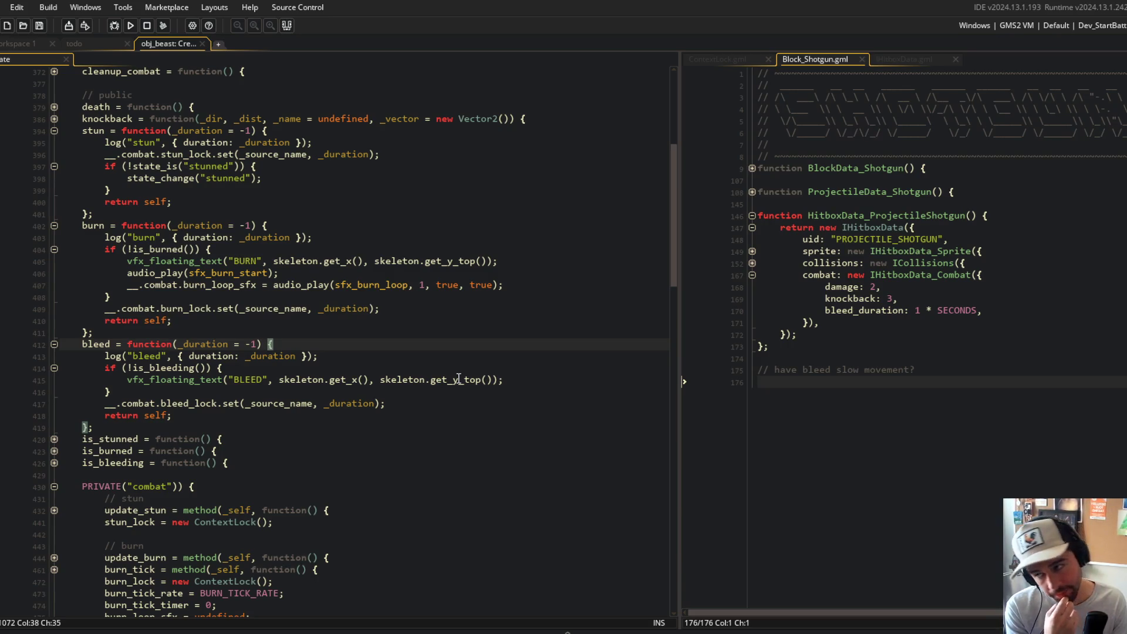
click(359, 225)
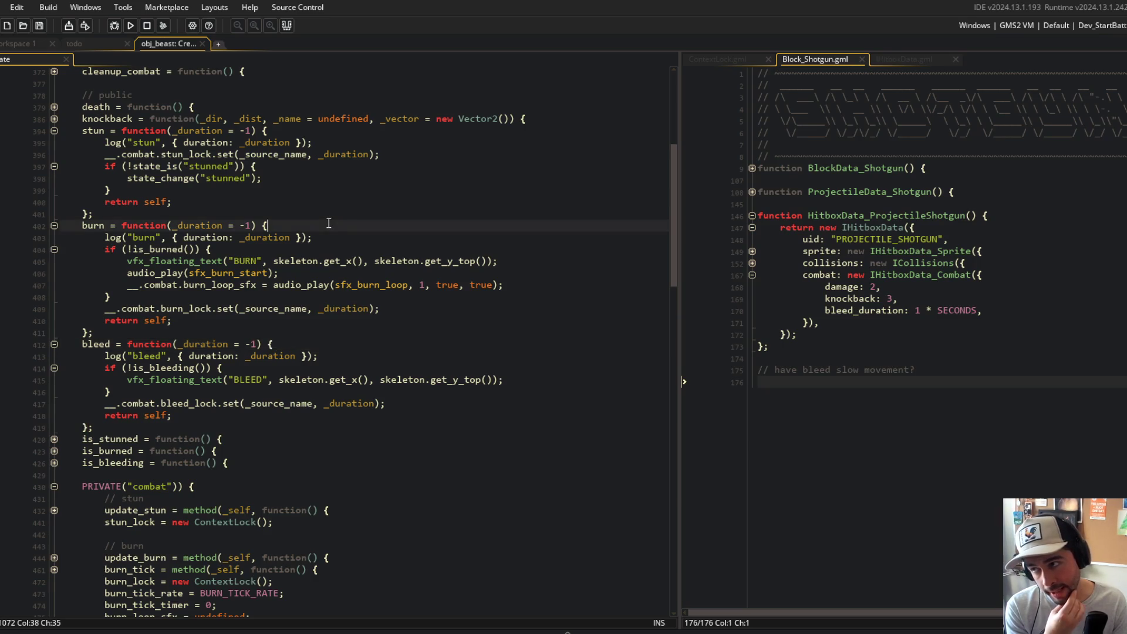
click(364, 187)
click(413, 324)
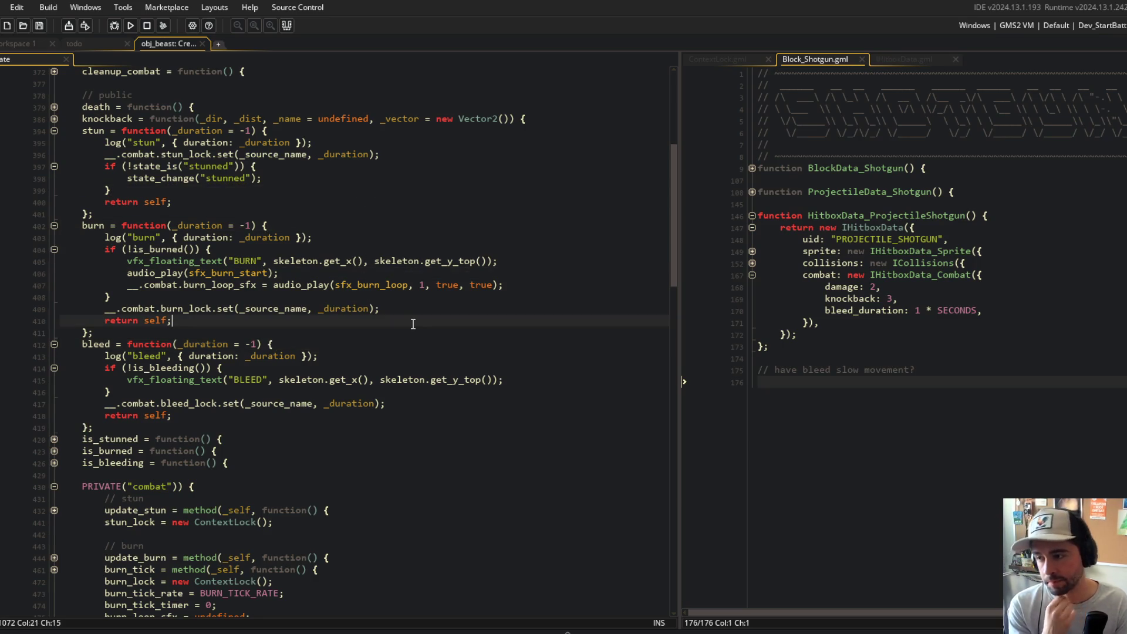
key(alt+Tab)
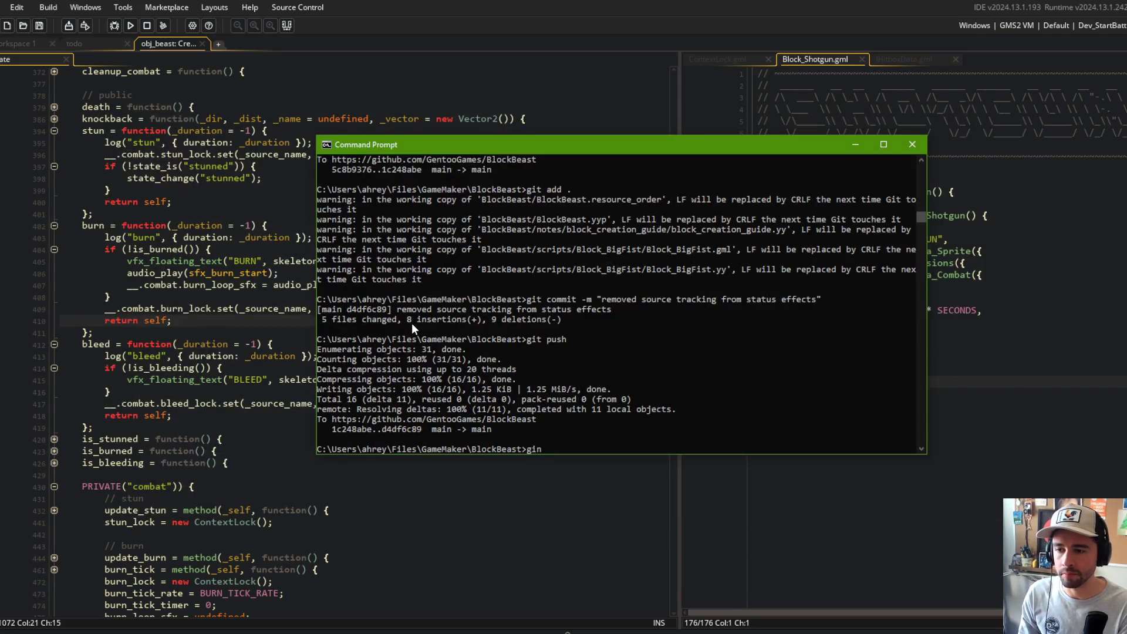
- Stage all changes and commit them as 'finished removing source_name from stun effects'
text(git add .)
key(Return)
text(git commi)
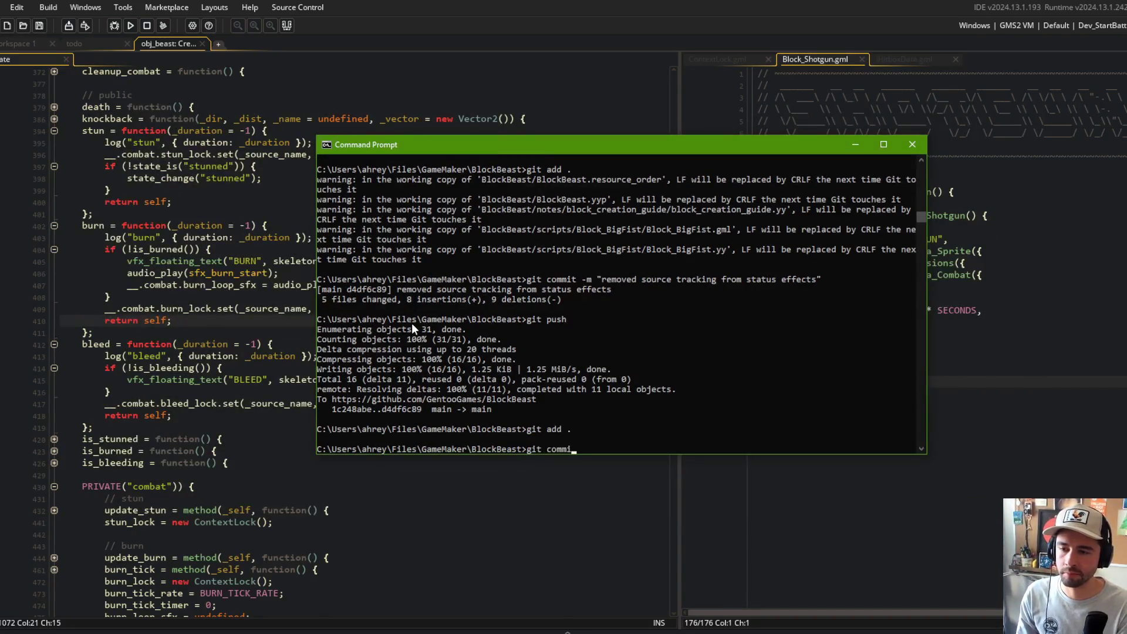
text(t -m ":fifinished removing )
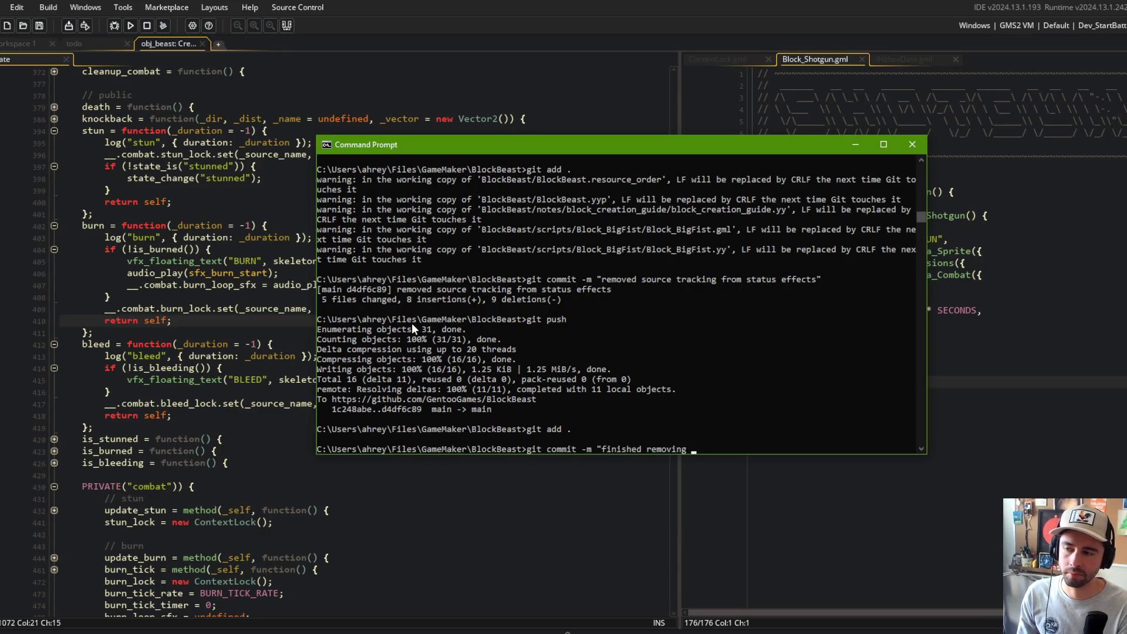
text(source_n)
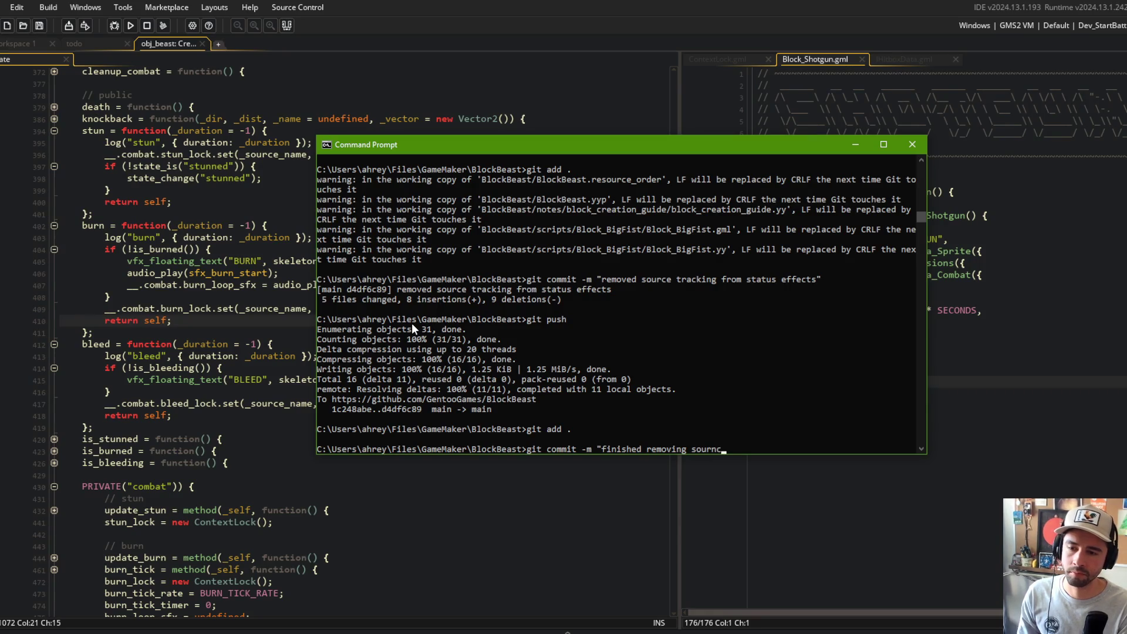
text(ame fromstun effects")
key(Return)
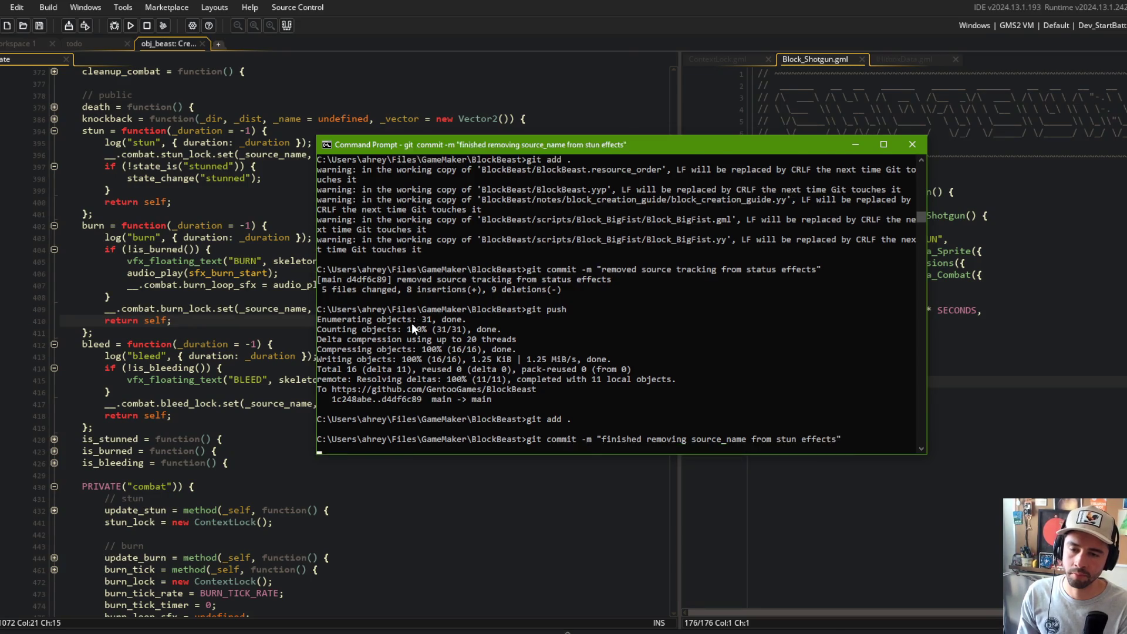
- Push the commit to the remote repository and return to GameMaker
text(git push)
key(Return)
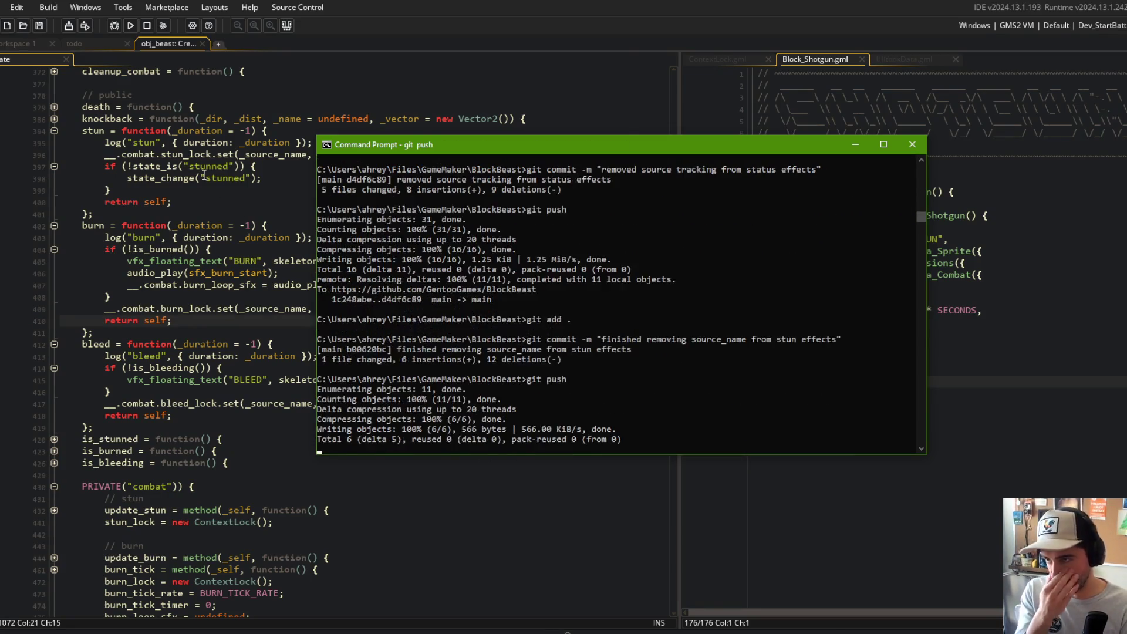
key(alt+Tab)
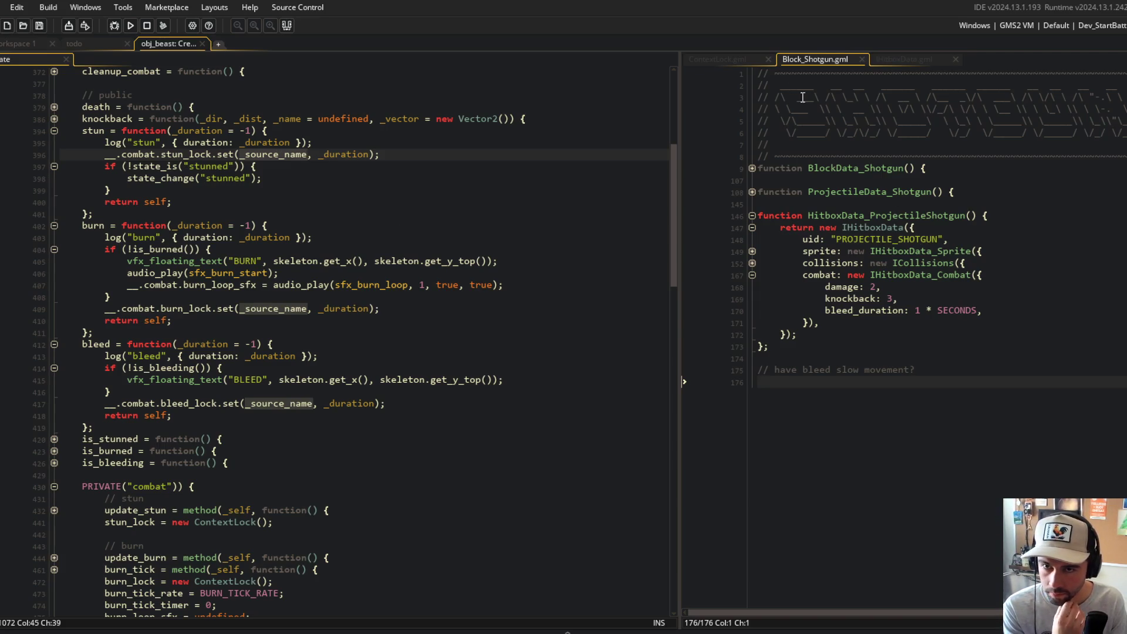
- Show ContextLock.gml and highlight every use of _source_name in the stun function
click(721, 57)
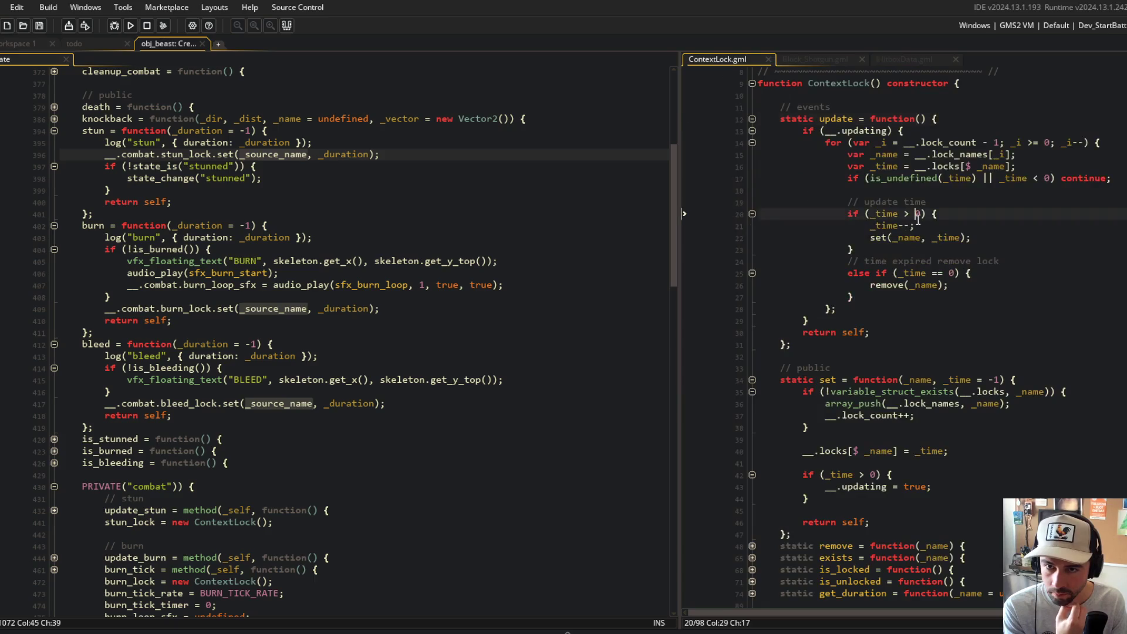
click(961, 295)
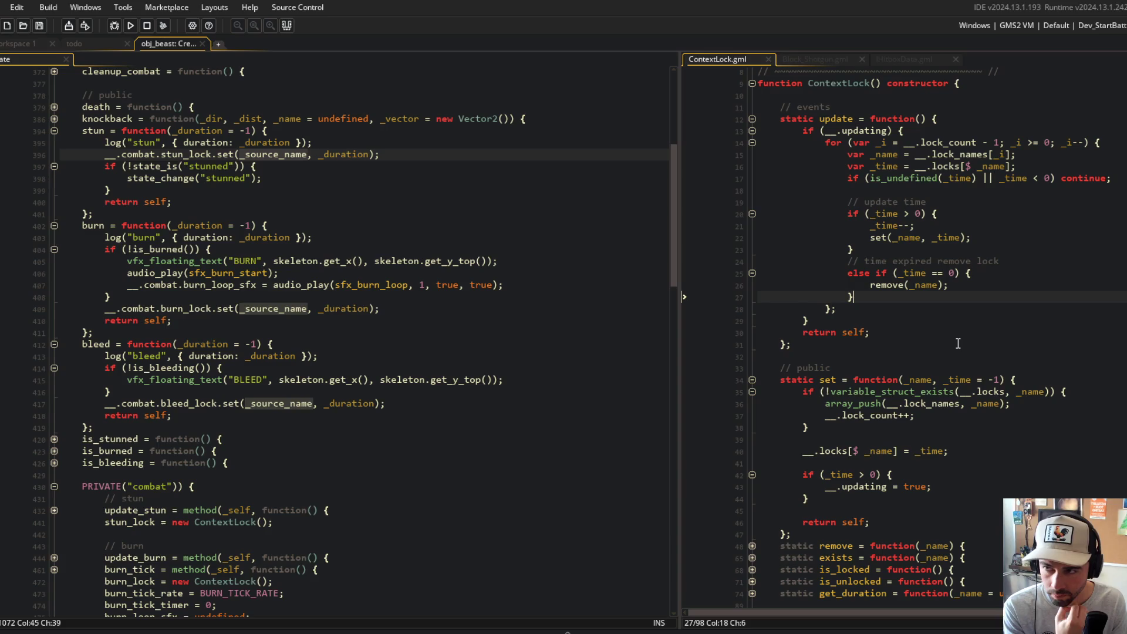
click(886, 344)
scroll(886, 344, up, 3)
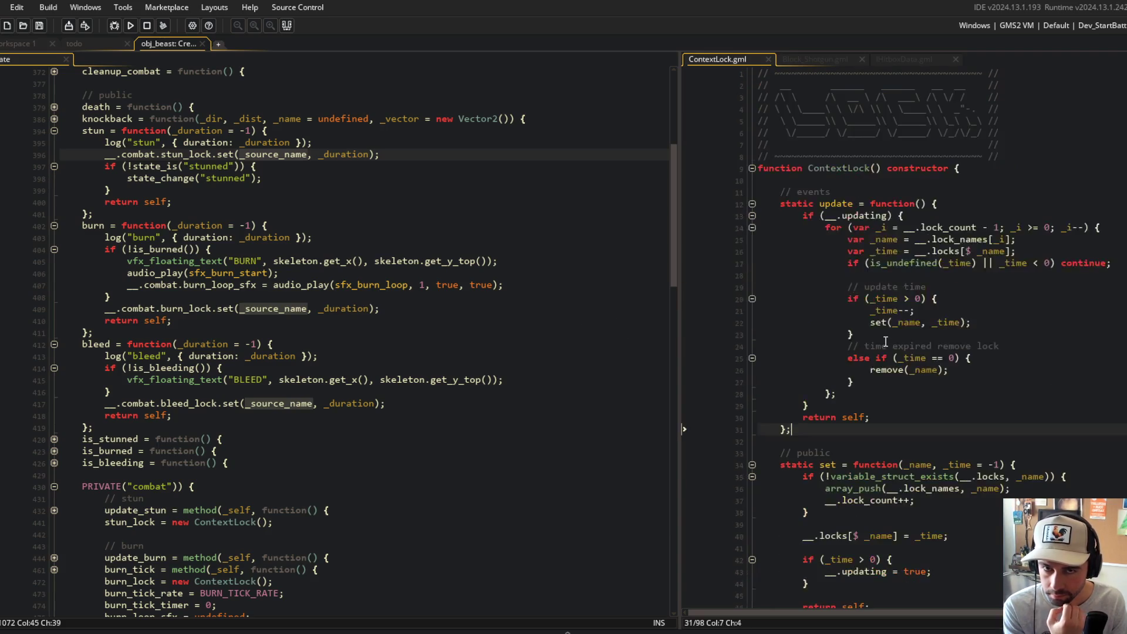
click(291, 166)
double_click(269, 154)
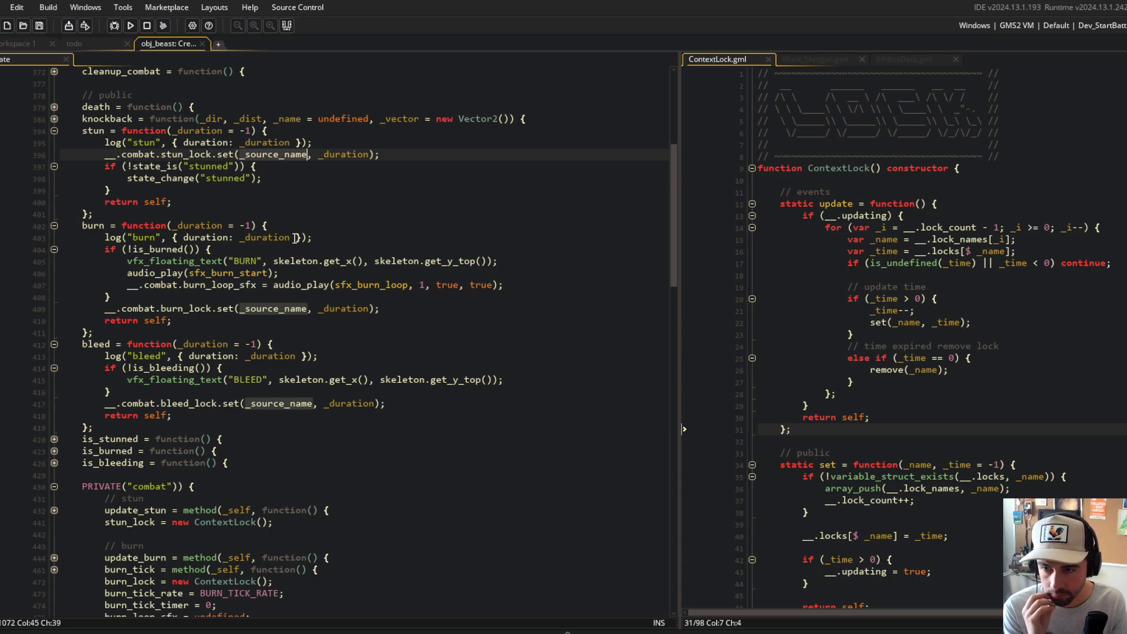
scroll(883, 346, down, 5)
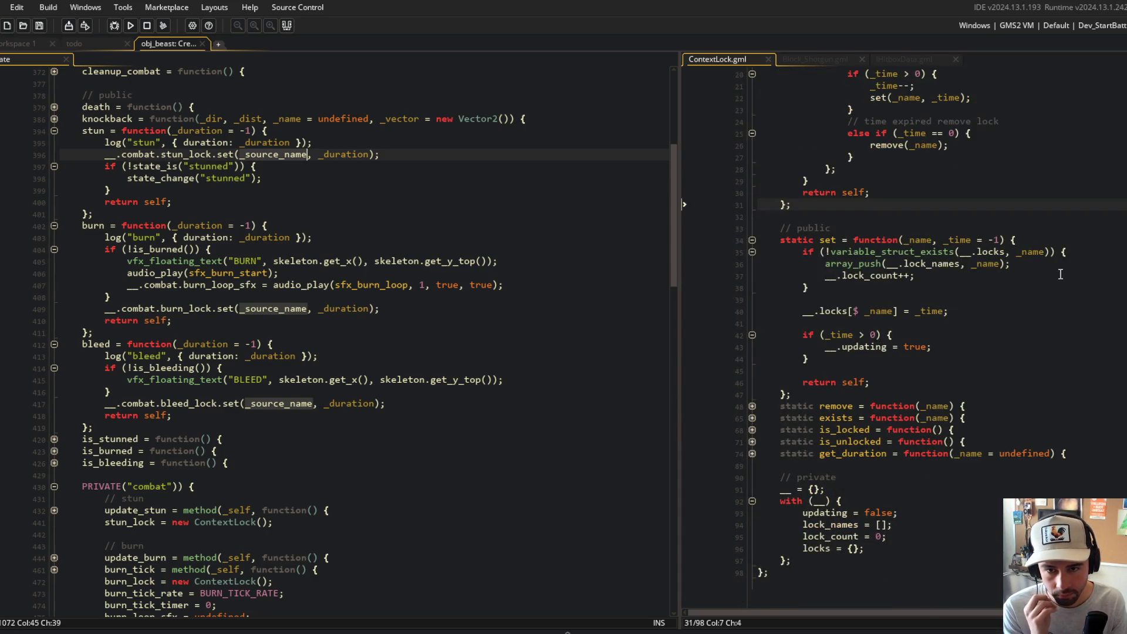
- Fold ContextLock's set, update and with blocks, add a trailing blank line, then show IHitboxData.gml
click(998, 240)
scroll(997, 241, up, 1)
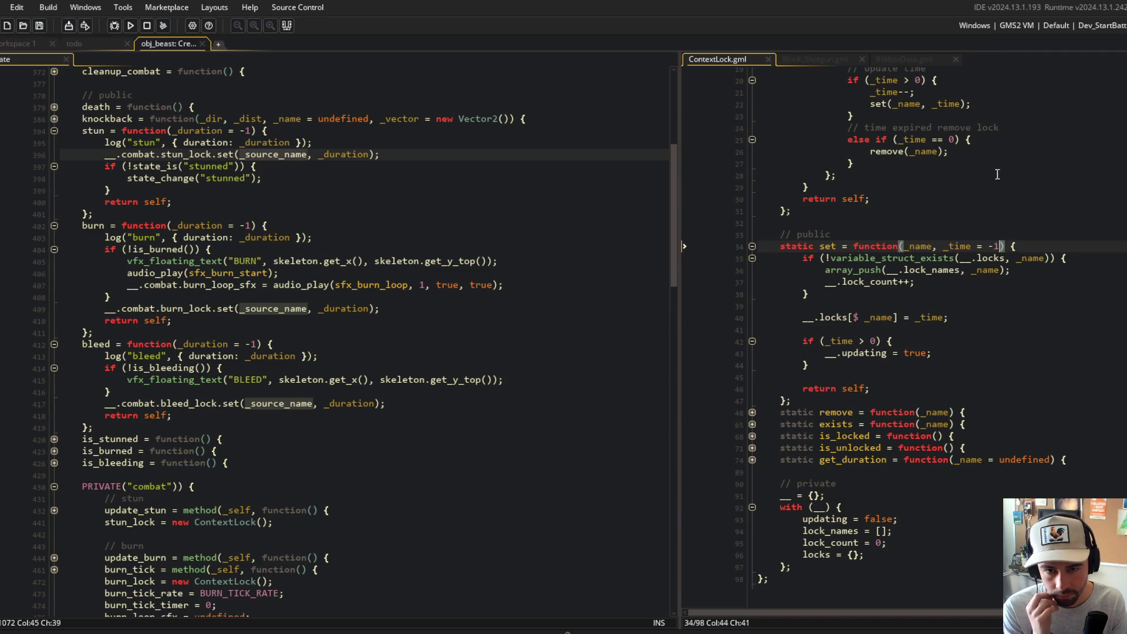
scroll(881, 234, up, 2)
click(752, 295)
scroll(859, 284, up, 5)
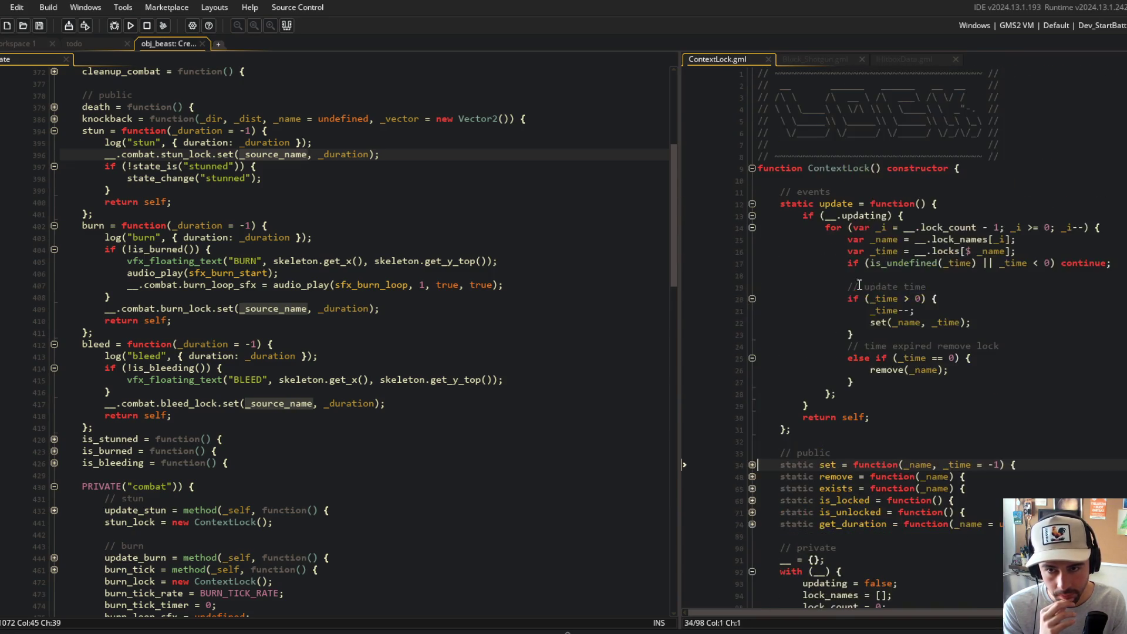
click(752, 203)
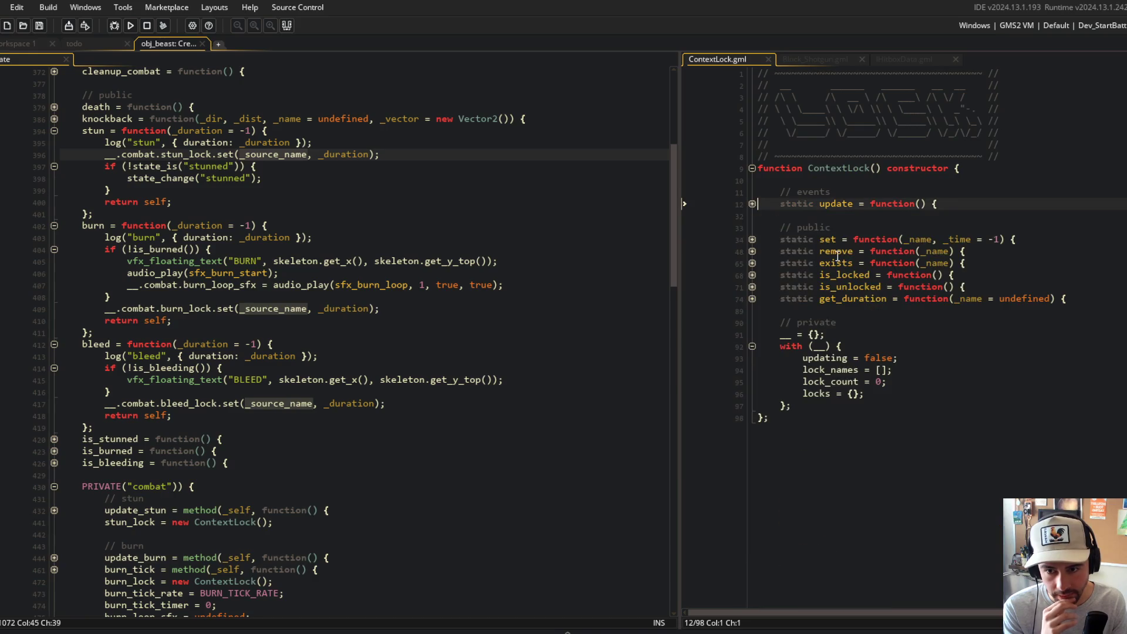
click(752, 346)
click(831, 387)
key(Return)
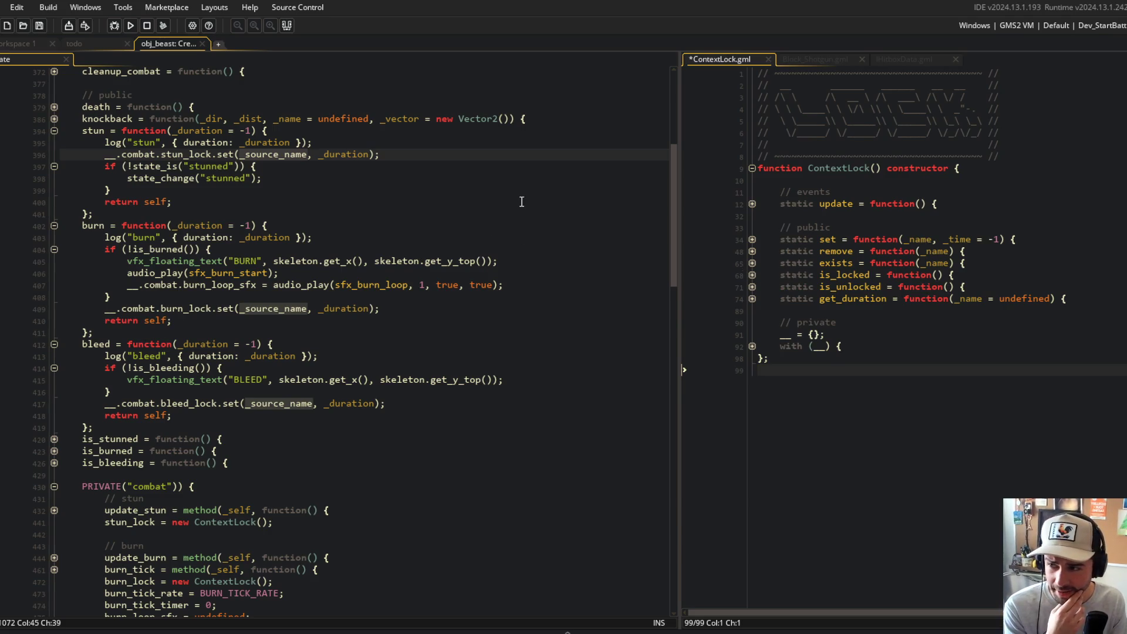
click(907, 60)
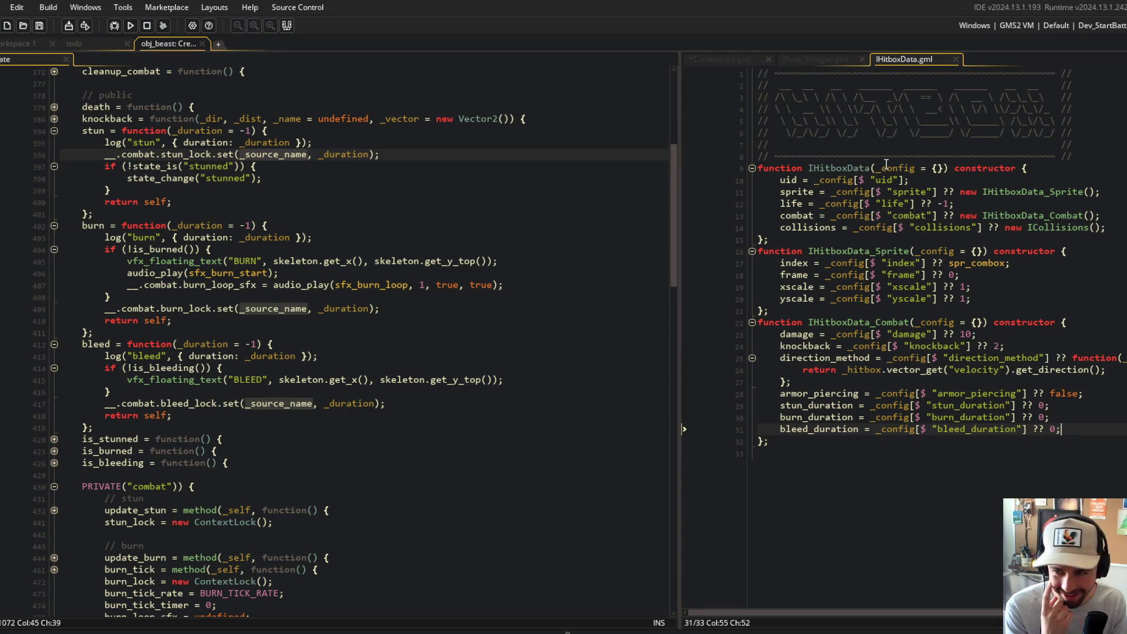
- Delete the 'have bleed slow movement?' comment from Block_Shotgun.gml and save it
click(816, 58)
click(725, 59)
click(796, 61)
click(842, 370)
key(End)
key(shift+Home)
key(BackSpace)
key(BackSpace)
key(Delete)
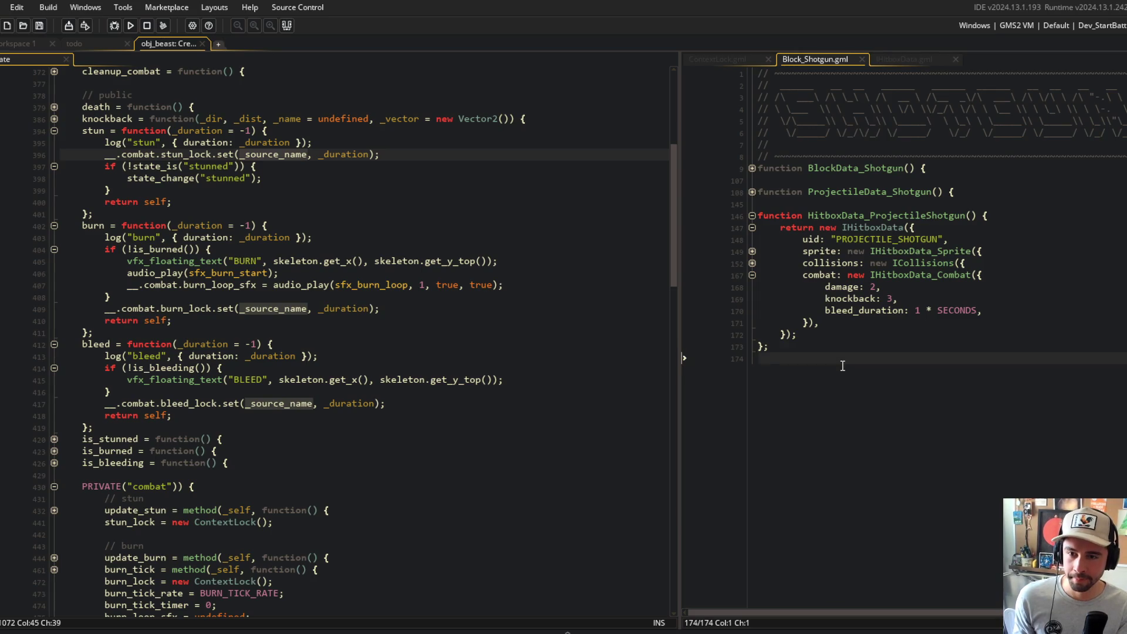
key(ctrl+s)
- Review the beast's stun and burn lock calls against ContextLock, selecting stun lines 396–399
click(343, 207)
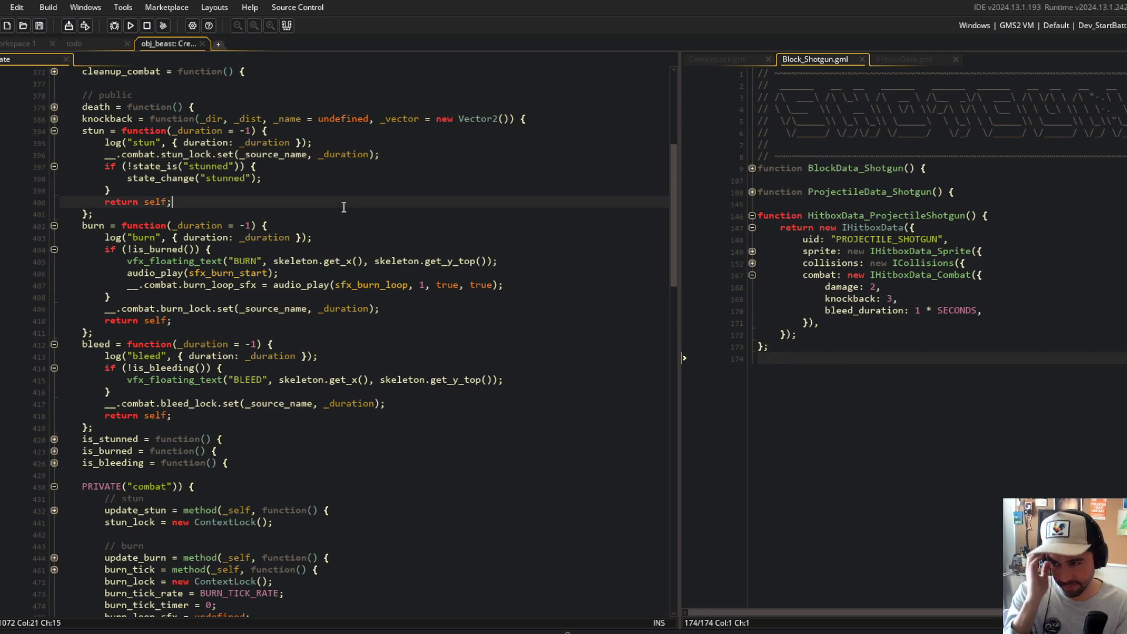
click(352, 227)
click(292, 300)
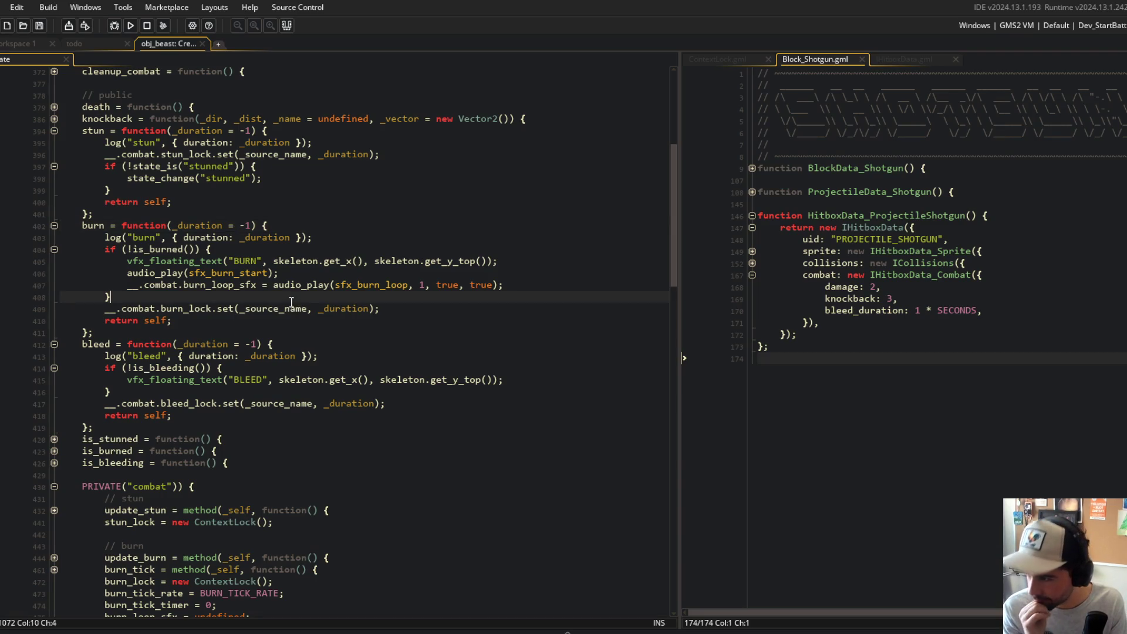
click(309, 308)
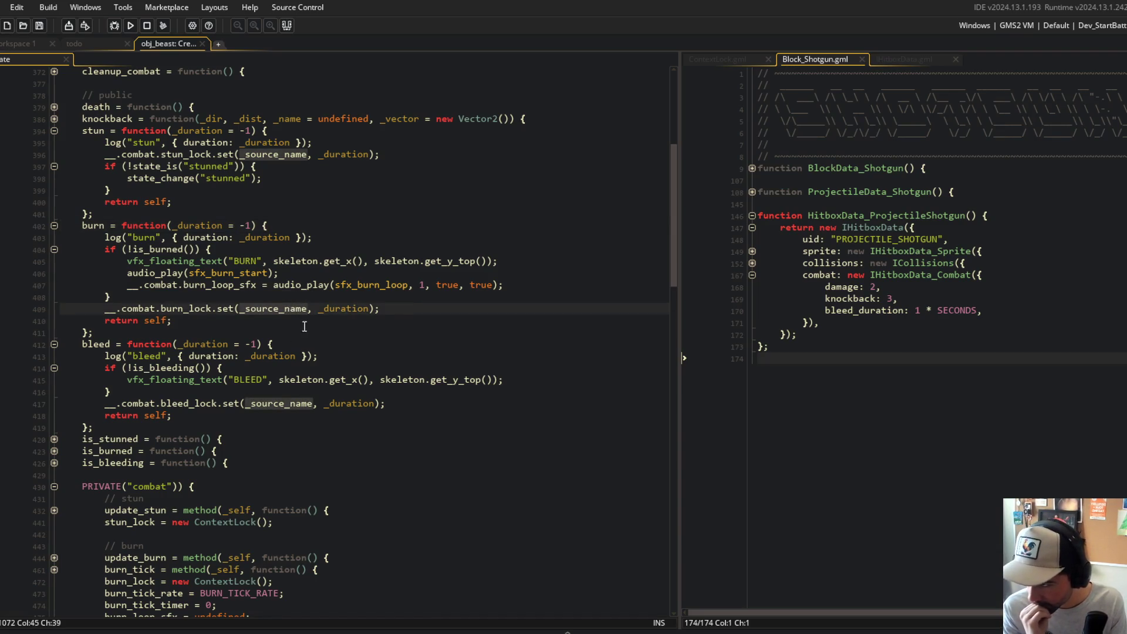
click(728, 59)
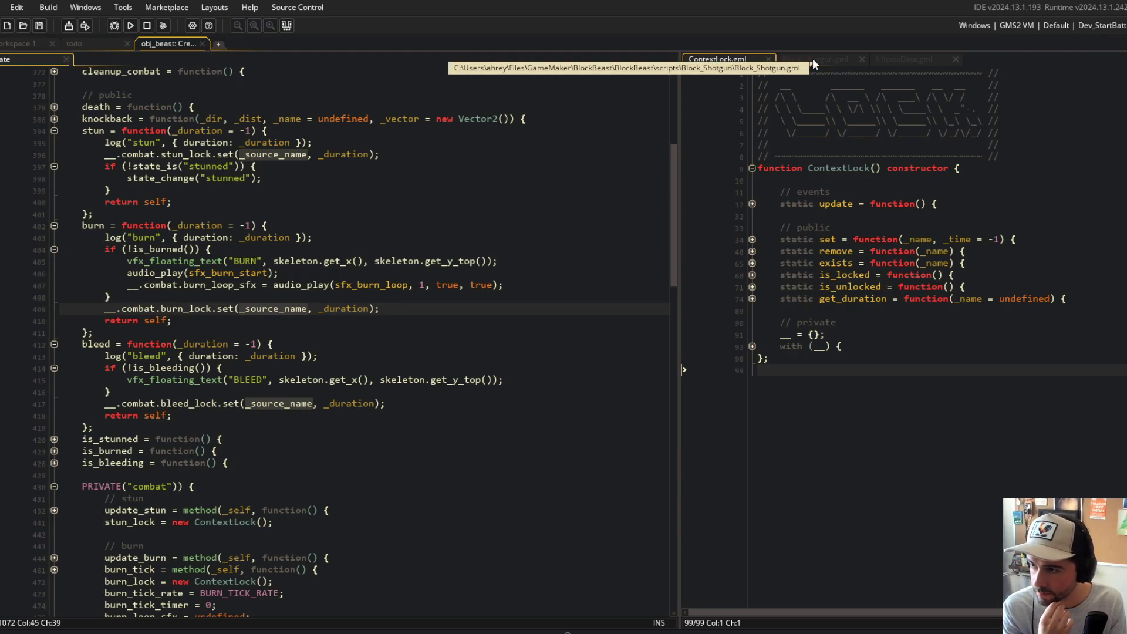
click(176, 178)
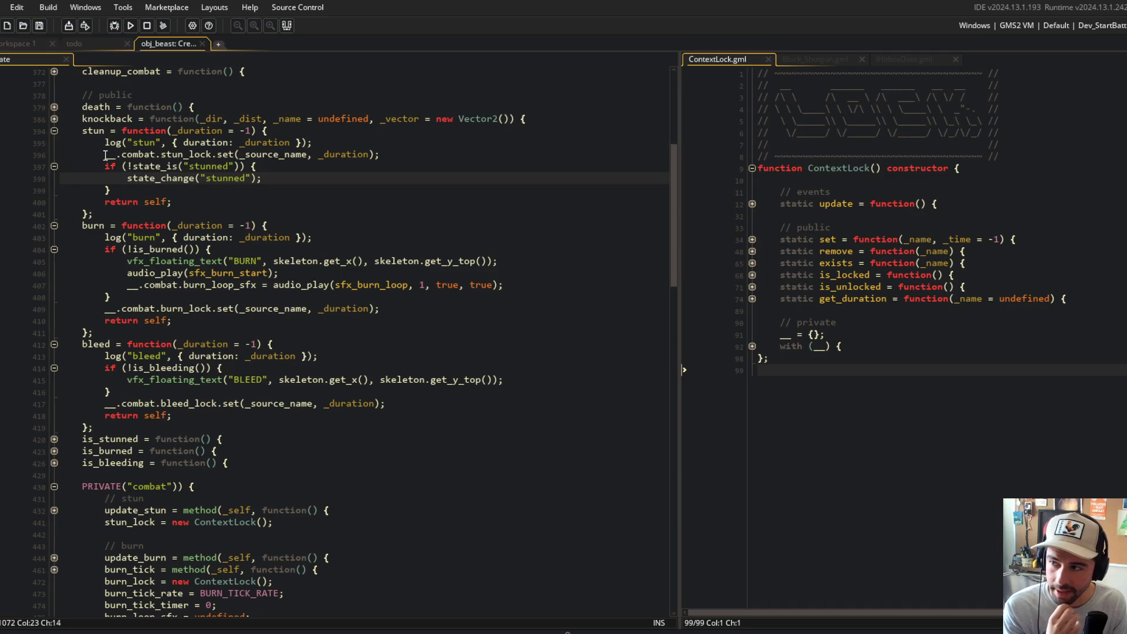
drag(104, 154, 200, 192)
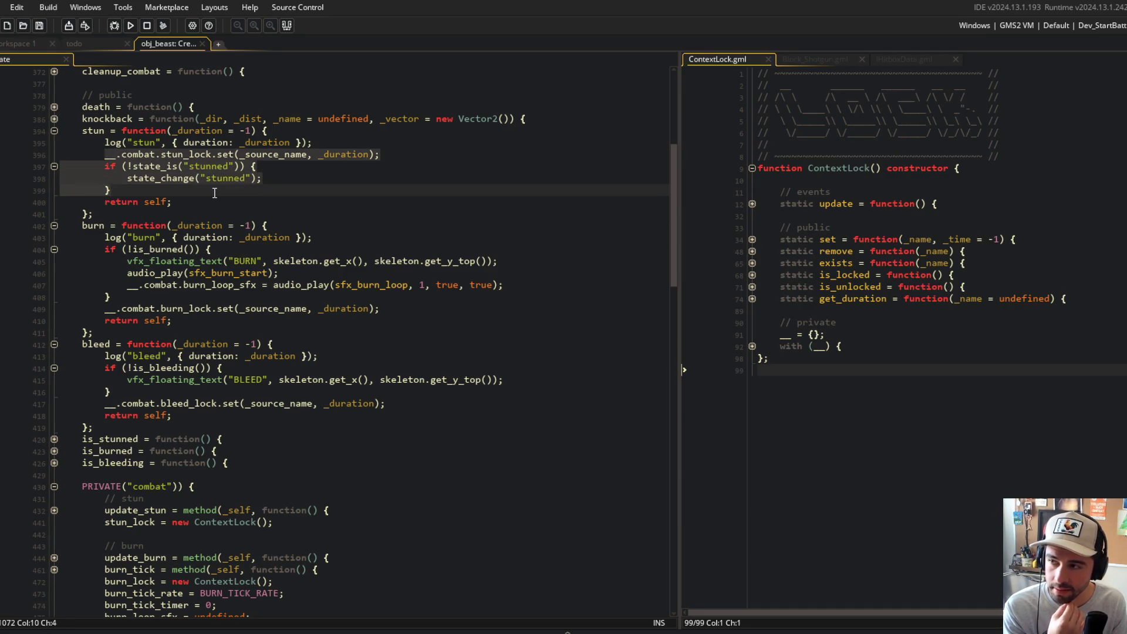
click(294, 168)
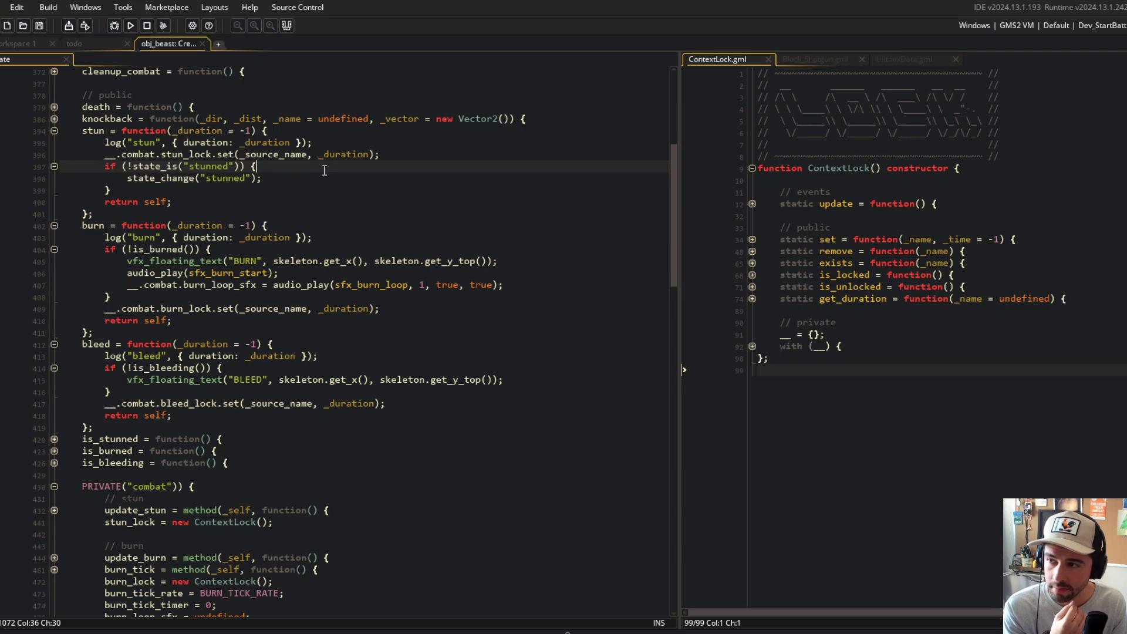
click(168, 155)
key(Down)
- Expand the stunned state and its enter function, selecting the stunned_state lock name
key(Right)
key(Right)
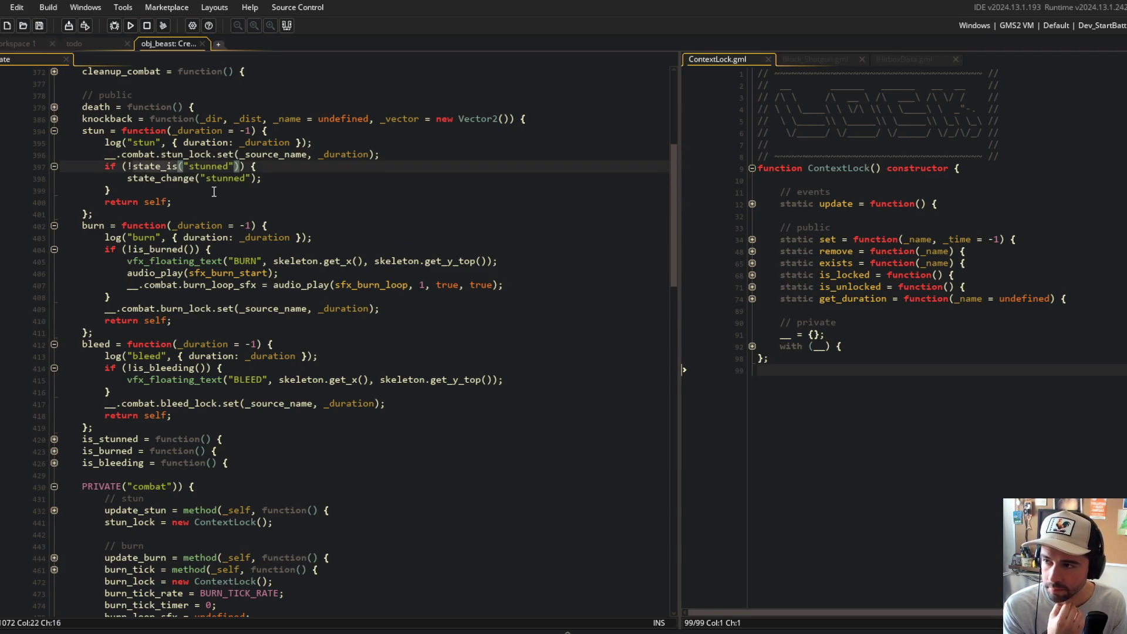
scroll(214, 192, down, 20)
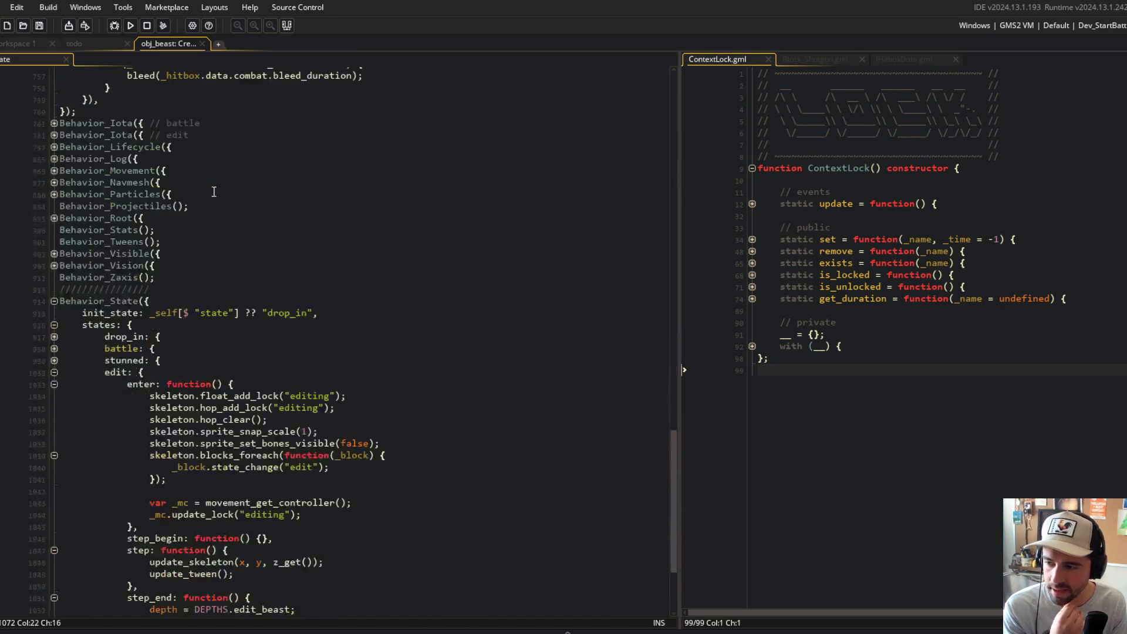
click(331, 374)
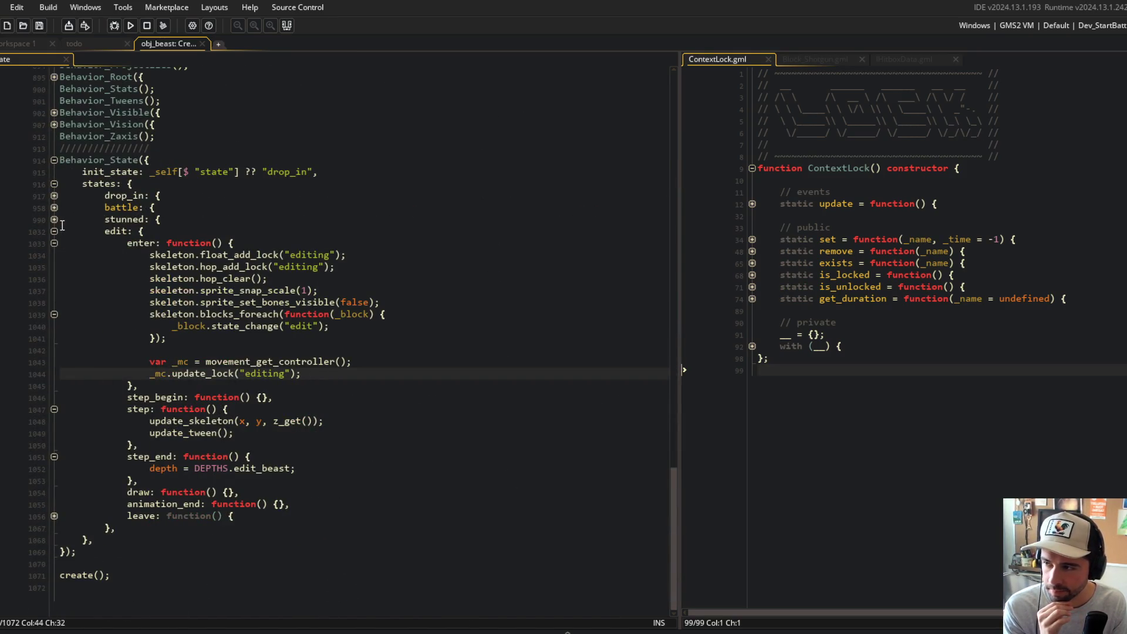
click(54, 219)
click(54, 232)
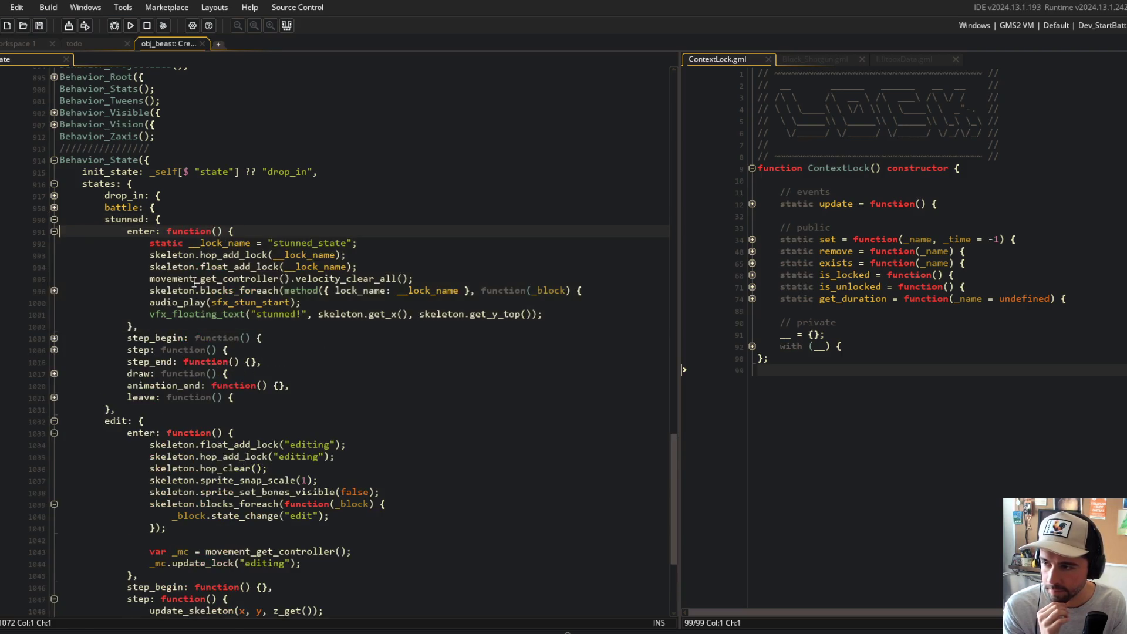
mouse_move(61, 243)
mouse_down()
mouse_move(358, 267)
mouse_move(305, 302)
mouse_move(474, 290)
mouse_up()
click(474, 290)
click(240, 267)
click(213, 243)
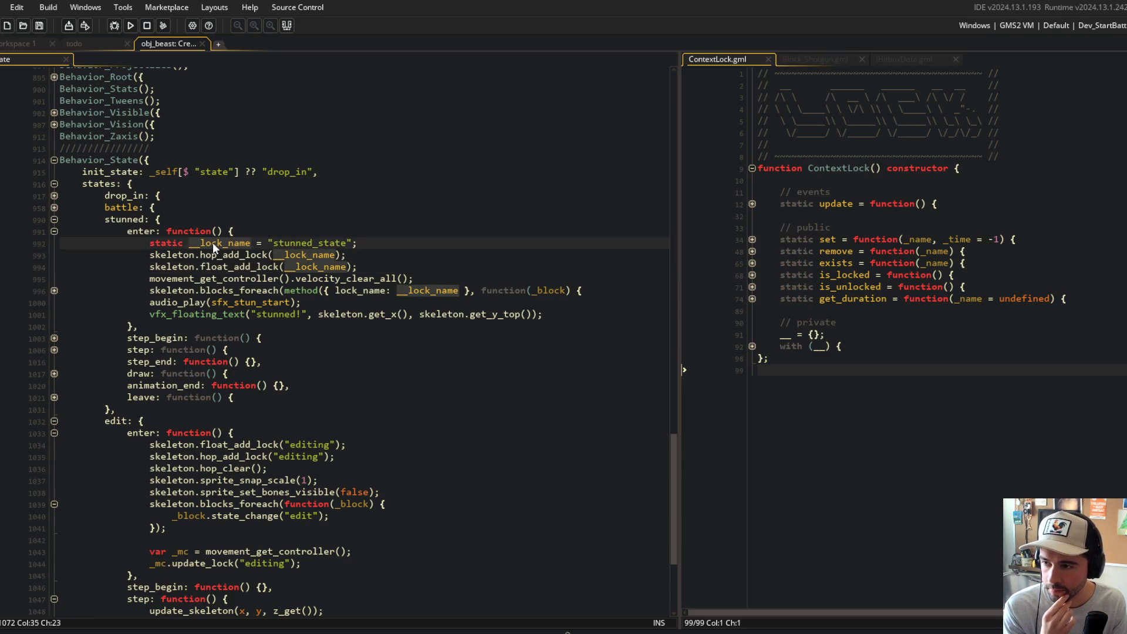
click(325, 242)
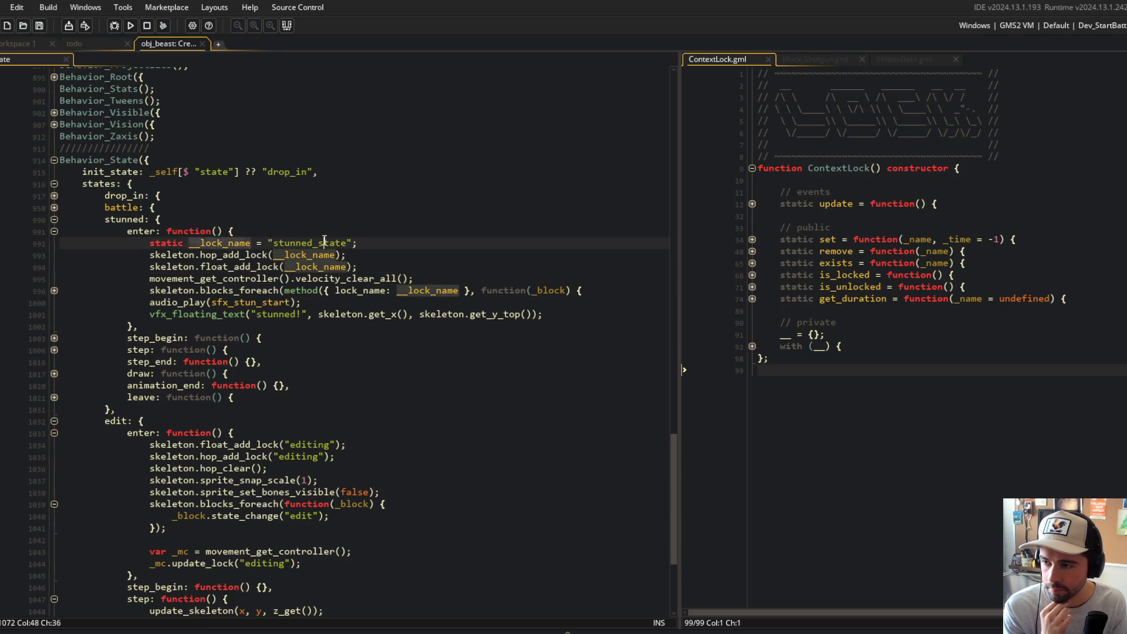
double_click(303, 243)
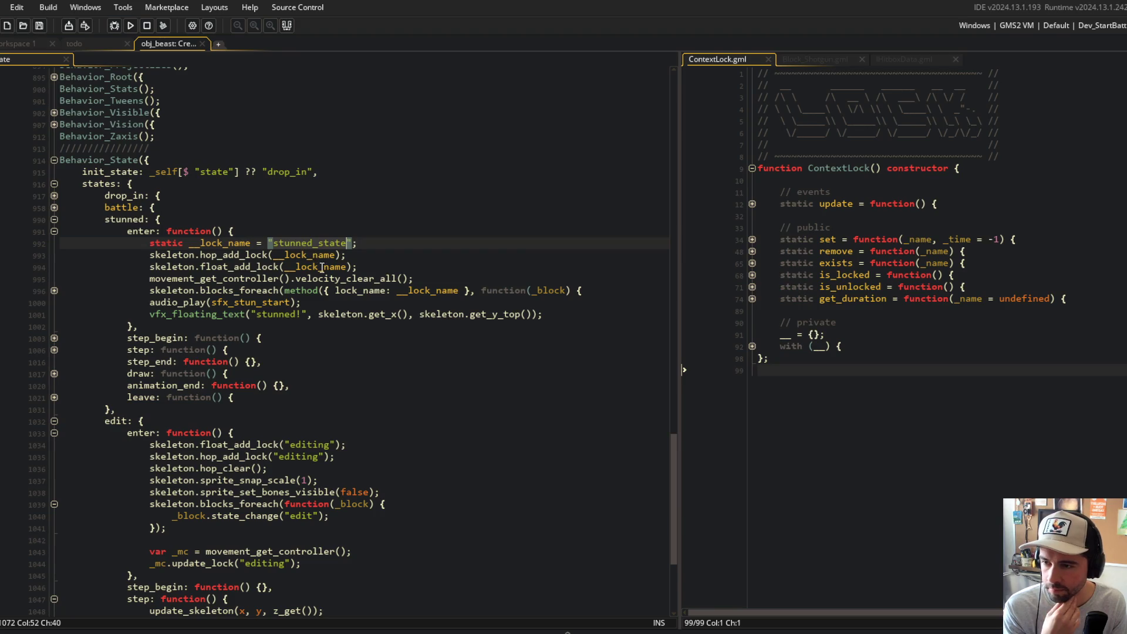
- Fold the enter's blocks_foreach body and unfold the stunned step function at line 1006
click(54, 291)
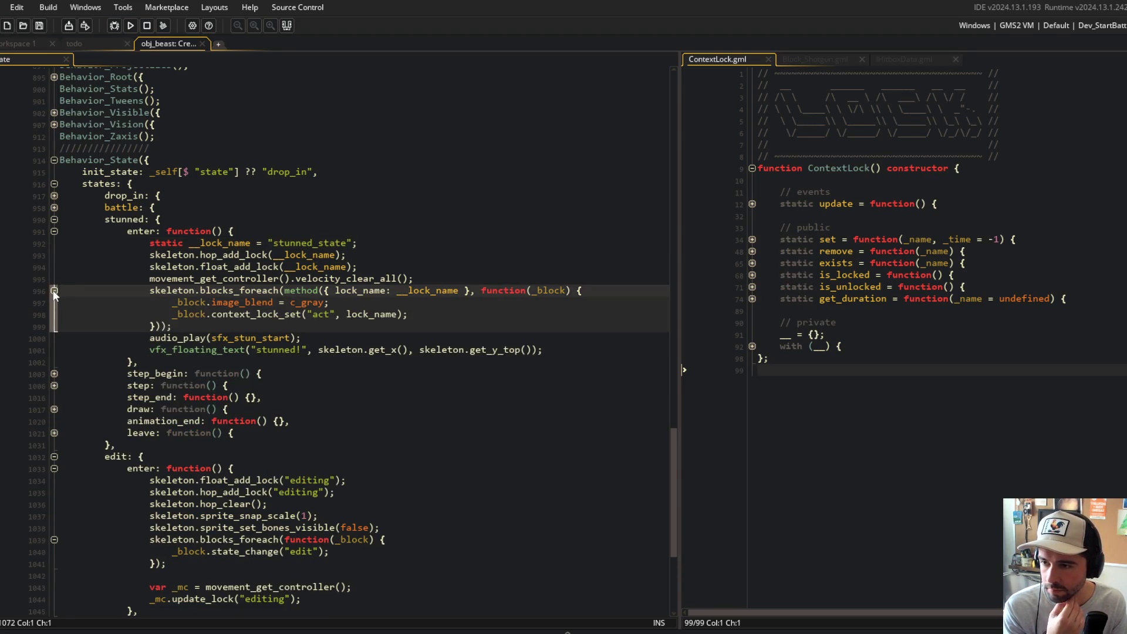
click(53, 291)
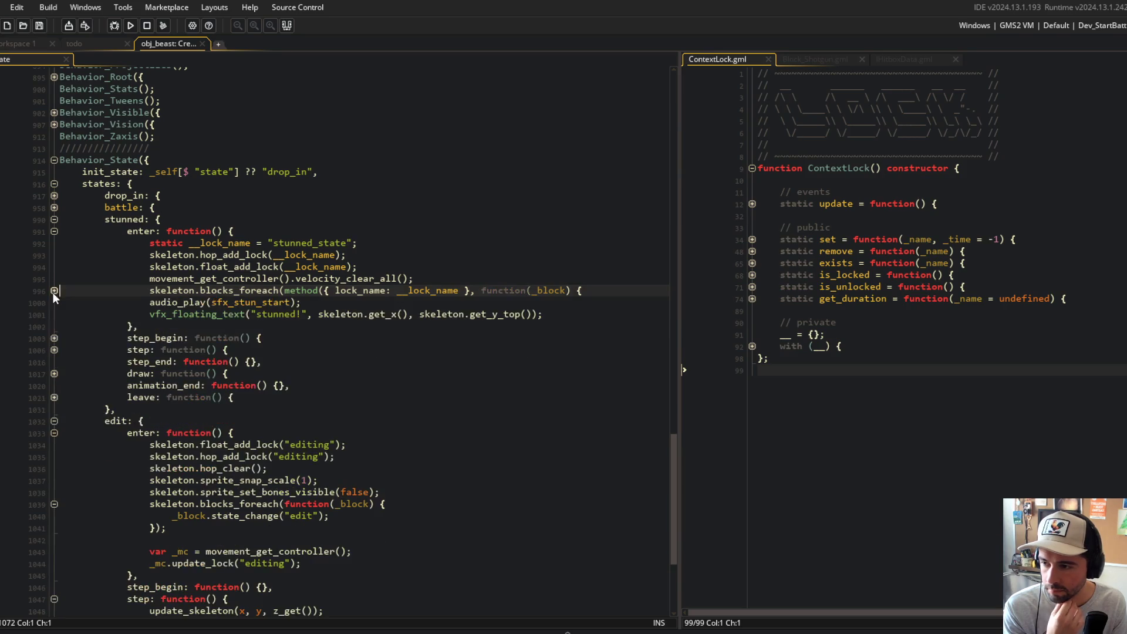
click(54, 349)
click(199, 446)
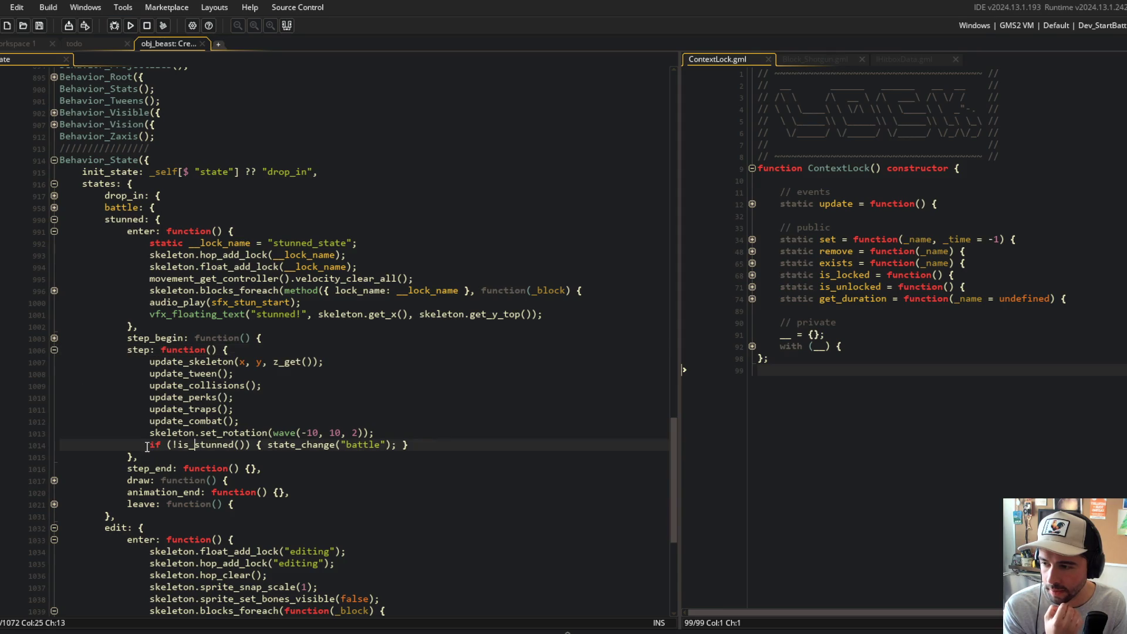
key(End)
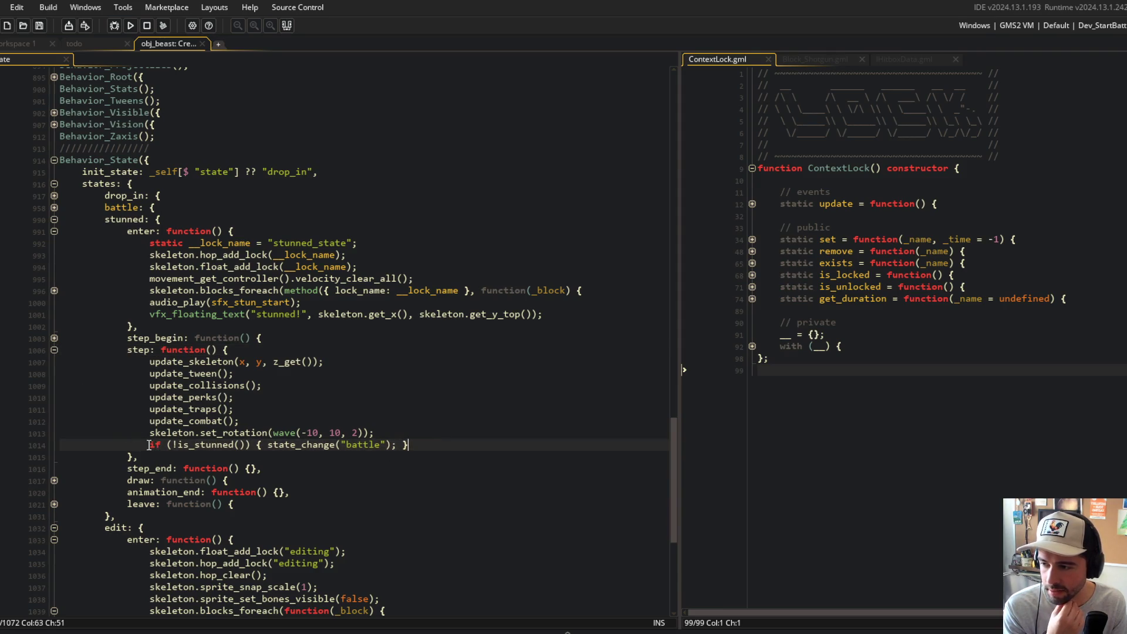
scroll(455, 411, down, 3)
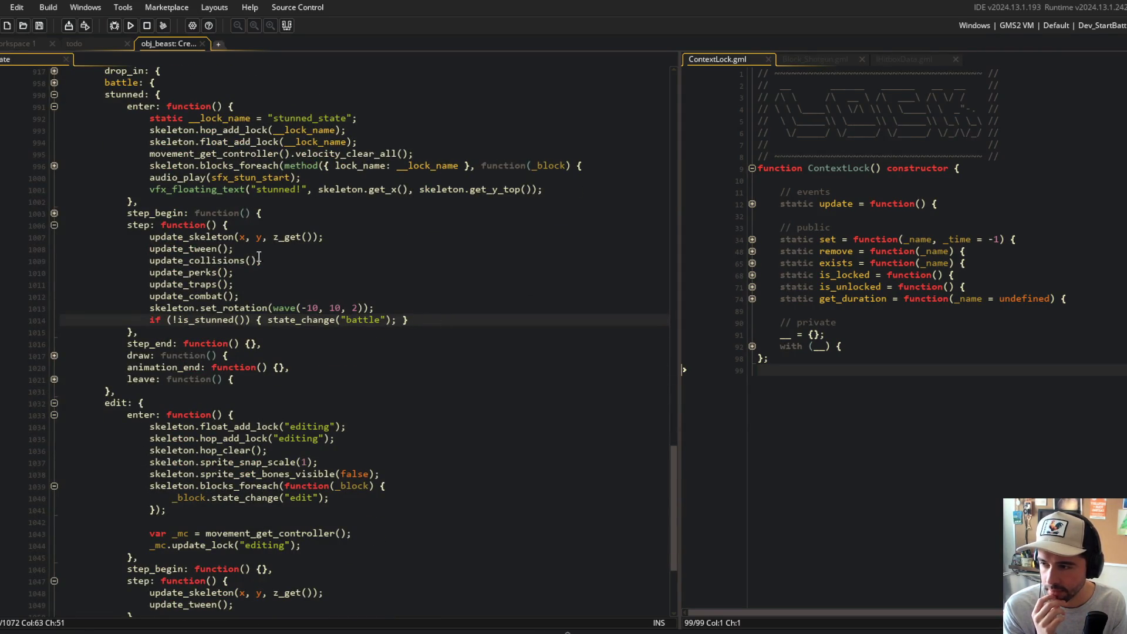
- Unfold the stunned draw and leave blocks and the leave's blocks_foreach body
click(332, 308)
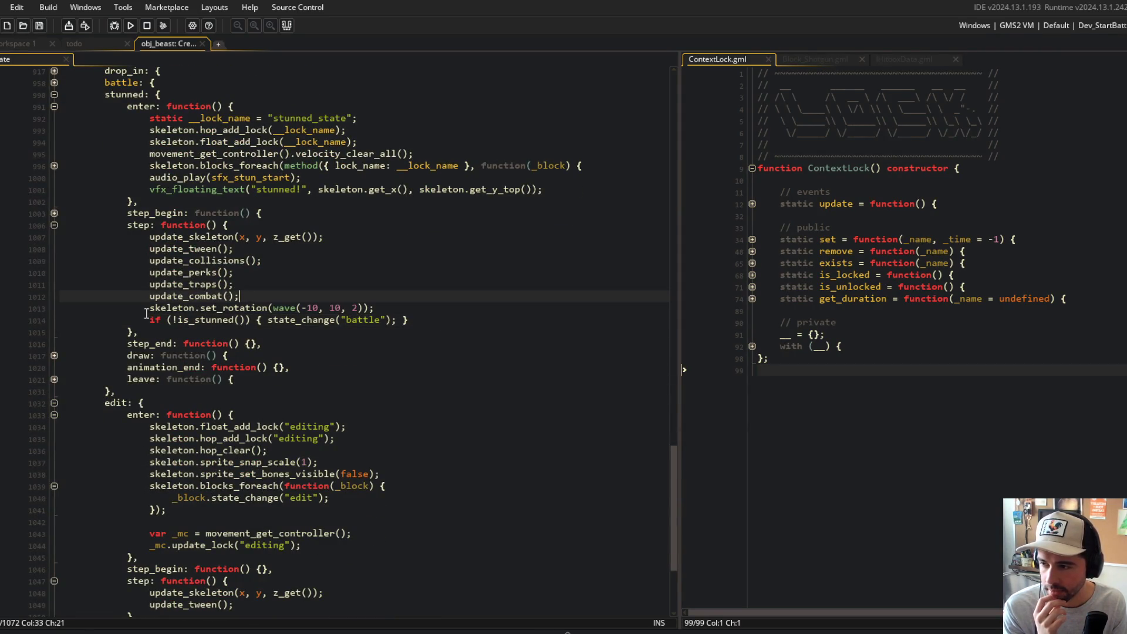
click(54, 355)
click(54, 402)
click(164, 367)
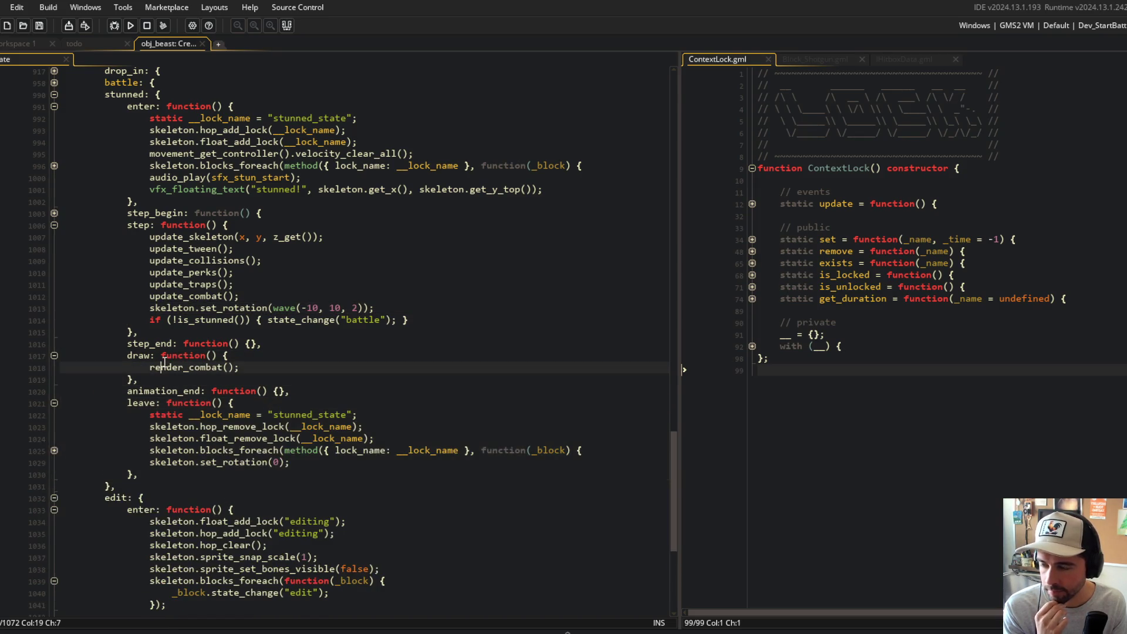
click(291, 332)
scroll(291, 332, down, 1)
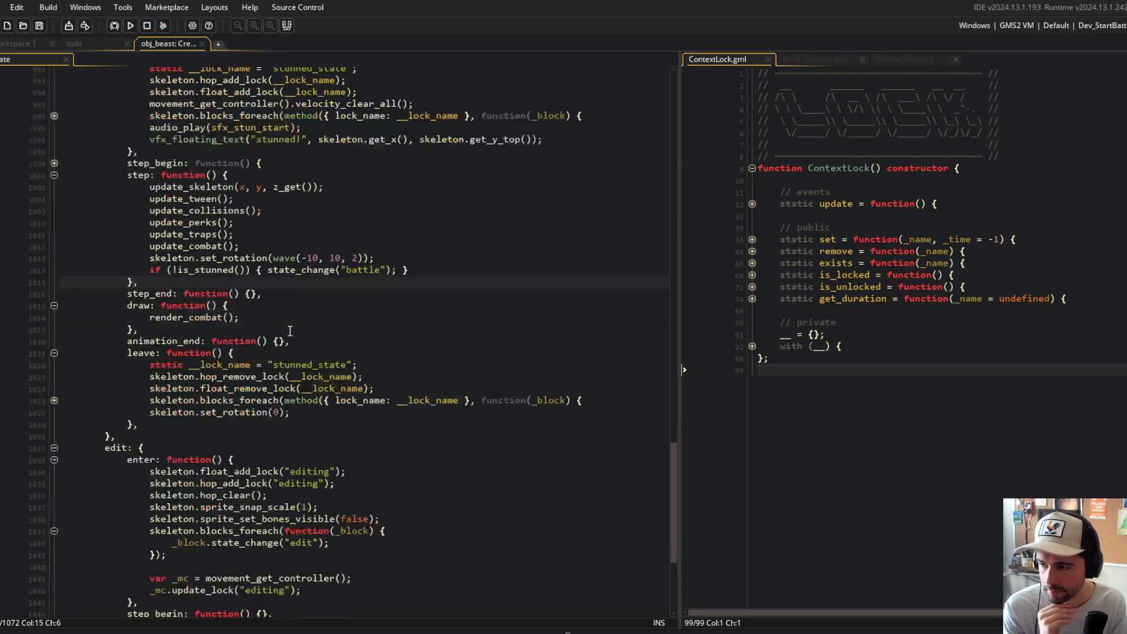
scroll(414, 336, up, 1)
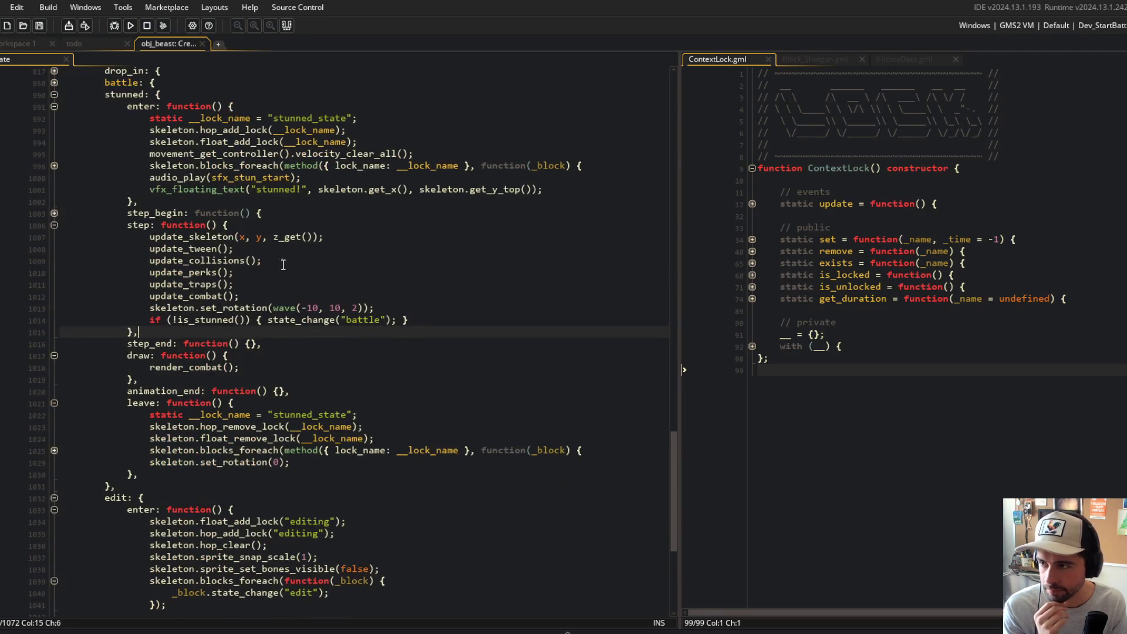
double_click(223, 131)
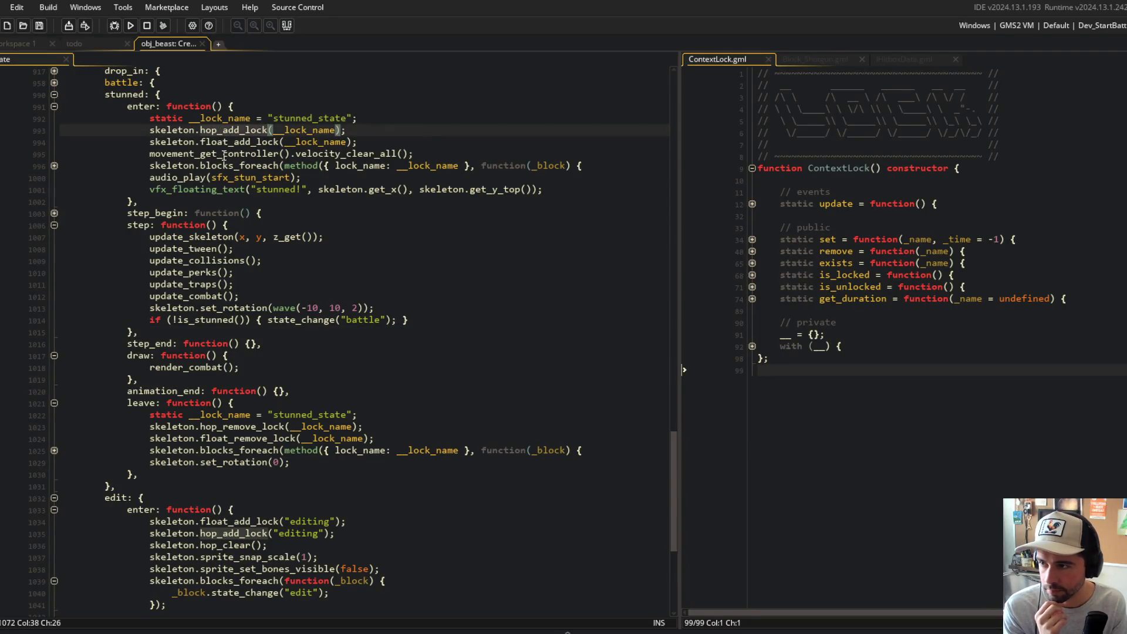
double_click(224, 154)
click(54, 450)
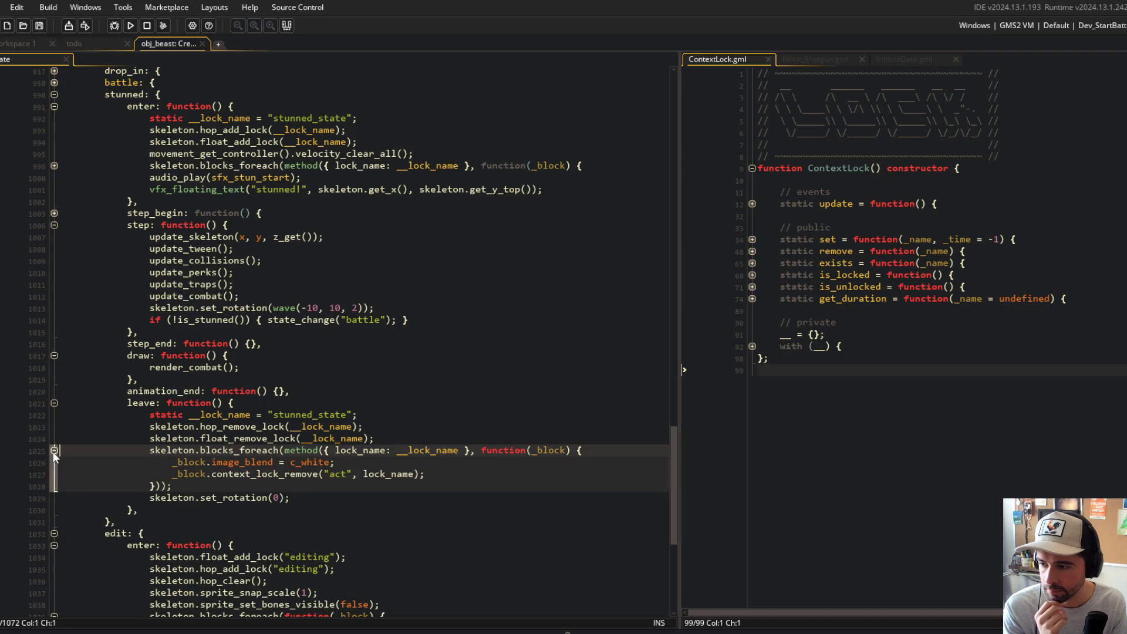
click(429, 338)
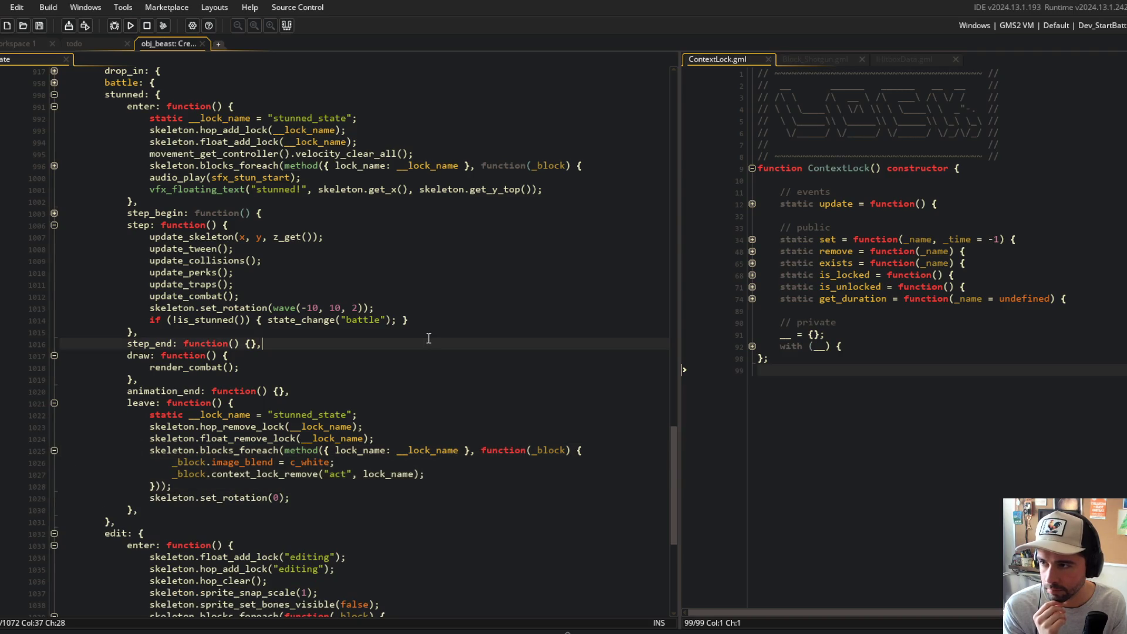
- Select and review the stunned enter block's code down to line 995
click(443, 226)
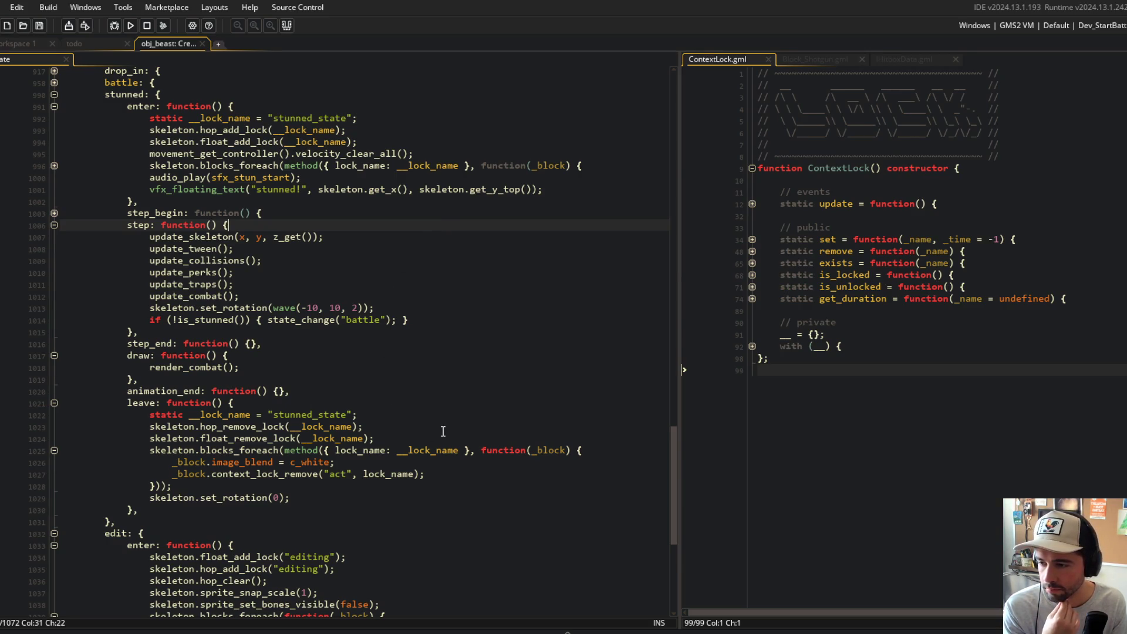
scroll(443, 432, up, 10)
scroll(445, 428, down, 5)
scroll(445, 428, up, 10)
drag(127, 268, 452, 392)
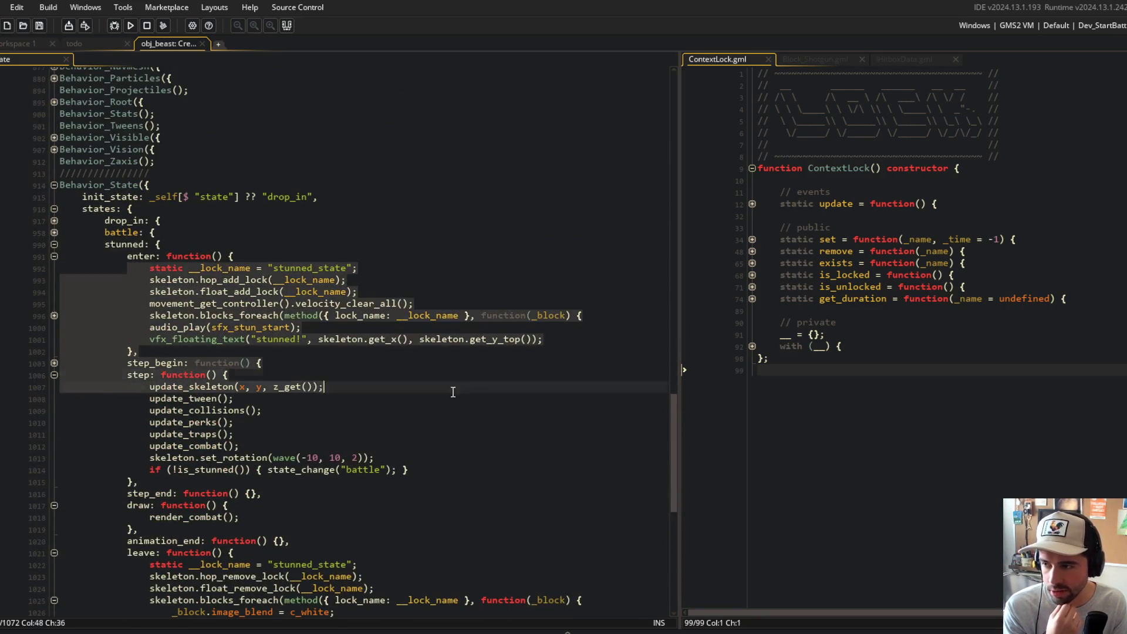
click(217, 280)
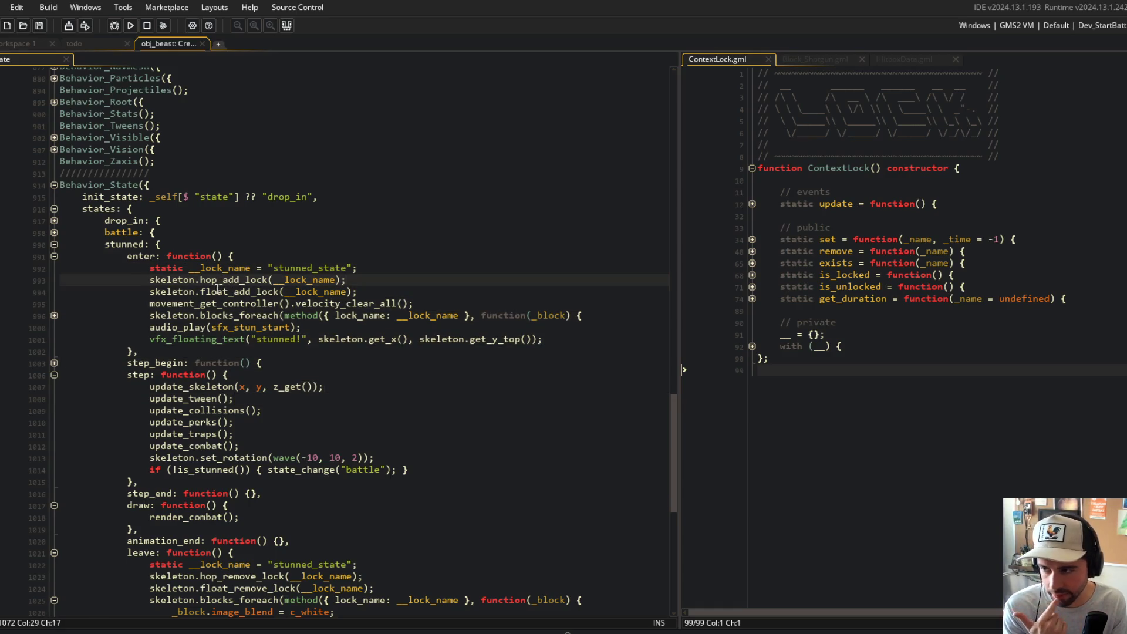
key(Down)
key(Down)
key(ctrl+Right)
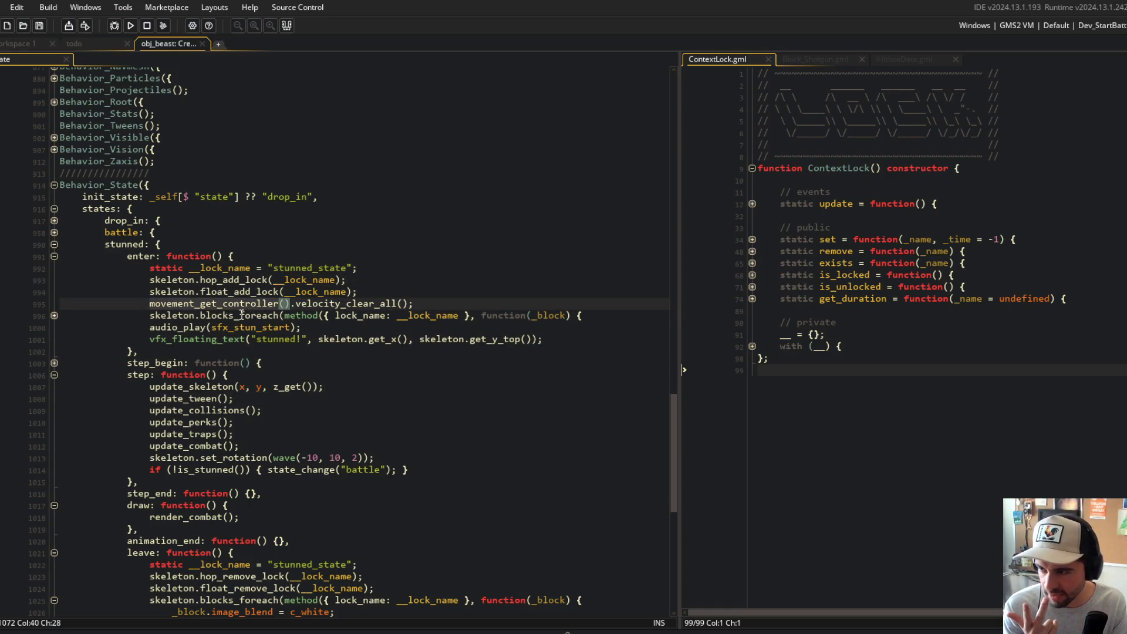
- Unfold the enter's blocks_foreach body and select lines 1000–1003
click(54, 315)
click(106, 316)
drag(117, 310, 352, 348)
click(352, 349)
key(shift+Down)
scroll(352, 348, down, 2)
key(shift+Down)
key(shift+Down)
key(shift+Down)
key(shift+End)
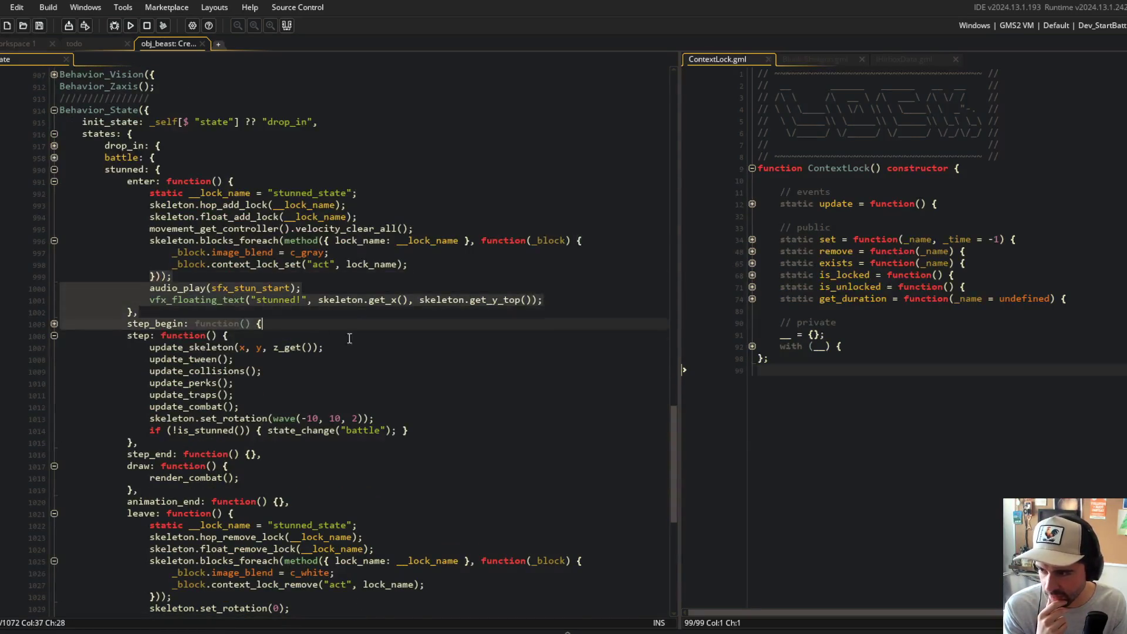
scroll(349, 338, down, 5)
- Review the step function's update calls and select the leave function's body
mouse_move(128, 172)
mouse_down()
mouse_move(427, 238)
mouse_move(443, 259)
mouse_up()
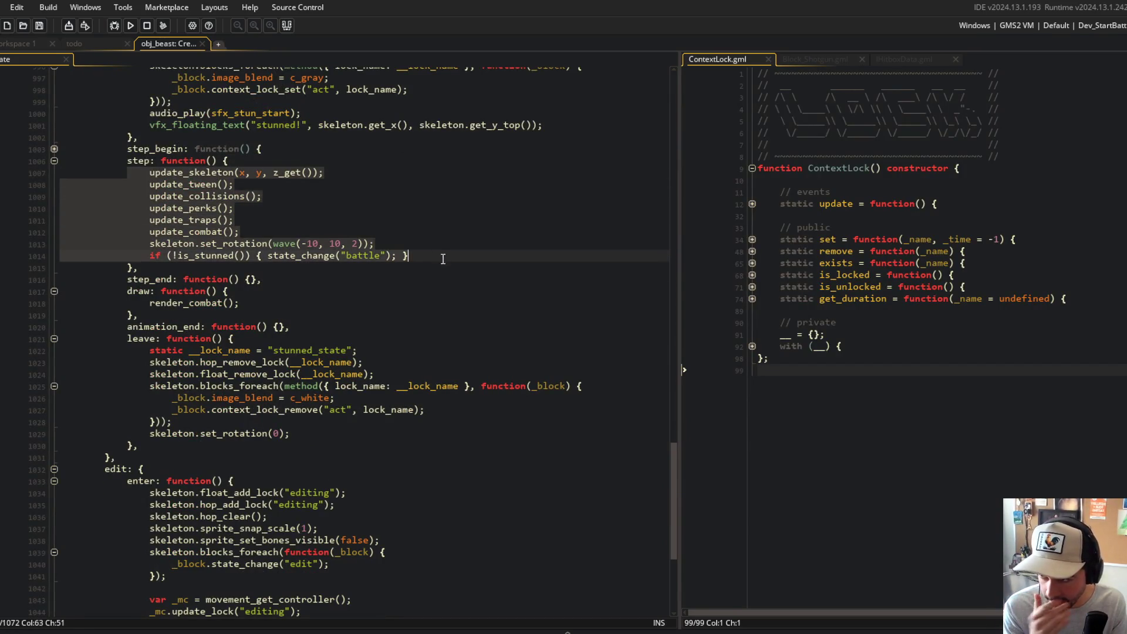
click(217, 232)
key(Up)
key(Up)
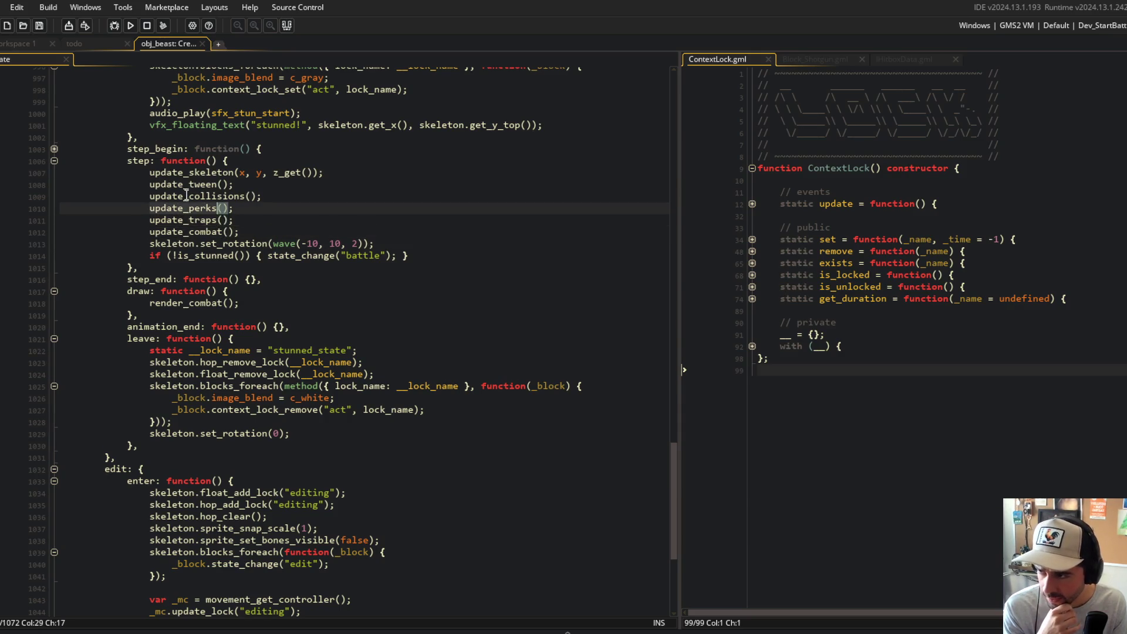
click(201, 196)
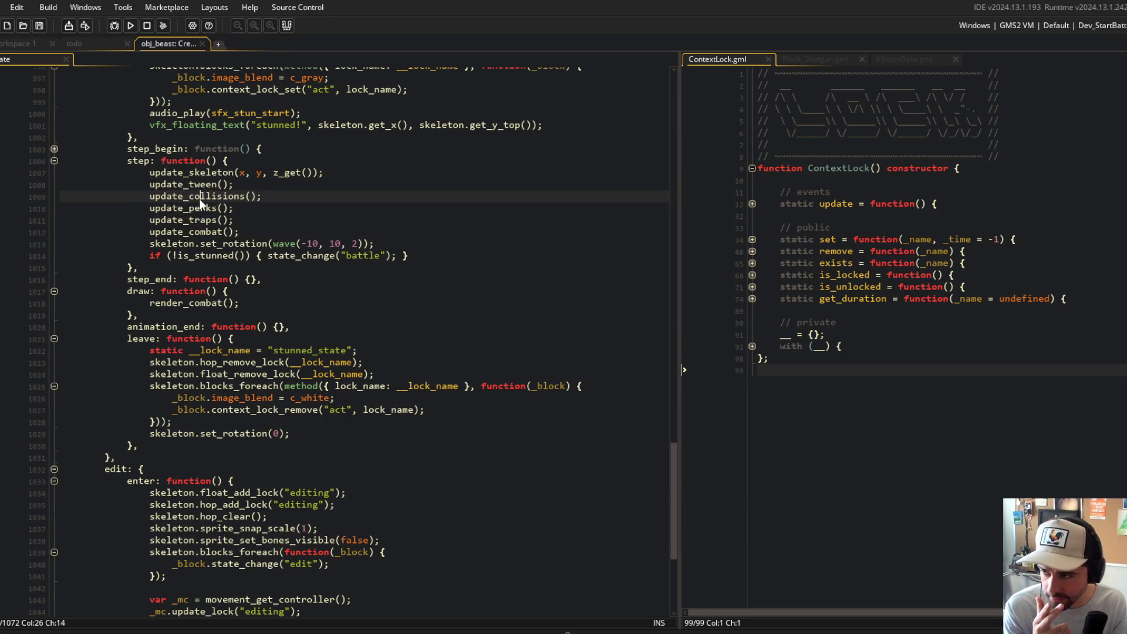
key(Up)
key(Left)
key(Left)
key(Left)
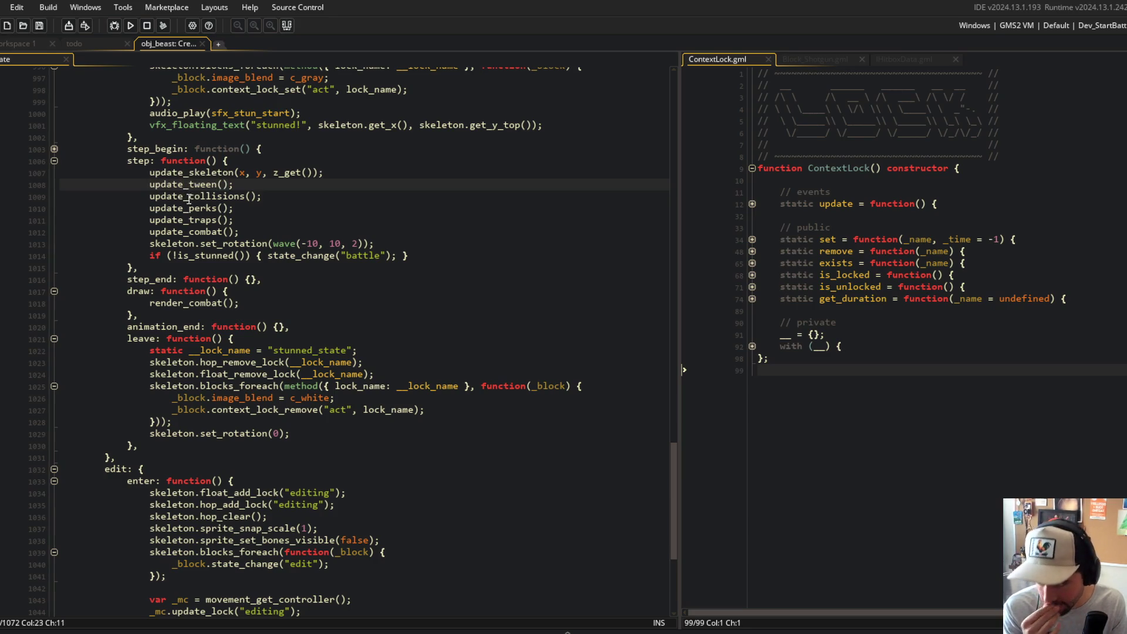
drag(126, 350, 316, 446)
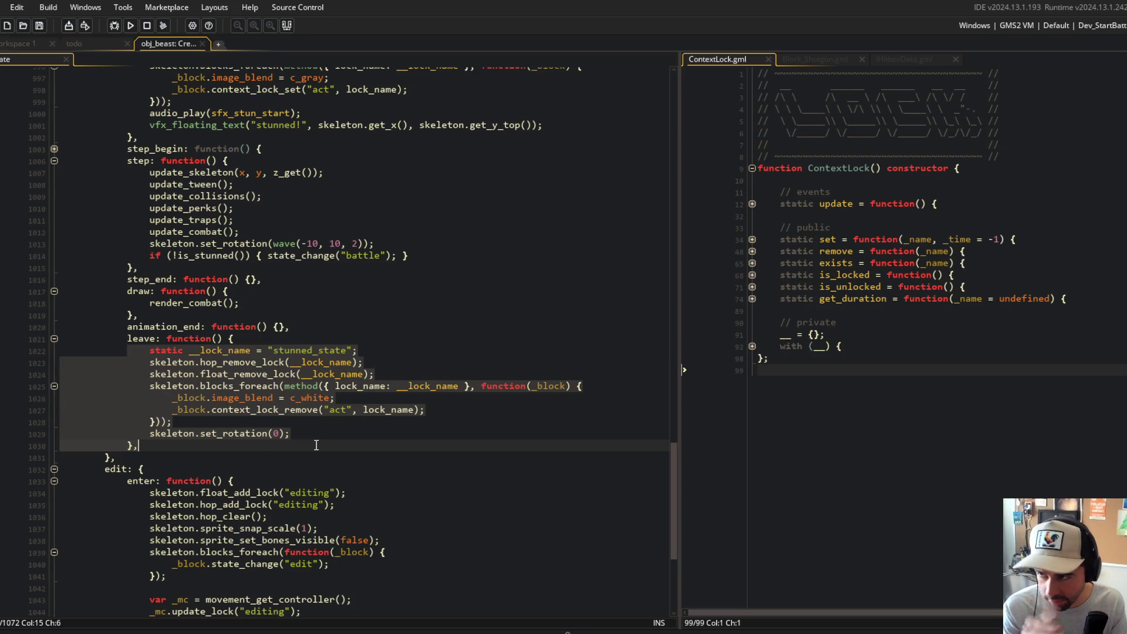
scroll(316, 445, up, 20)
- Unfold the knockback check in apply_hitbox and fold the Behavior_Hurtbox block
scroll(390, 421, down, 6)
click(429, 375)
click(389, 428)
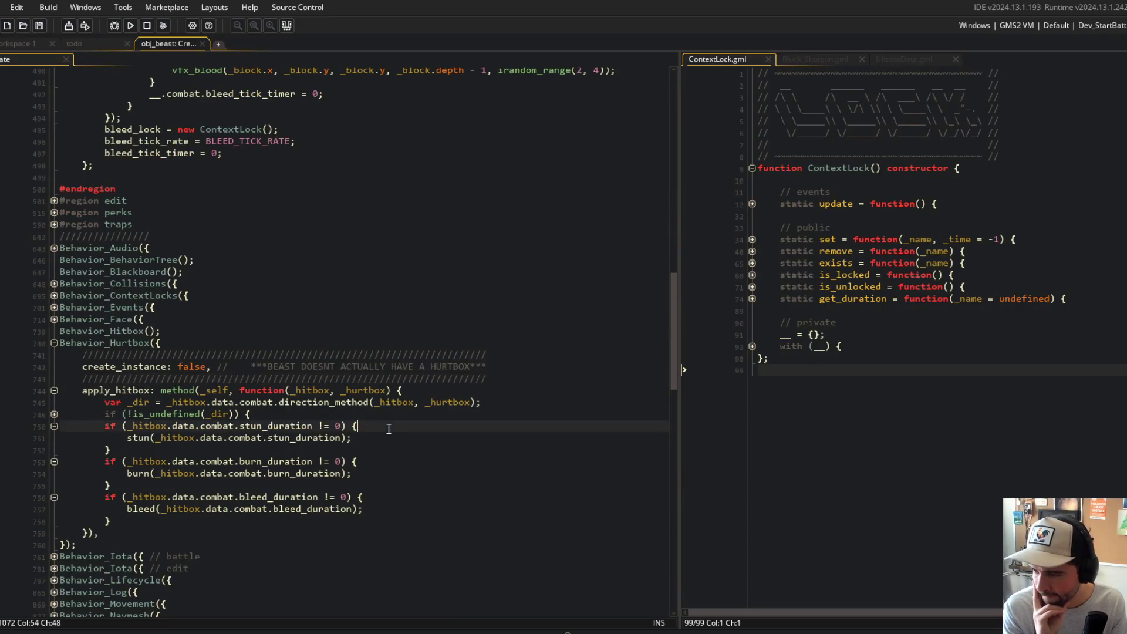
click(54, 414)
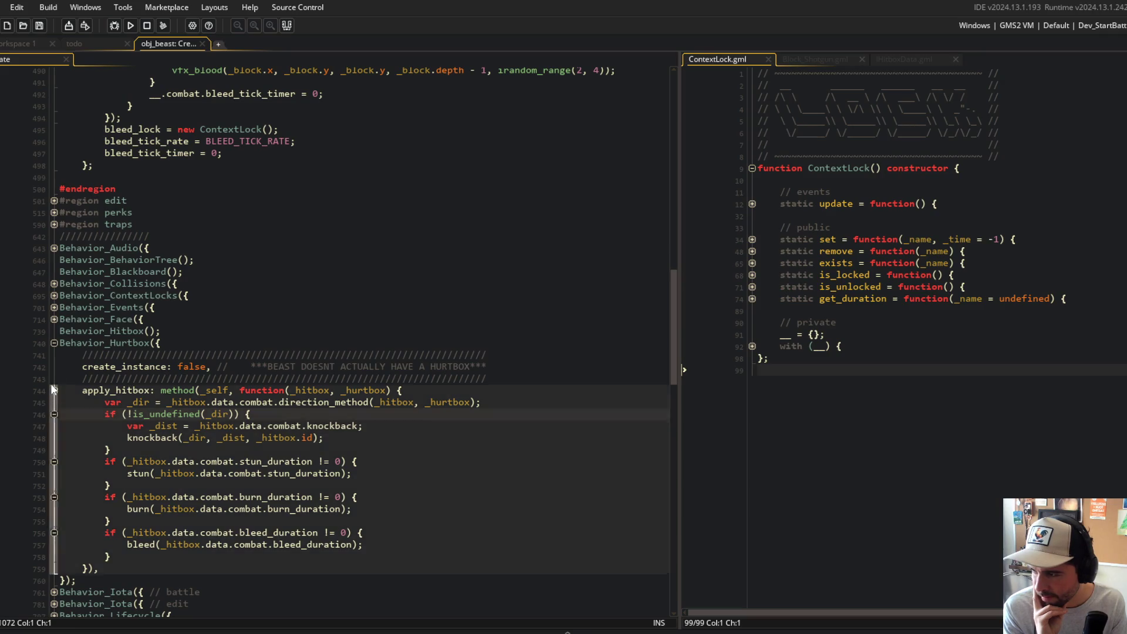
click(53, 343)
- Scroll to the combat region and select _source_name in the stun_lock.set call
scroll(137, 436, down, 2)
scroll(137, 436, down, 4)
scroll(286, 301, up, 15)
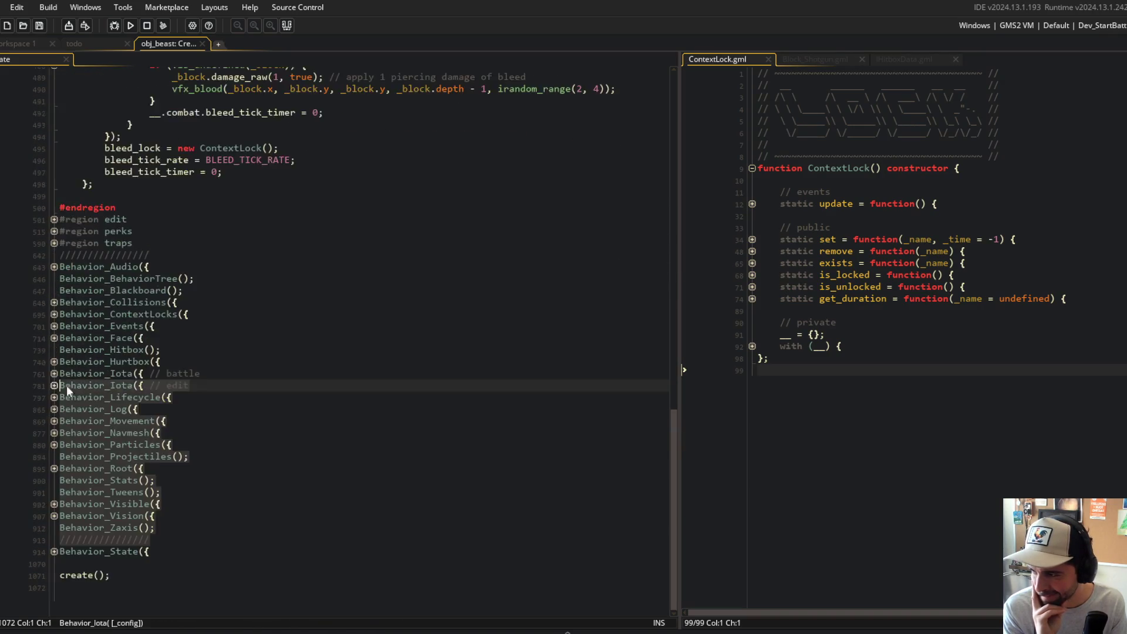
scroll(286, 301, up, 9)
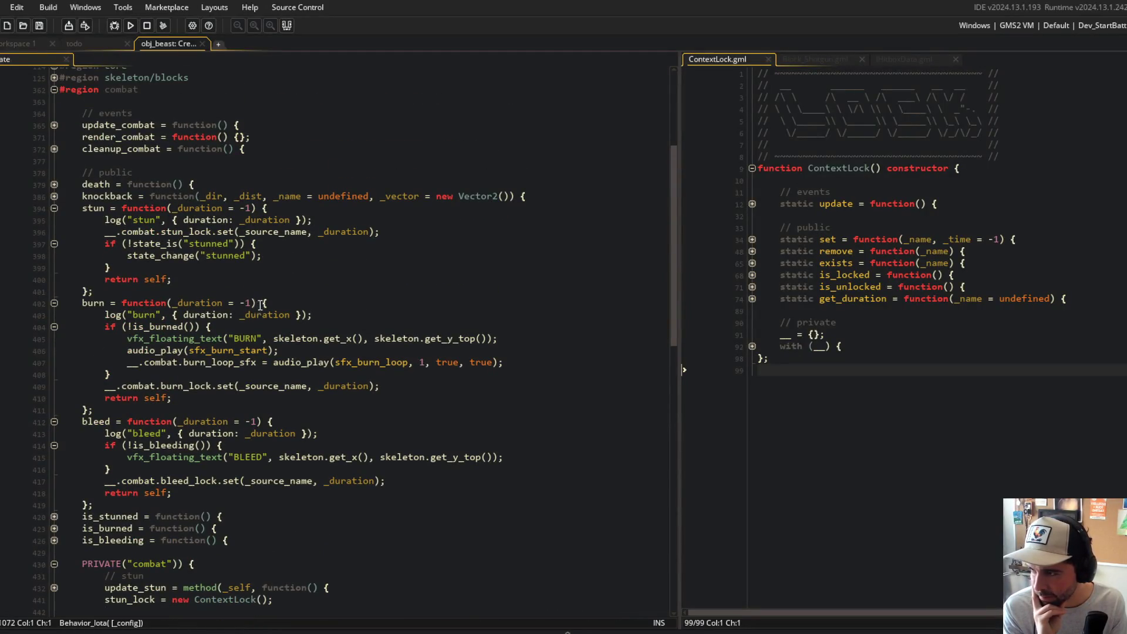
click(189, 231)
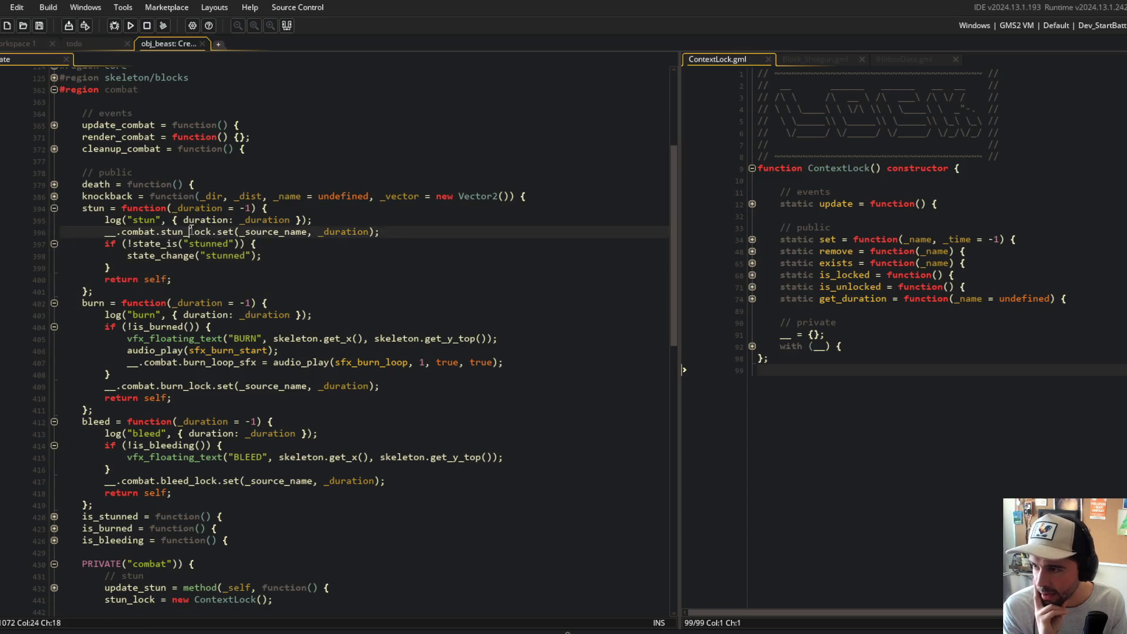
click(410, 237)
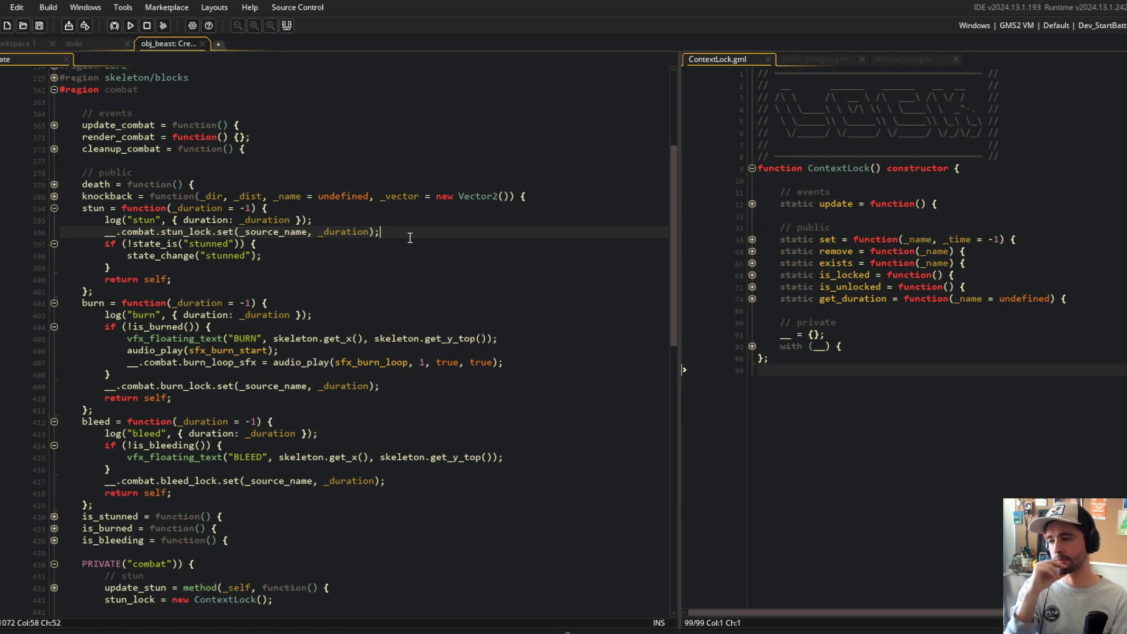
double_click(279, 232)
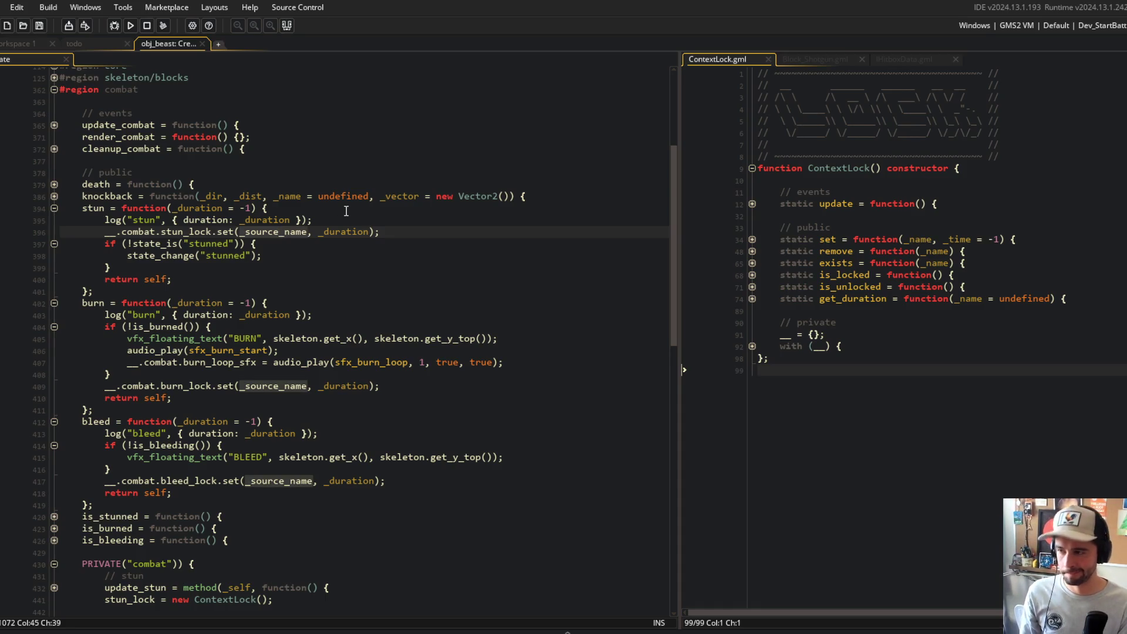
- Change the name argument of stun's lock set call to the "<lock_name>" placeholder
text("")
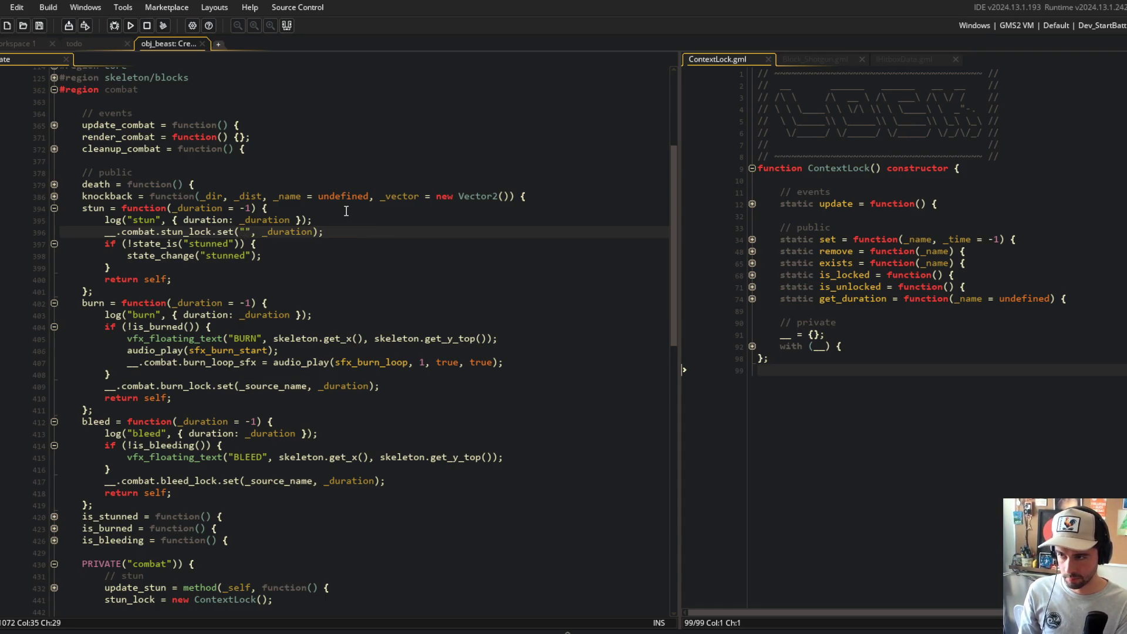
key(BackSpace)
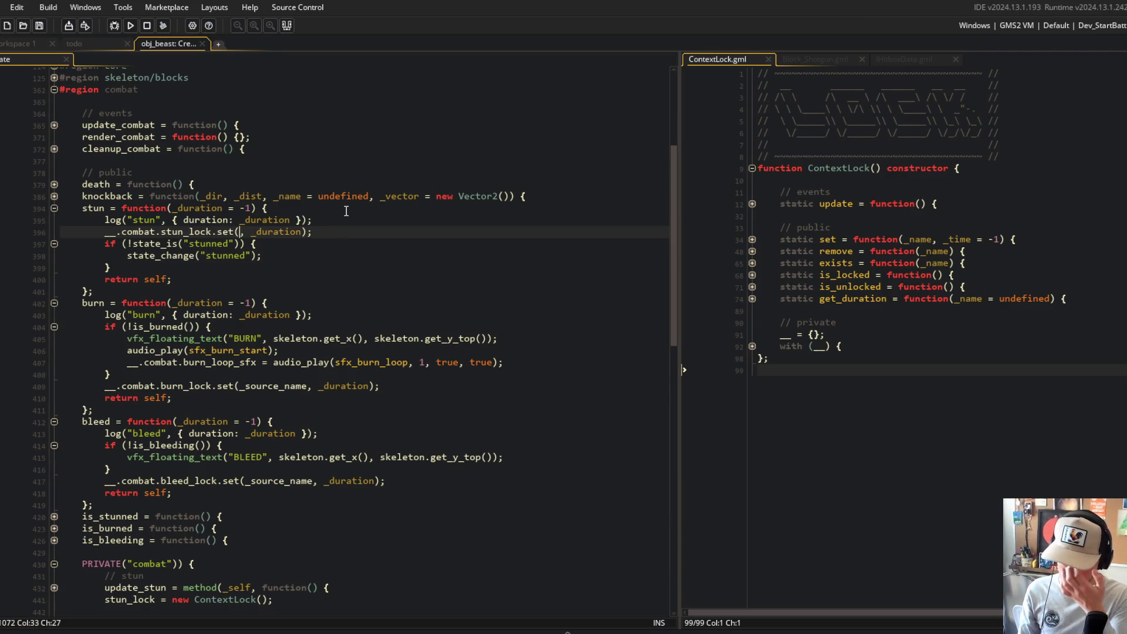
text(_source_name)
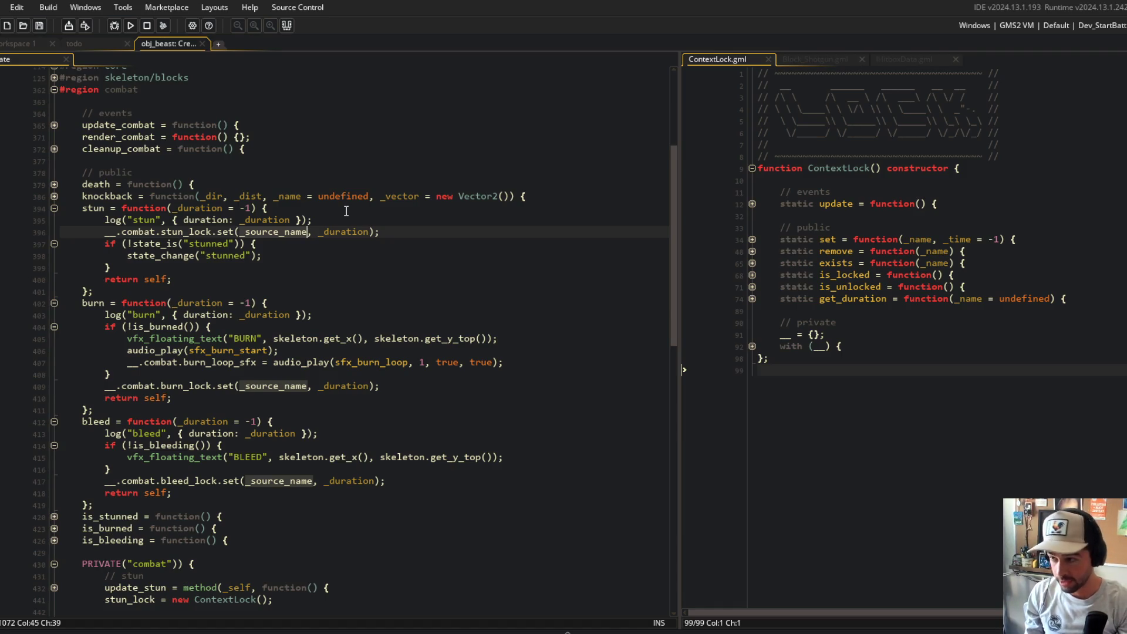
key(ctrl+BackSpace)
text("stun")
key(BackSpace)
key(BackSpace)
key(BackSpace)
text(<lock_name>")
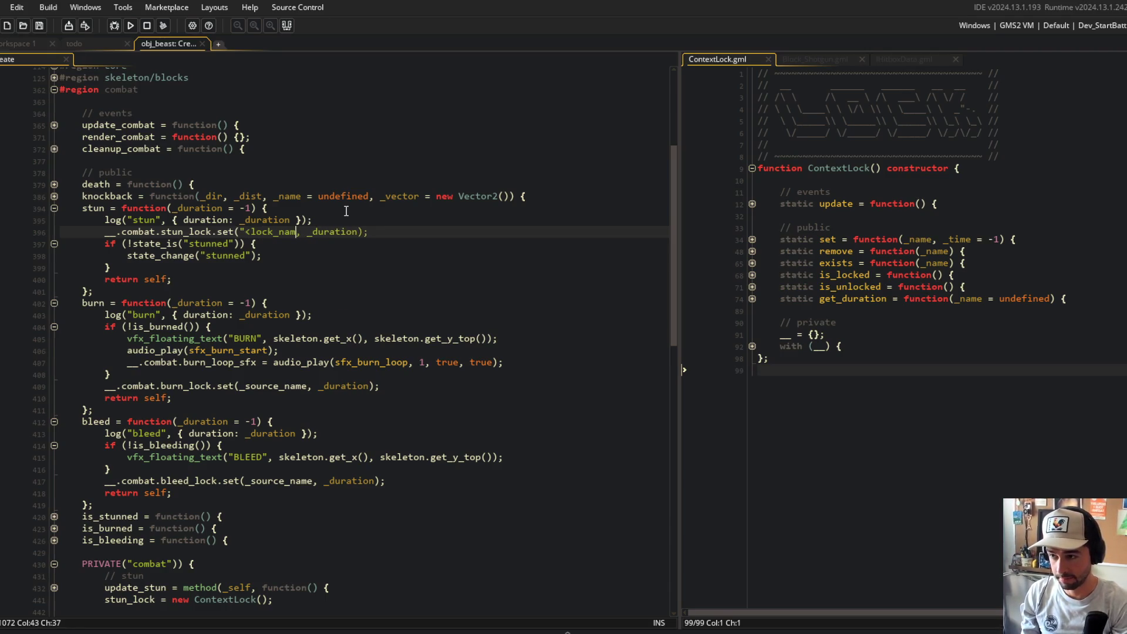
key(Return)
key(BackSpace)
key(BackSpace)
key(BackSpace)
- Paste the "<lock_name>" placeholder into burn's and bleed's lock calls and save
key(ctrl+shift+Left)
key(ctrl+shift+Left)
key(ctrl+shift+Left)
key(ctrl+c)
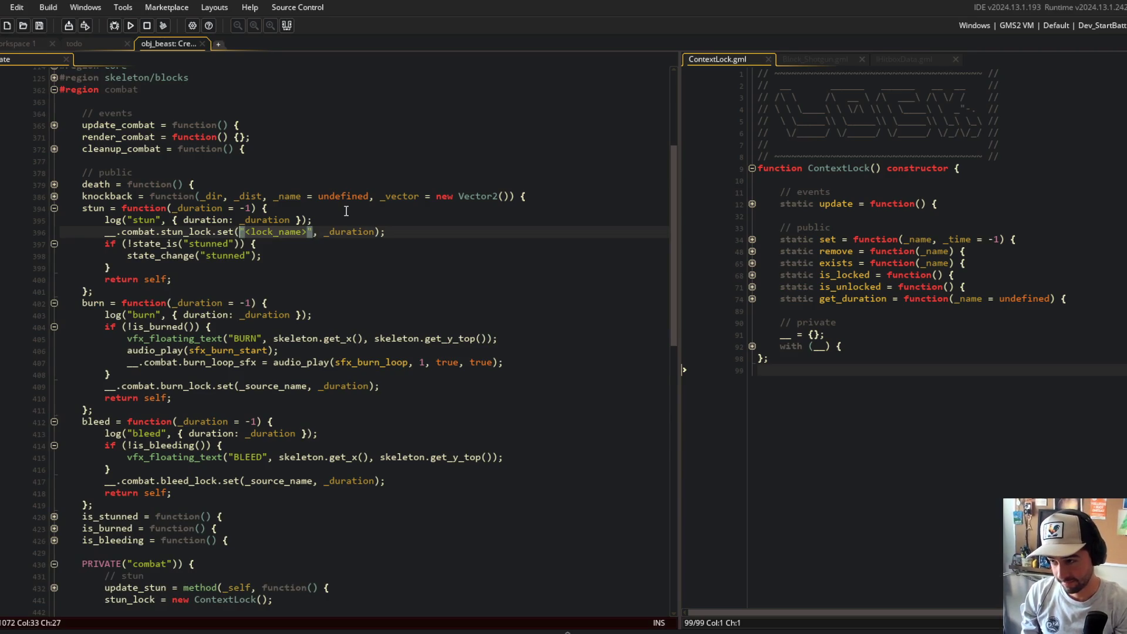
key(Down)
key(Down)
key(Down)
key(Down)
key(Down)
key(Down)
key(ctrl+shift+Right)
text("<lock_name>")
key(Down)
key(Down)
key(Down)
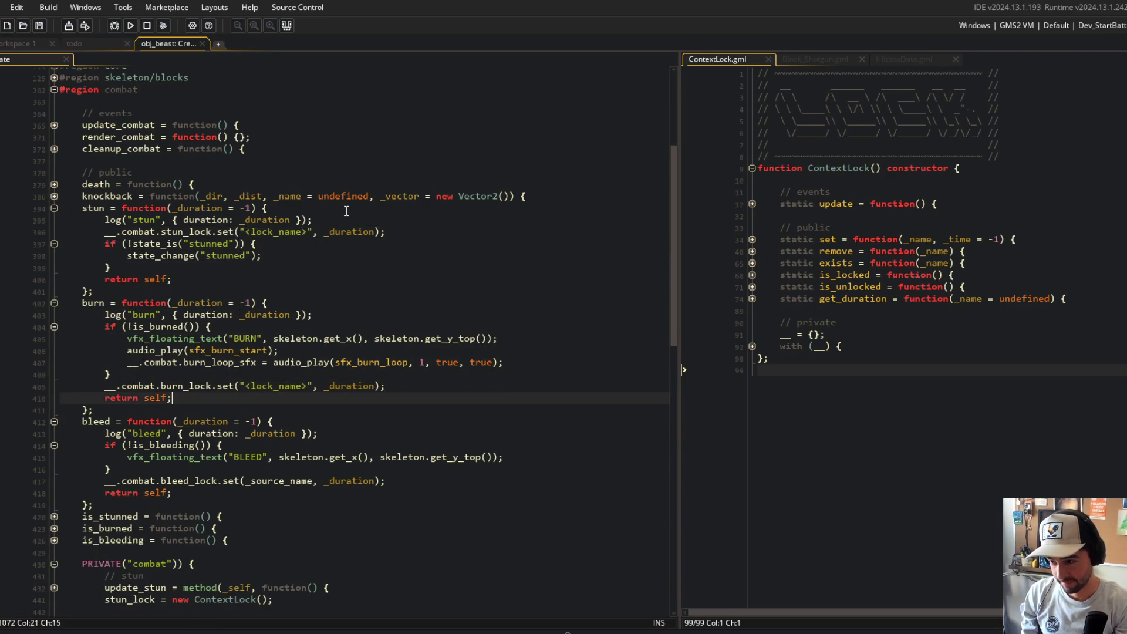
- Replace the placeholder in stun's lock set call with _lock_name
key(Down)
key(ctrl+shift+Right)
key(ctrl+v)
key(Up)
key(ctrl+s)
- Declare var _lock_name = "<lock_name>"; below stun's log line
click(348, 219)
key(Return)
text(var _lock_name =)
key(ctrl+v)
text(;)
key(Left)
key(Left)
key(Left)
key(Down)
key(Right)
key(Right)
key(ctrl+shift+Right)
key(ctrl+shift+Right)
key(ctrl+shift+Right)
key(shift+Left)
key(shift+Left)
text(_)
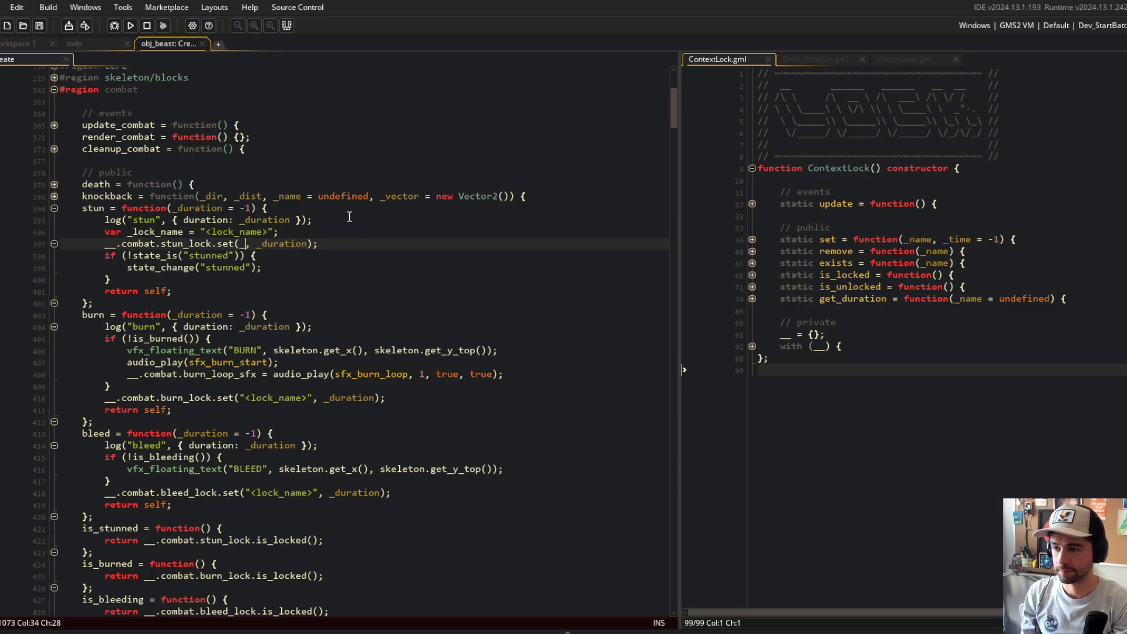
key(BackSpace)
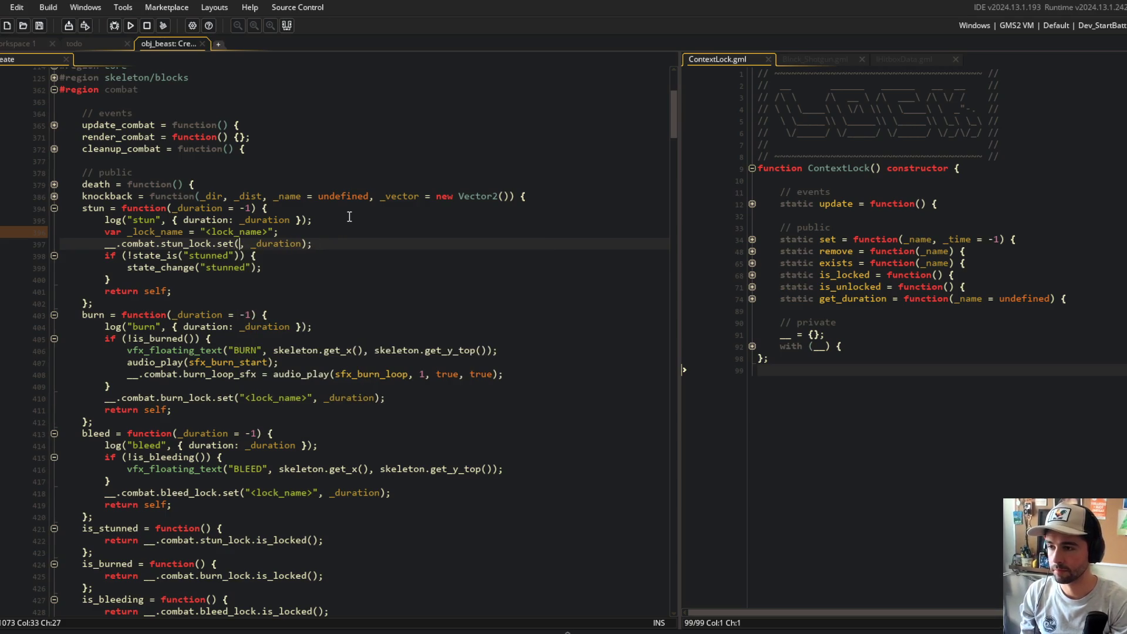
text(_lock)
key(Return)
- Paste the _lock_name declaration above burn's and bleed's lock calls
key(Up)
key(Home)
key(Down)
key(Down)
key(Down)
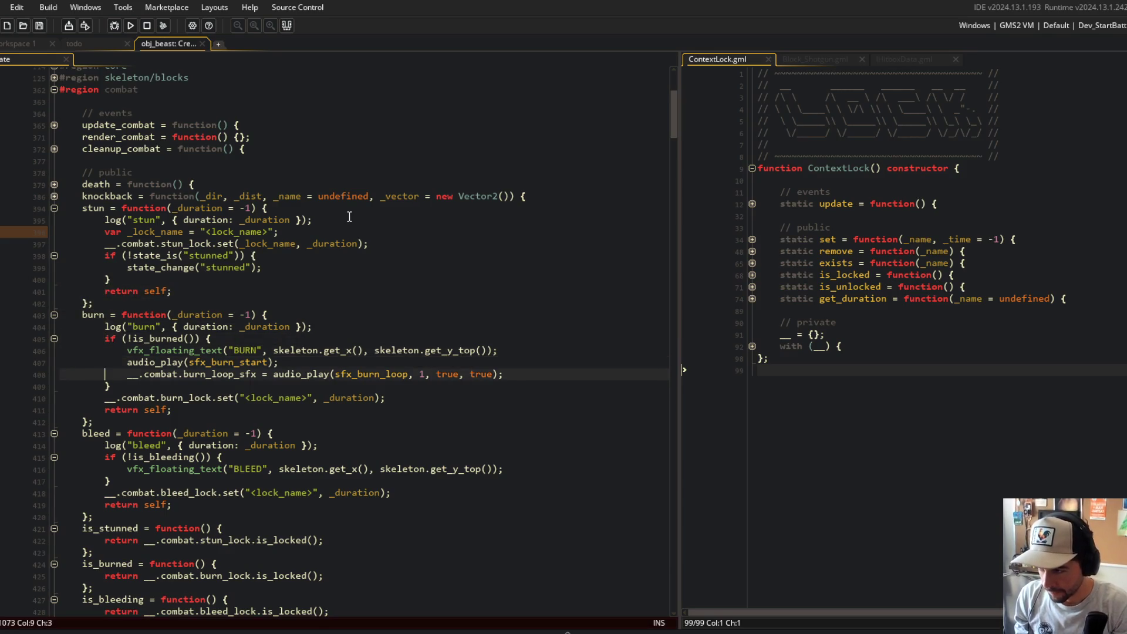
key(Down)
key(Down)
text(var _lock_name = "<lock_name>";)
key(Down)
key(Down)
key(Down)
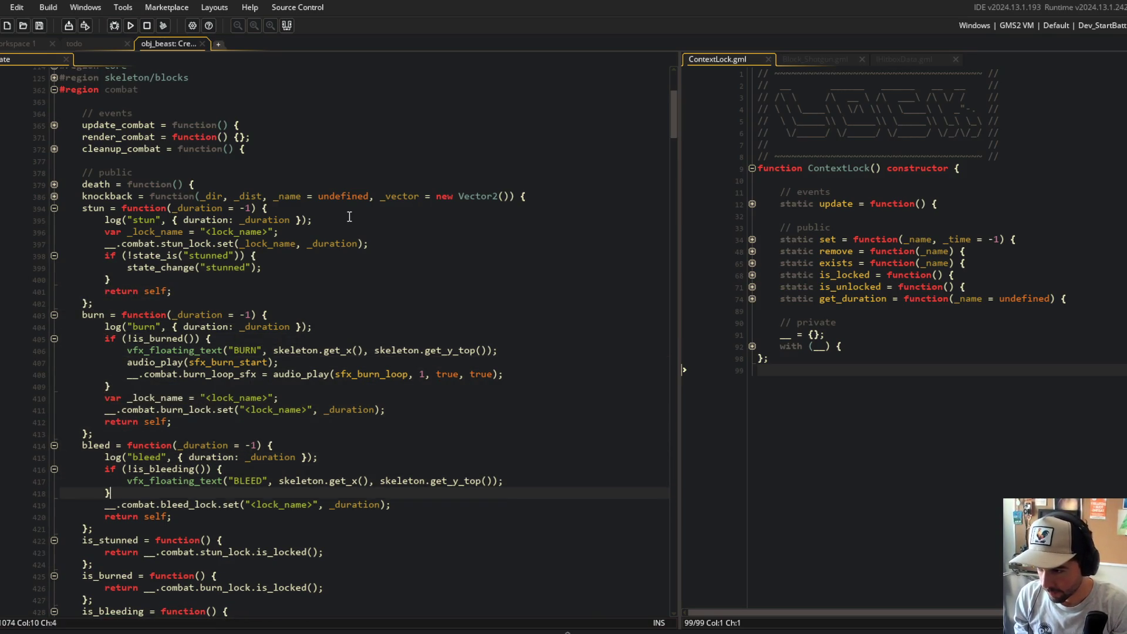
key(Down)
text(var _lock_name = "<lock_name>";)
- Replace the placeholders in bleed's and burn's lock calls with _lock_name
key(End)
key(Left)
key(Left)
key(Left)
key(BackSpace)
key(BackSpace)
key(BackSpace)
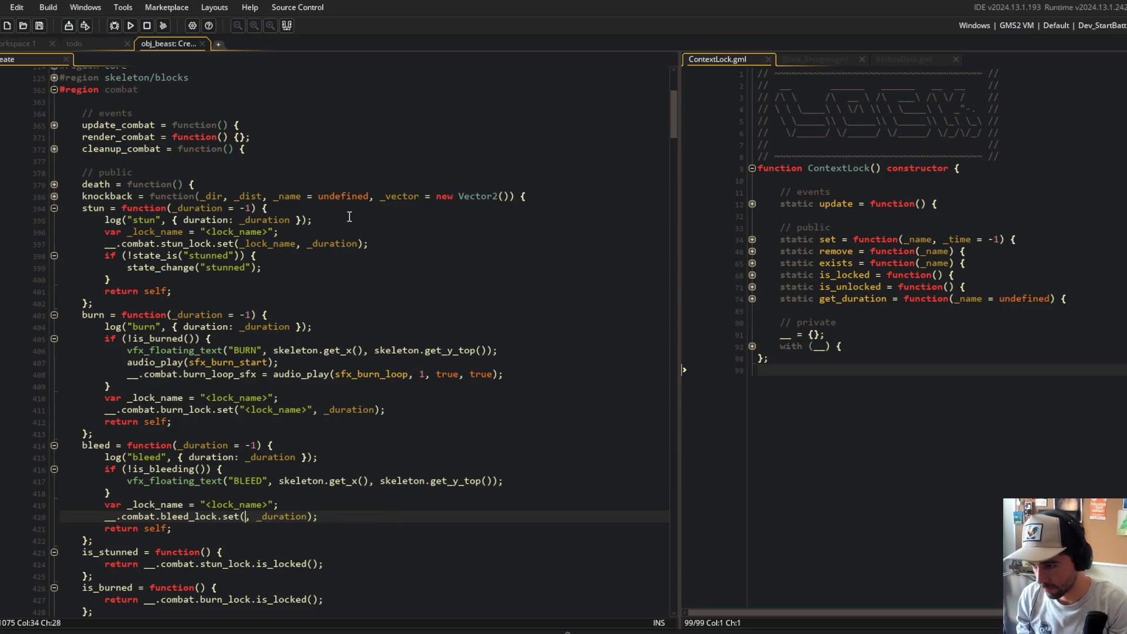
text(_lock_name)
key(Up)
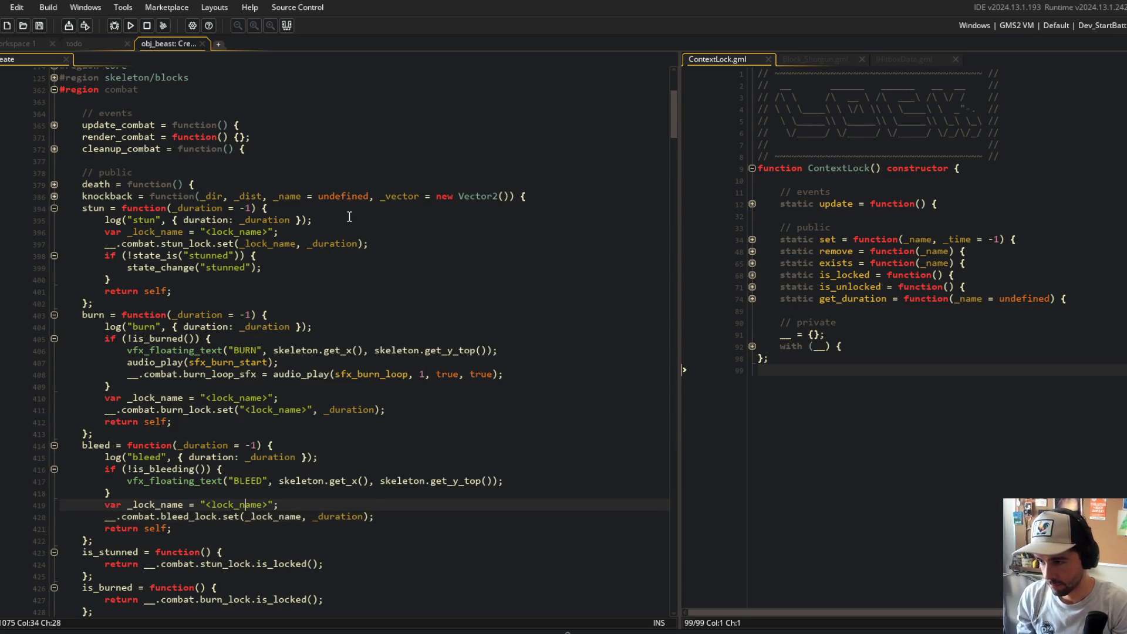
key(Up)
key(Up)
key(Up)
key(Right)
key(Right)
key(Right)
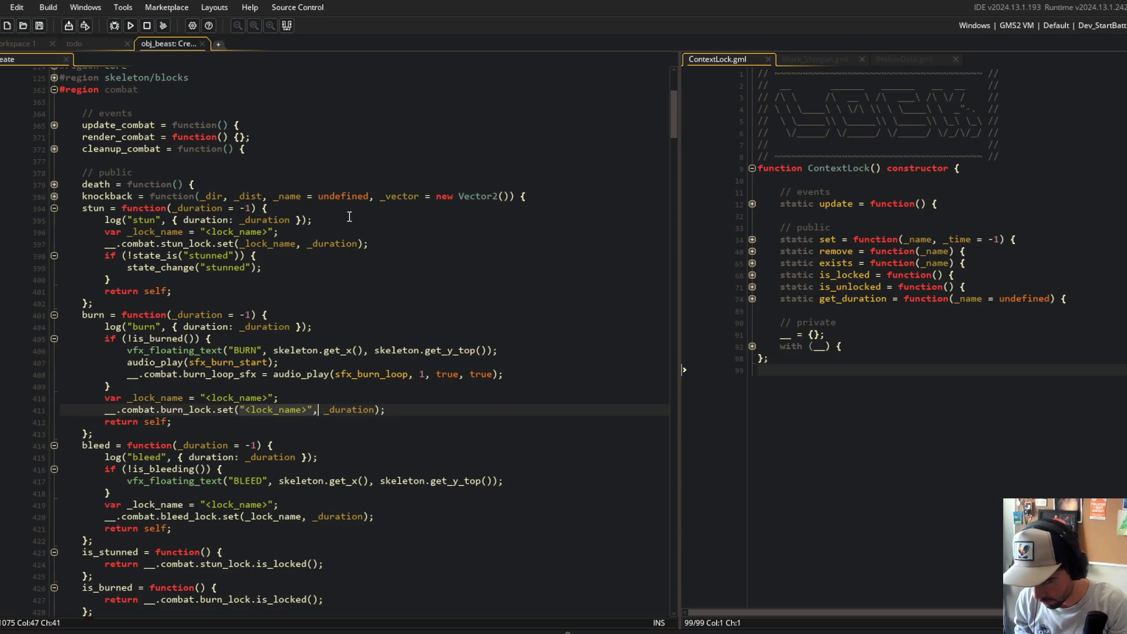
key(Left)
key(BackSpace)
key(BackSpace)
key(BackSpace)
text(_lock_name)
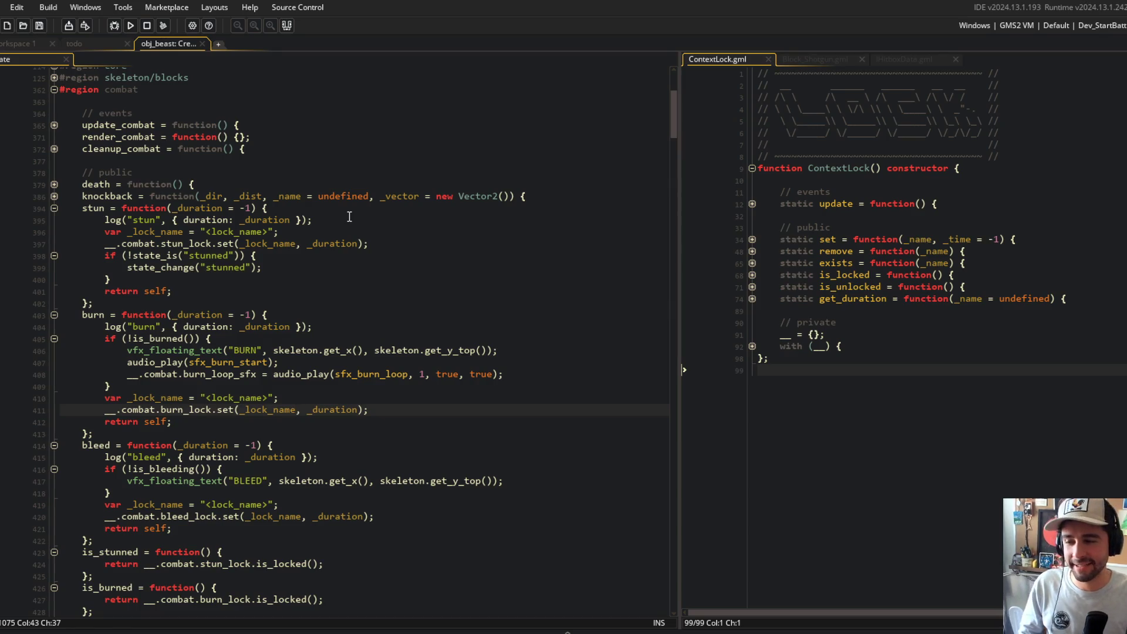
- Add var _current = __.combat.stun_lock.get_duration(_lock_name); in stun
click(394, 315)
key(Up)
key(Up)
key(Up)
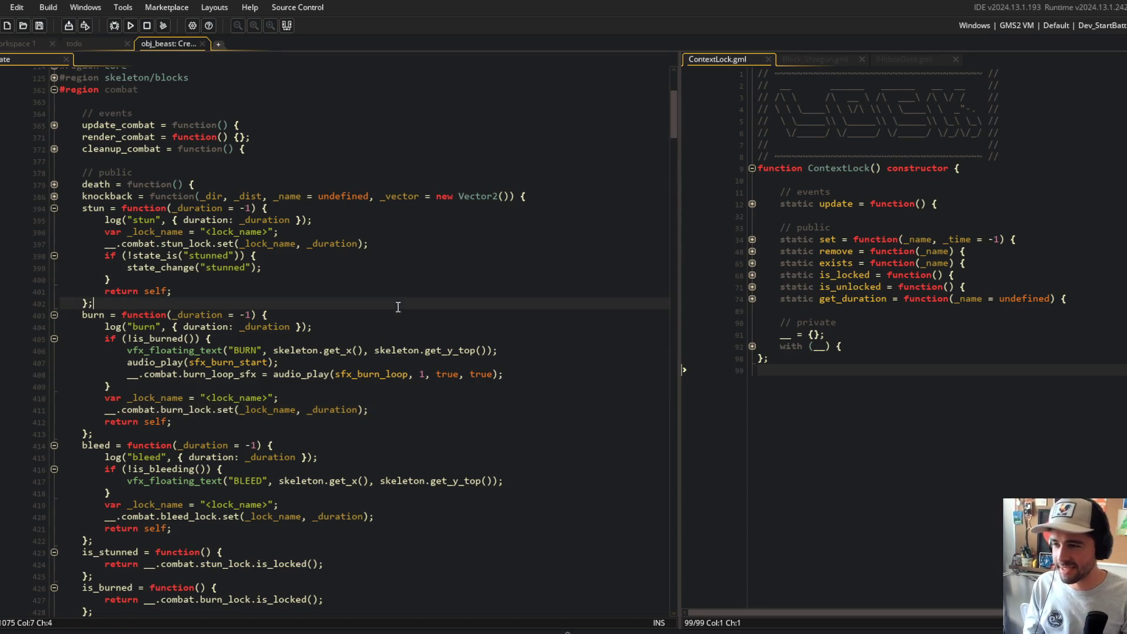
click(358, 374)
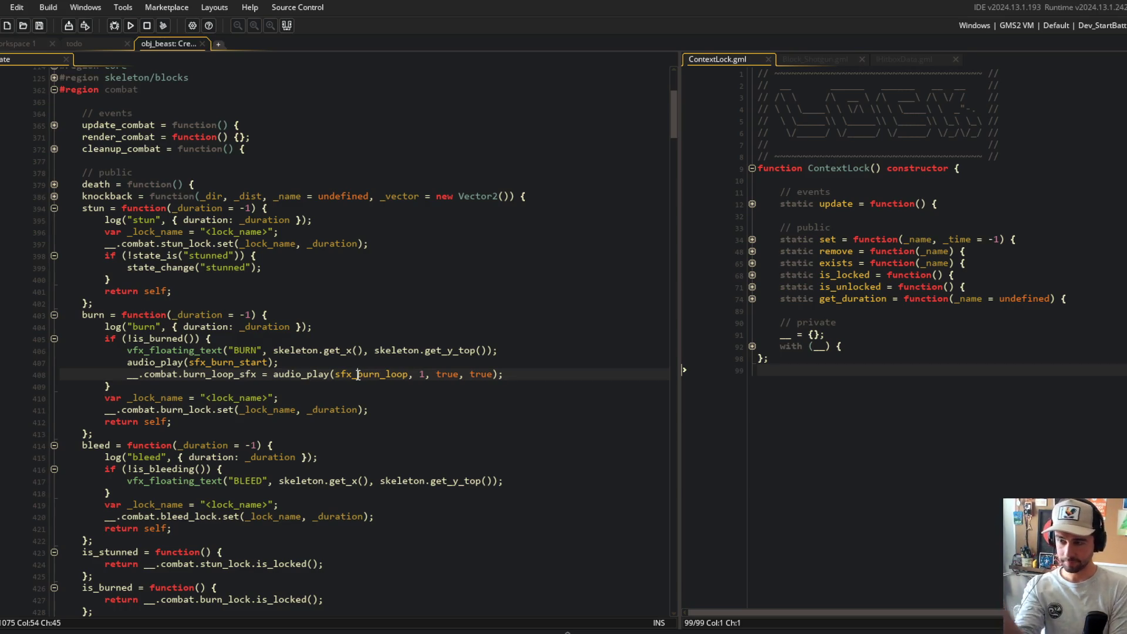
click(355, 233)
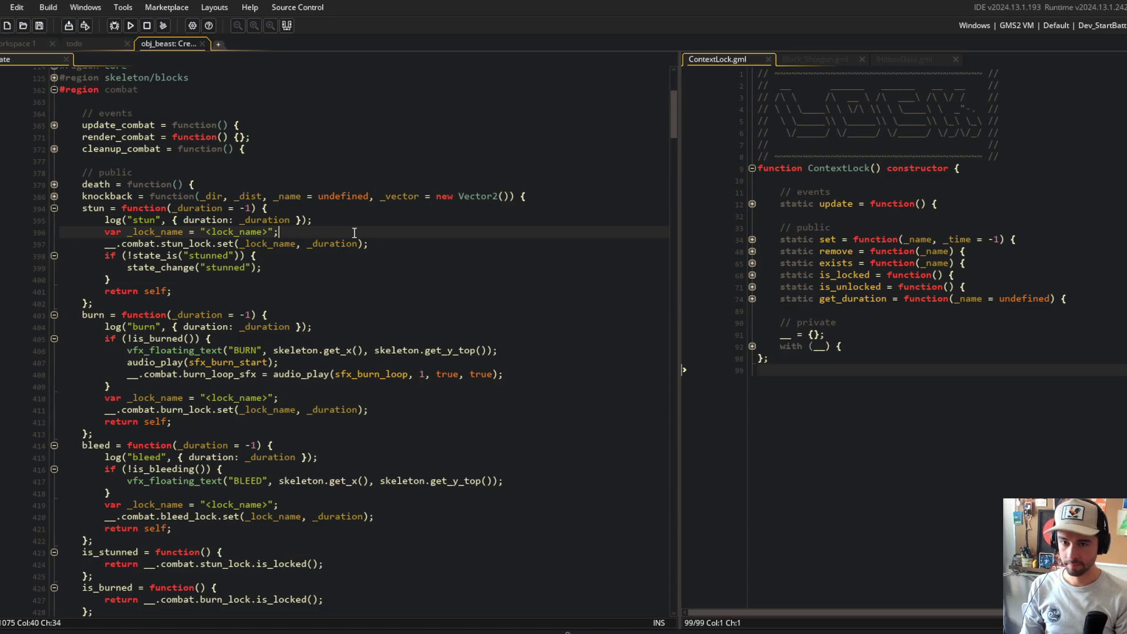
key(Return)
text(var _current)
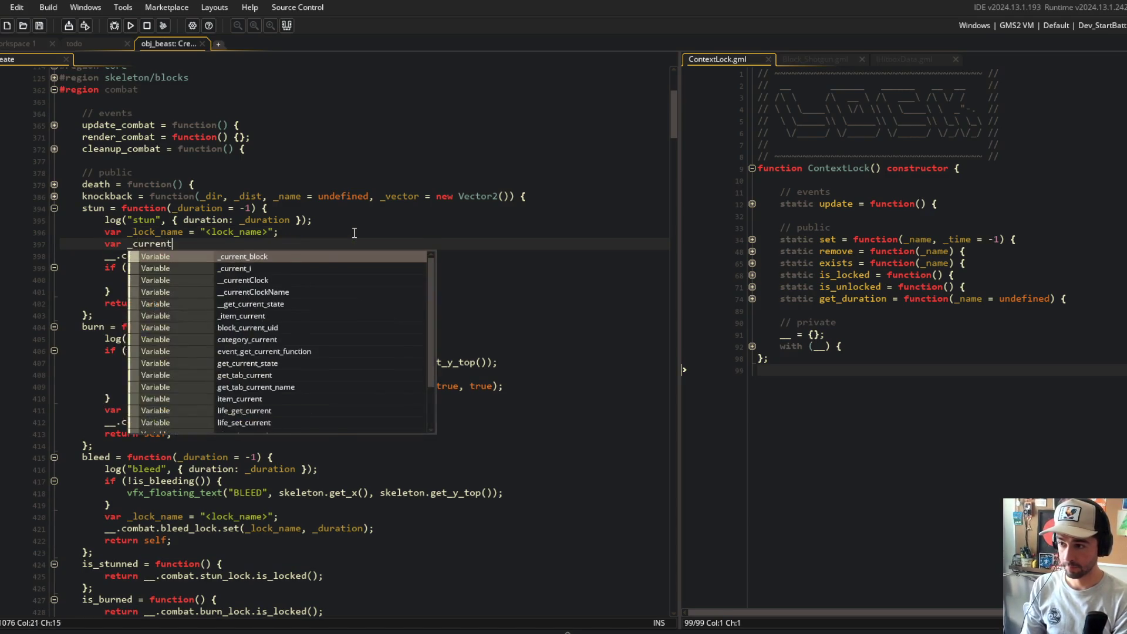
text( = __.combat.st)
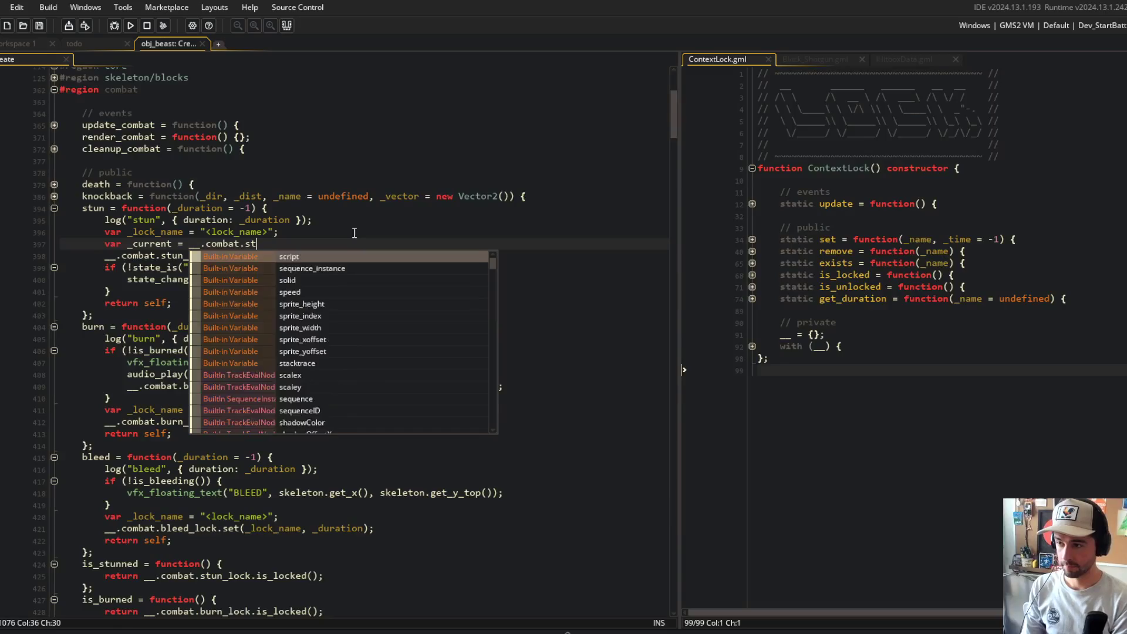
text(un_lock.get_durat)
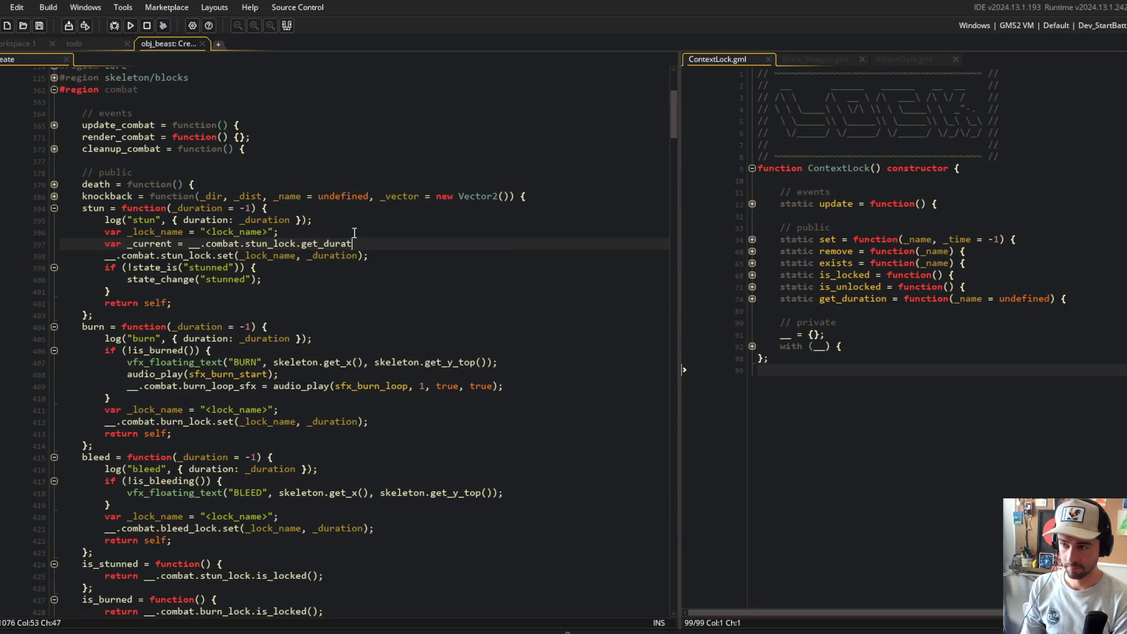
text(ion(_lock_name);)
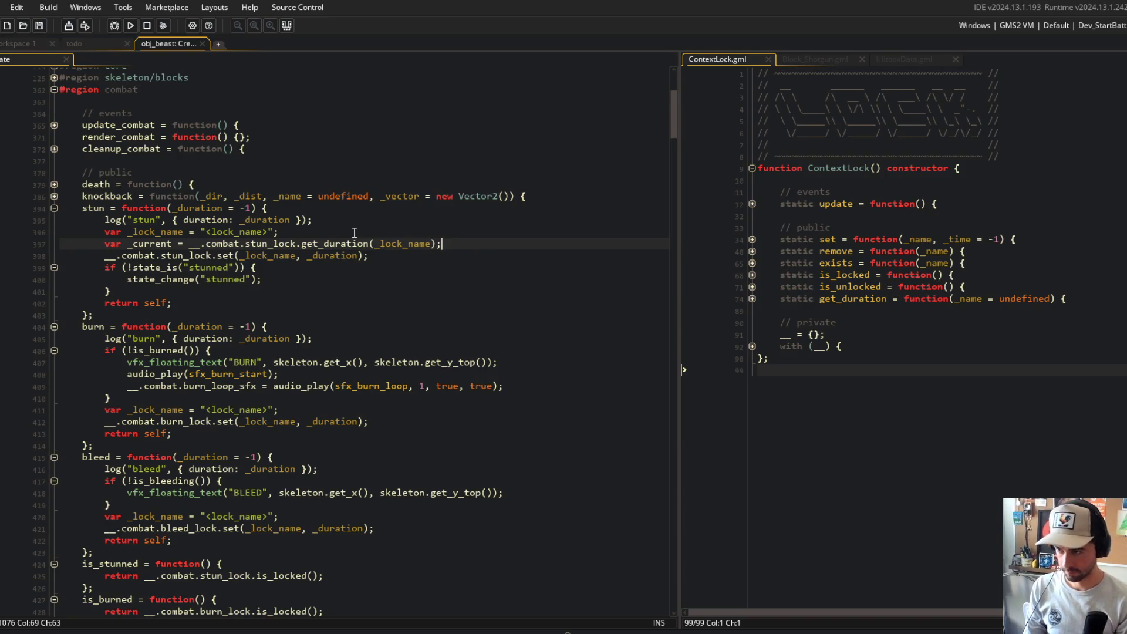
- Delete stun's _lock_name declaration and pass "stun" to get_duration instead
click(155, 231)
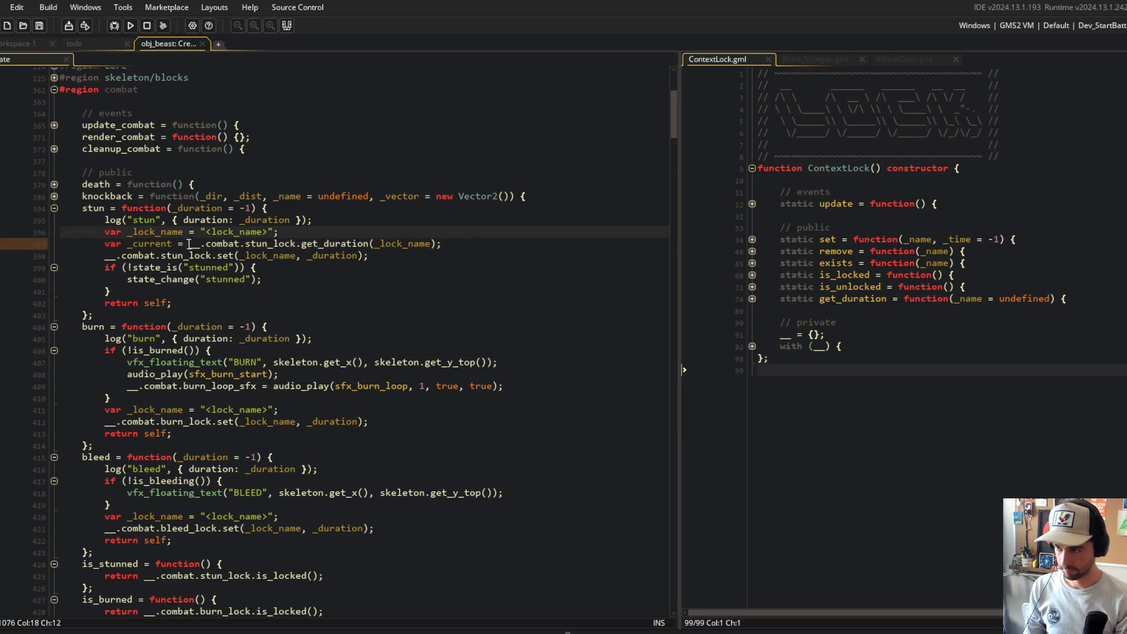
click(284, 233)
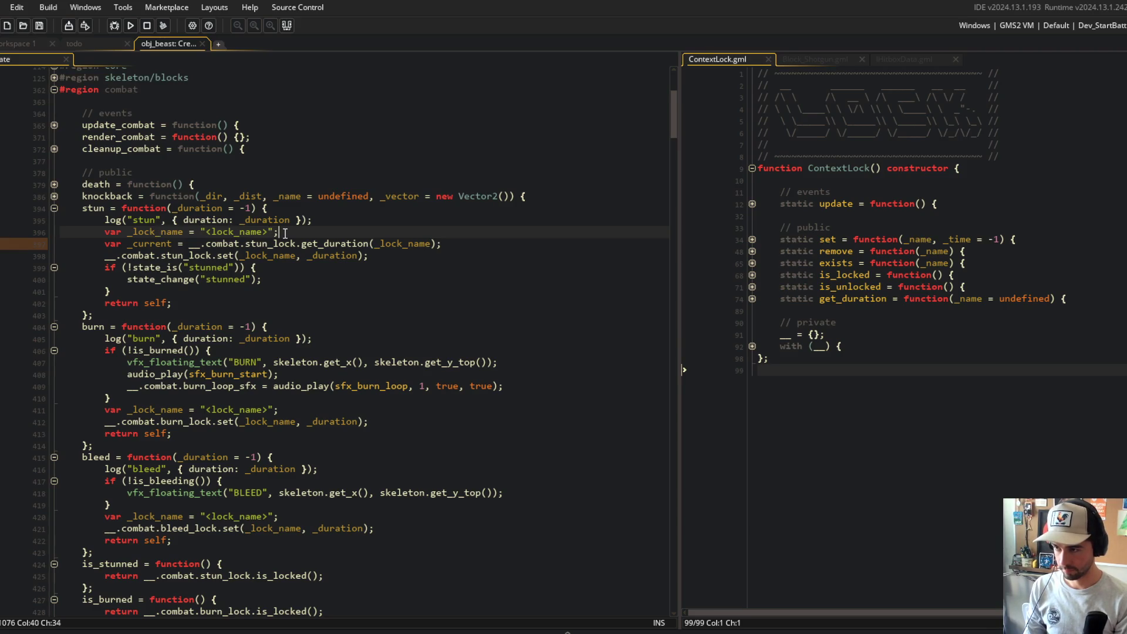
key(shift+Home)
key(shift+Home)
key(BackSpace)
key(Delete)
key(End)
key(Left)
key(Left)
key(ctrl+shift+Left)
text(":)
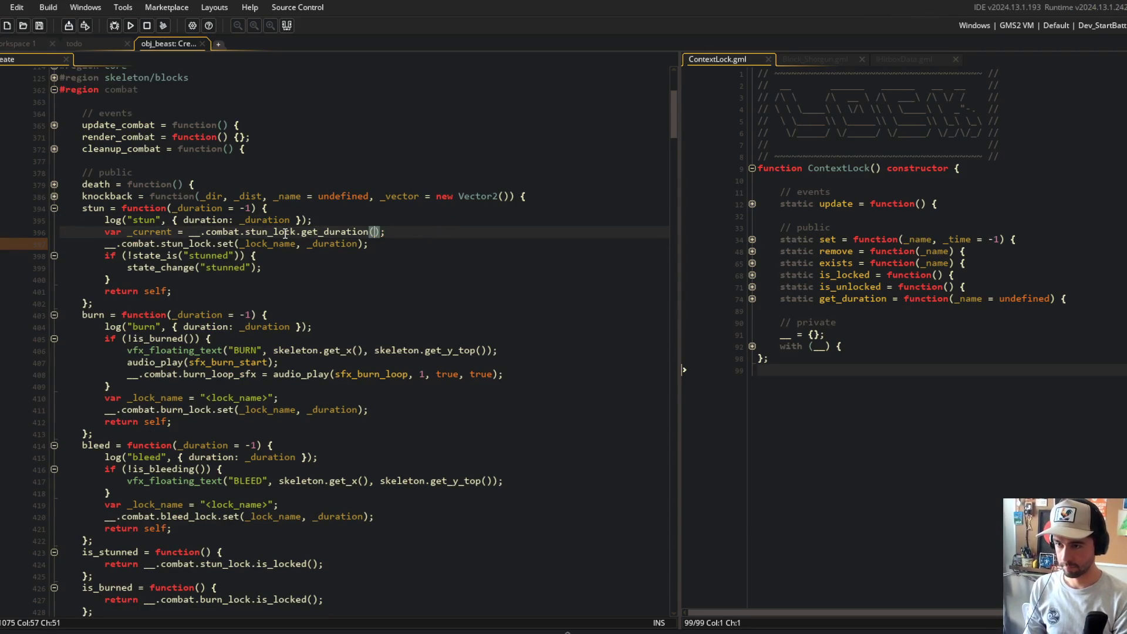
text(stun)
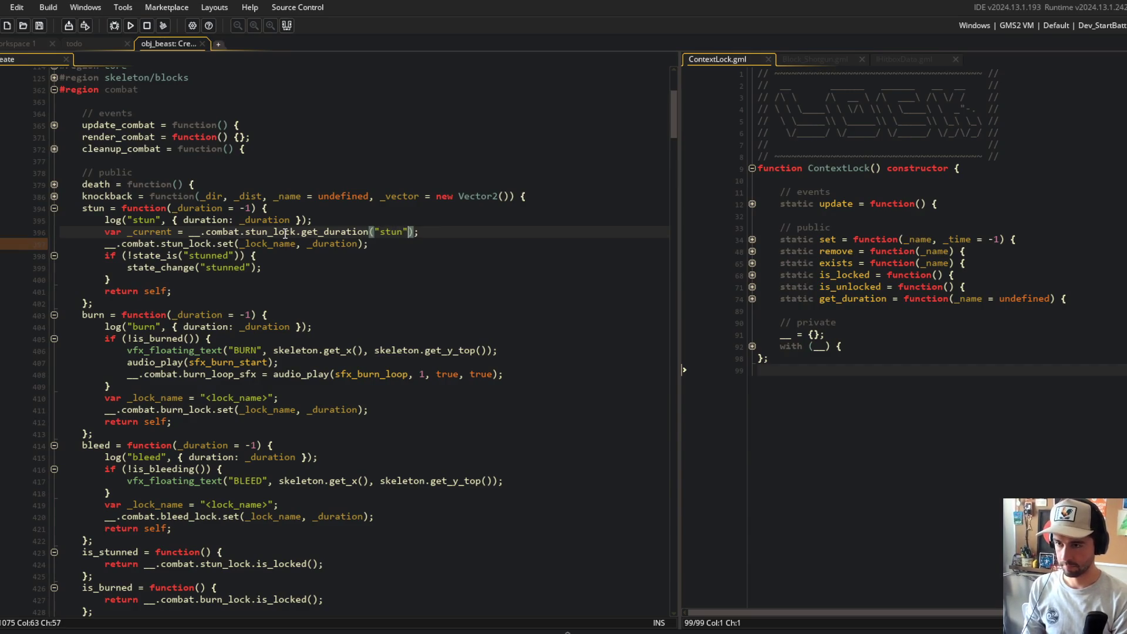
- Pass the literal "stun" to stun's lock set call
key(End)
key(Down)
key(Left)
key(Left)
key(ctrl+shift+Left)
text("stun")
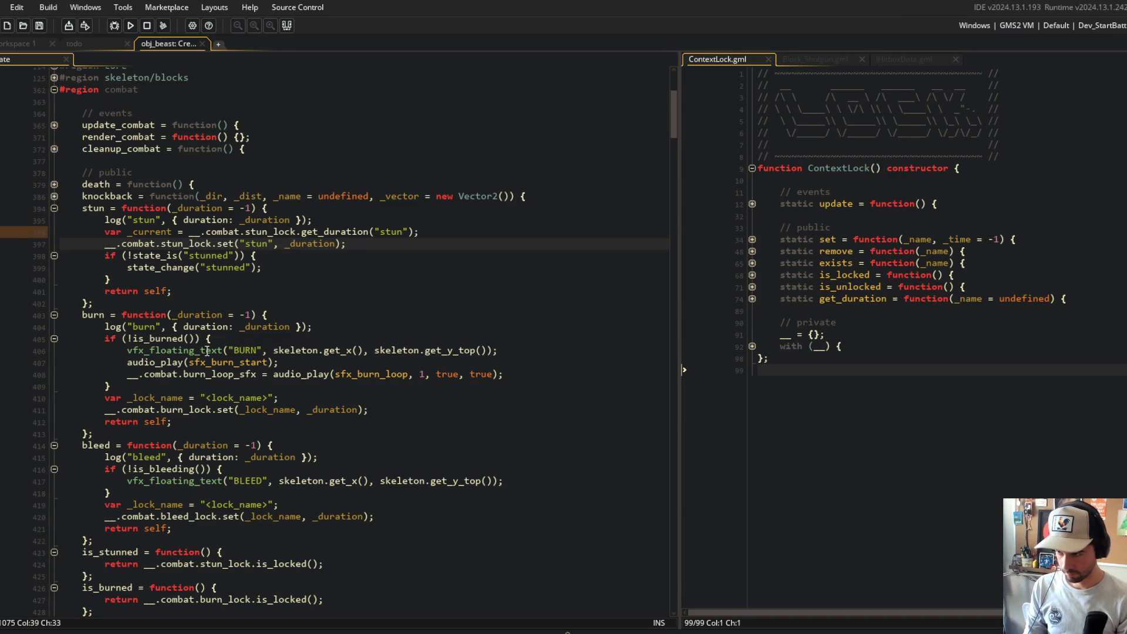
- Pass "burn" to burn's lock set call and delete its _lock_name line
click(275, 397)
key(Down)
key(ctrl+BackSpace)
key(ctrl+Delete)
text("burn")
key(Up)
key(ctrl+d)
- Delete bleed's _lock_name line and pass "bleed" to its lock set call
key(Down)
key(Down)
key(Down)
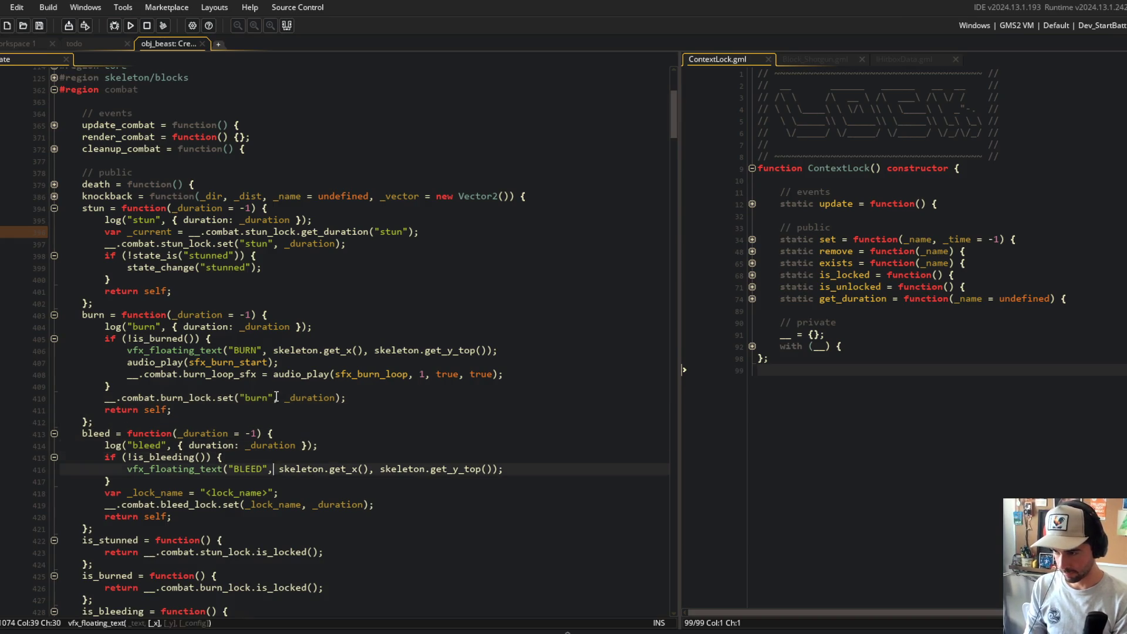
key(Down)
key(Down)
key(ctrl+d)
key(ctrl+BackSpace)
key(ctrl+Delete)
text("bleed")
- Fold stun's stunned-state if-block and return to the get_duration line
click(386, 292)
click(408, 272)
click(435, 249)
key(Down)
key(ctrl+m)
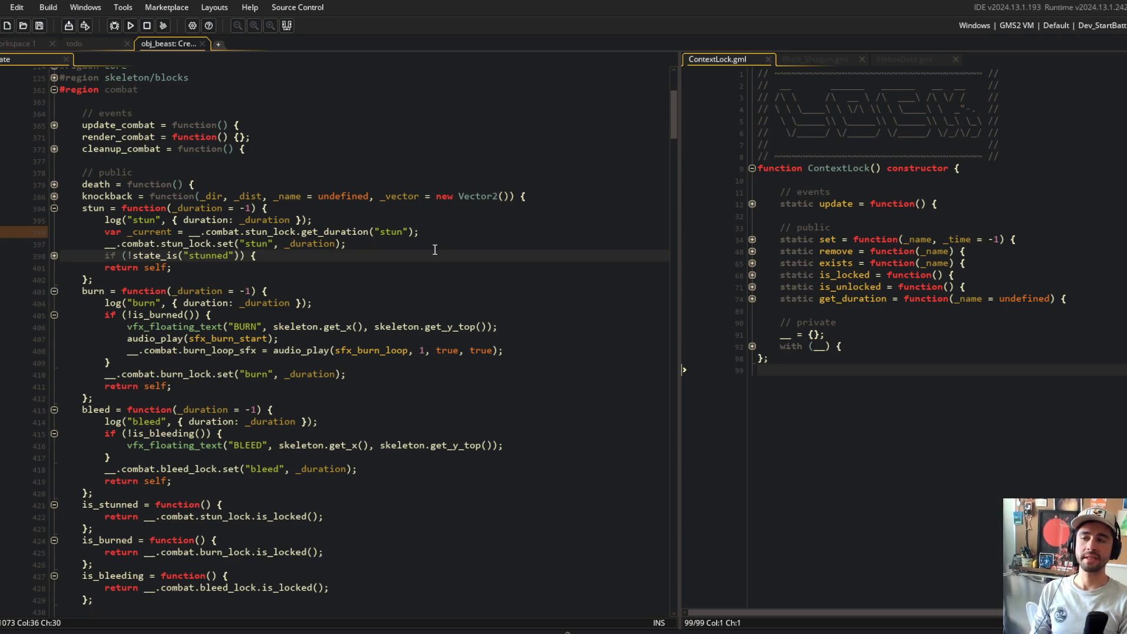
key(Up)
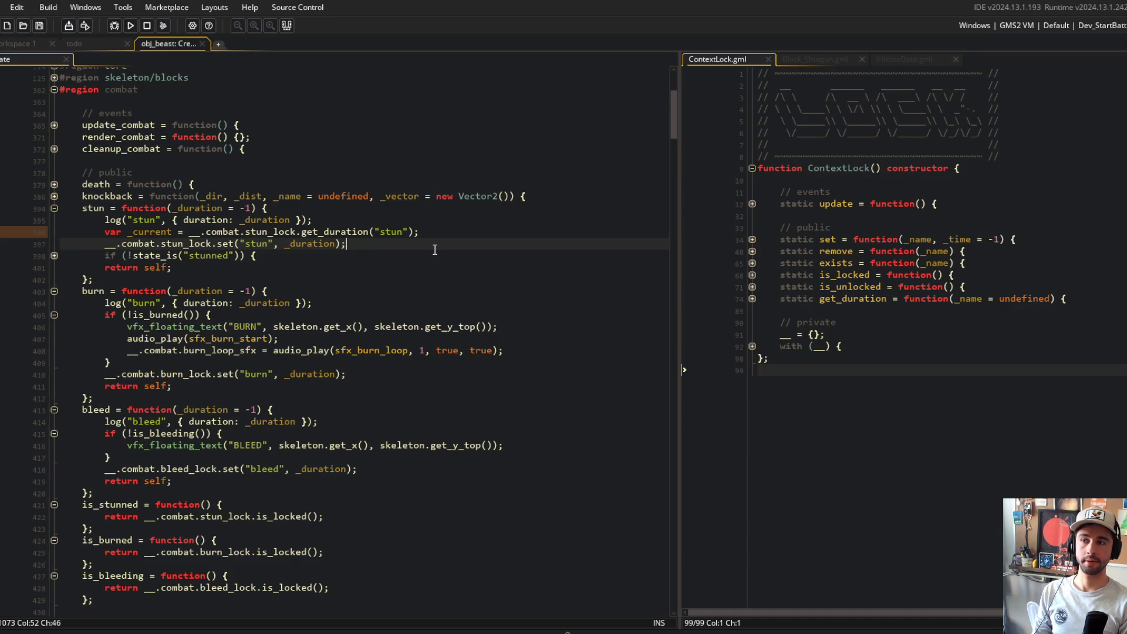
- Delete the _current get_duration line from the stun function
key(Up)
key(Down)
key(Up)
key(ctrl+d)
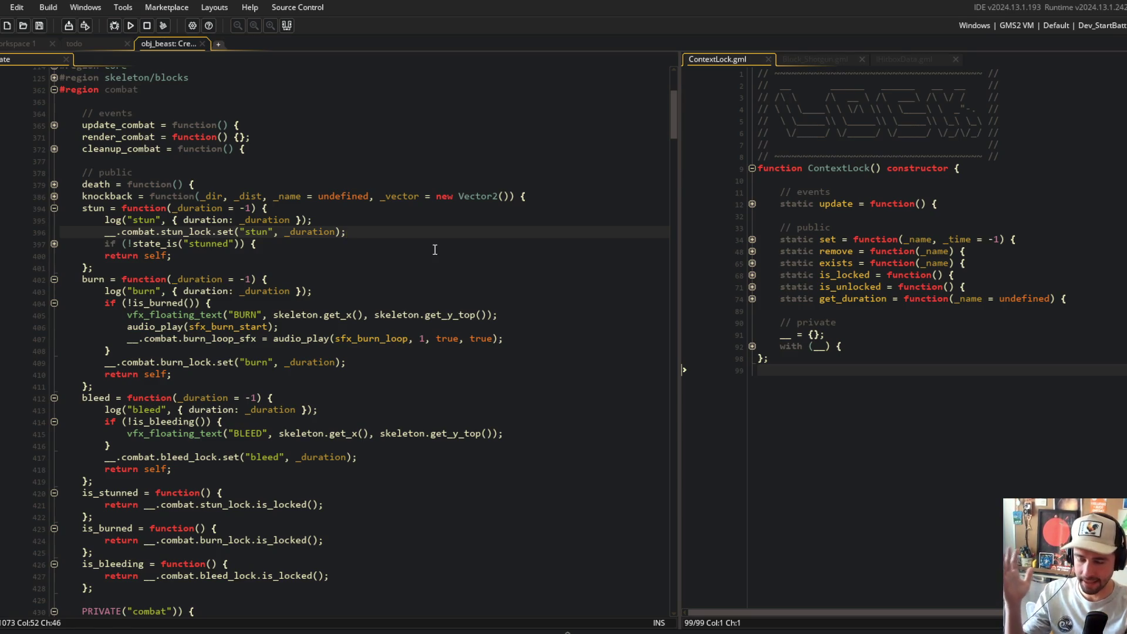
- Fold and unfold the stun function's body, returning to its first line
key(Up)
key(Up)
key(ctrl+m)
key(ctrl+m)
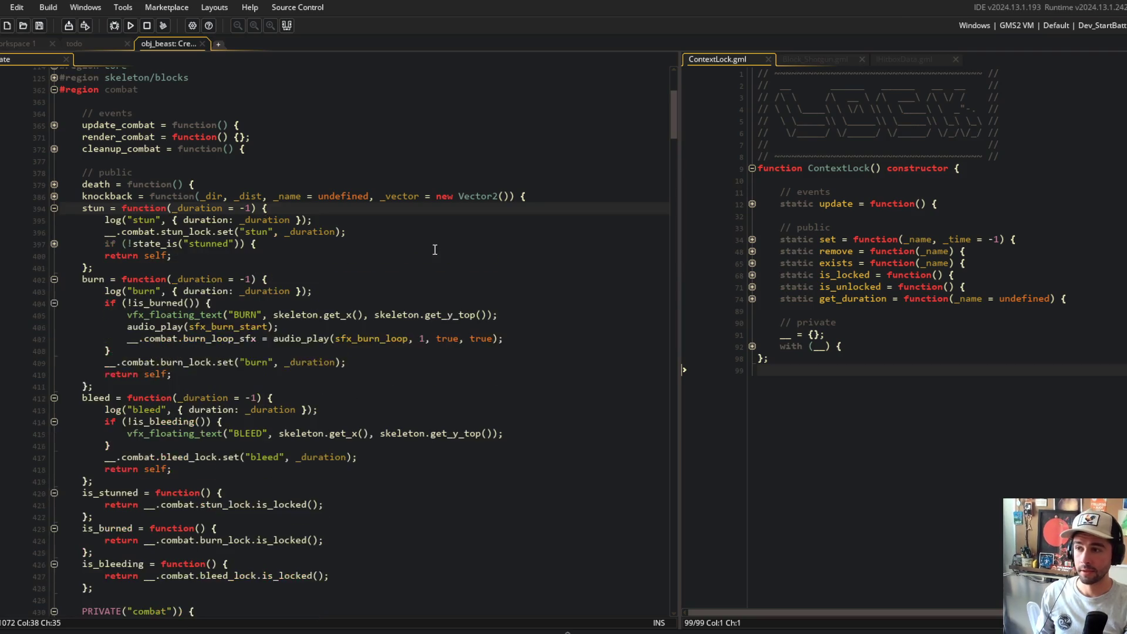
key(ctrl+m)
key(ctrl+m)
key(Down)
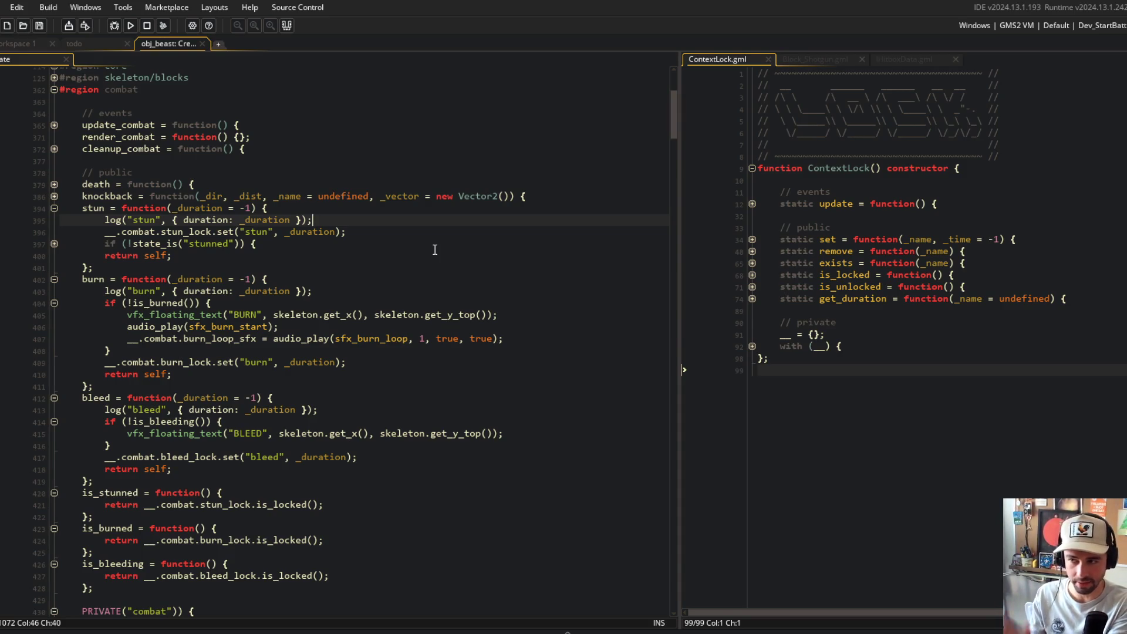
key(Up)
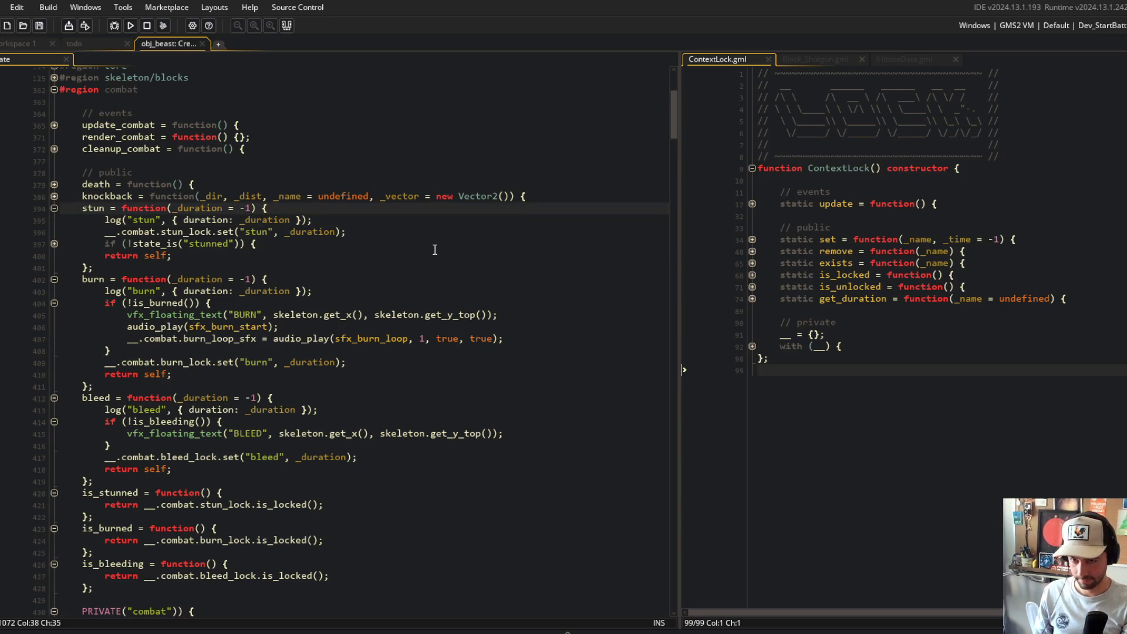
- Expand ContextLock's set function and type _current while reviewing bleed's set call
click(753, 240)
text(+)
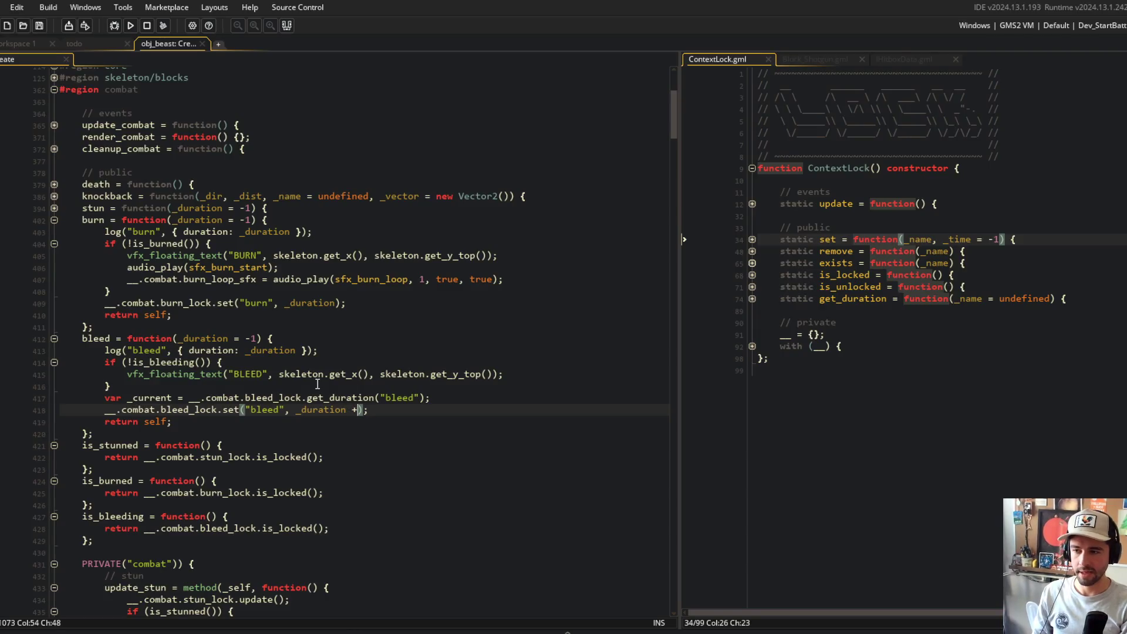
text(_current)
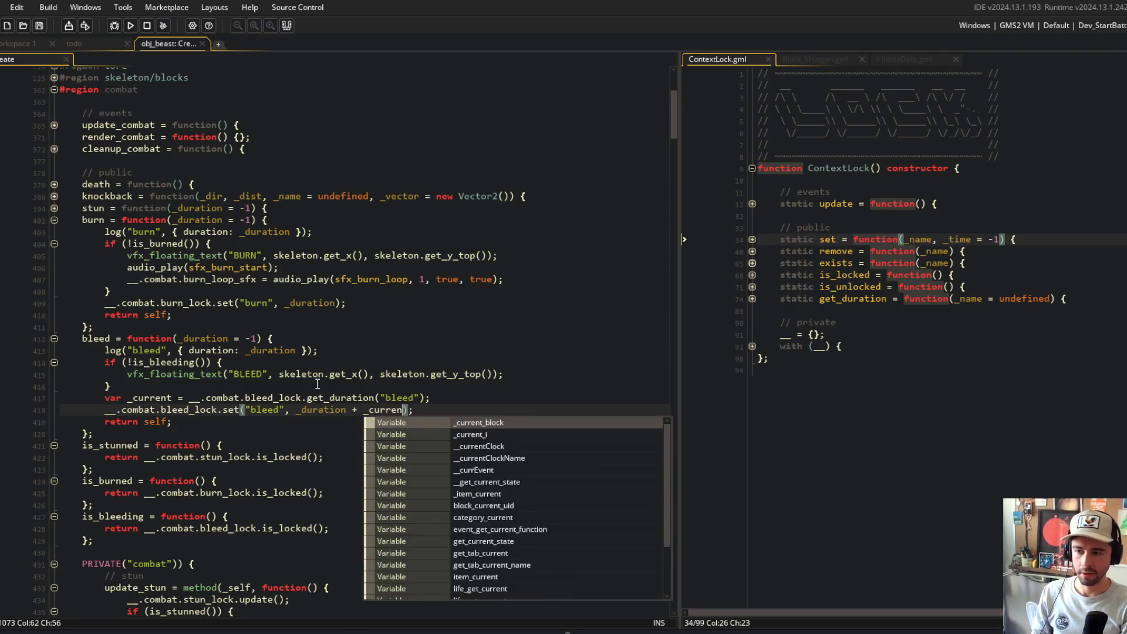
click(495, 360)
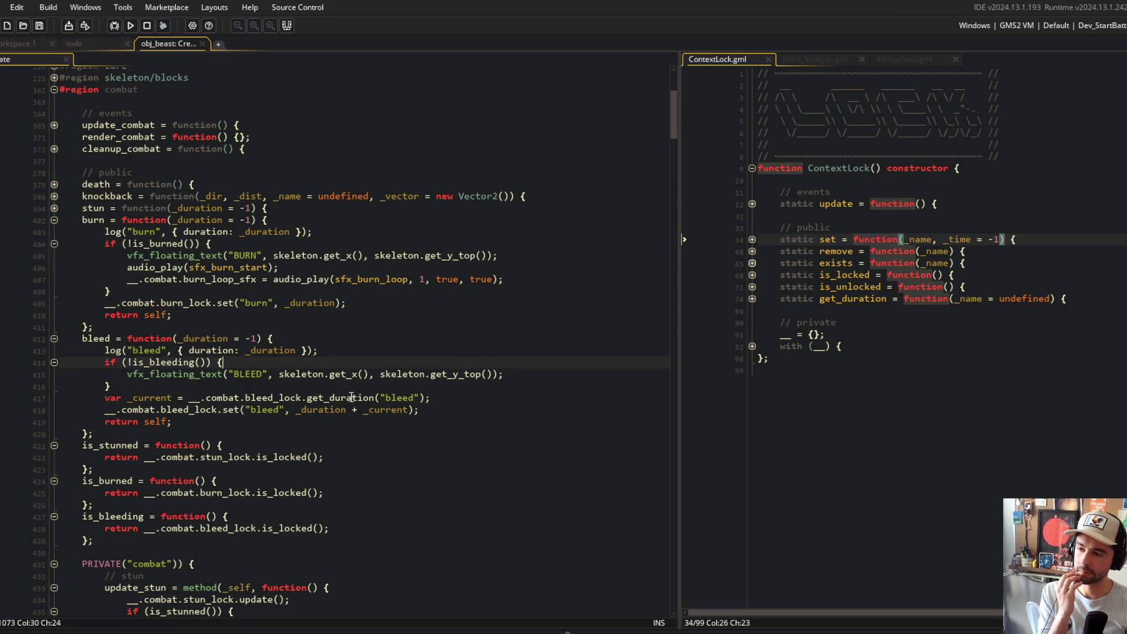
click(396, 410)
click(347, 410)
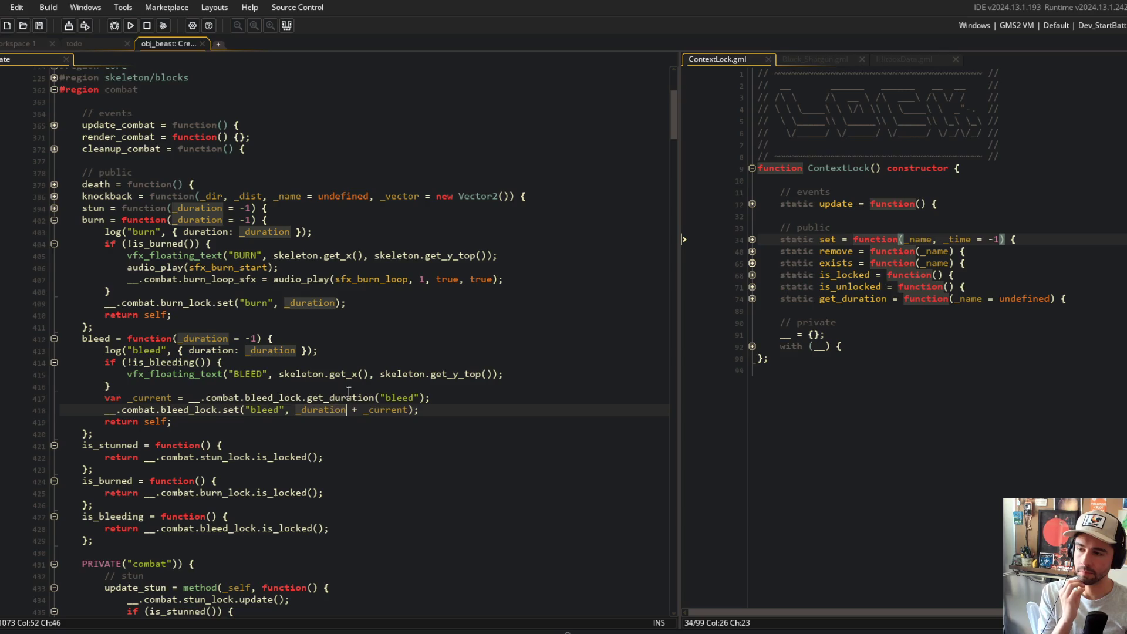
- Start, then remove, an unfinished comment line after burn's if-block
click(359, 384)
click(361, 267)
click(333, 291)
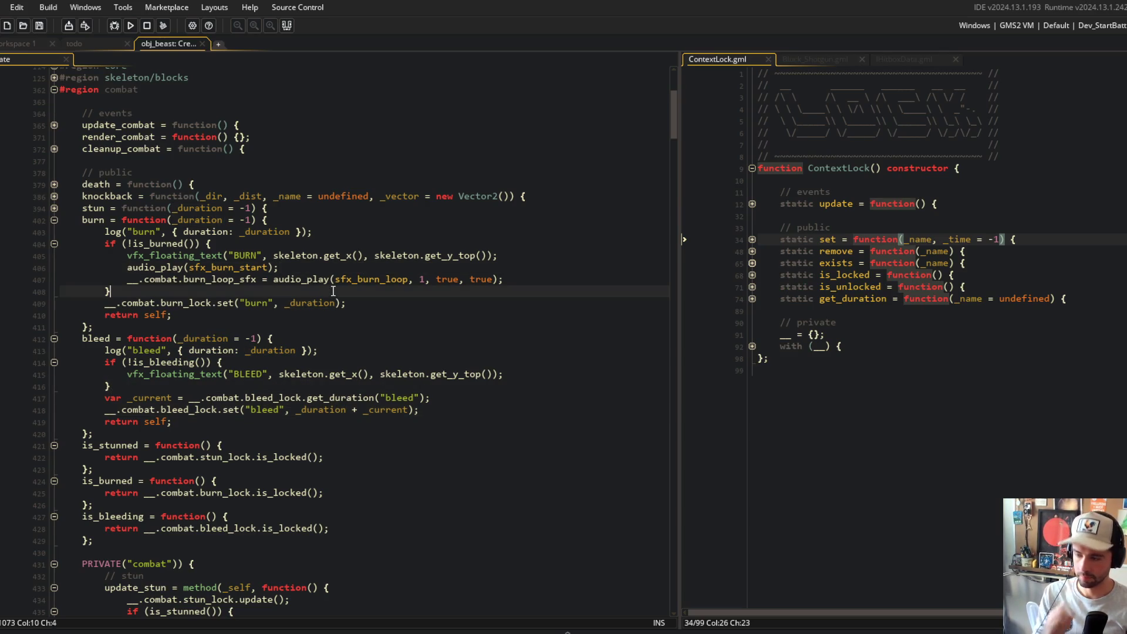
key(Return)
text(/)
key(BackSpace)
key(Up)
key(Up)
key(Up)
key(Up)
key(Up)
- Add the comment '/ override current stun duration with most recent' below stun's log line
key(End)
key(Down)
key(Down)
key(Down)
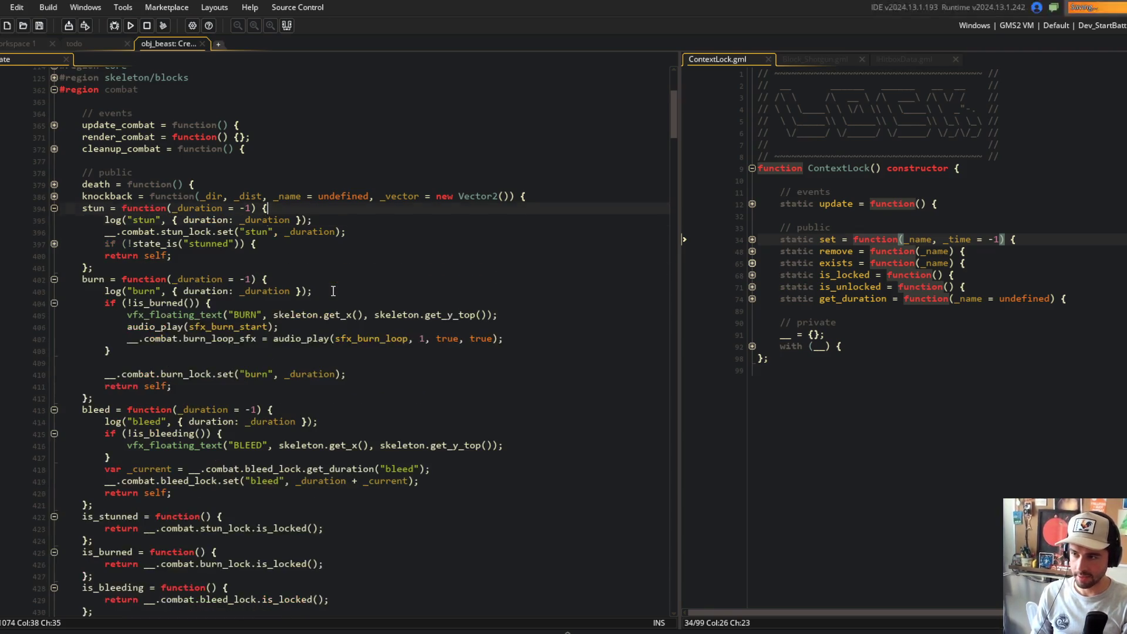
key(Up)
key(Up)
key(End)
key(Return)
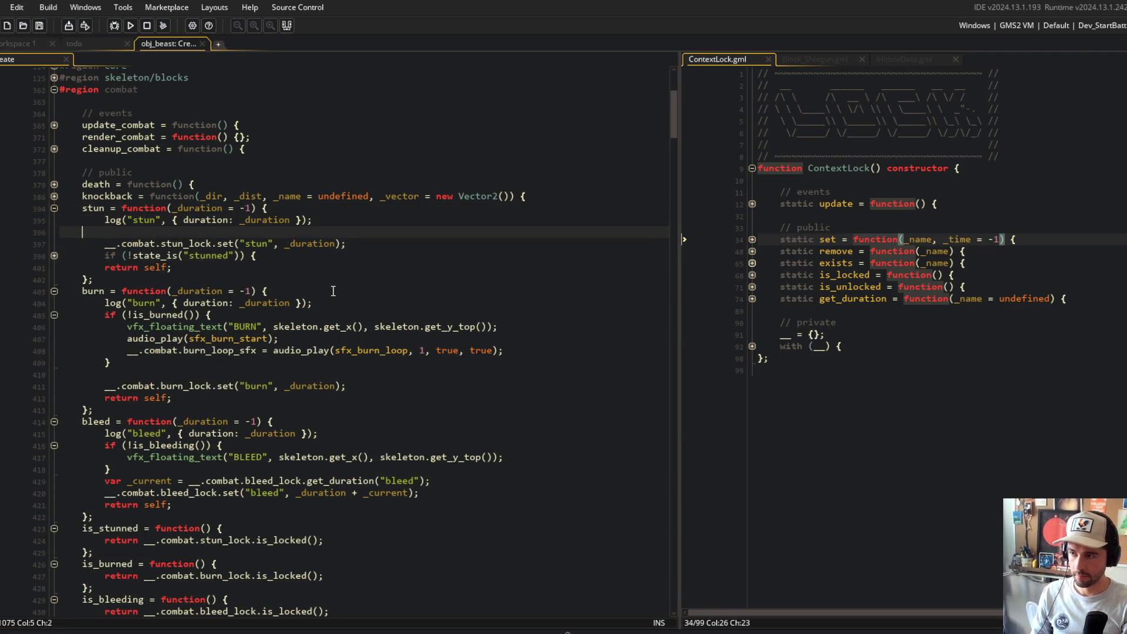
text(/ override )
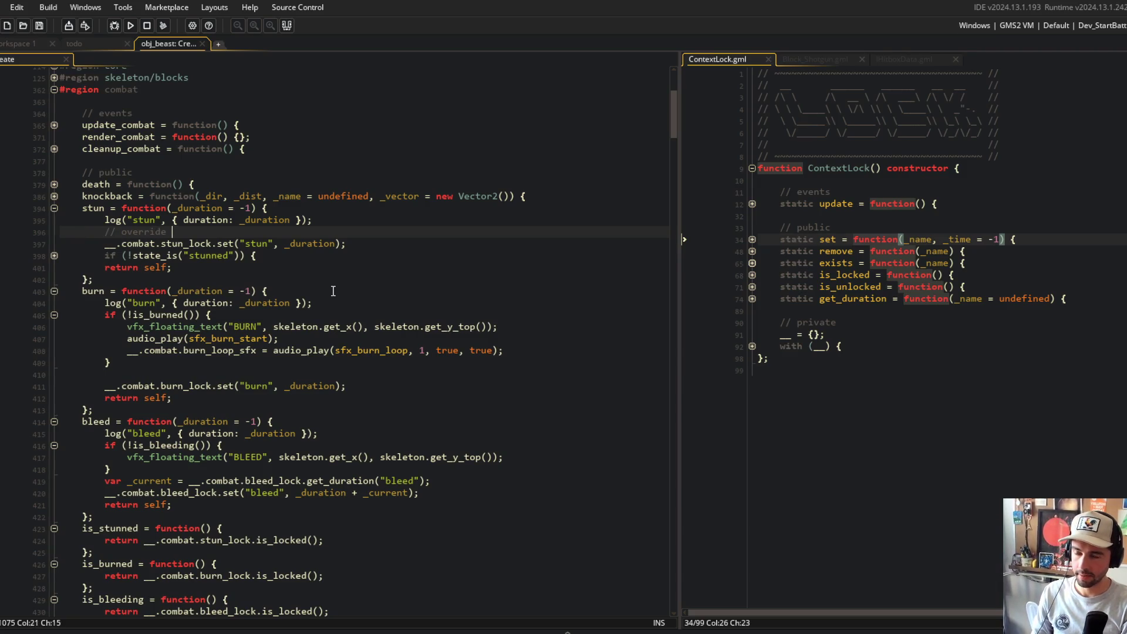
text(current stun duration with most recent)
- Begin the comment '// stack bleed durations' above bleed's duration lookup
key(Up)
key(Up)
key(ctrl+minus)
key(Down)
key(Down)
key(Down)
key(Down)
key(Down)
key(Down)
key(Return)
text(/)
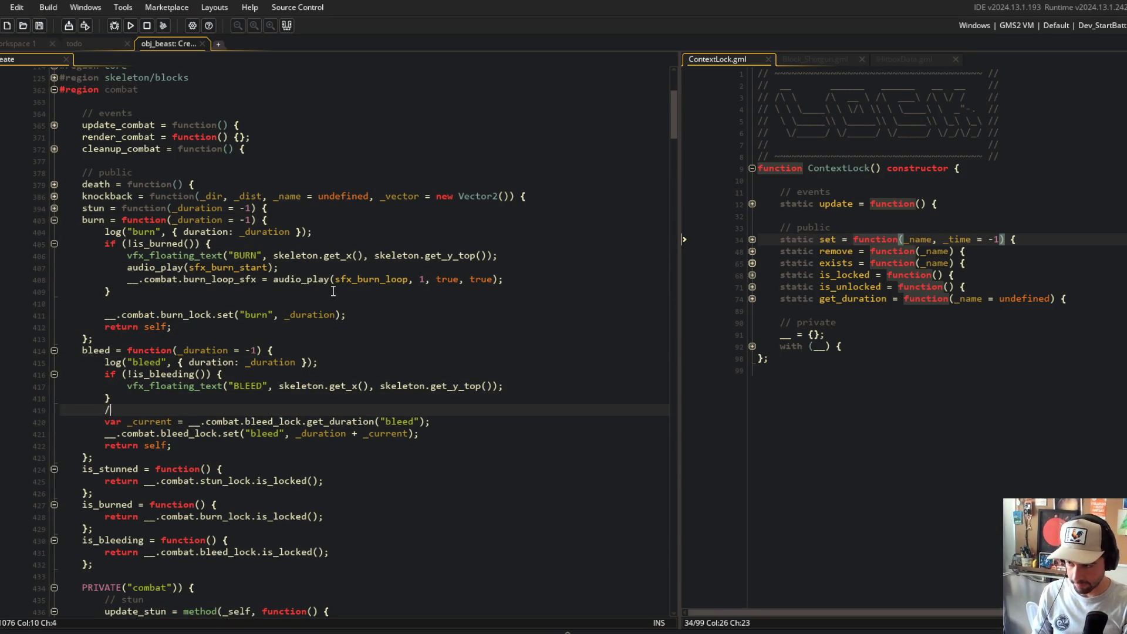
text(/ stack bleed durations)
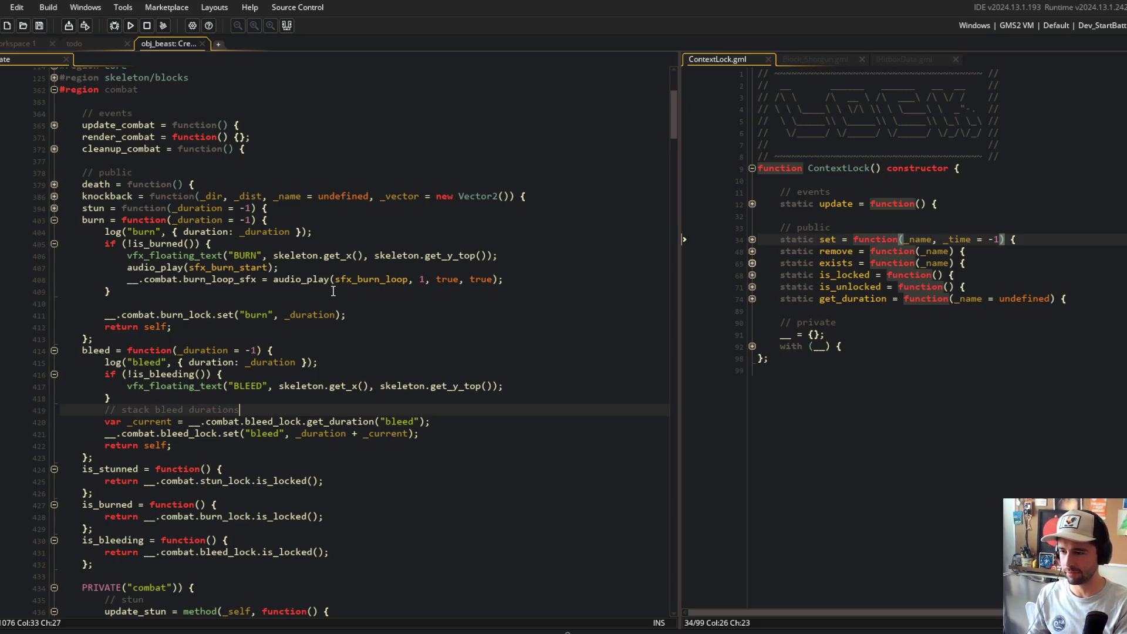
- Fold the bleed function and tidy the blank line in burn
click(54, 351)
click(289, 302)
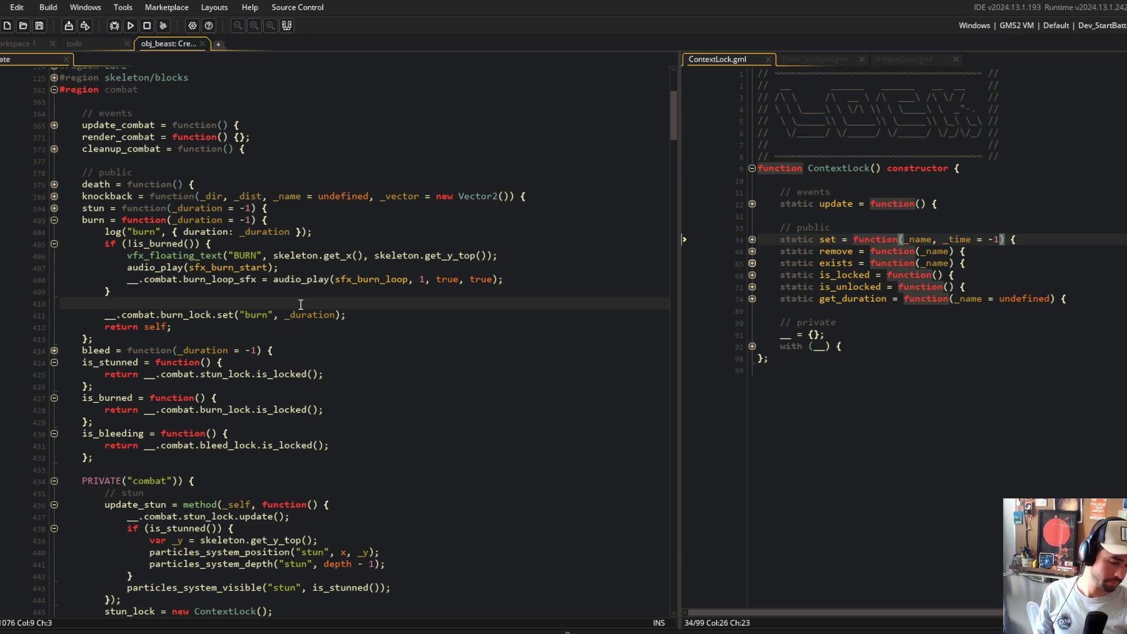
key(shift+Home)
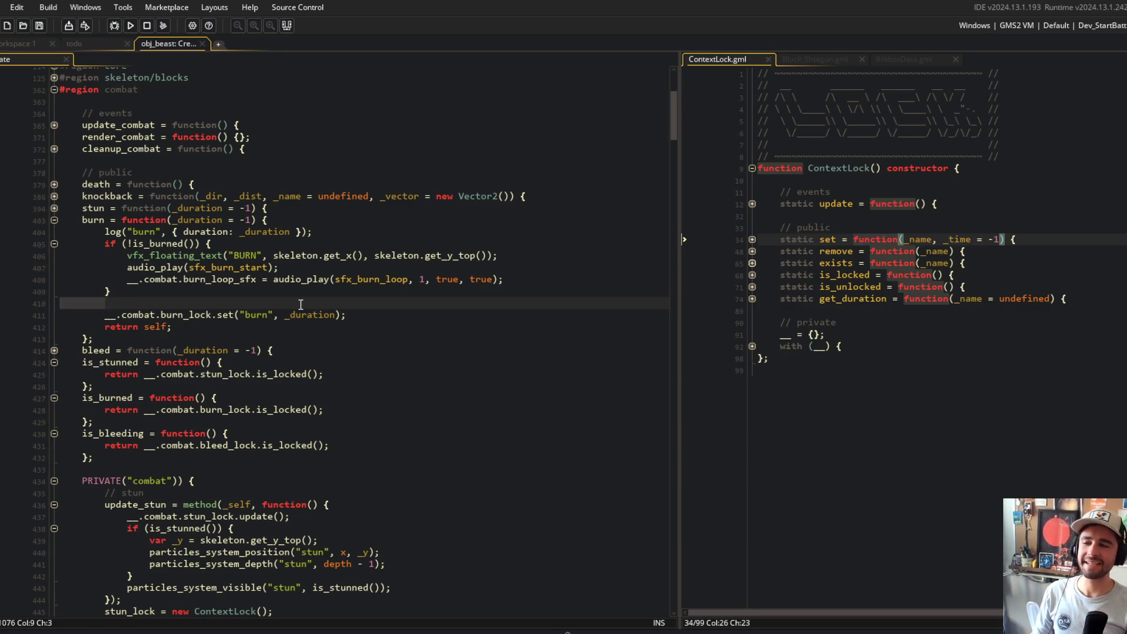
click(301, 304)
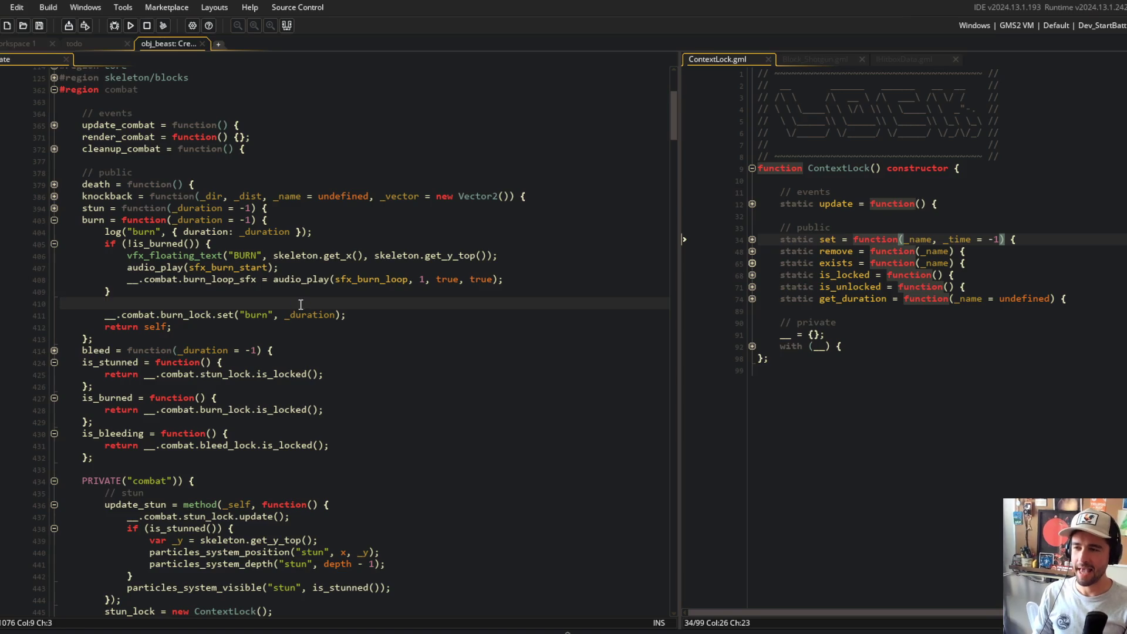
key(Return)
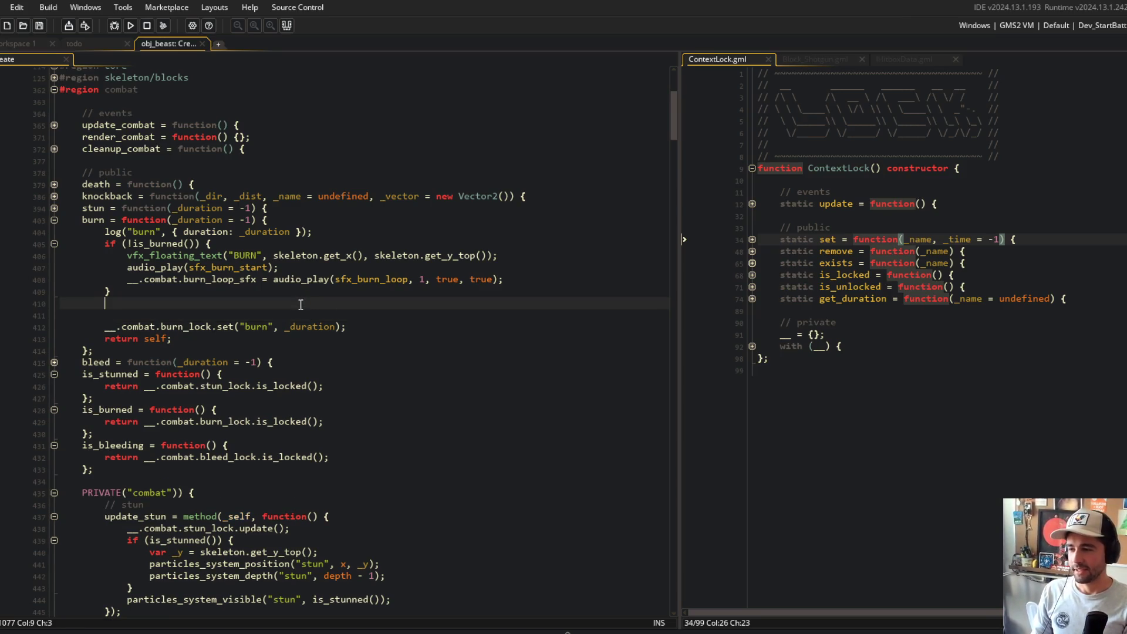
key(ctrl+z)
key(Down)
key(Down)
- Fold the is_stunned, is_burned and is_bleeding checks, then begin typing 'var _curent =' in burn
key(Down)
key(Down)
key(Down)
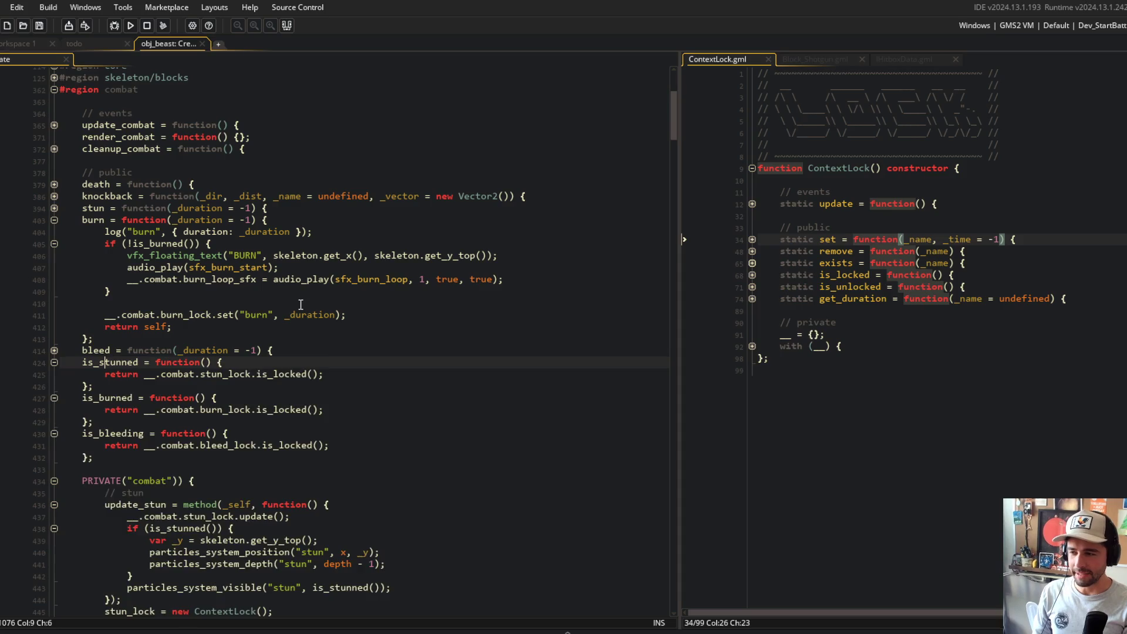
key(ctrl+shift+bracketleft)
key(Down)
key(ctrl+shift+bracketleft)
key(Down)
key(ctrl+shift+bracketleft)
key(Up)
key(Up)
key(Up)
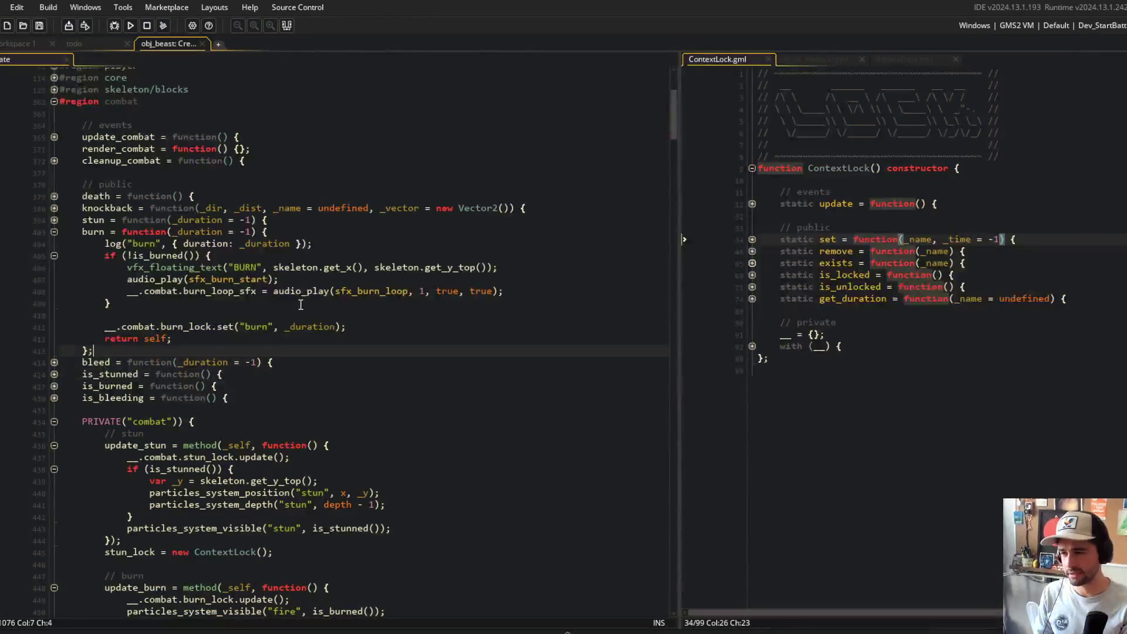
key(ctrl+Down)
key(Down)
key(Down)
key(Down)
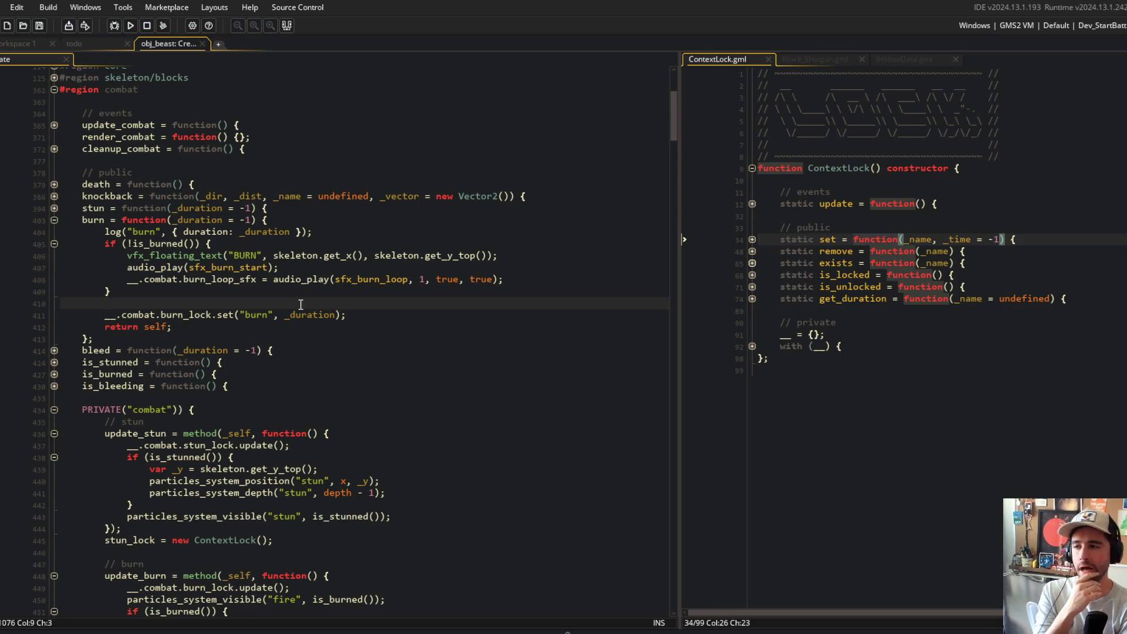
text(var _curent =)
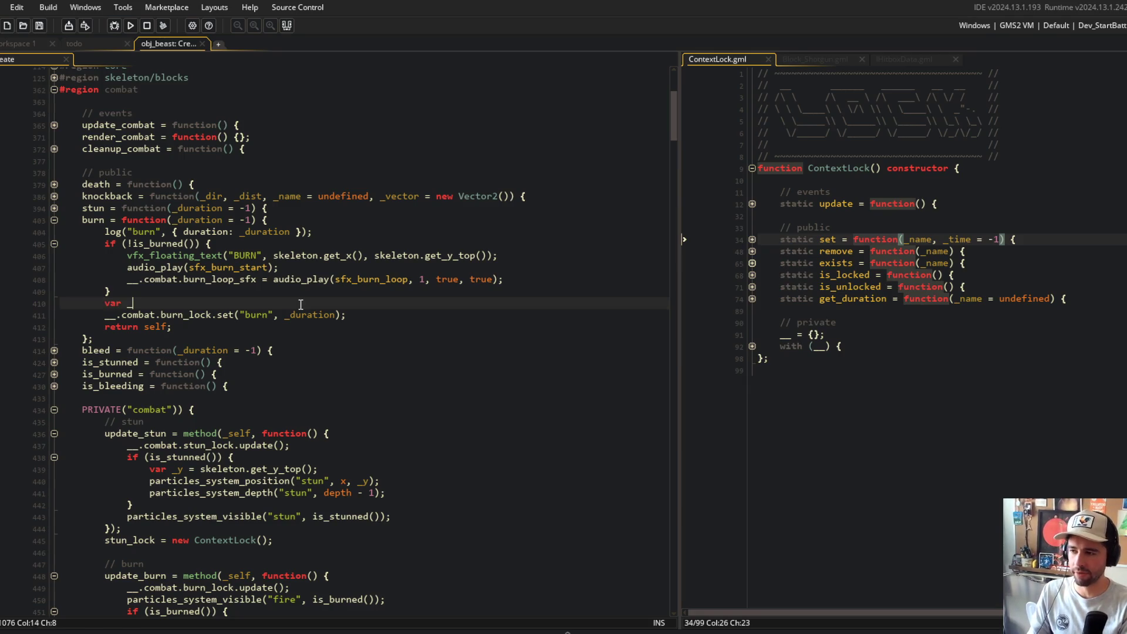
- In burn, set _current from burn_lock.get_duration("burn") and pass _current + _duration
key(ctrl+BackSpace)
text(_current = __.combat.burn_lock.get_duration()
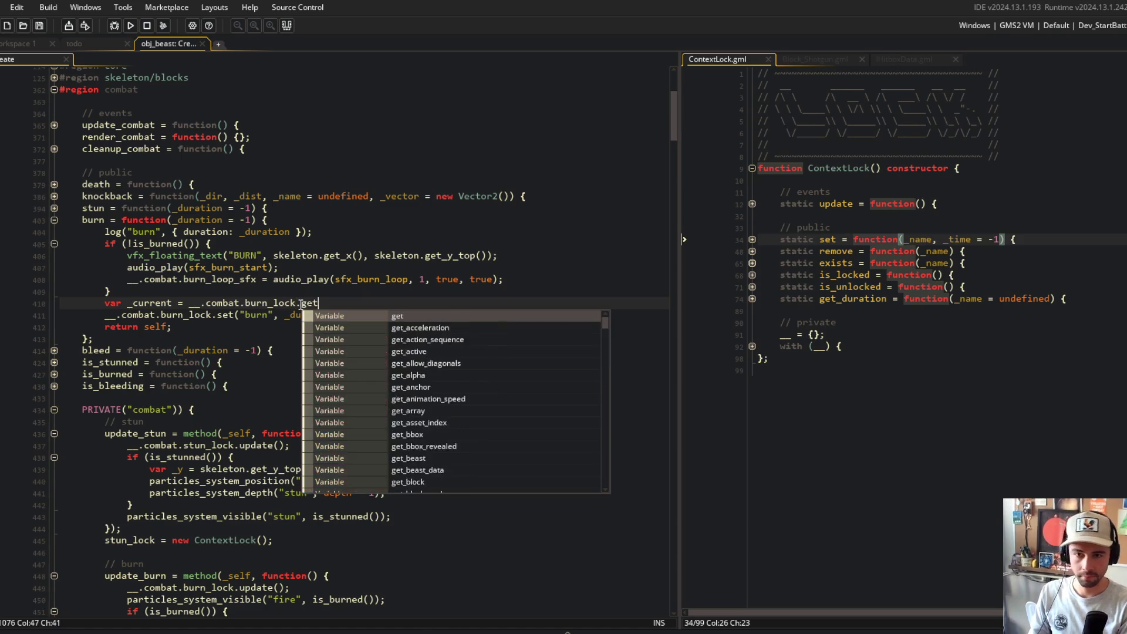
text("bu)
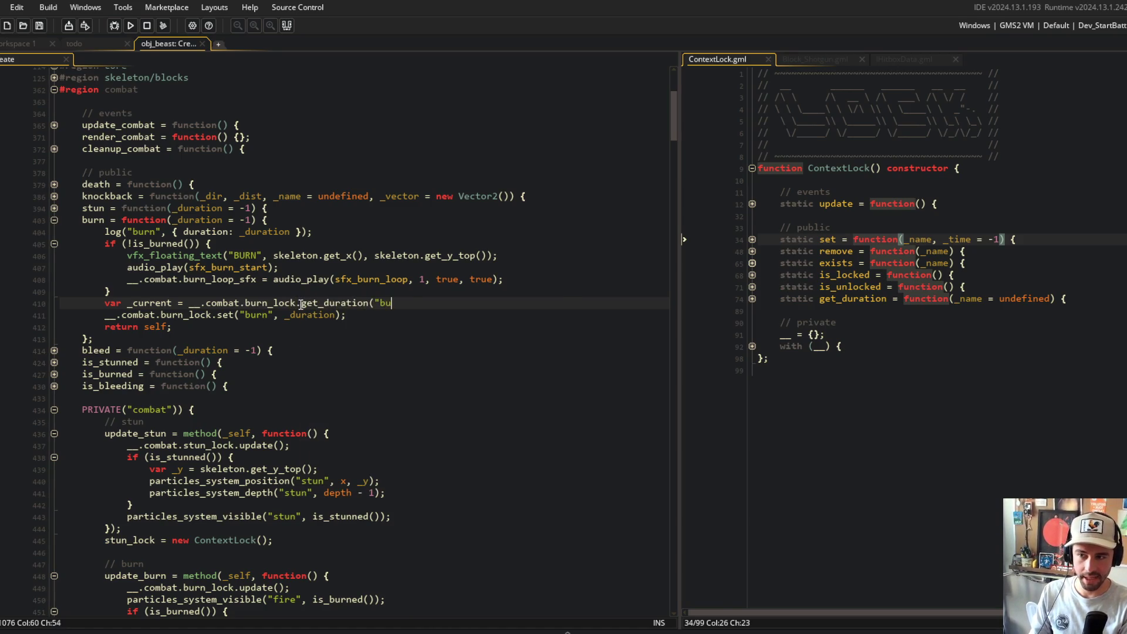
text(rn");)
key(Down)
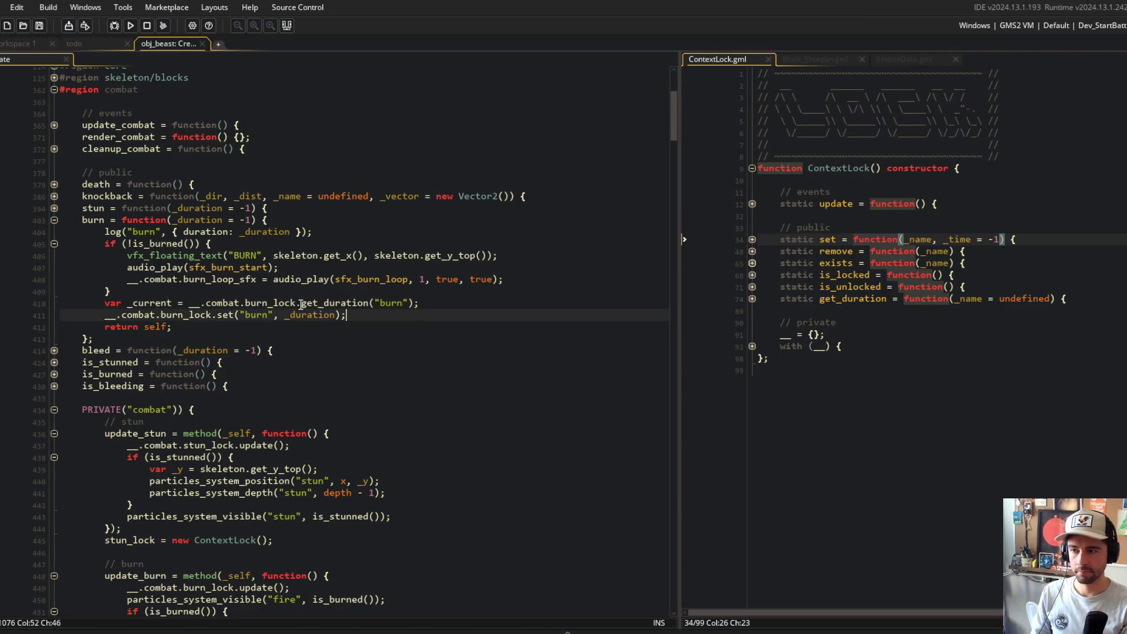
text(_current +)
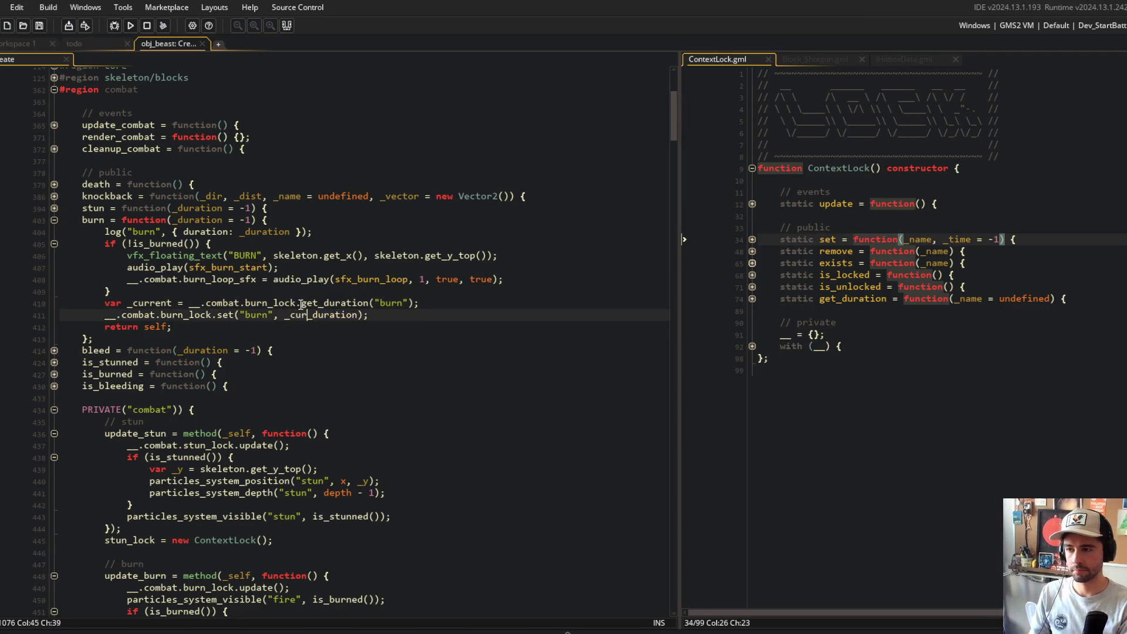
- Reorder bleed's duration sum to read _current + _duration
key(Up)
key(Up)
key(Up)
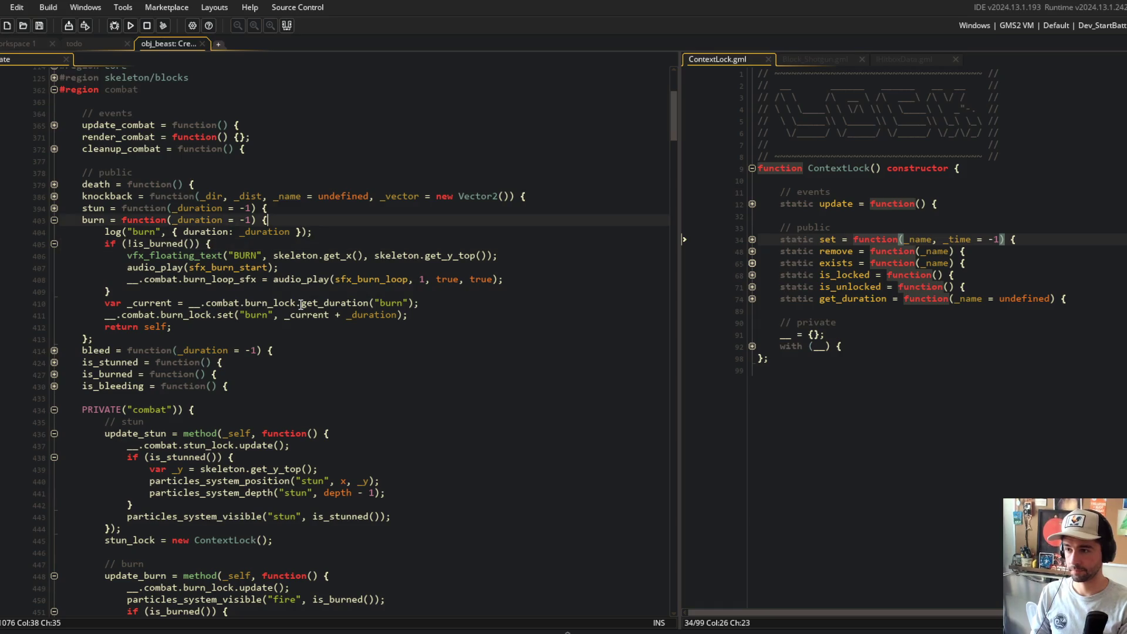
key(Right)
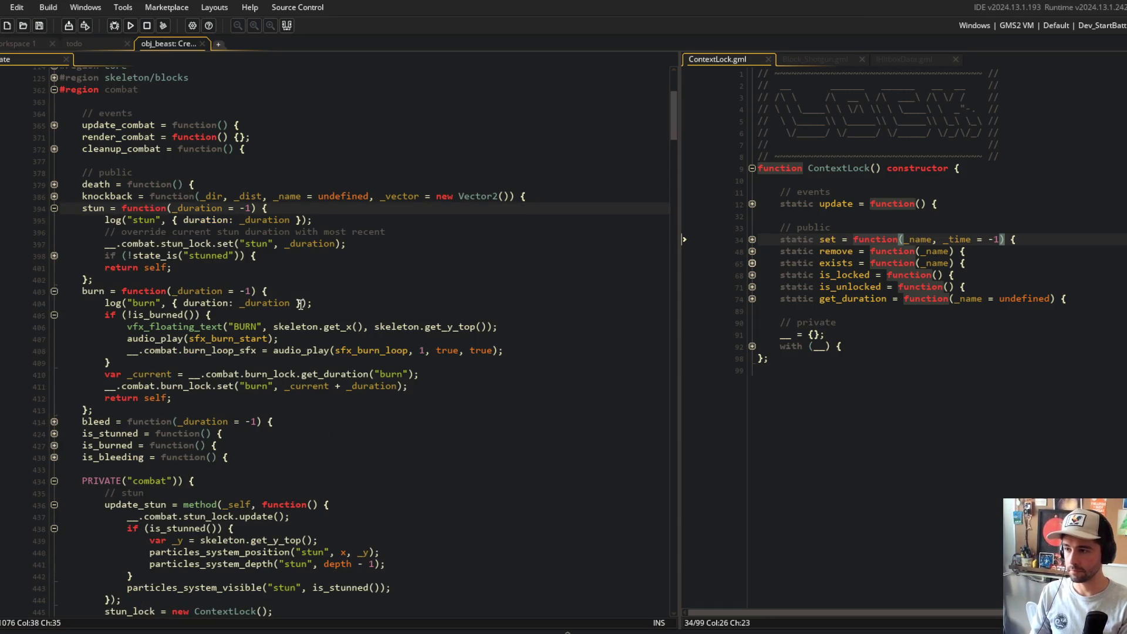
key(Left)
key(Down)
key(Down)
key(Down)
key(Up)
key(Up)
key(Right)
key(Down)
key(Down)
key(Down)
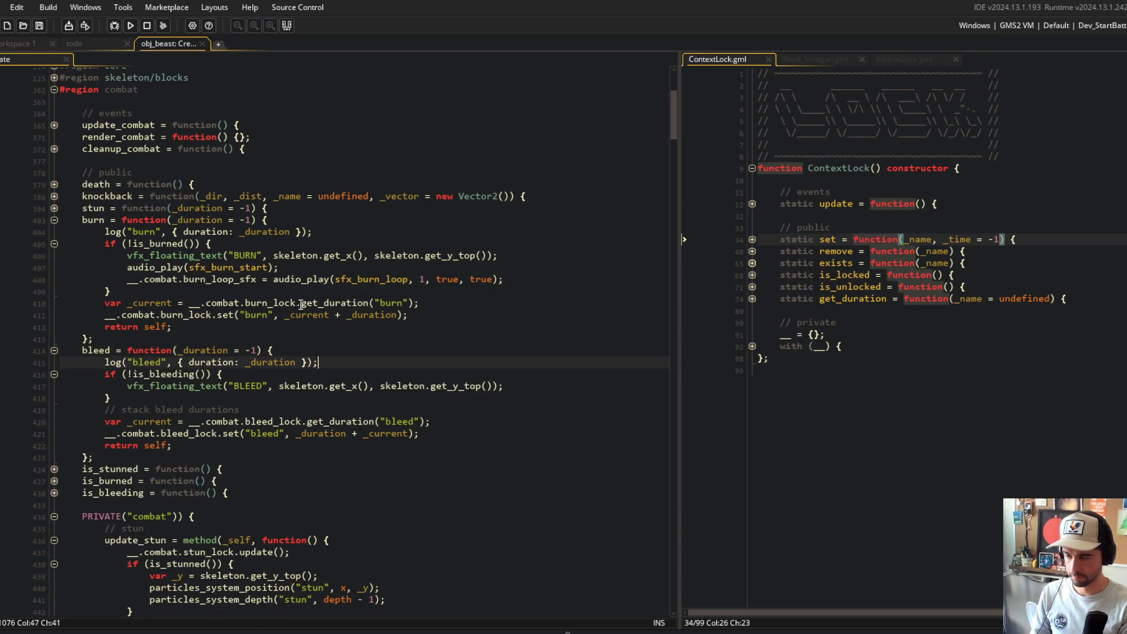
key(ctrl+Right)
key(ctrl+Right)
key(ctrl+Right)
key(ctrl+BackSpace)
key(ctrl+BackSpace)
key(ctrl+Right)
text(+ _duration)
- Add a '// stack burn durations' comment above burn's lookup and launch a test run
key(Up)
key(Up)
key(Up)
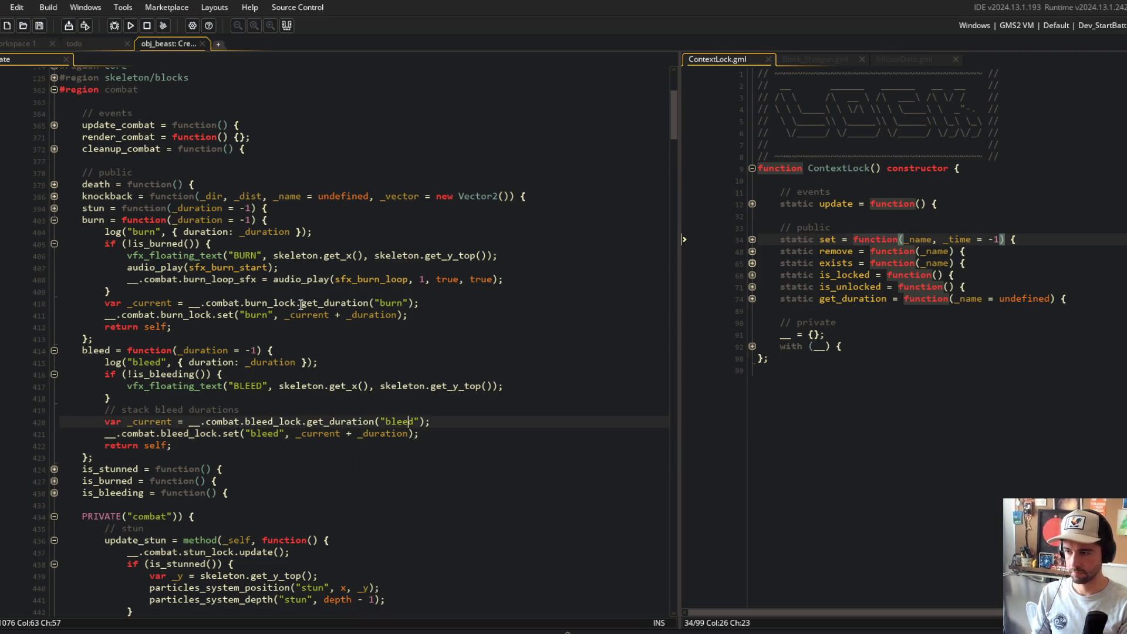
key(Return)
text(// stac)
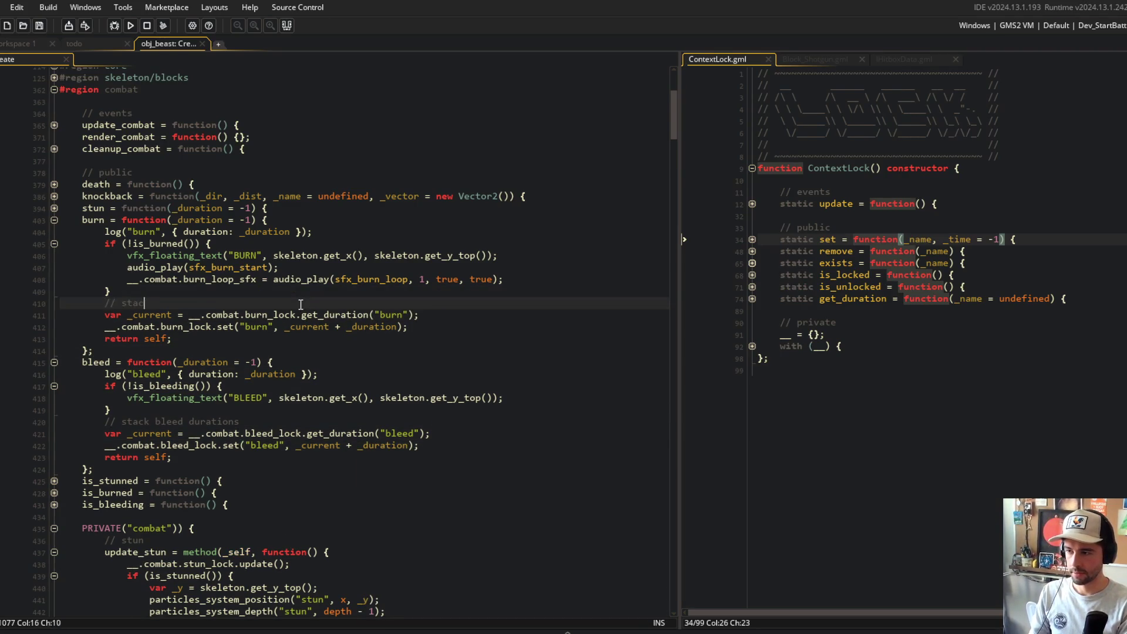
text(k burn durations)
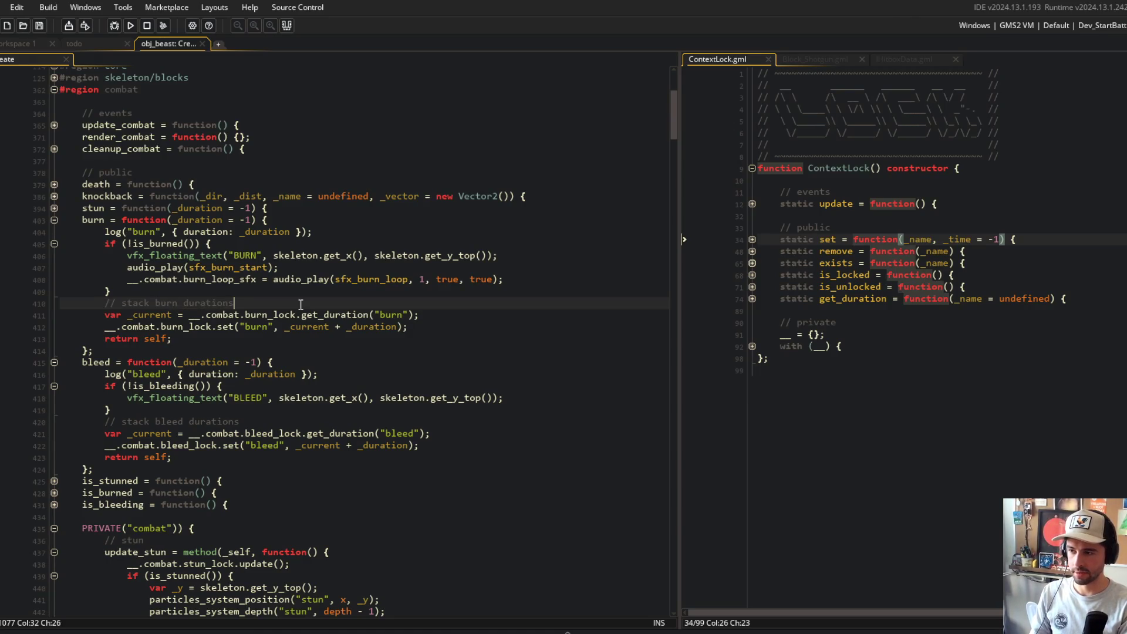
key(F5)
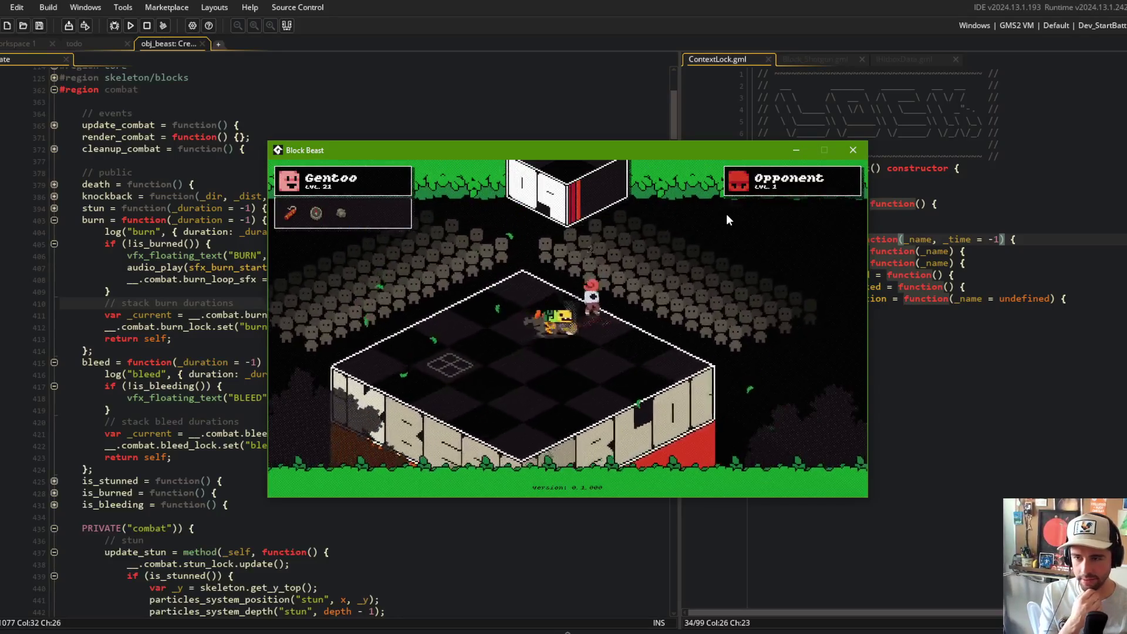
- Close the Block Beast test window and return to obj_beast's combat code
click(853, 151)
click(340, 243)
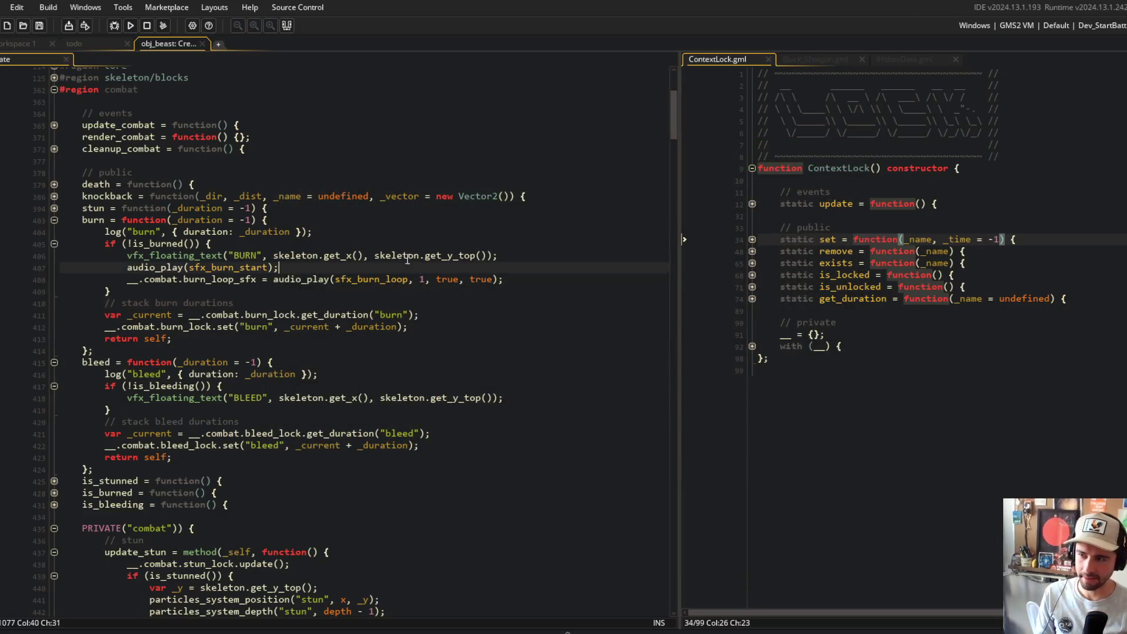
- In Command Prompt, stage all changes with git add
key(alt+Tab)
click(446, 254)
text(git add .)
key(Return)
- Commit with message 'reworked bleed, burn, and stun duration stacking' and start git push
text(g)
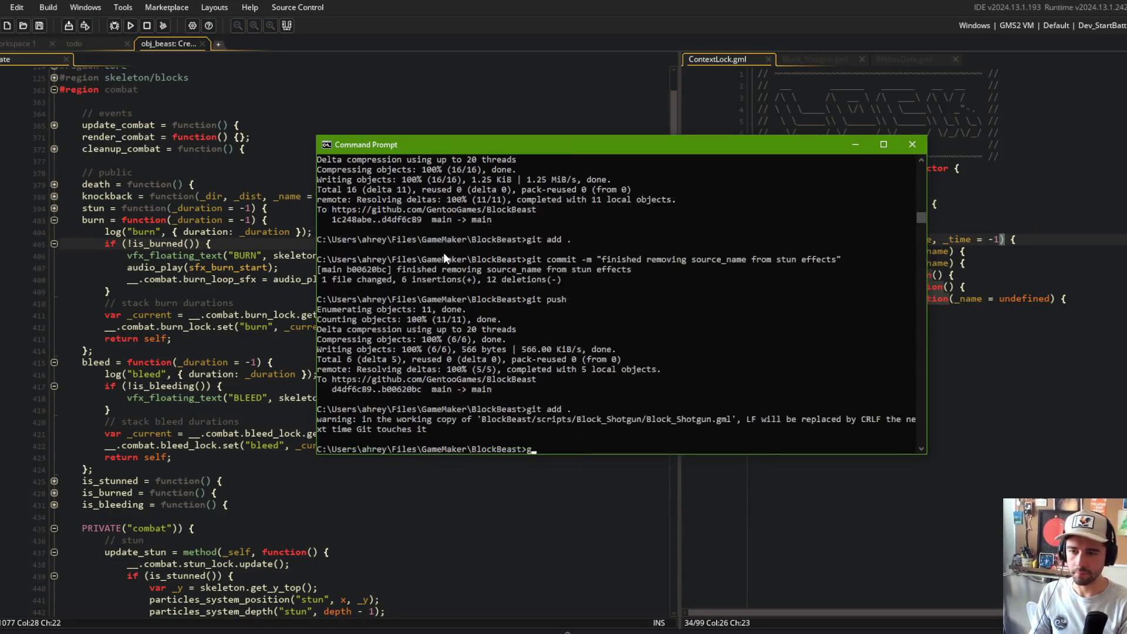
text(it commit -m "rework)
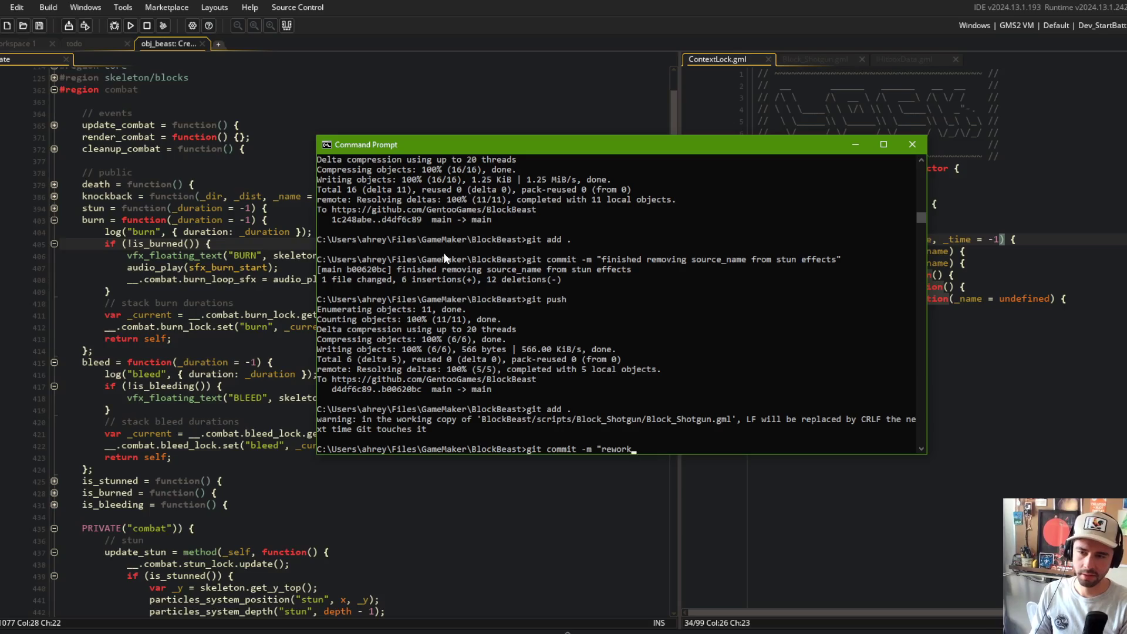
text(ed bleed, bu)
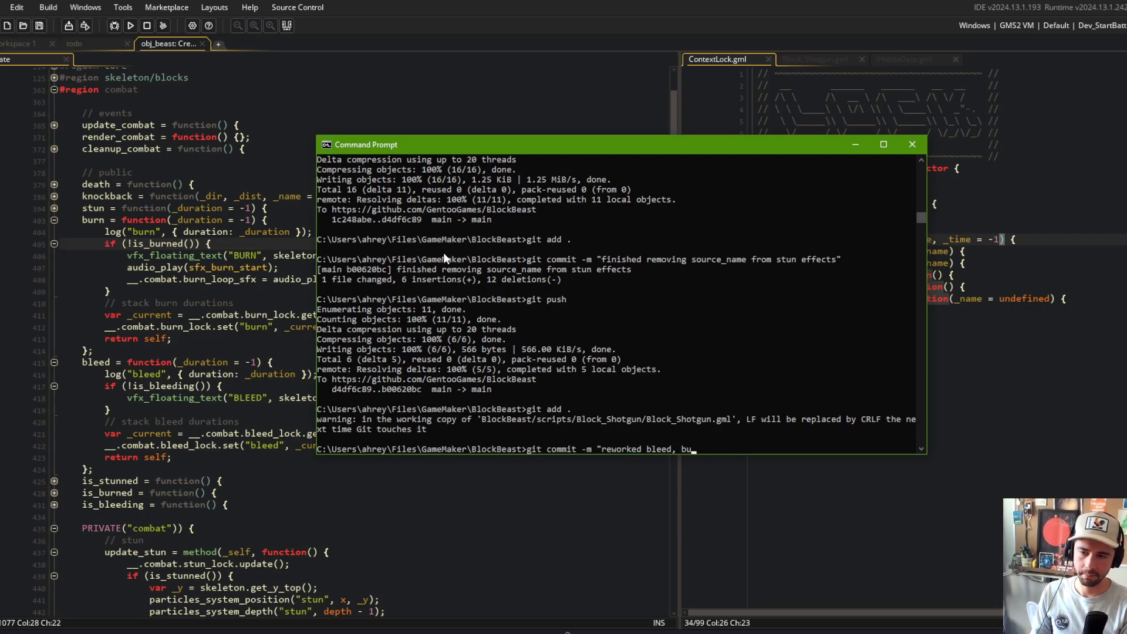
text(rn, and stun duration stacking")
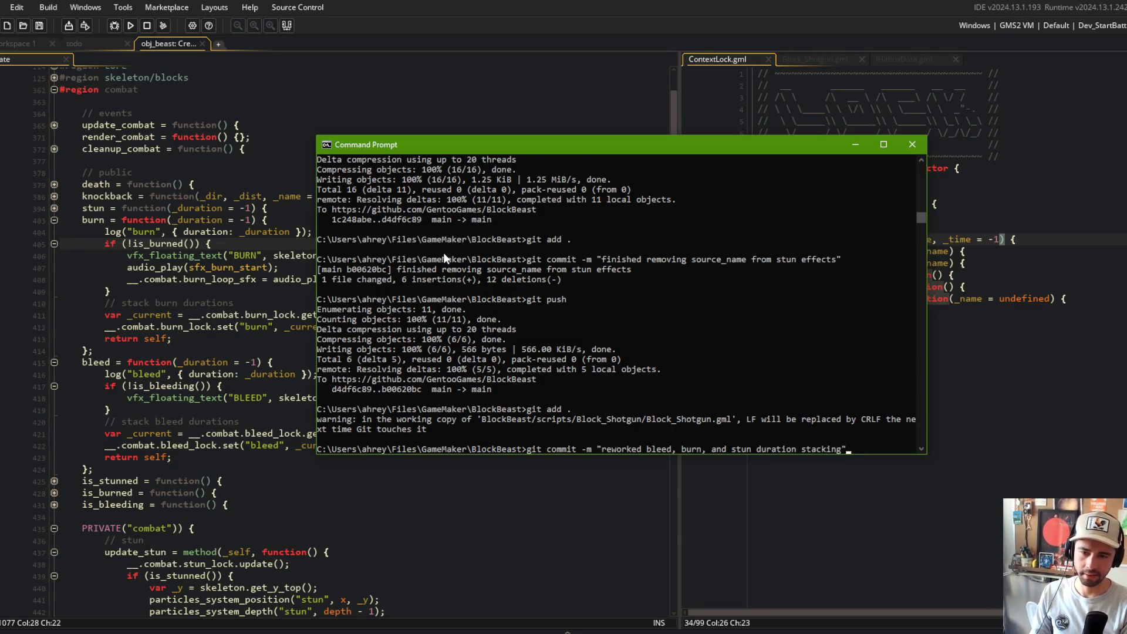
key(Return)
text(git push)
key(Return)
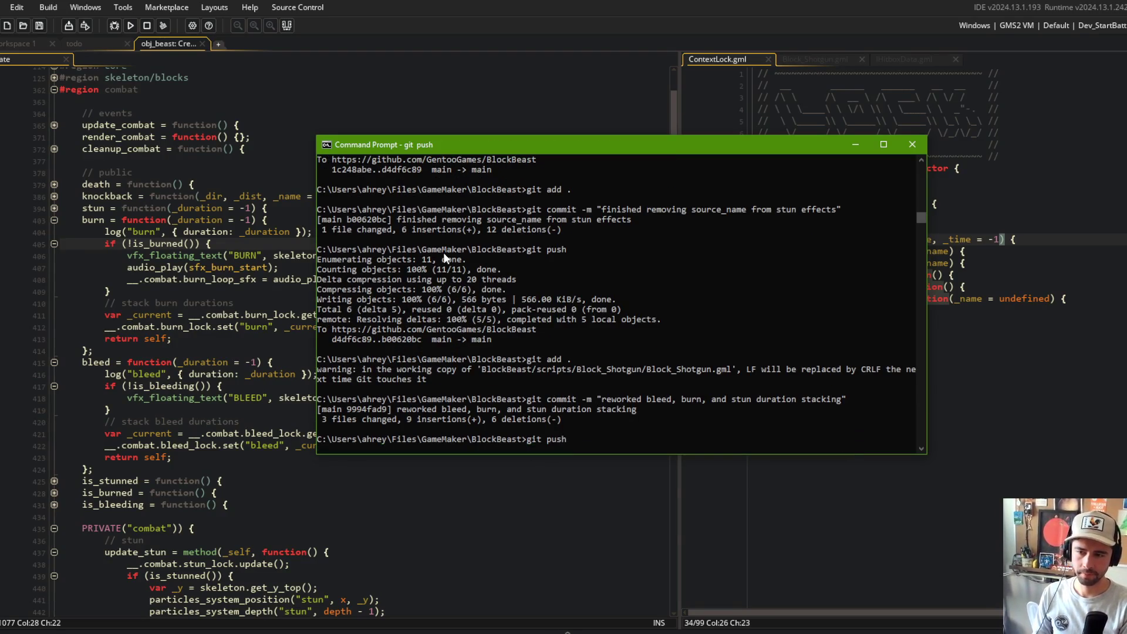
key(alt+Tab)
- In Spotify, skip ahead four tracks past Peggio to Orbital by Sevish
click(324, 411)
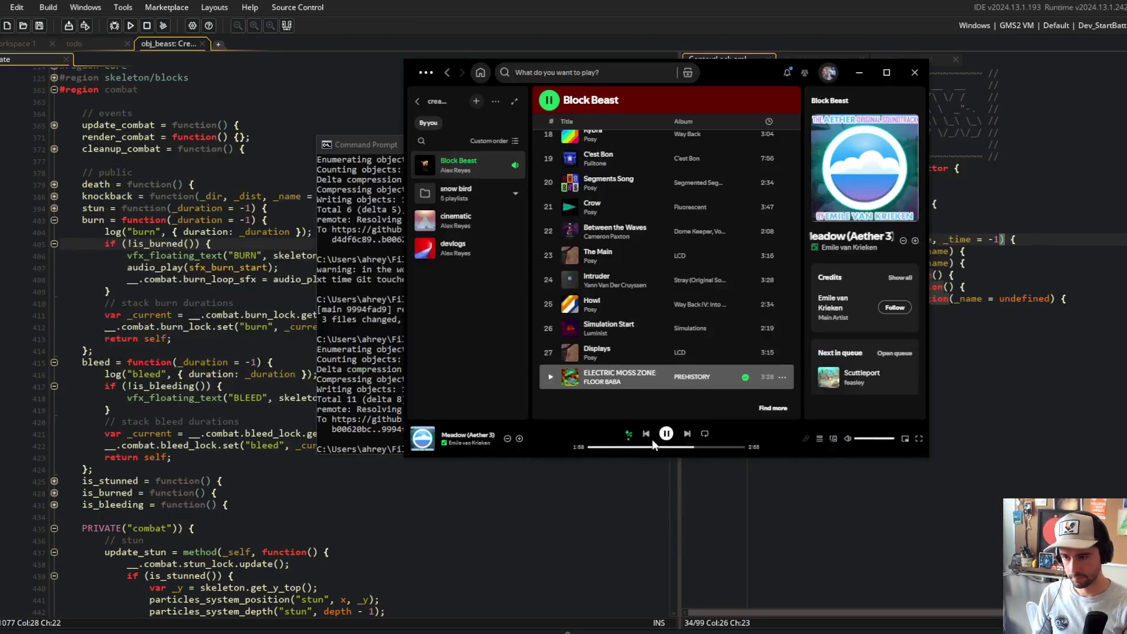
click(687, 434)
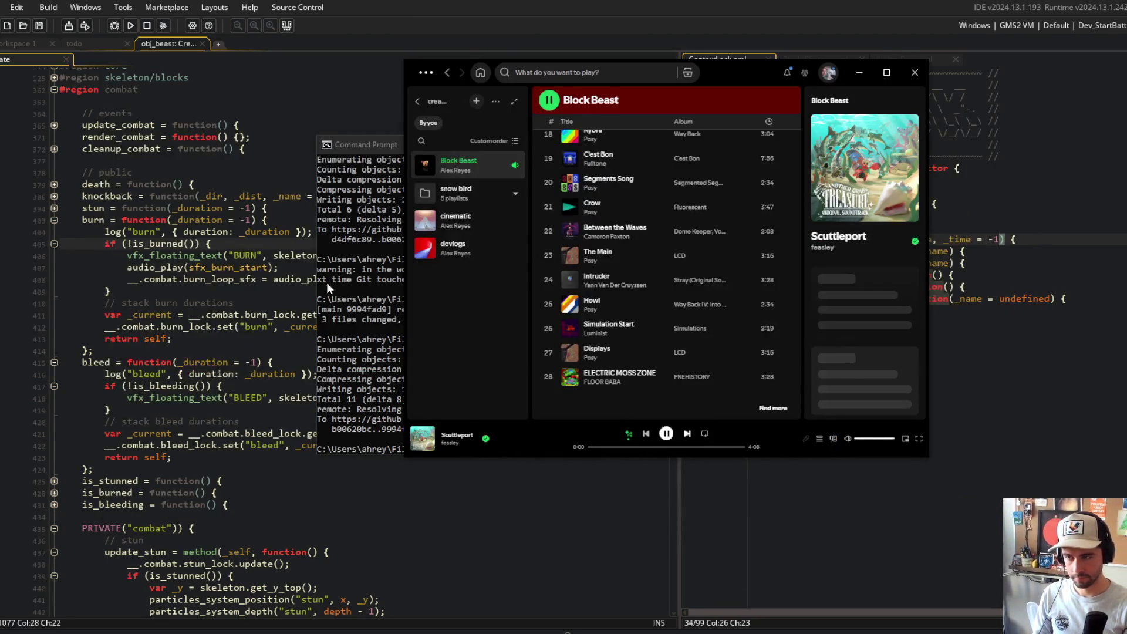
click(688, 434)
click(687, 434)
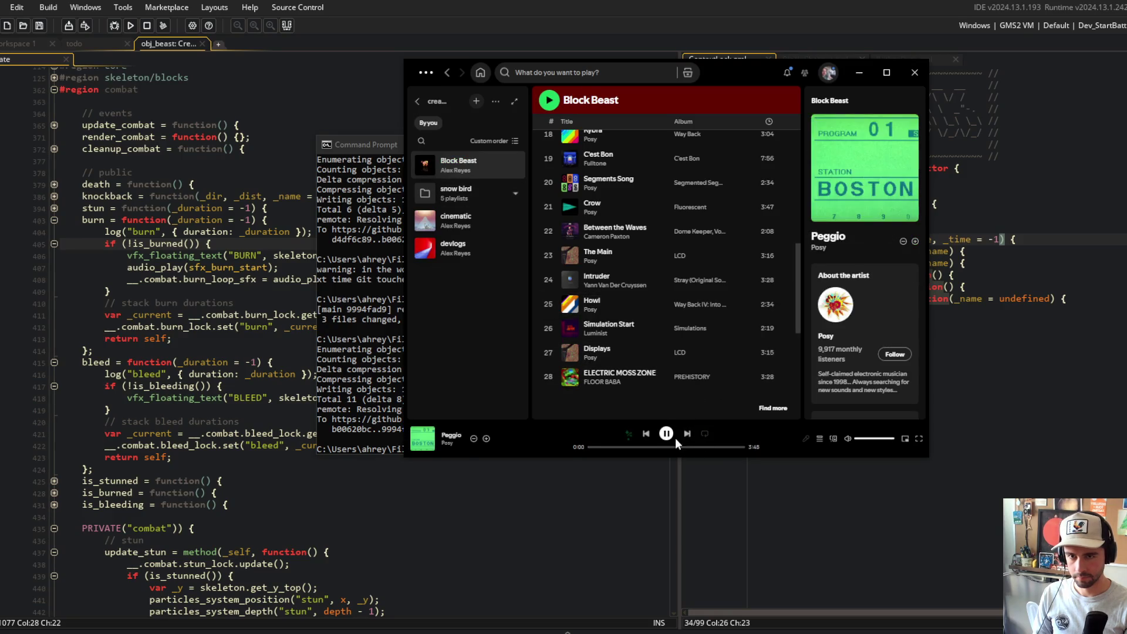
click(687, 434)
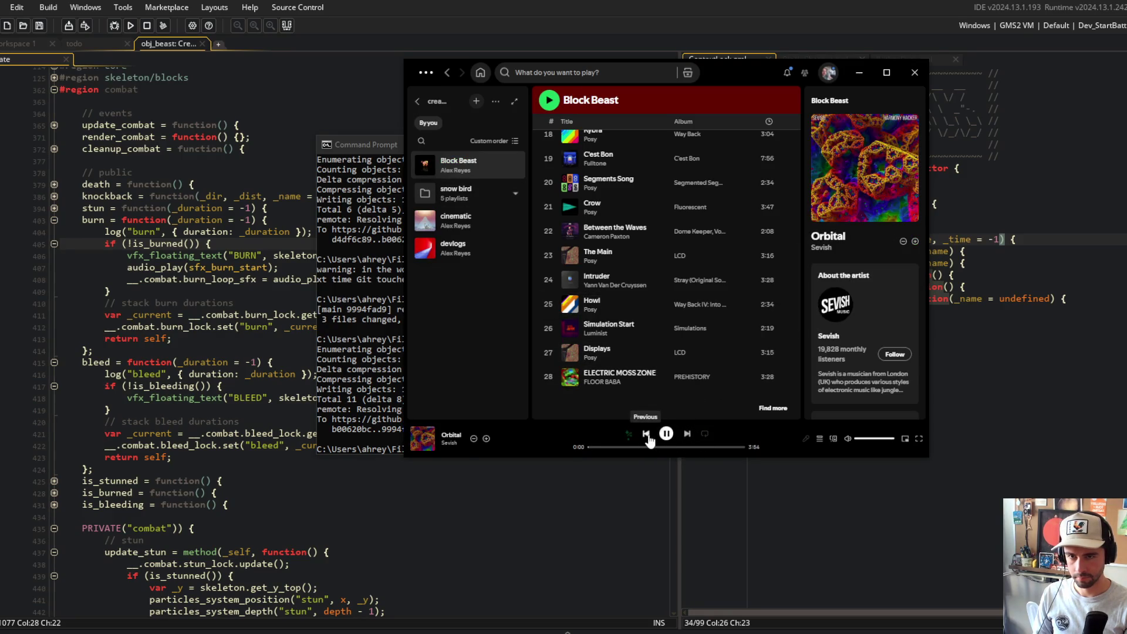
- Back in GameMaker, collapse the burn function and go to the bleed stacks note in todo
click(904, 6)
click(54, 220)
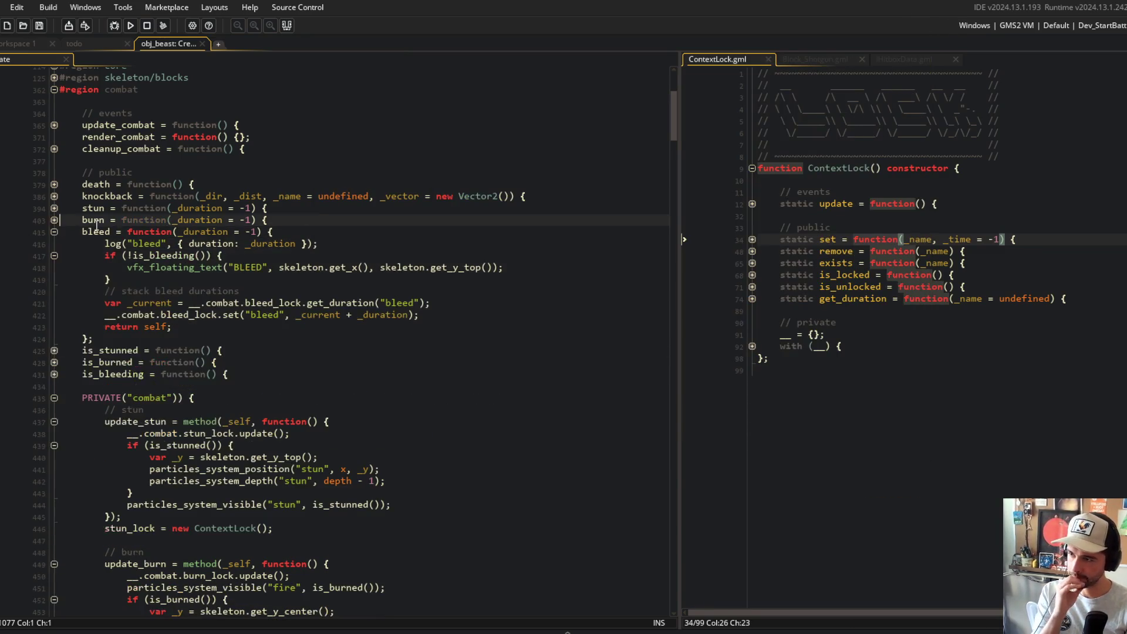
click(114, 44)
click(184, 275)
- Delete the 'bleed stacks | burn does not' todo line and collapse obj_beast's code regions
key(ctrl+d)
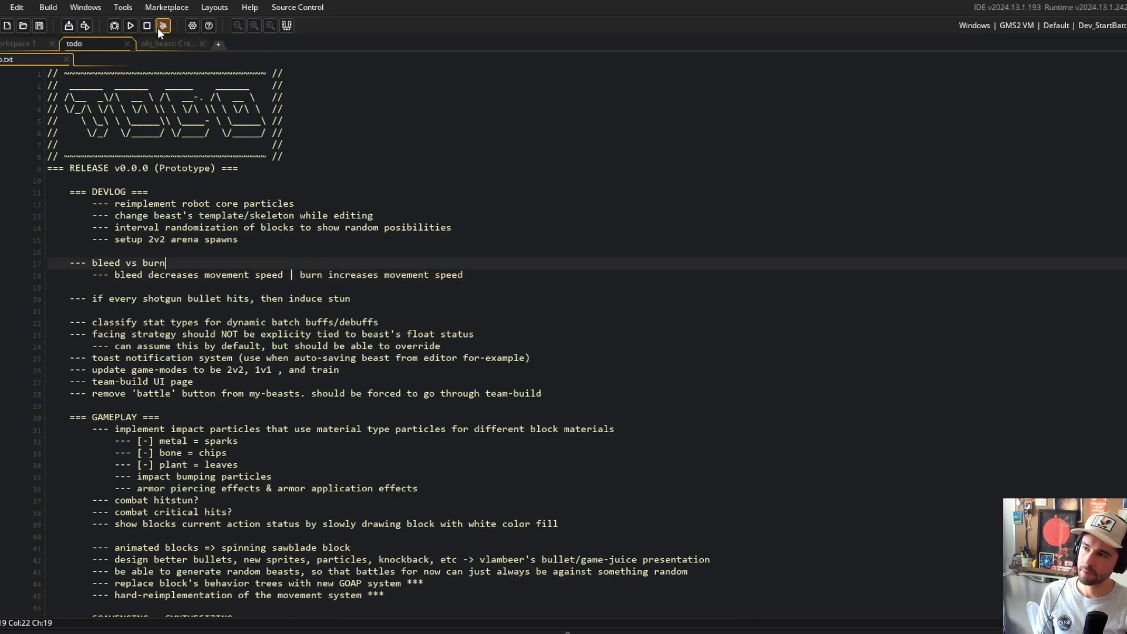
click(167, 44)
key(ctrl+shift+minus)
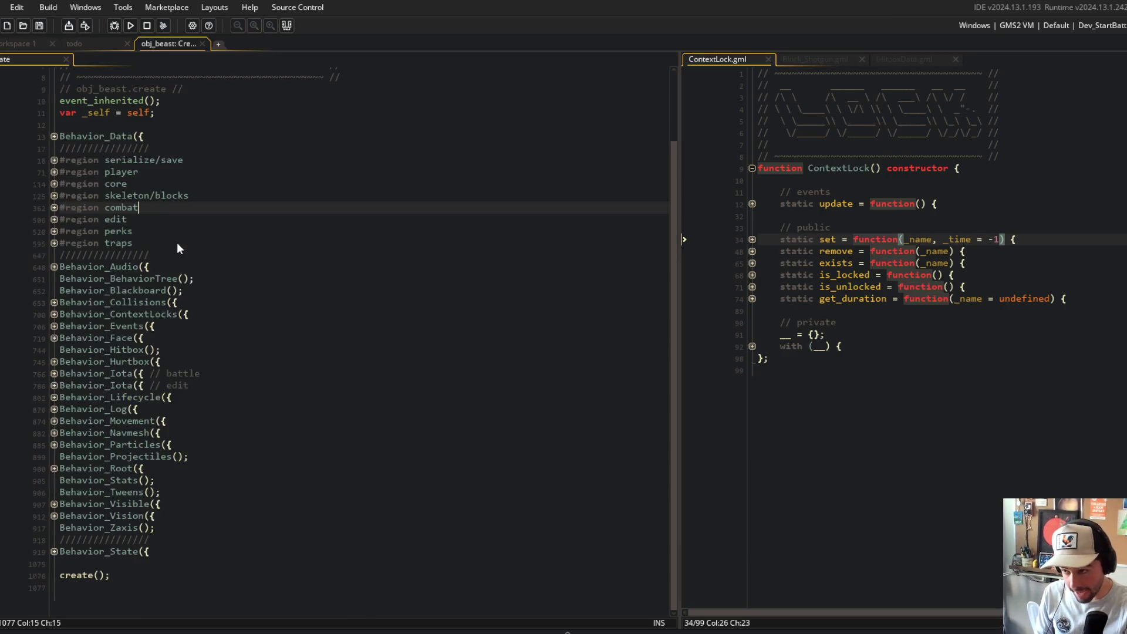
key(ctrl+m)
key(ctrl+m)
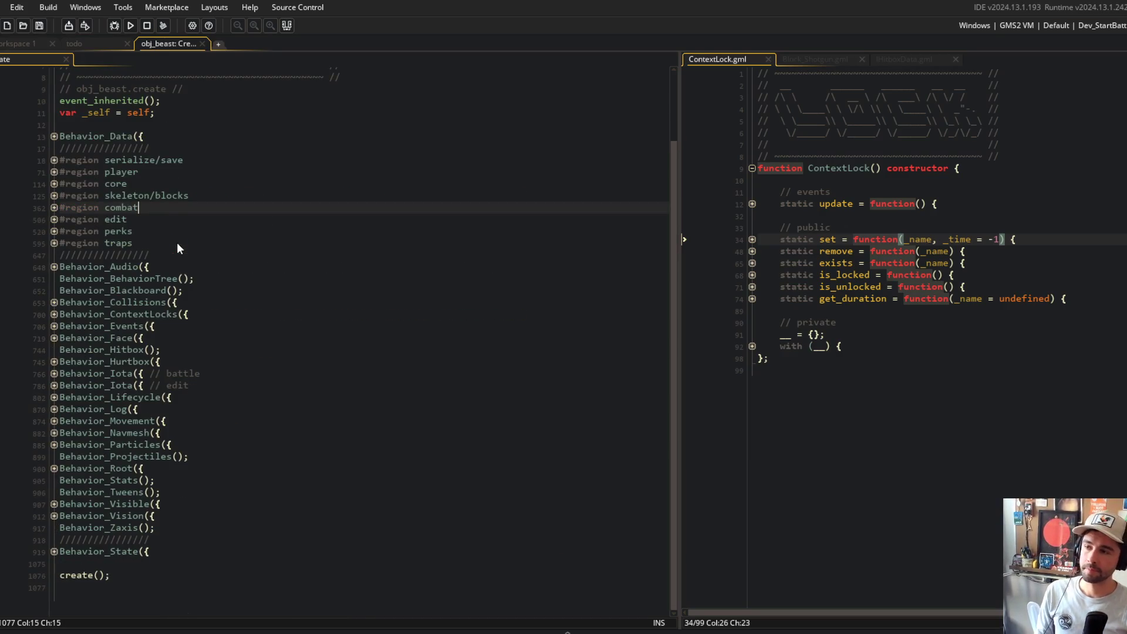
- Expand the combat region and unfold the stun and burn functions to review them
click(54, 208)
click(54, 326)
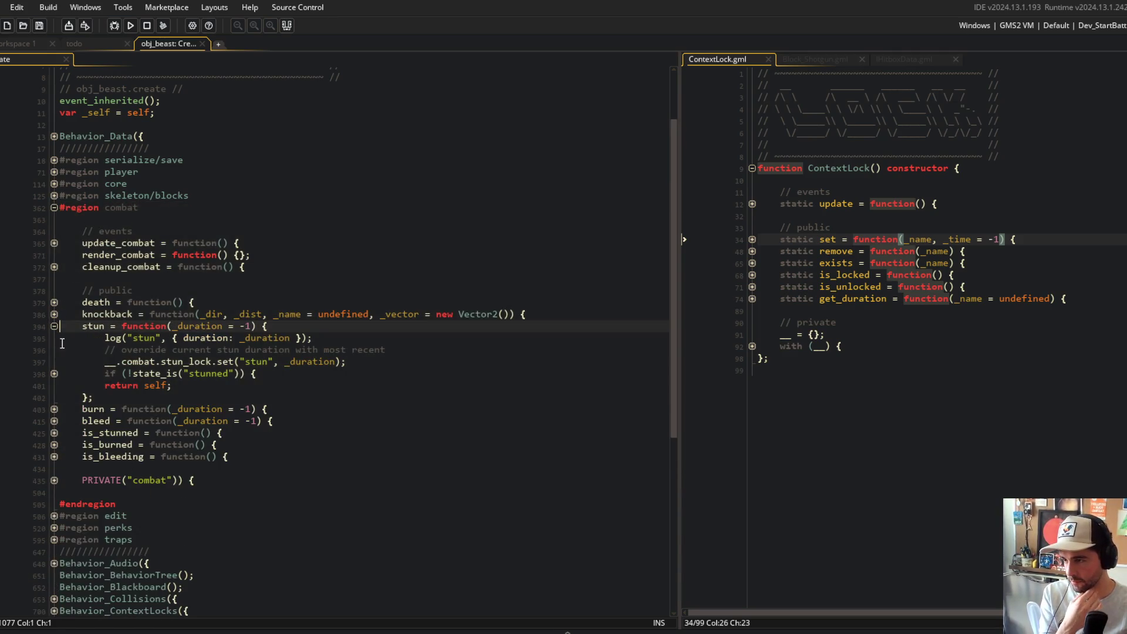
click(55, 374)
click(54, 432)
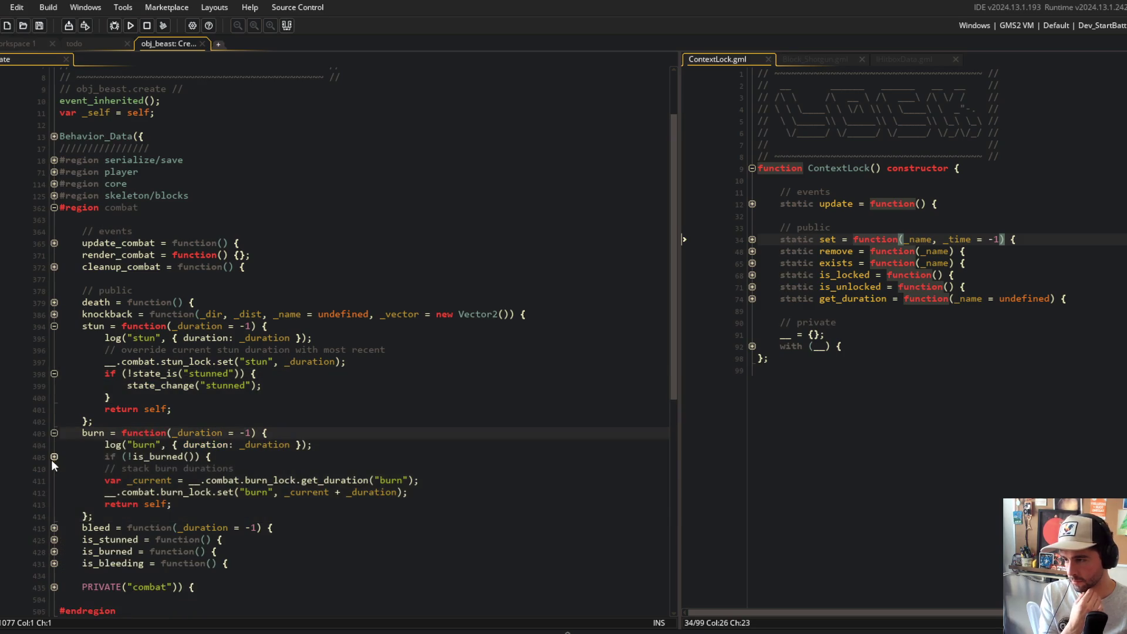
click(54, 457)
click(55, 433)
click(55, 435)
click(55, 435)
- Unfold bleed and its nested if, then refold stun, leaving burn and bleed open
click(54, 444)
click(53, 467)
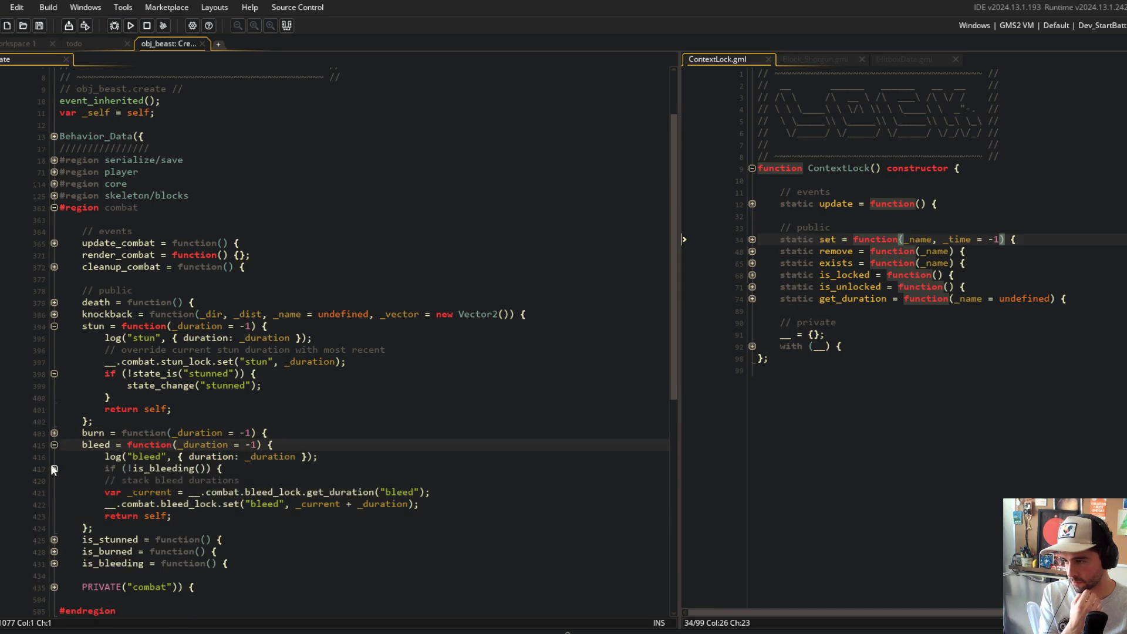
scroll(58, 434, down, 5)
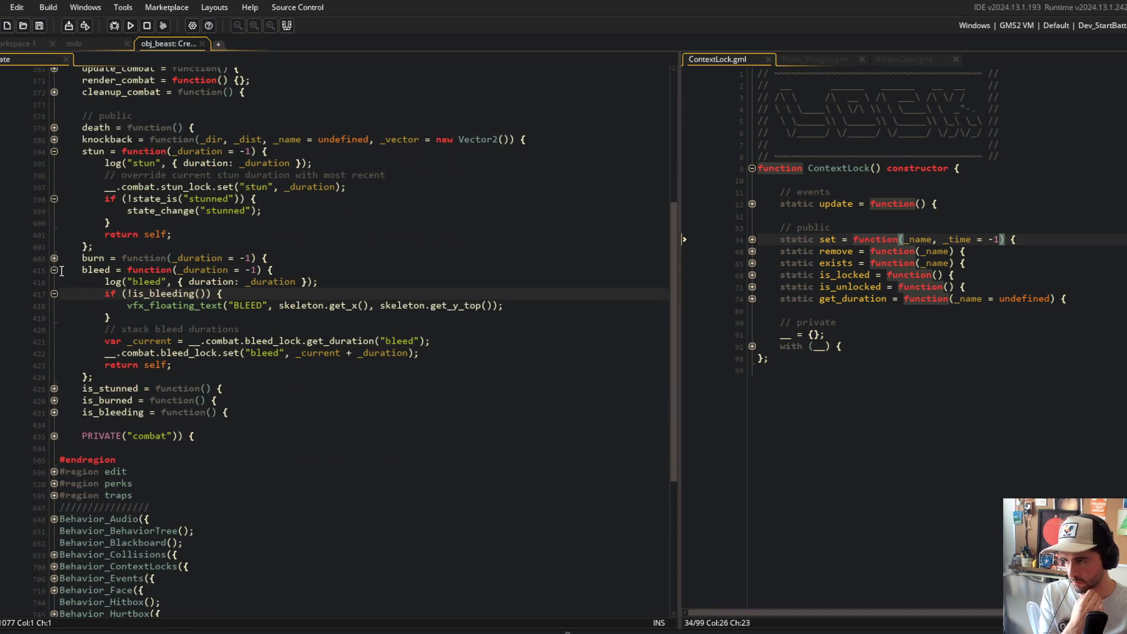
click(55, 270)
click(54, 258)
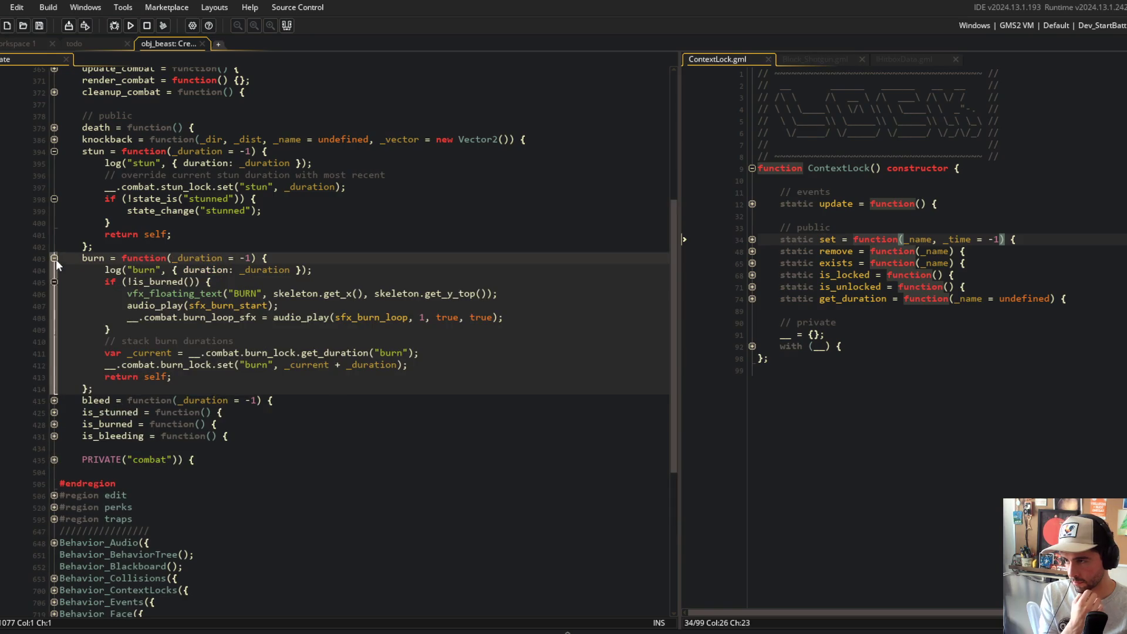
click(54, 151)
click(54, 305)
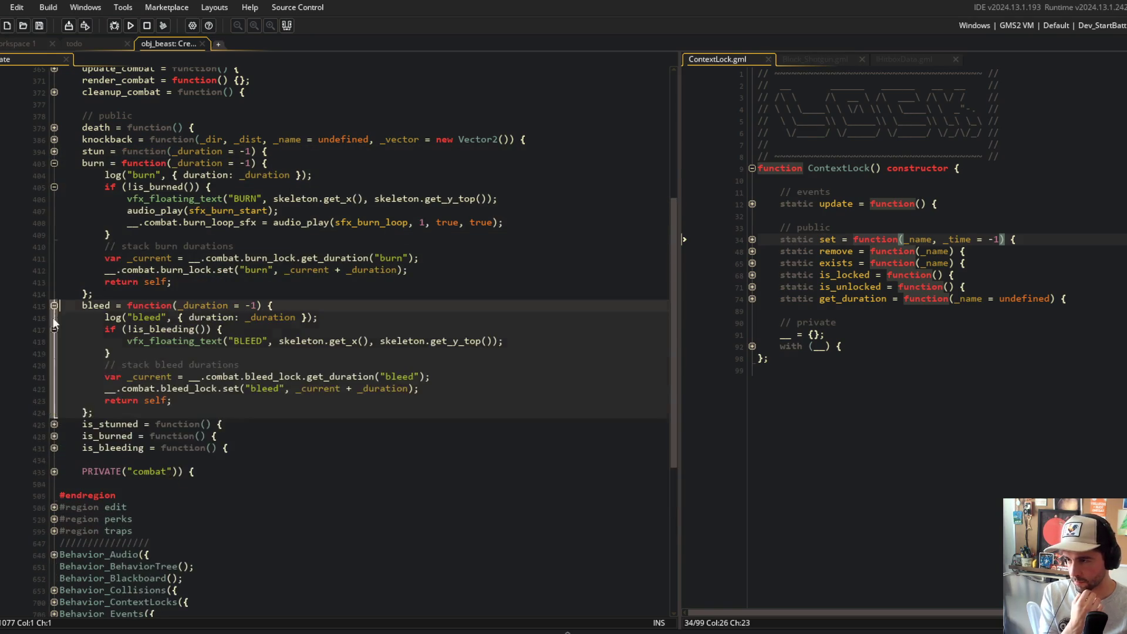
- Widen the ContextLock pane beside the combat code and review its constructor
click(353, 363)
click(660, 293)
click(704, 215)
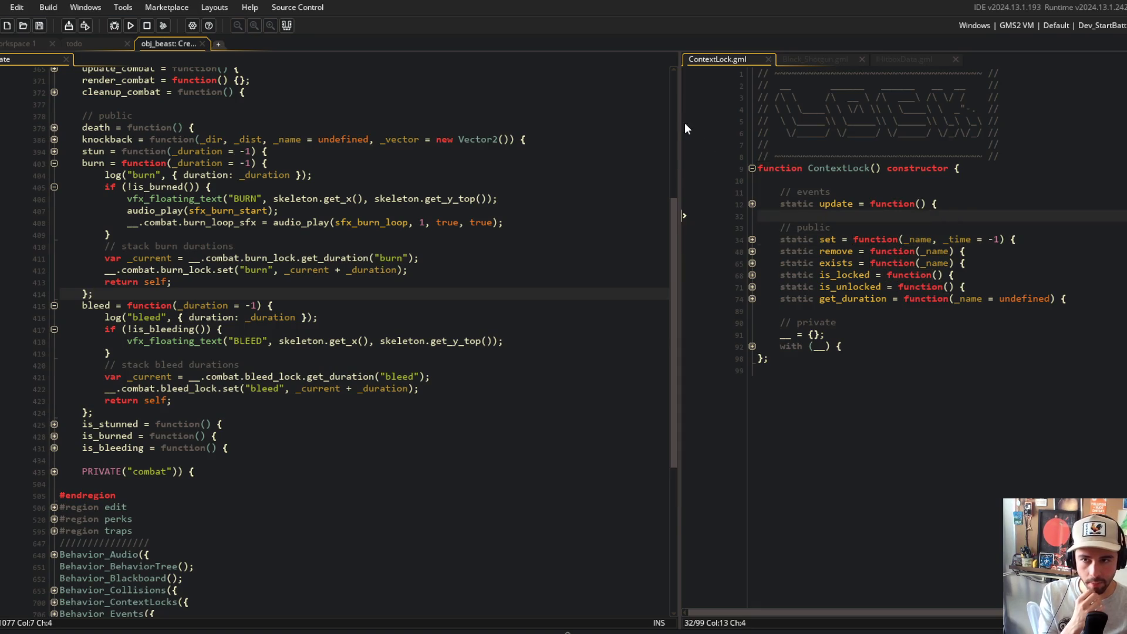
drag(684, 128, 622, 128)
drag(697, 180, 901, 366)
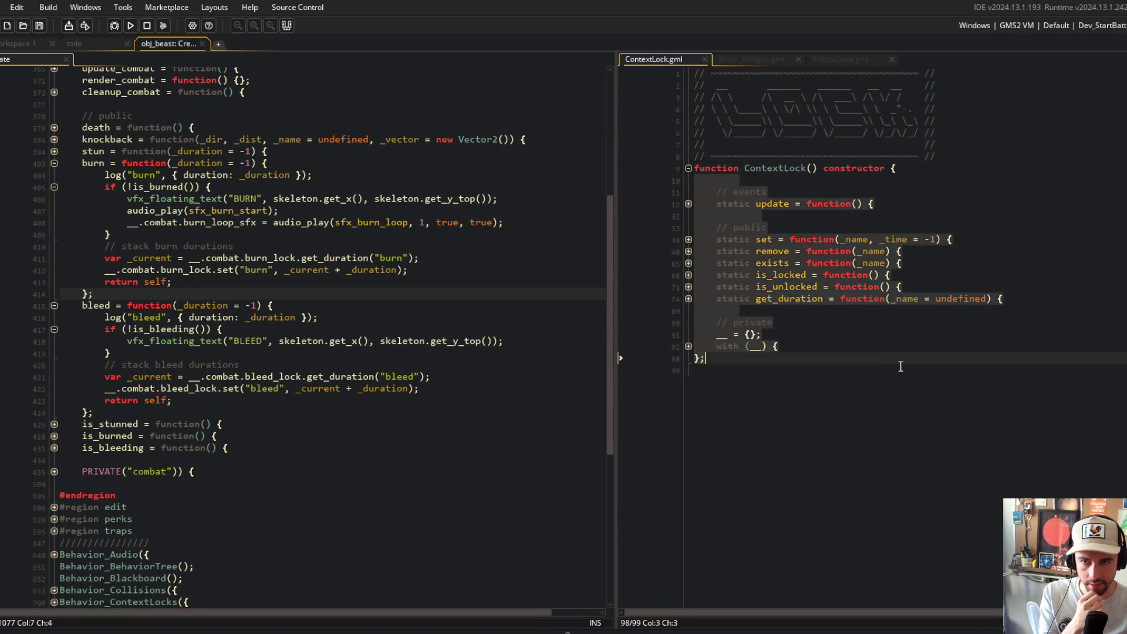
click(262, 259)
scroll(263, 263, up, 7)
click(270, 263)
click(346, 269)
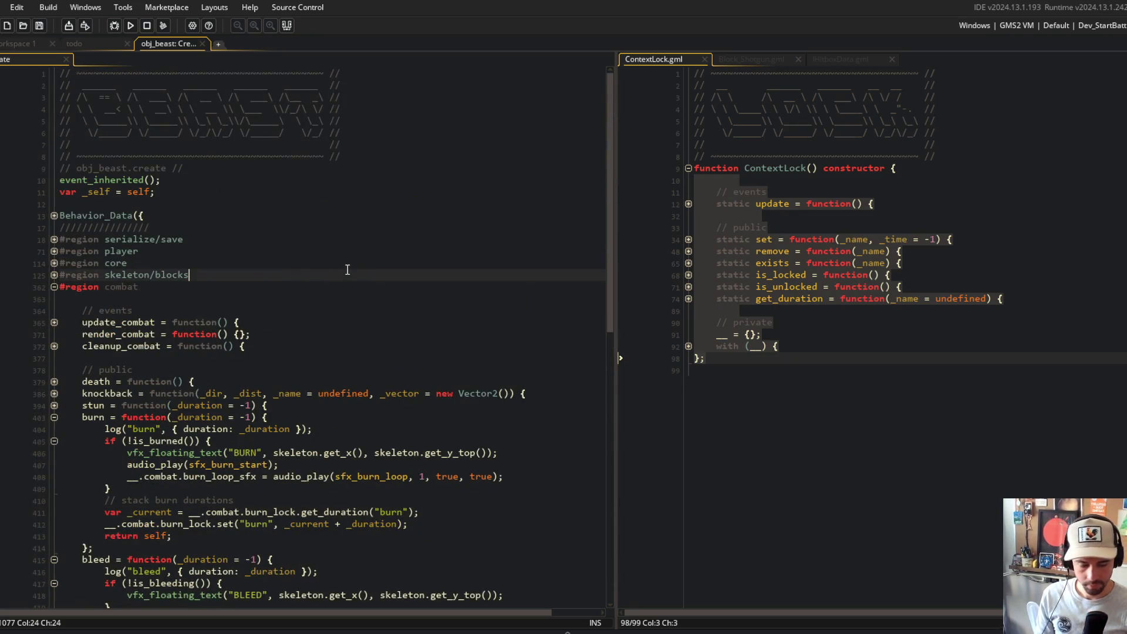
- In Streamlabs Desktop, hide the desktop capture, leaving the webcam over the plant backdrop
mouse_move(234, 632)
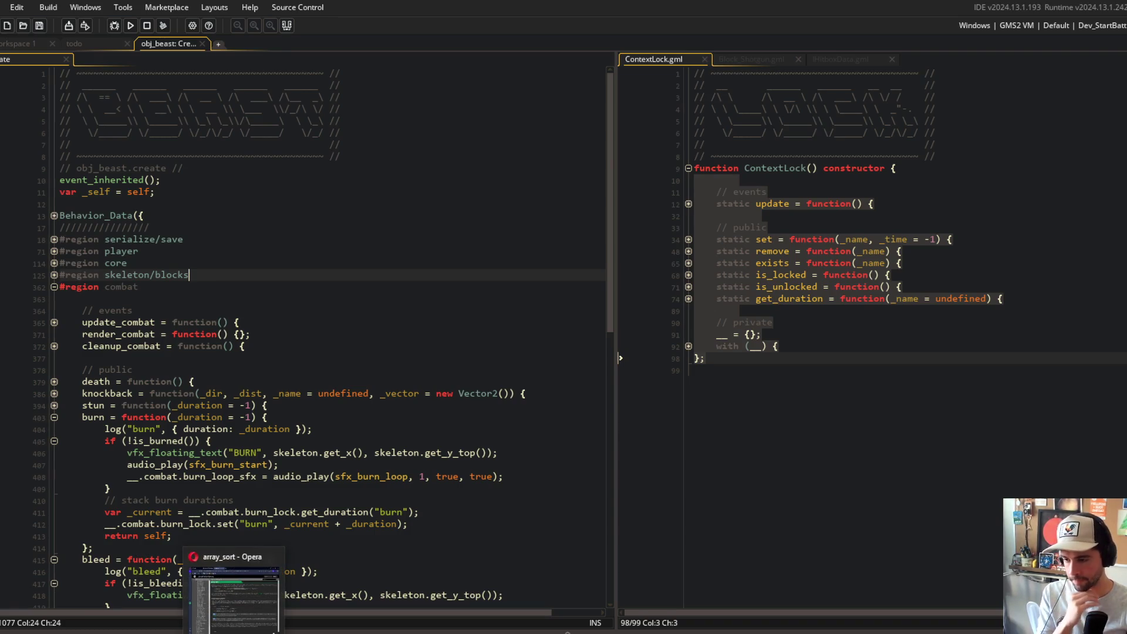
click(326, 632)
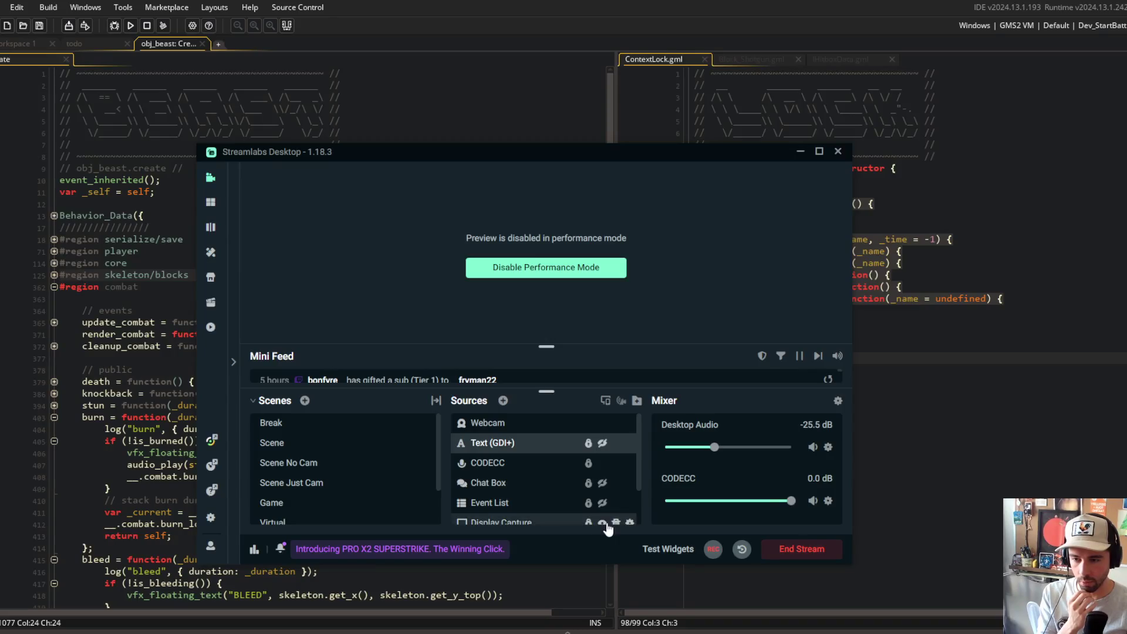
click(604, 523)
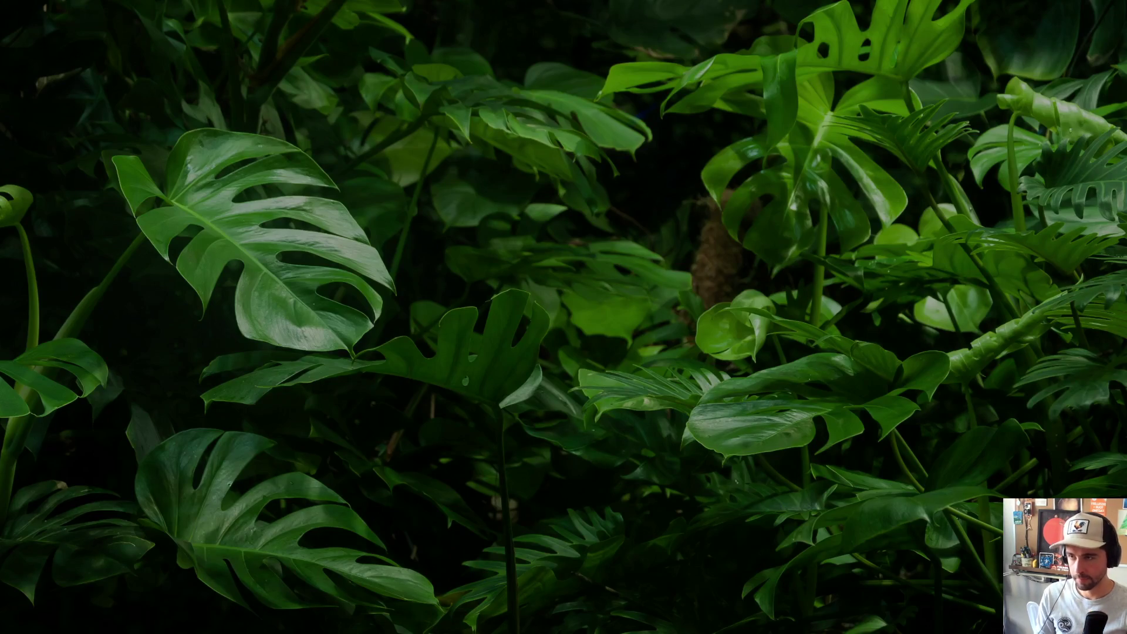
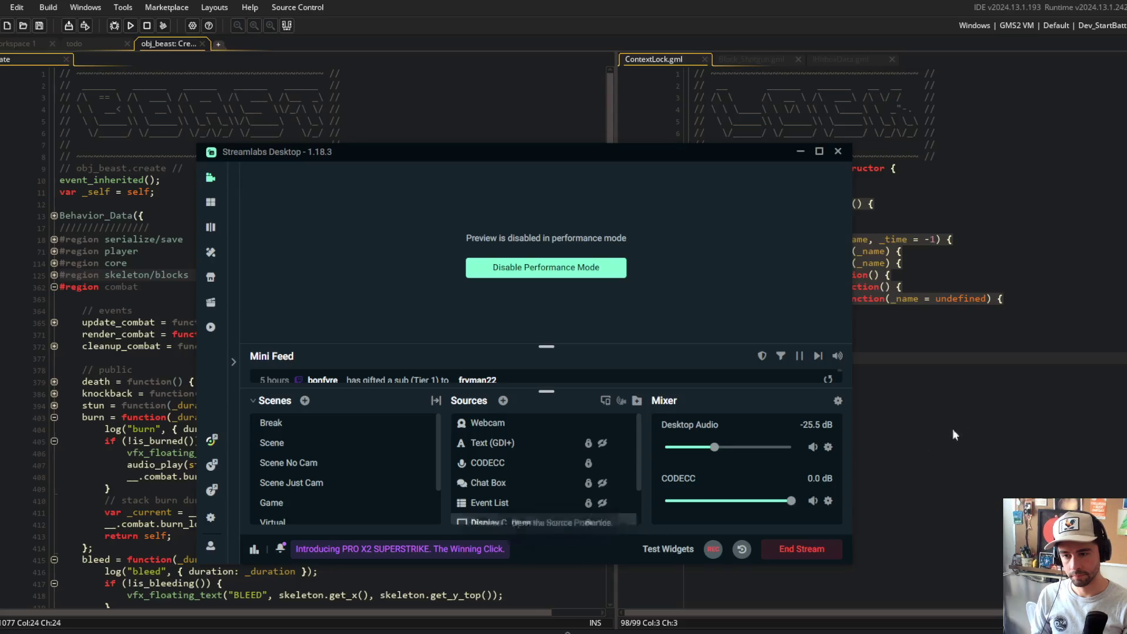
- Open the Behavior_Movement script via asset search from obj_beast's Create code
click(937, 192)
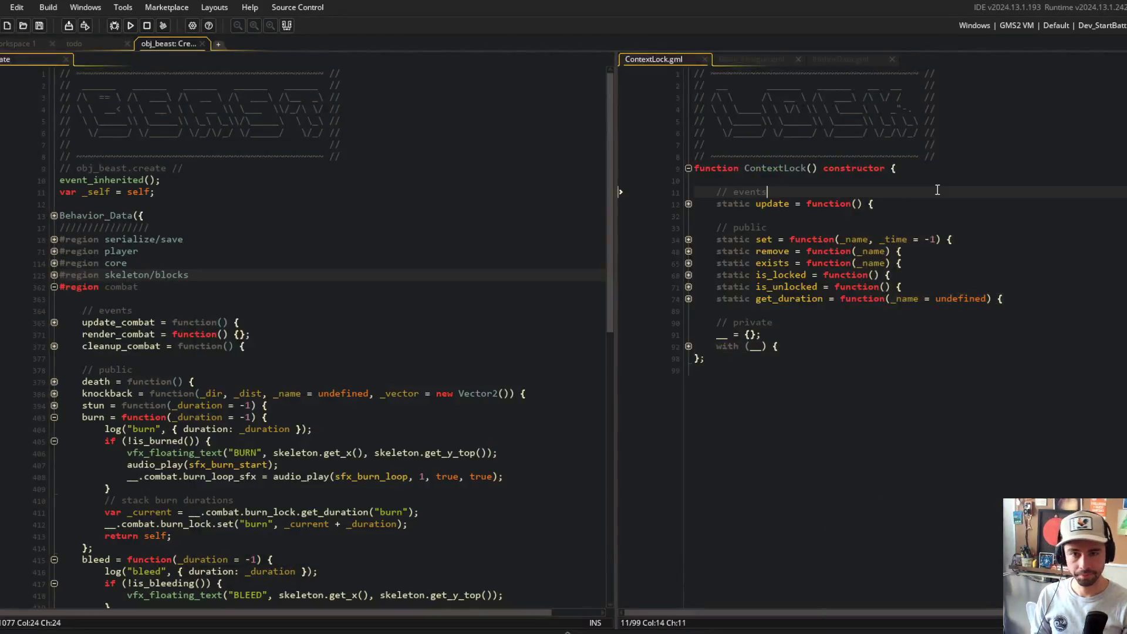
click(277, 236)
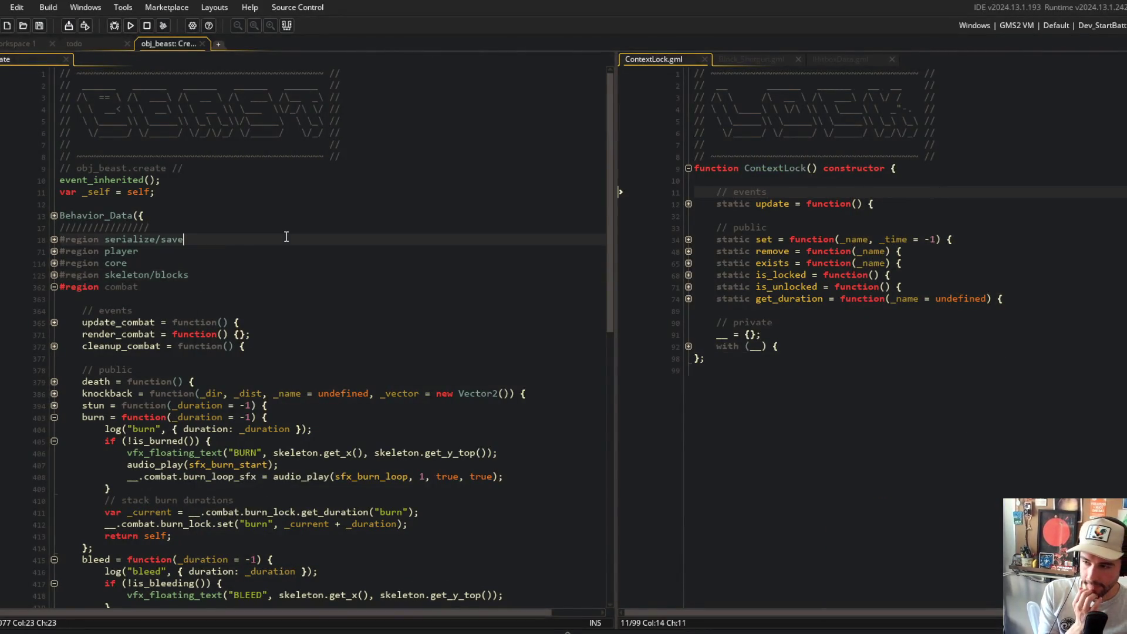
scroll(246, 235, down, 4)
scroll(223, 232, up, 3)
click(210, 228)
click(477, 263)
key(ctrl+t)
text(movement_ed)
key(ctrl+a)
key(BackSpace)
text(movement_ed)
key(BackSpace)
key(BackSpace)
key(BackSpace)
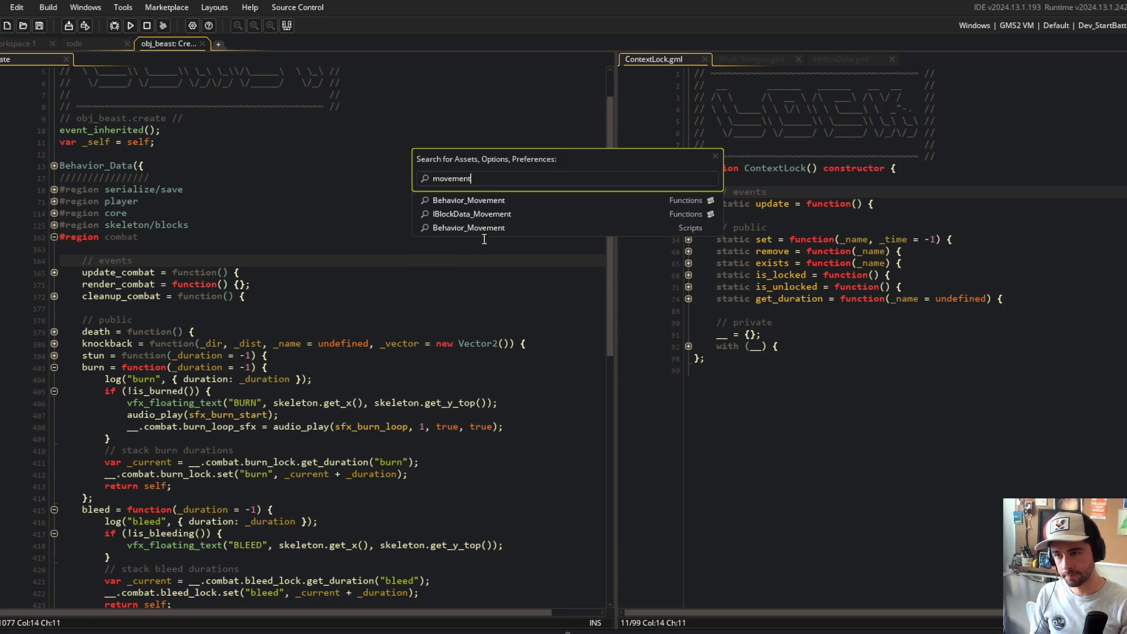
key(Return)
- Open MoveController in a new tab from Behavior_Movement and fold all its regions
click(50, 322)
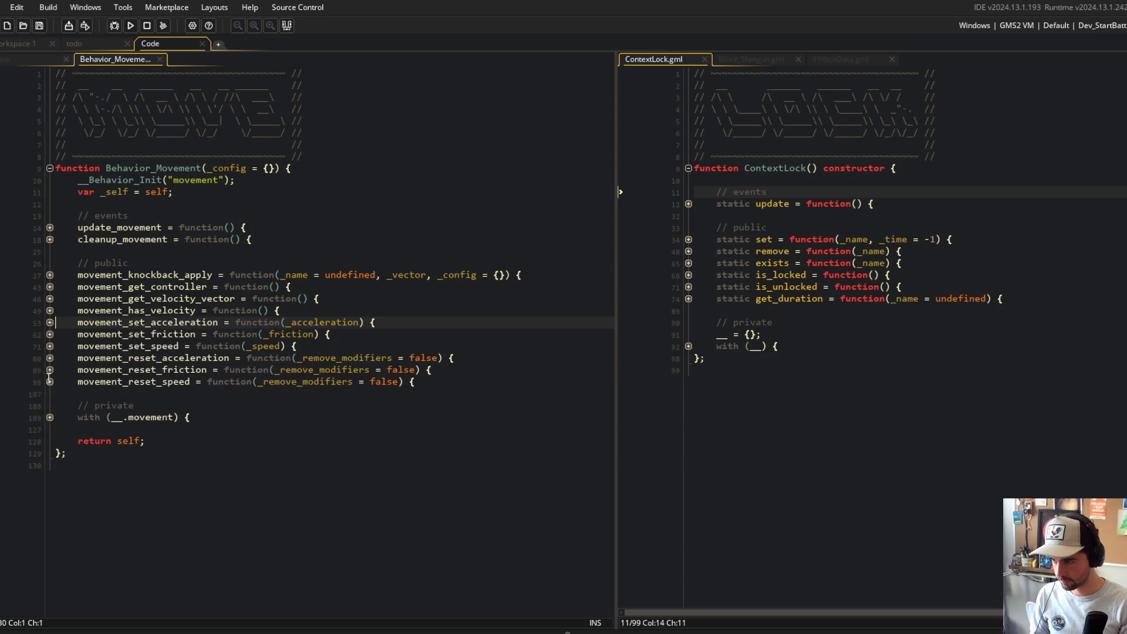
click(50, 417)
click(213, 441)
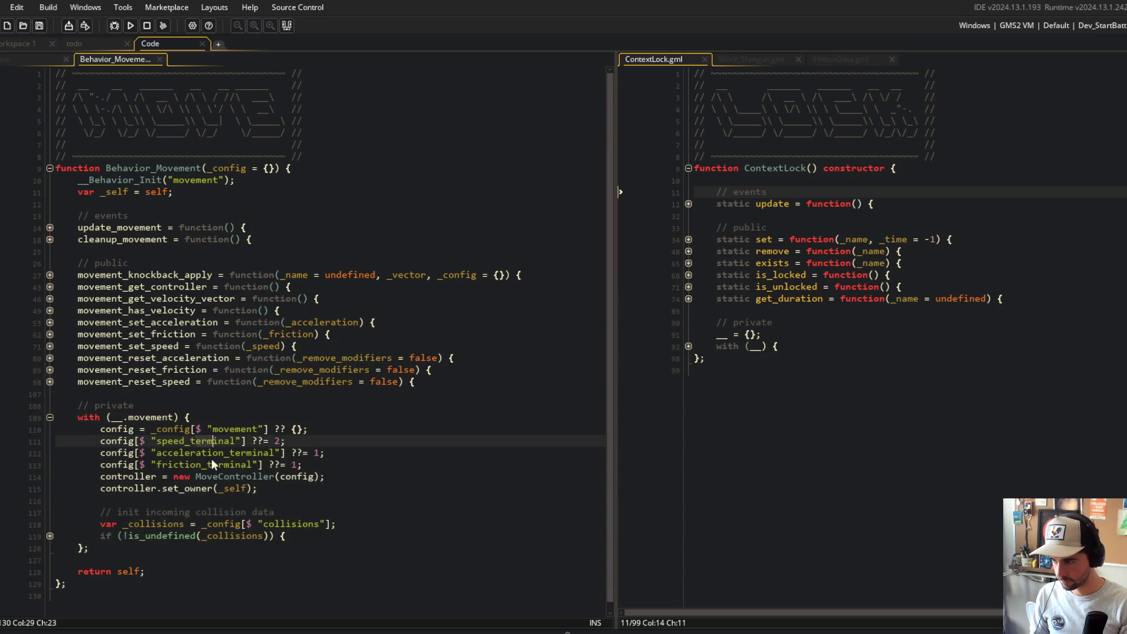
middle_click(238, 477)
scroll(280, 310, down, 3)
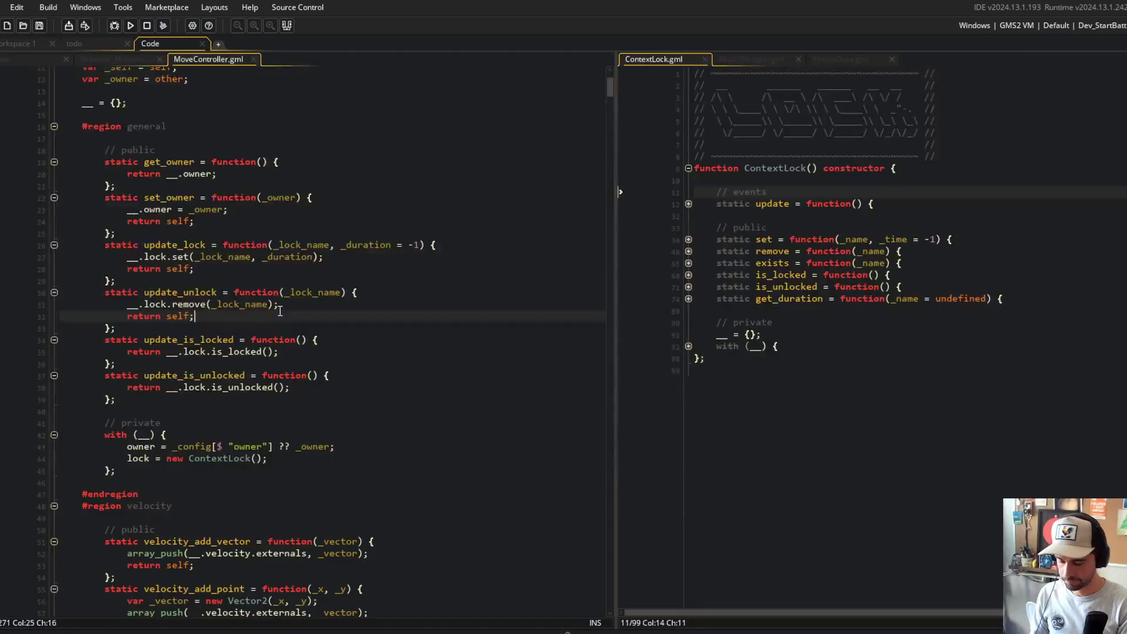
key(ctrl+m)
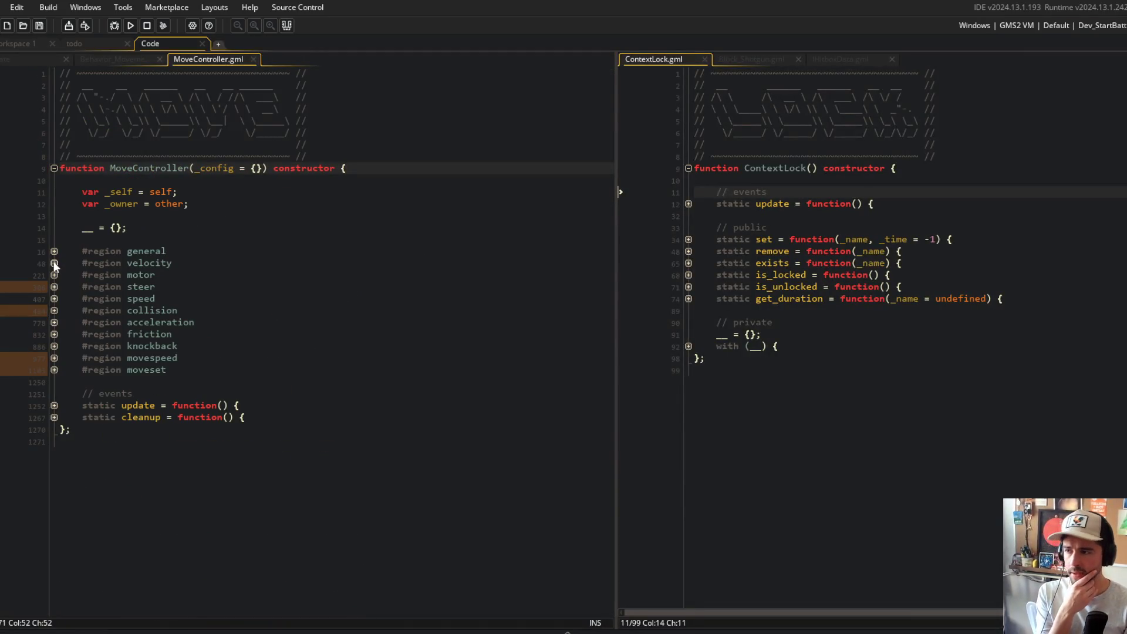
- Inspect the velocity_scalar_new_modifier_scalar function in MoveController's velocity region
click(54, 263)
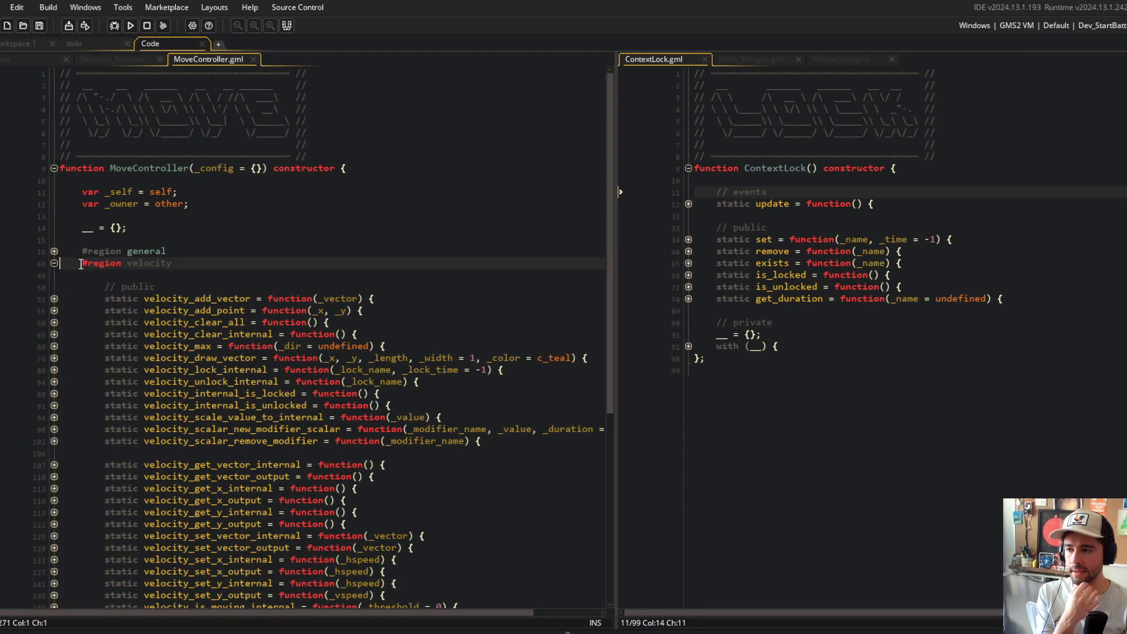
click(292, 417)
double_click(268, 429)
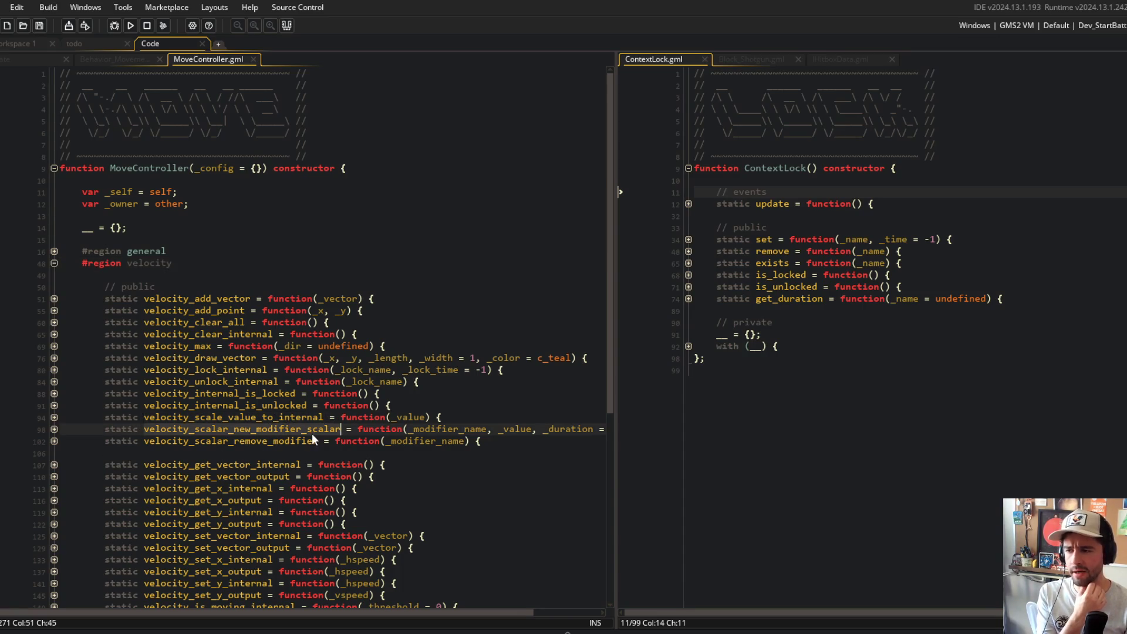
click(54, 429)
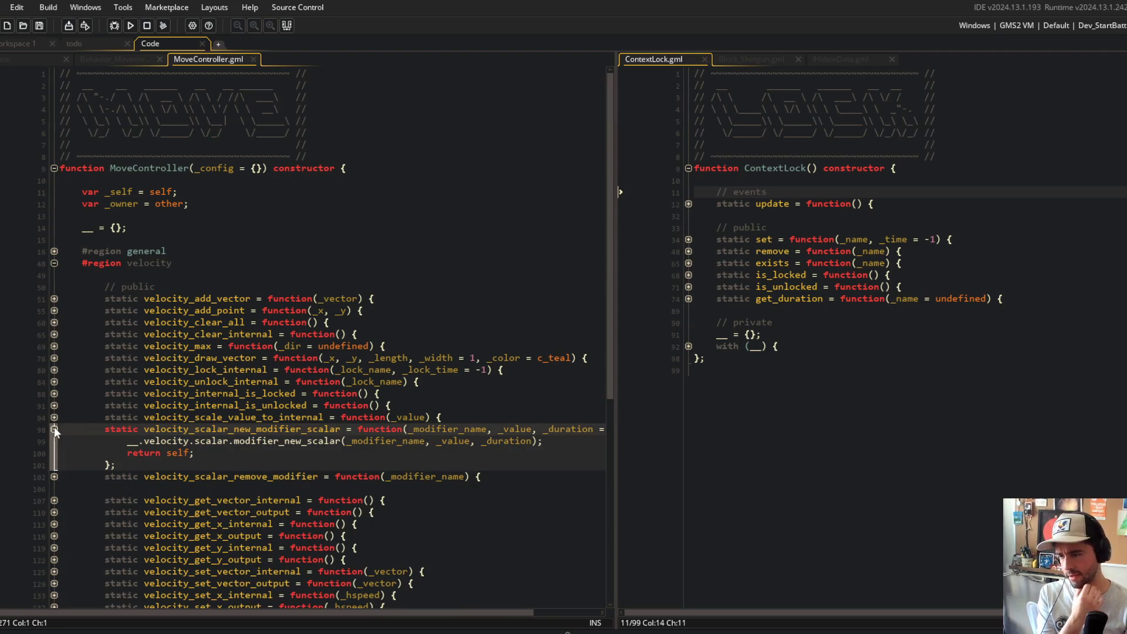
click(54, 429)
click(184, 382)
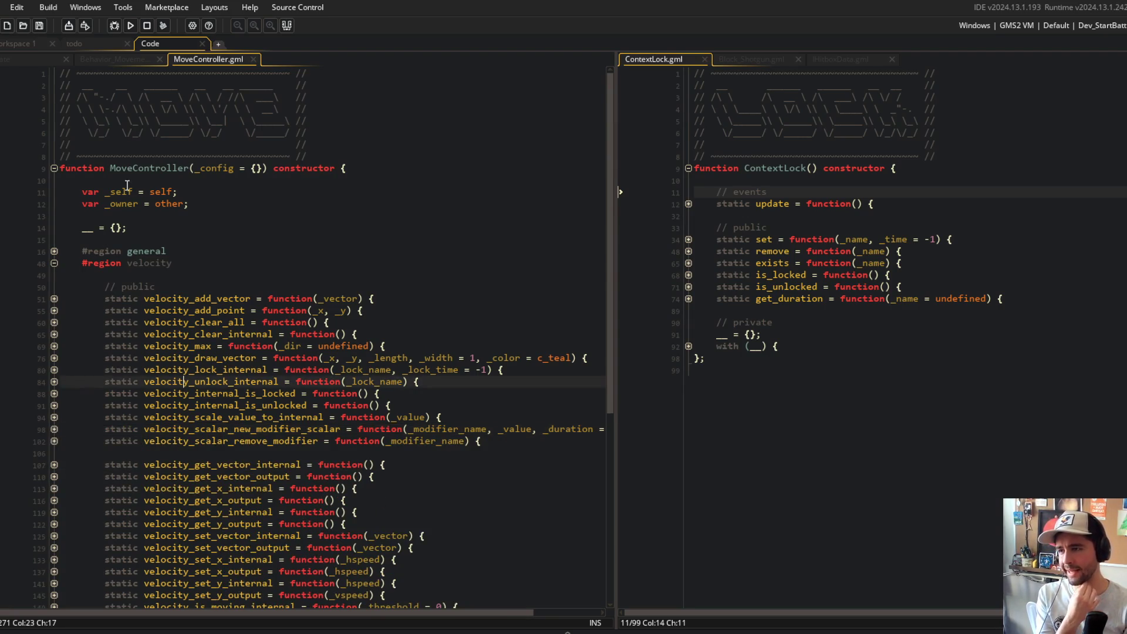
- Return to obj_beast's Create code and collapse the combat region to folded functions
click(114, 59)
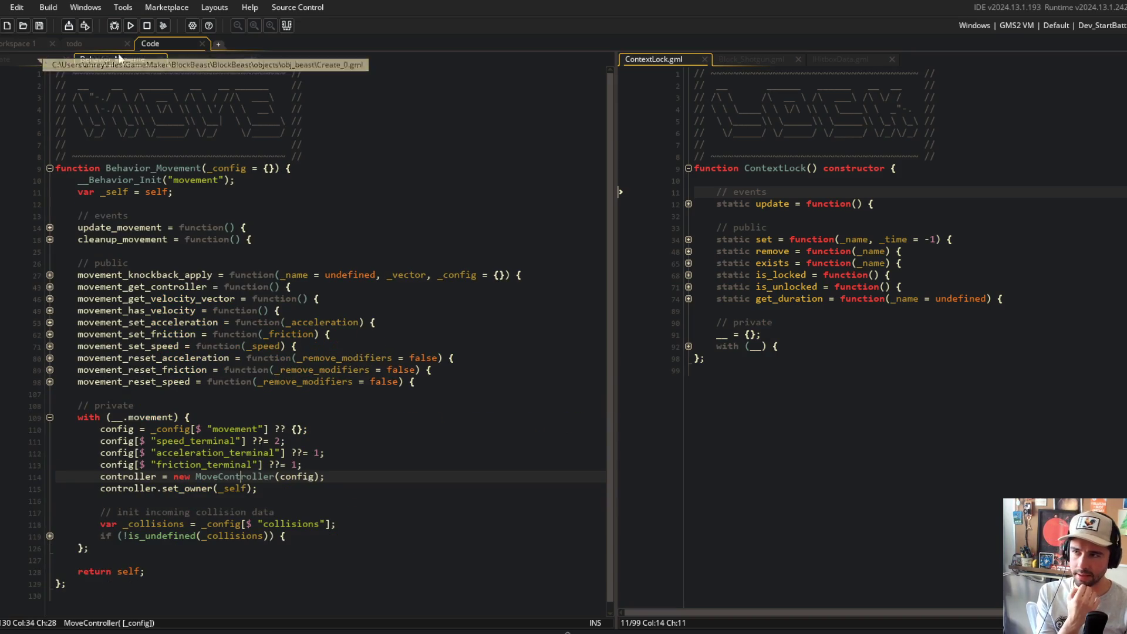
click(209, 60)
click(29, 59)
scroll(433, 275, up, 2)
click(438, 283)
key(ctrl+shift+bracketleft)
key(ctrl+shift+bracketright)
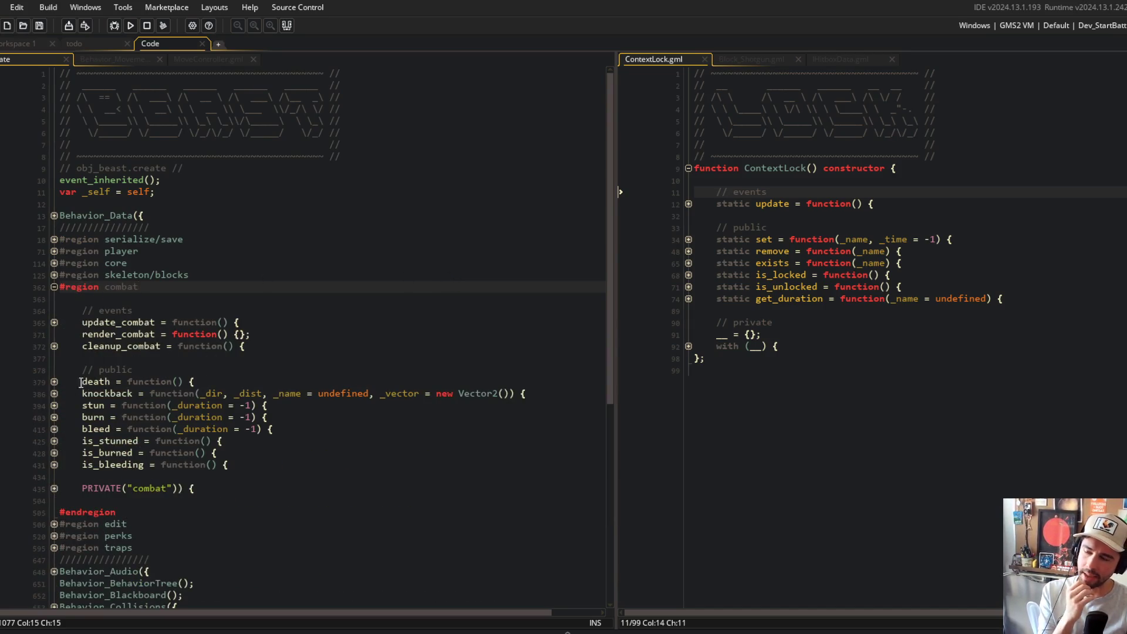
- Briefly review the stun and burn functions, then widen the ContextLock code pane
click(54, 405)
click(54, 491)
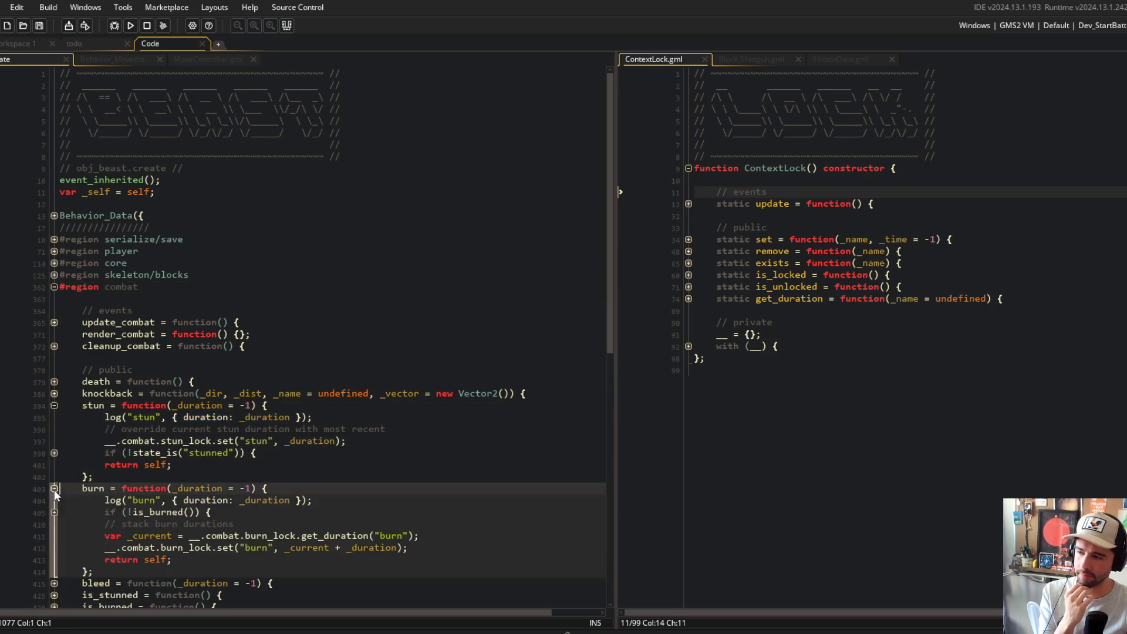
click(54, 405)
click(54, 417)
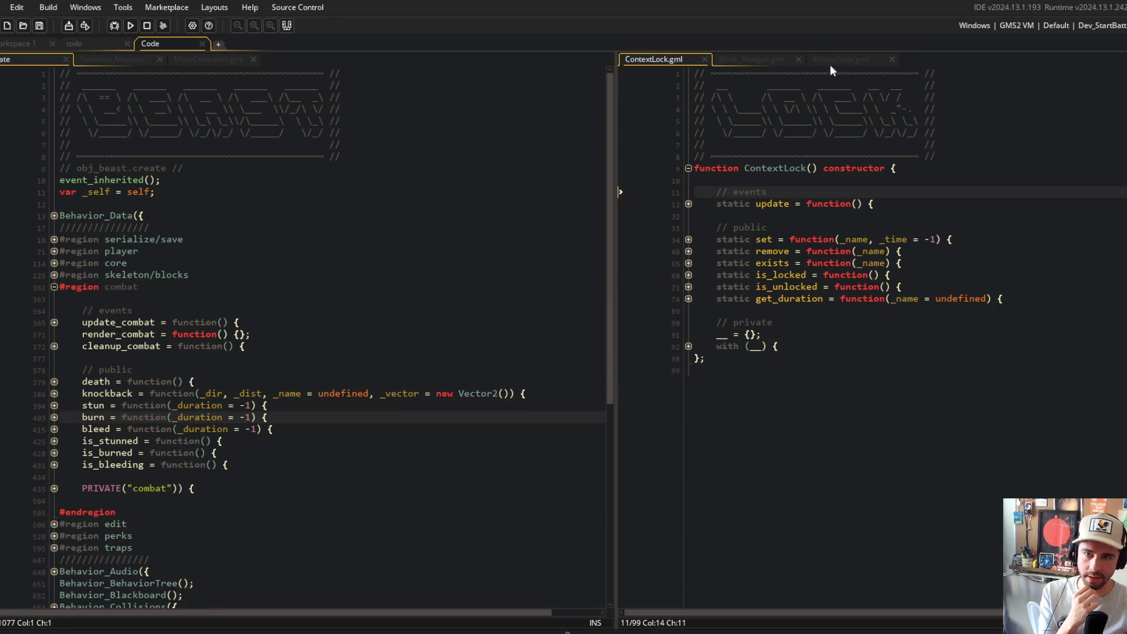
click(830, 239)
- Add an optional '_callback = undefined' parameter to ContextLock's set function and save
click(848, 251)
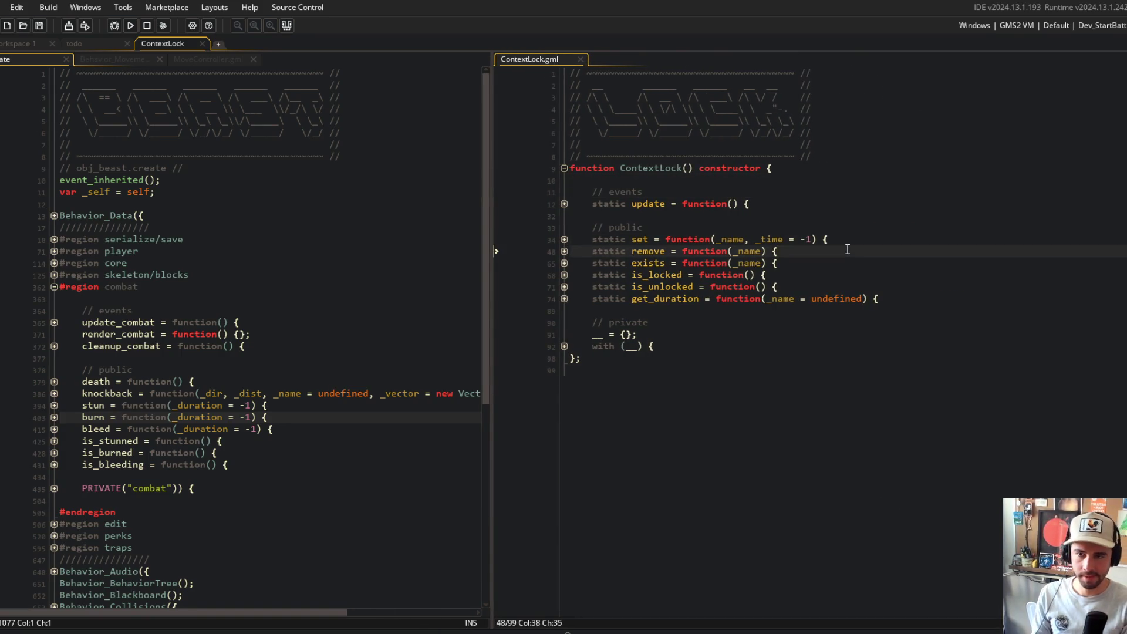
key(Up)
key(End)
key(Left)
key(Left)
key(Left)
text(, _callback = undefined)
key(ctrl+s)
- Store each lock entry as a struct with name: _name, time: _time and callback: _callback
key(Down)
key(Down)
key(Down)
key(Left)
key(Left)
key(Left)
text({)
key(Return)
text(name:)
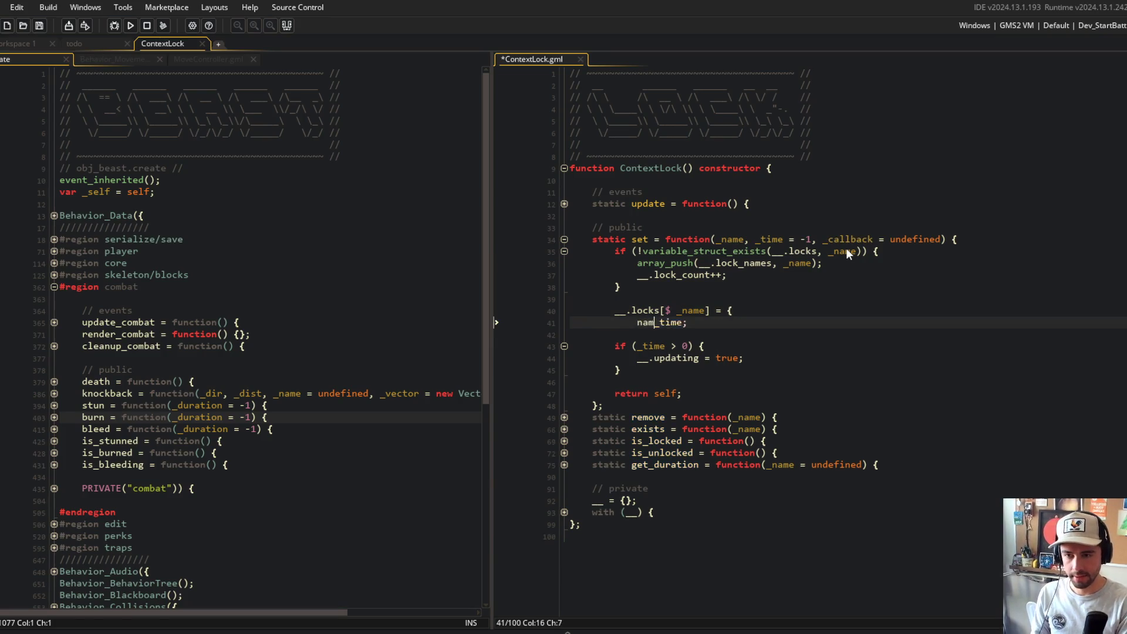
text( _name,)
key(Return)
text(time:)
key(End)
key(BackSpace)
text(,)
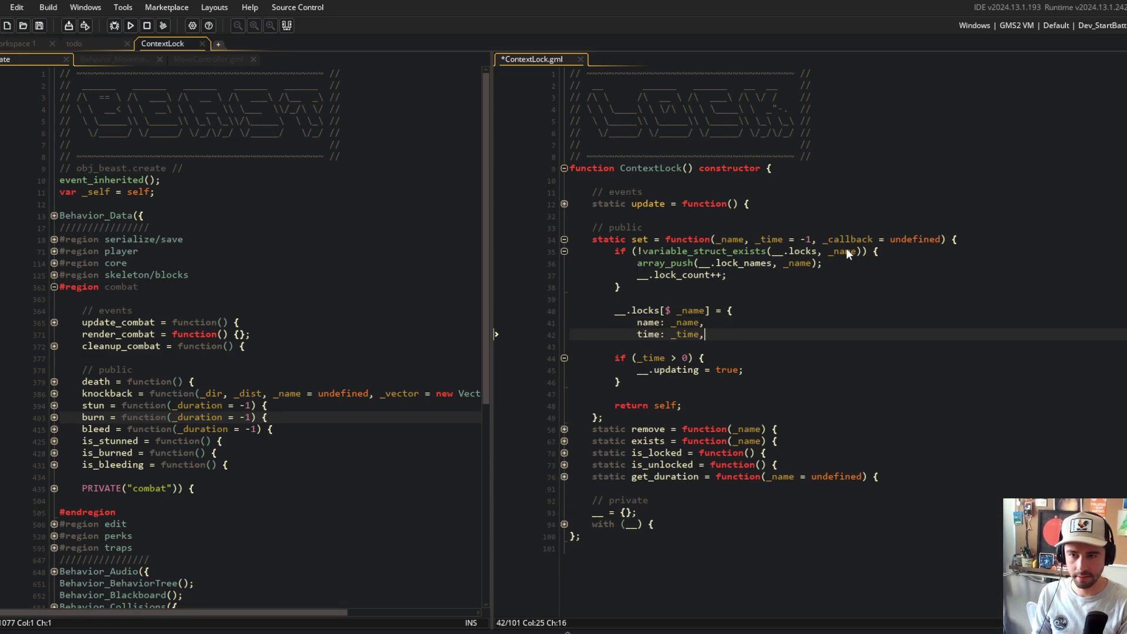
key(Return)
text(callback: _callbackm,)
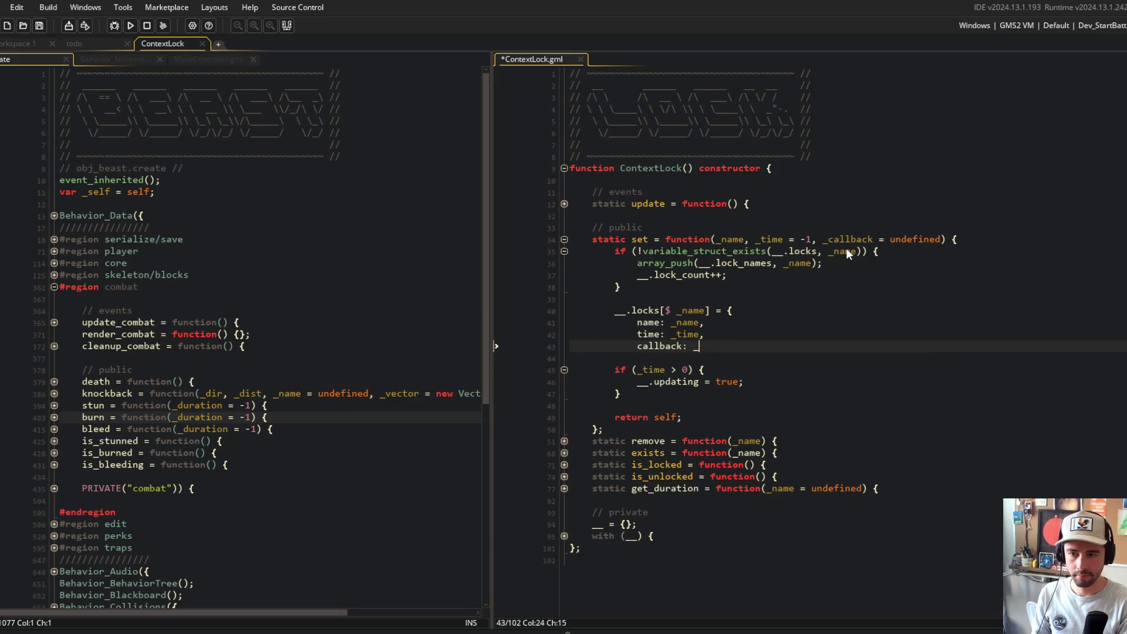
key(BackSpace)
key(BackSpace)
text(,)
key(Return)
text(};)
click(777, 411)
- In get_duration, rename the foreach argument to _data and sum _data.time, then save
click(645, 382)
click(648, 310)
key(Right)
key(Right)
click(564, 204)
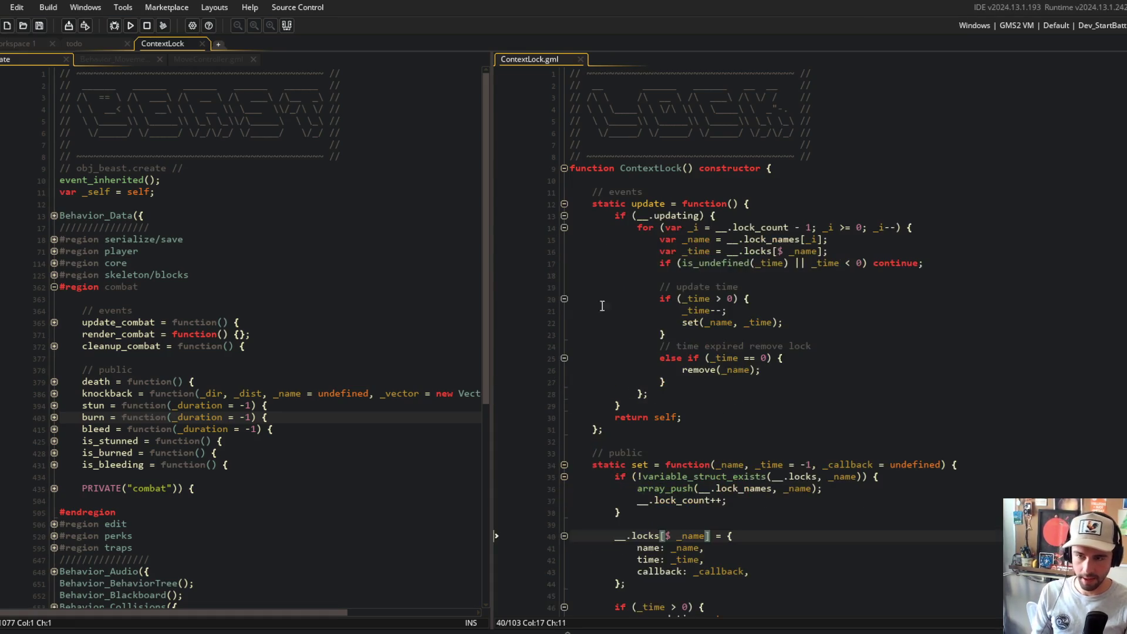
scroll(621, 459, down, 12)
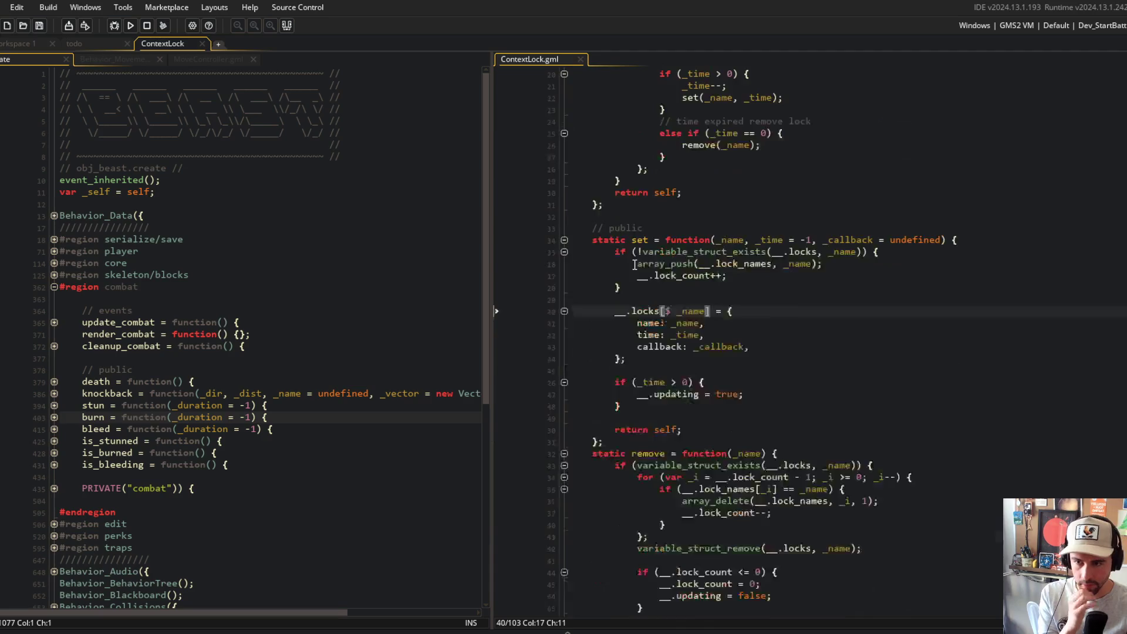
click(615, 478)
click(705, 433)
click(788, 386)
click(744, 374)
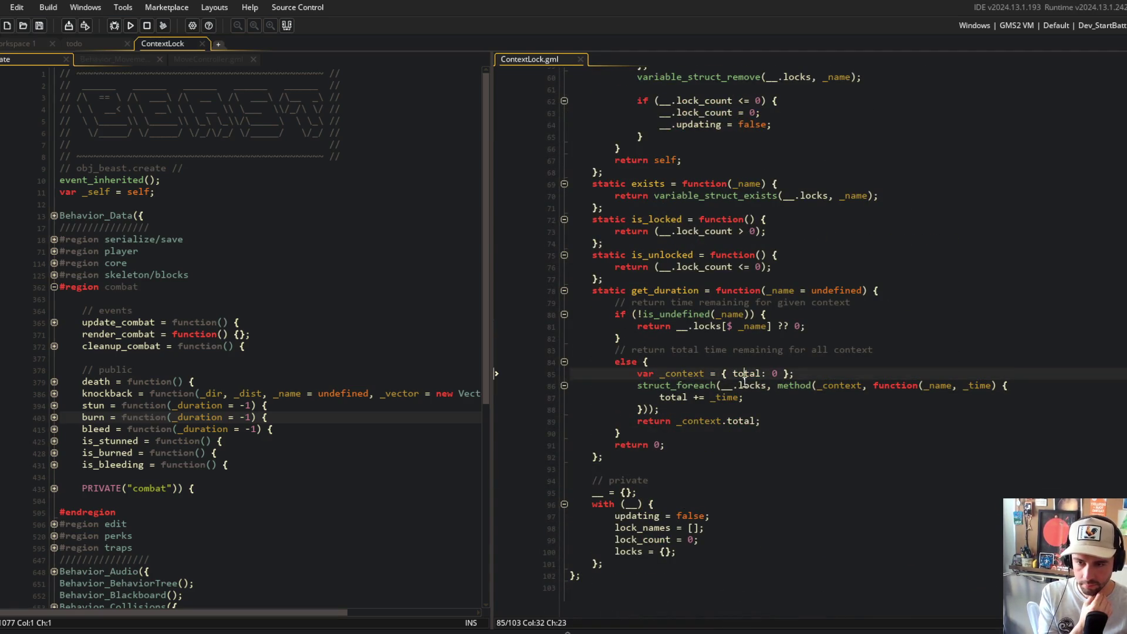
double_click(974, 385)
text(_data)
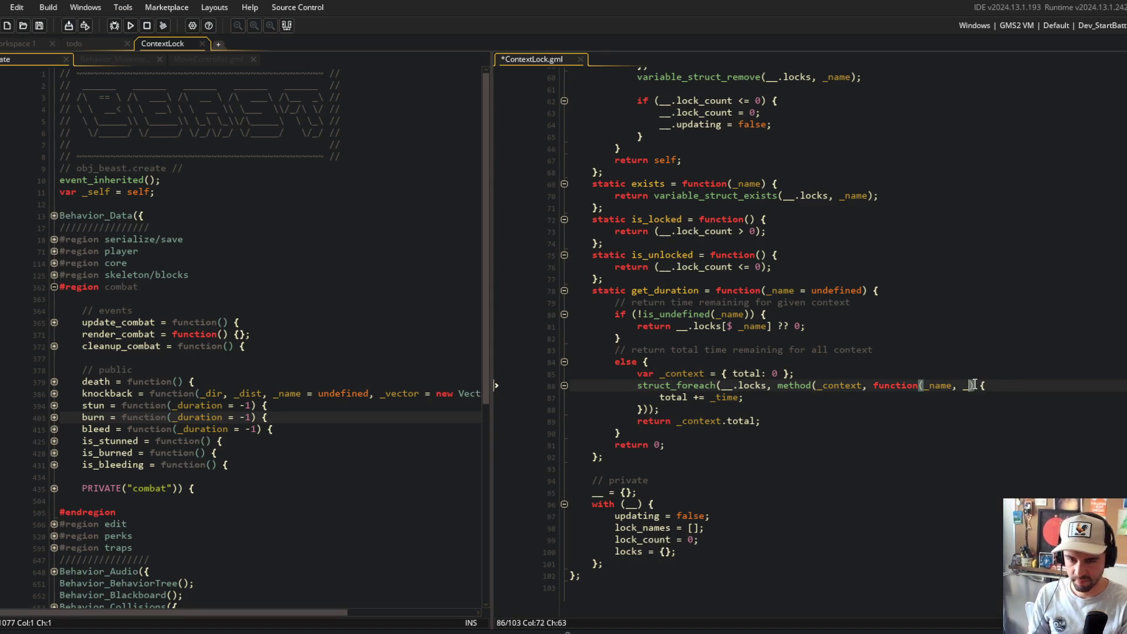
key(Down)
key(Left)
key(Left)
key(Left)
text(data.)
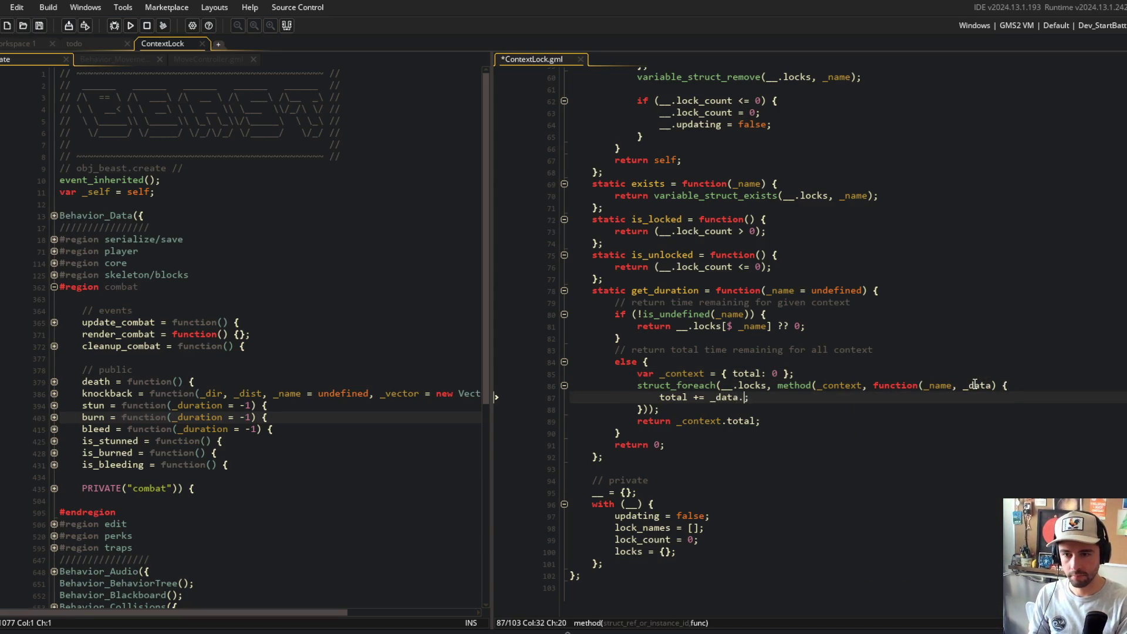
key(ctrl+s)
- Move the named lock lookup into a local variable _data above the return
click(781, 254)
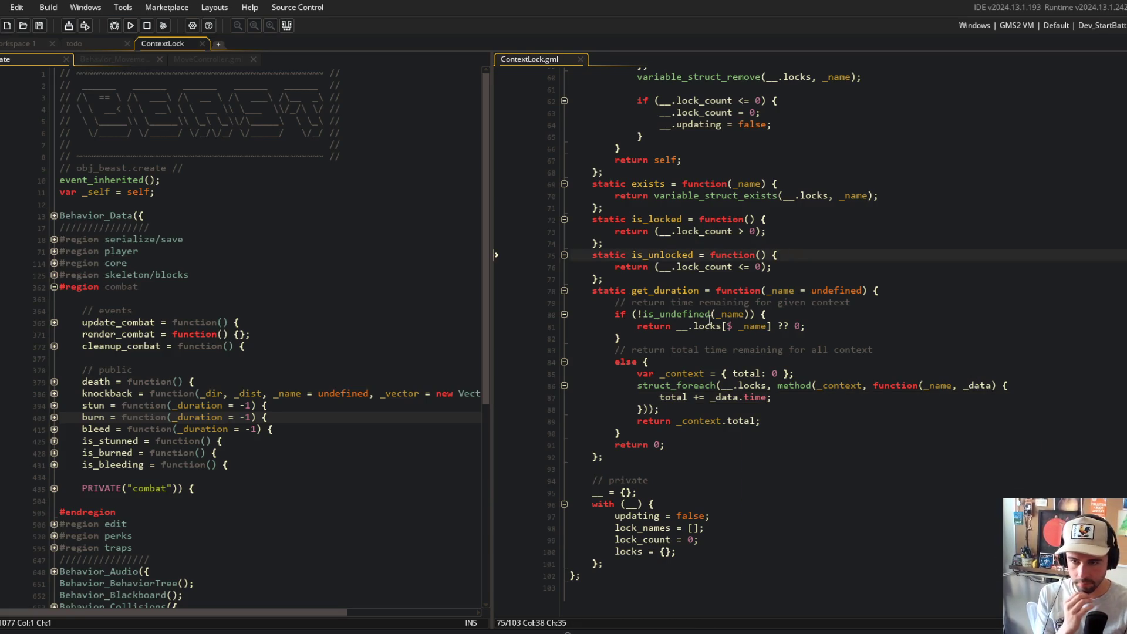
click(774, 326)
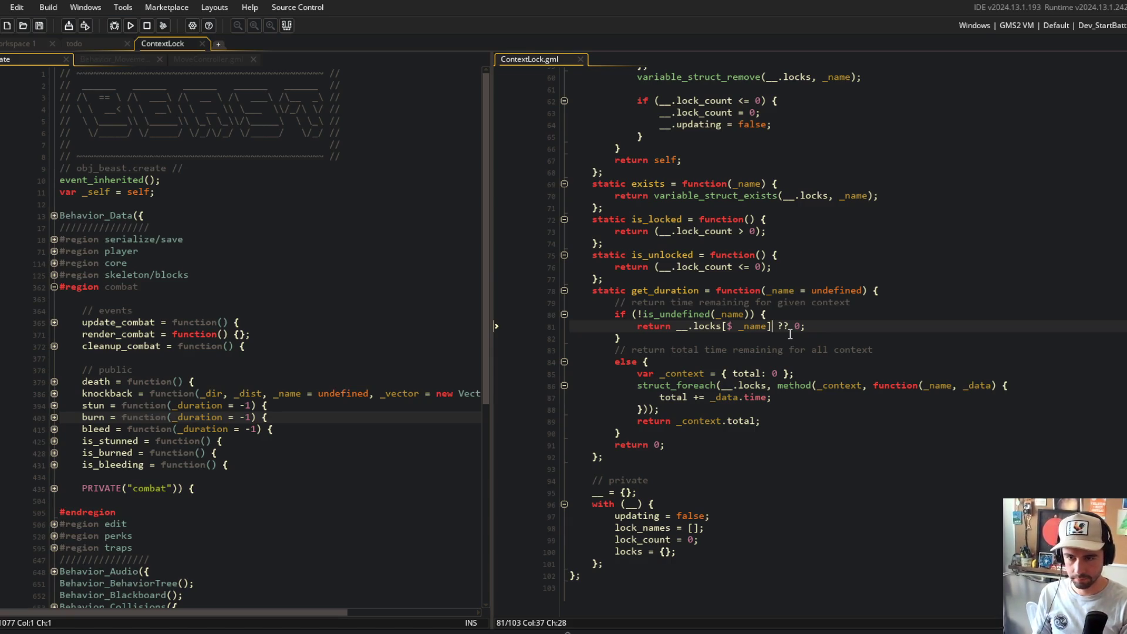
key(ctrl+shift+Left)
key(ctrl+shift+Left)
key(ctrl+shift+Left)
key(ctrl+x)
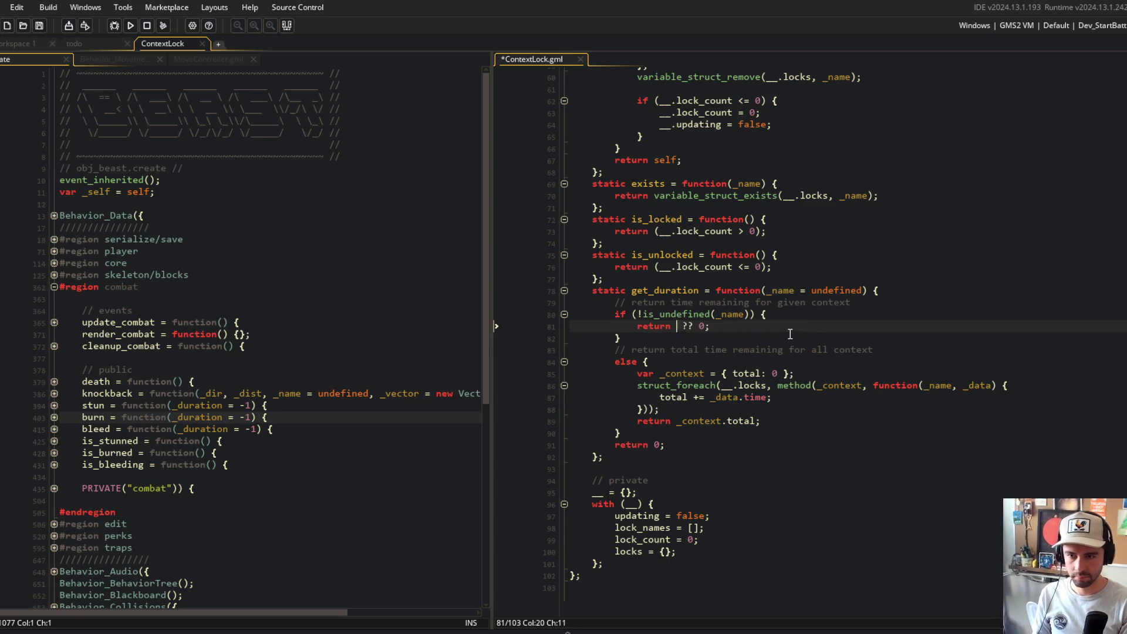
key(Home)
key(Return)
key(Up)
text(var _data = __)
key(ctrl+v)
text(;)
- Return 0 when _data is undefined, otherwise return _data.time, and save
key(Return)
text(if ()
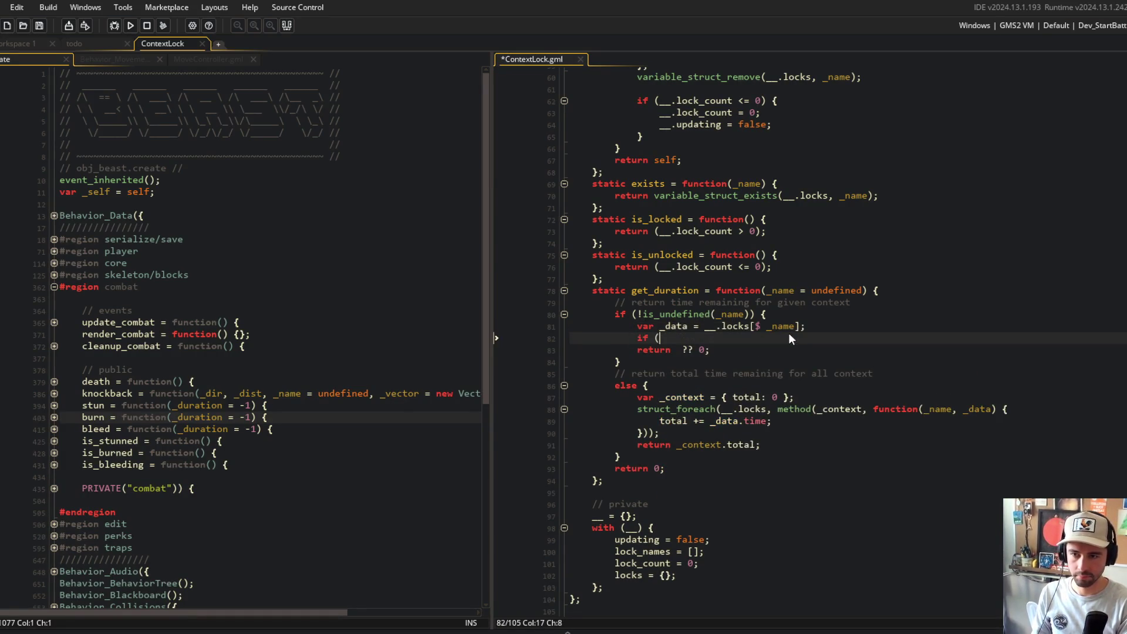
text(is_undefined(_data)) {)
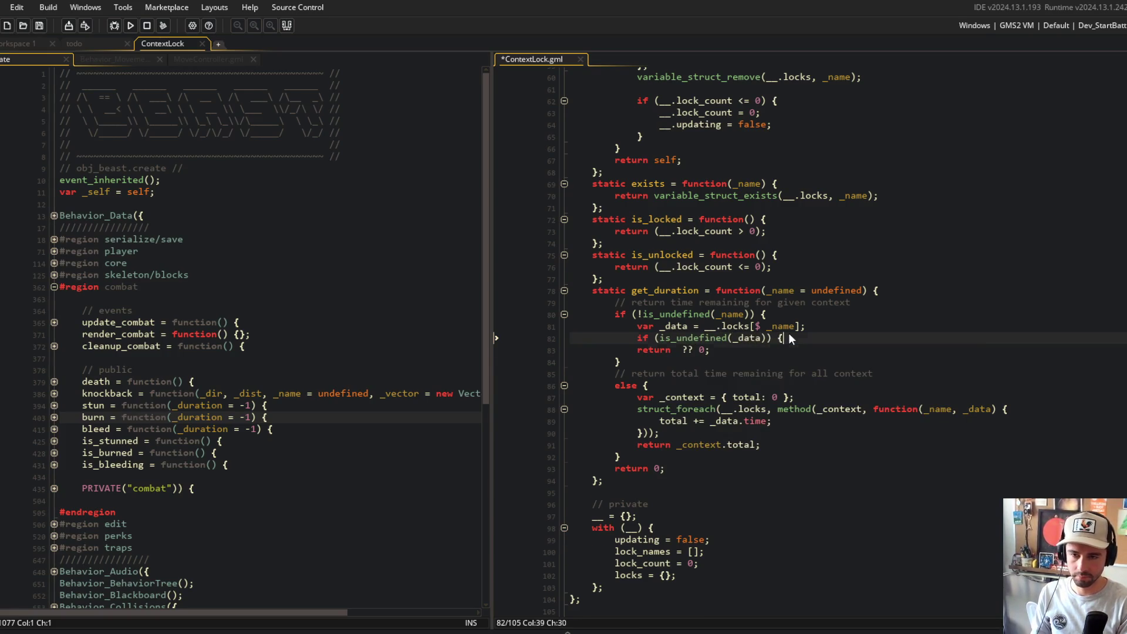
key(Return)
text(return 0;)
key(Down)
key(Down)
key(End)
key(BackSpace)
key(BackSpace)
key(BackSpace)
text(_data.time;)
key(ctrl+s)
- Fold the get_duration, is_unlocked, is_locked and exists functions, then inspect remove
key(Up)
key(Up)
key(Up)
key(ctrl+minus)
key(Up)
key(Up)
key(Up)
key(ctrl+minus)
key(Up)
key(Up)
key(ctrl+minus)
key(Up)
key(Up)
key(ctrl+minus)
click(712, 174)
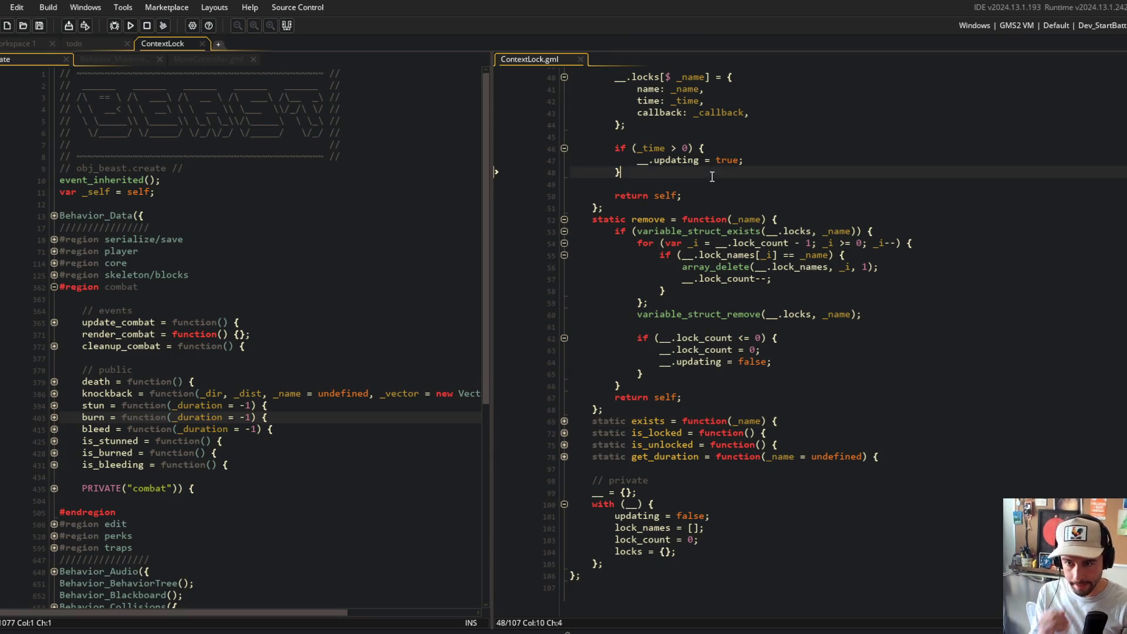
- Add a second parameter `_run_callback = false` to ContextLock's remove function and save
click(811, 230)
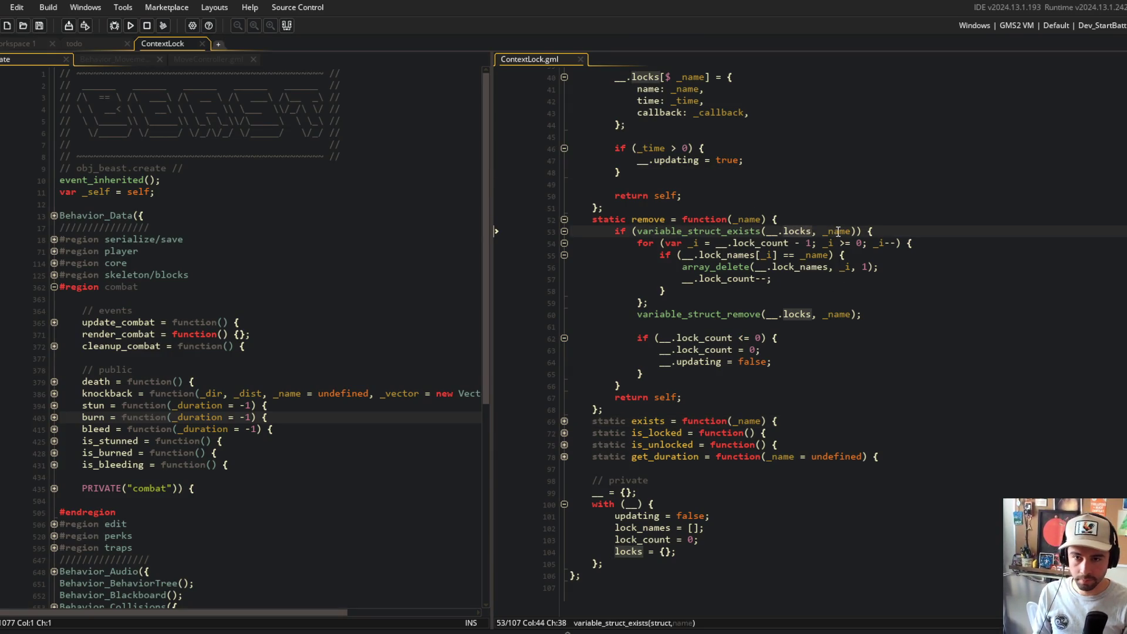
click(785, 328)
key(Up)
key(Up)
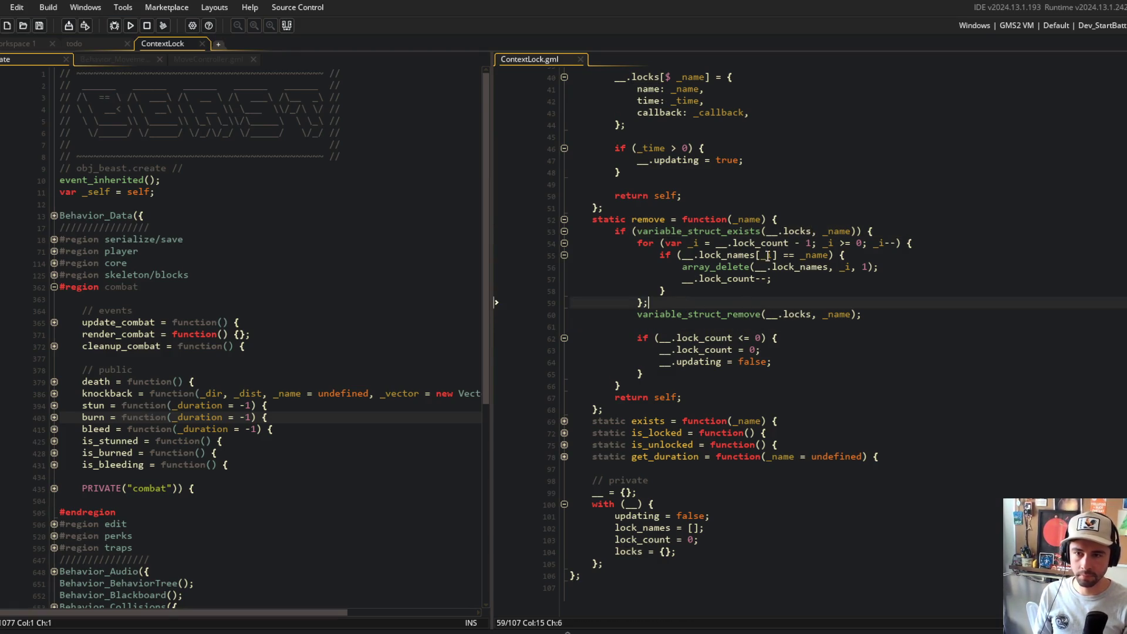
click(764, 220)
text(, )
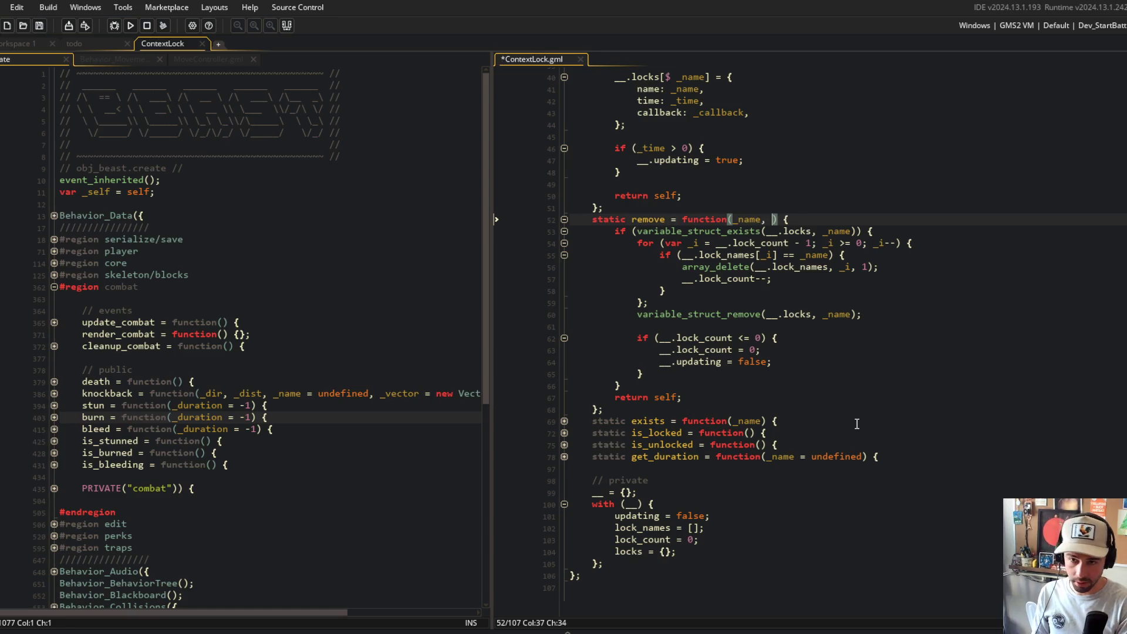
text(_run_callback =)
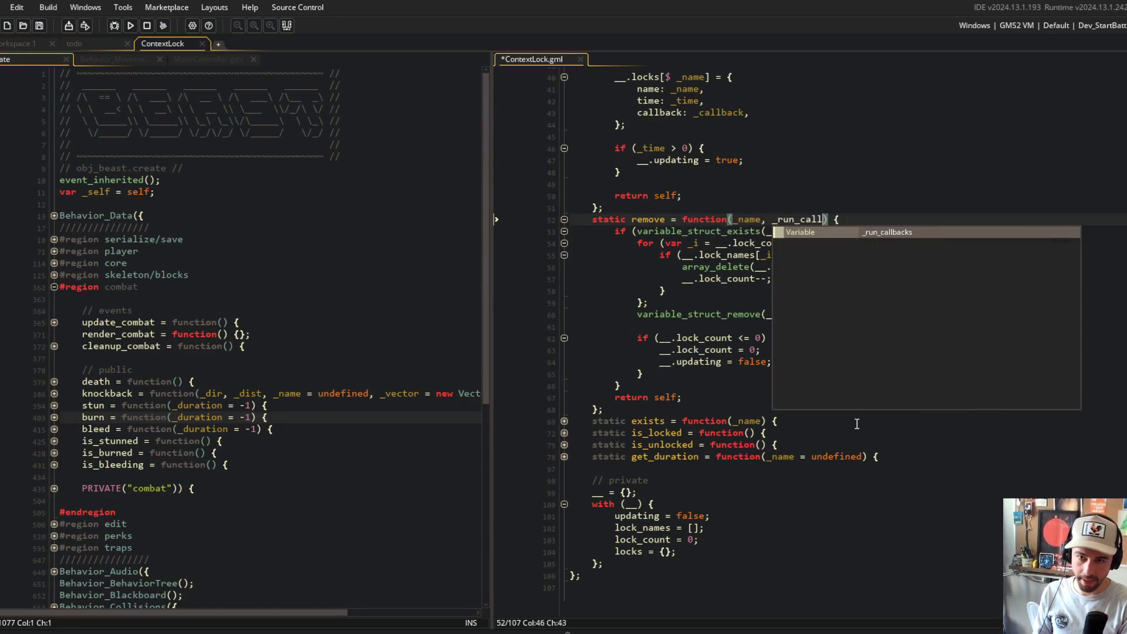
text( false)
key(ctrl+s)
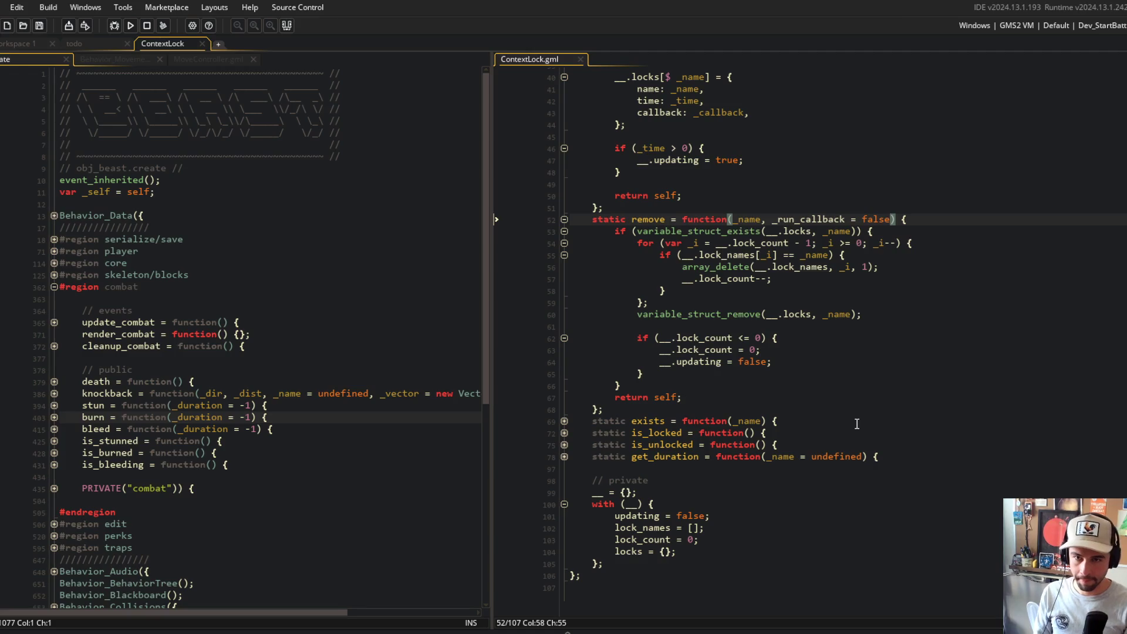
- Insert an empty `if (_run_callback) { }` block below the loop in remove and save
click(737, 300)
key(Return)
key(Return)
key(Return)
key(Up)
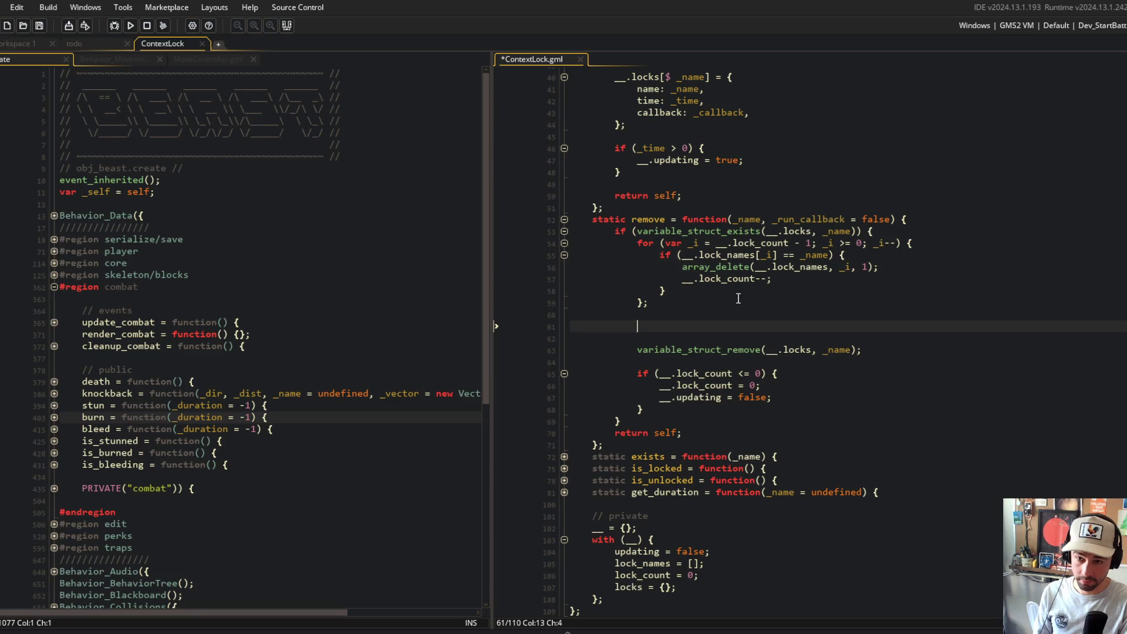
text(if (_run_callback) {)
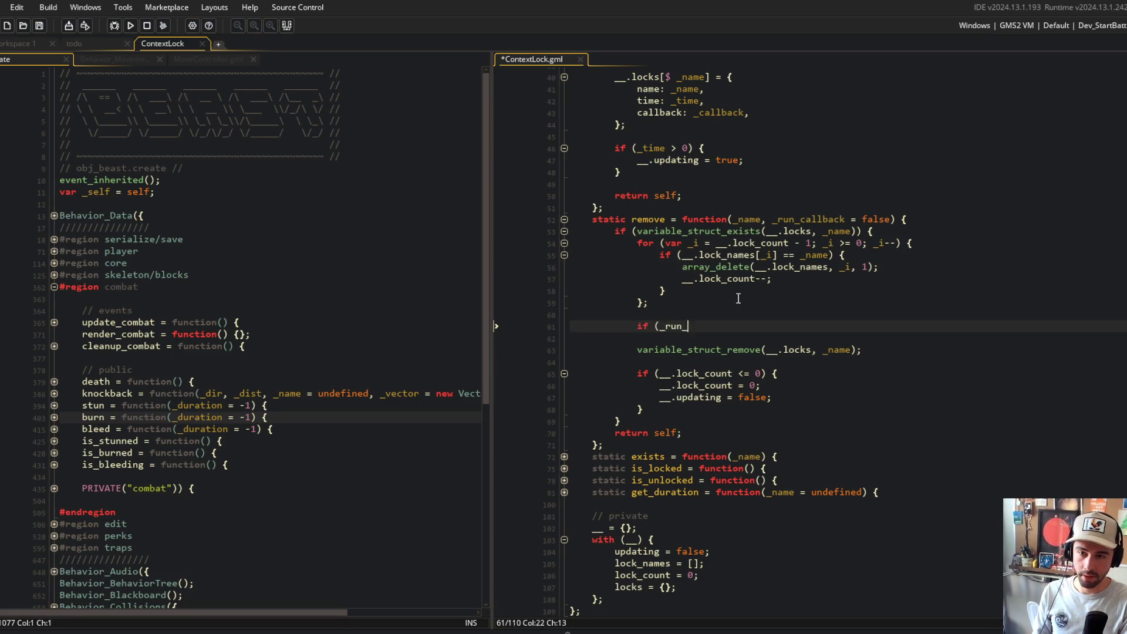
key(Return)
key(Return)
text(})
key(Up)
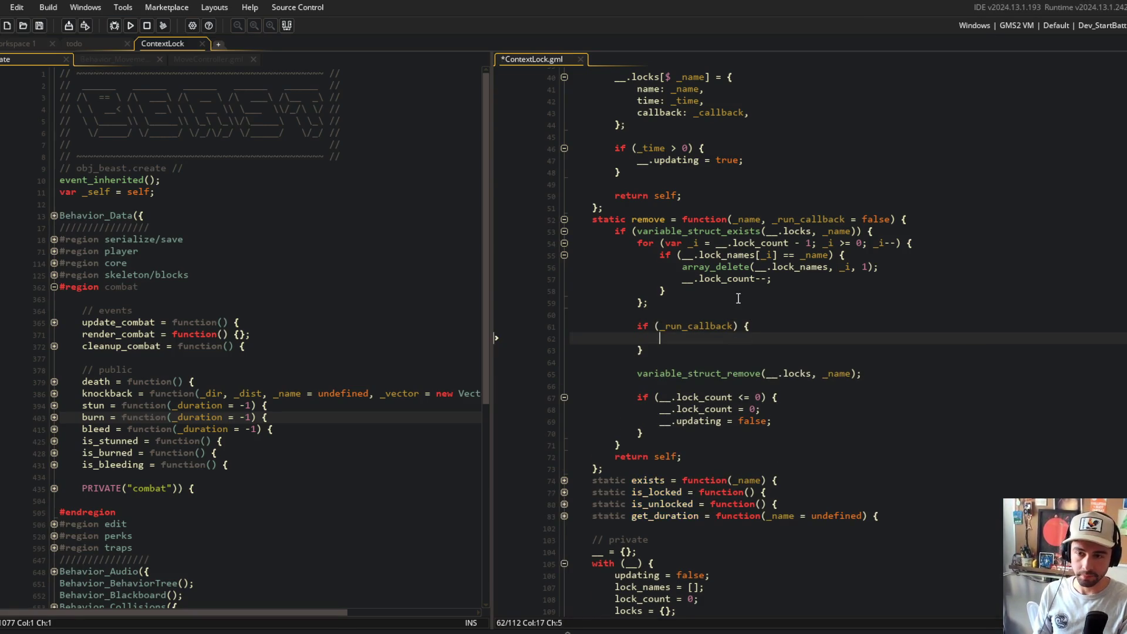
key(Up)
key(End)
key(Left)
key(Left)
text(&&)
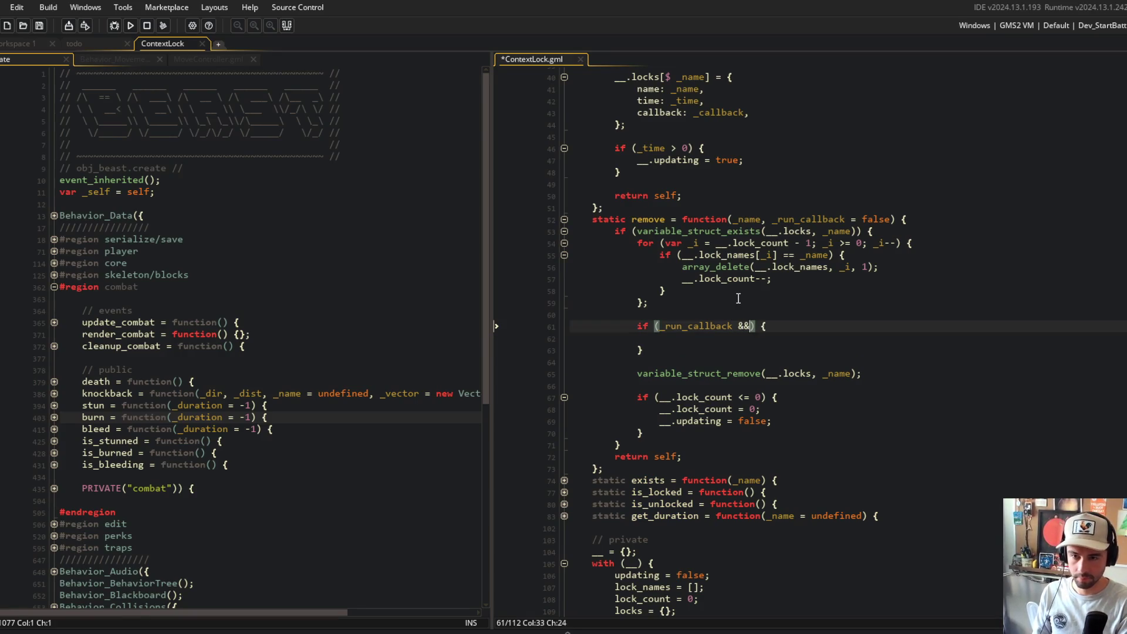
key(BackSpace)
key(BackSpace)
key(BackSpace)
key(ctrl+s)
- Add `var _data = locks[$ _name];` at the start of remove's body
key(Up)
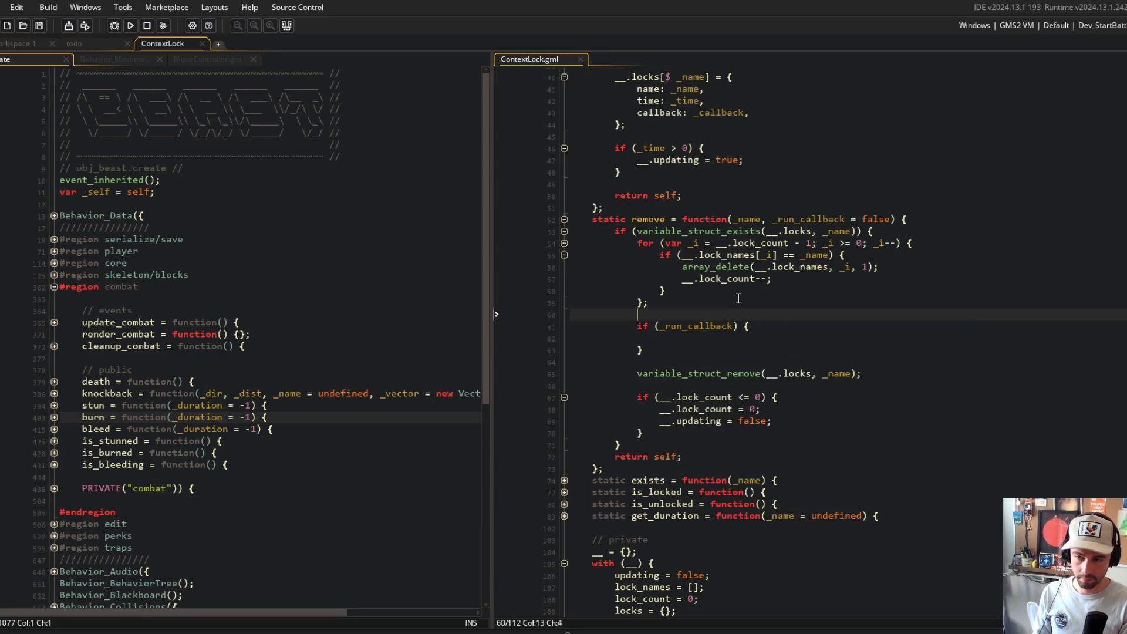
key(Up)
key(Up)
key(Up)
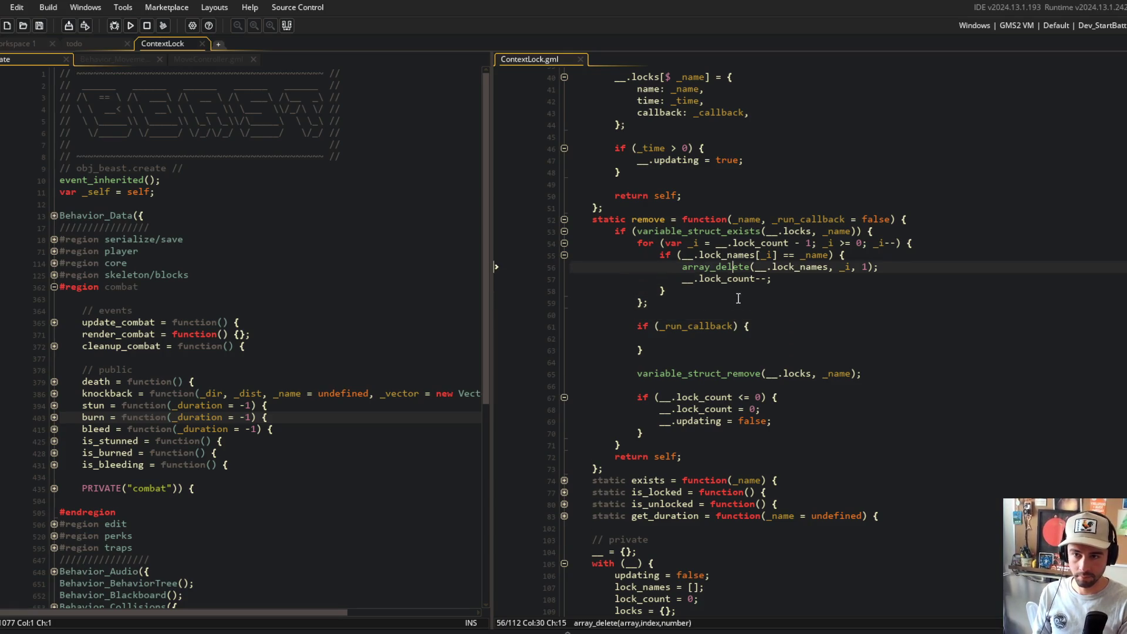
key(End)
key(Return)
key(Return)
key(Return)
key(Up)
text(var _)
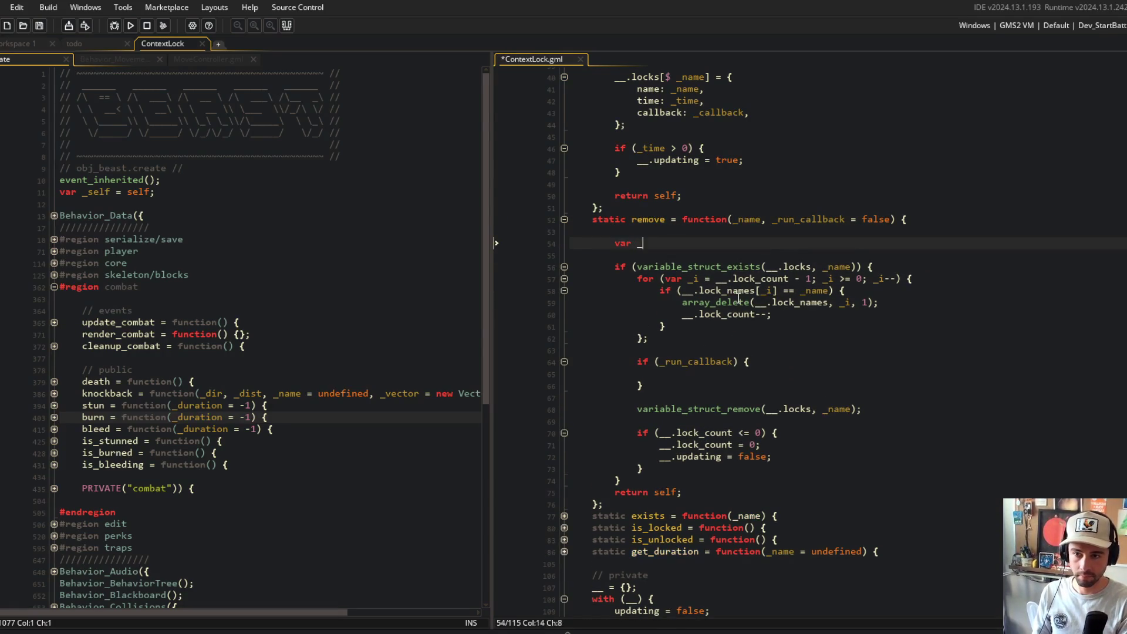
key(BackSpace)
text(ocks[$ _na)
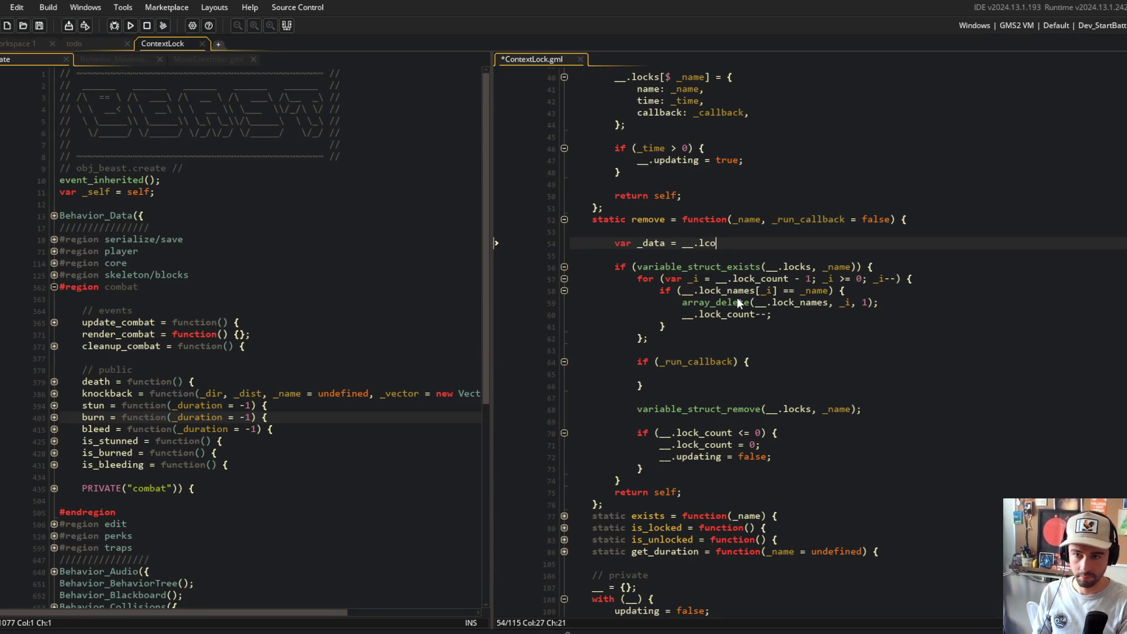
key(Return)
text(];)
key(ctrl+s)
- Replace the old existence check condition with `!is_undefined(_data)` and save
key(Down)
key(Down)
key(End)
key(Left)
key(Left)
key(Left)
key(ctrl+BackSpace)
key(ctrl+BackSpace)
key(ctrl+BackSpace)
text(!is_undefined(_data))
key(ctrl+s)
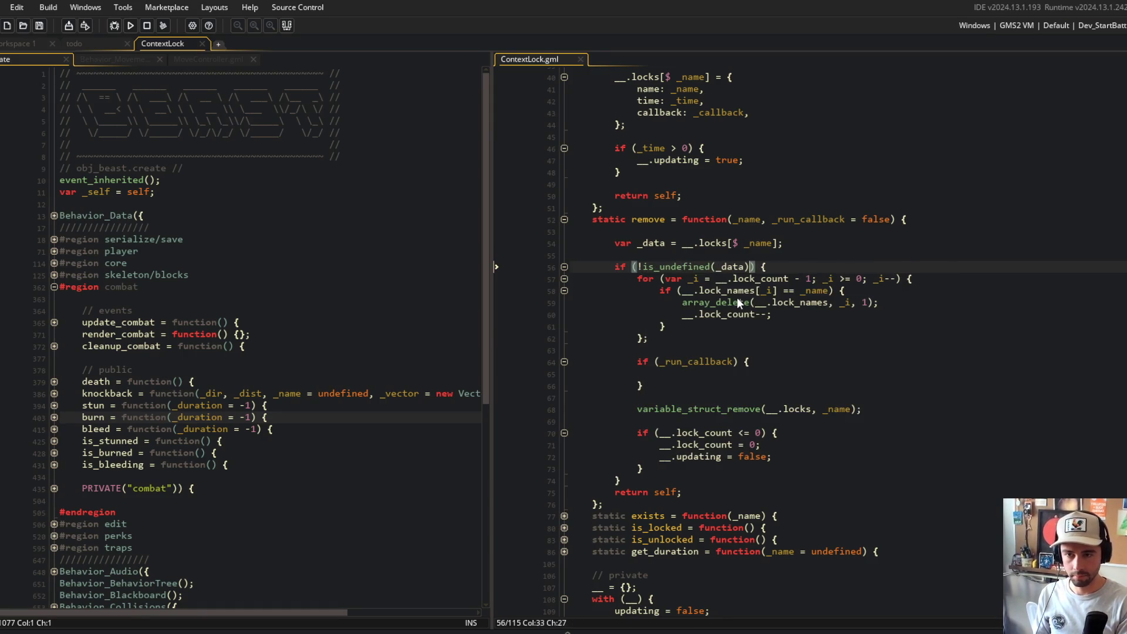
- Remove the blank lines around the lock data lookup line
click(750, 243)
key(End)
key(Delete)
key(Up)
key(BackSpace)
click(852, 234)
- Extend the callback condition with `&& is_method(_data.callback)` and save
click(735, 337)
click(773, 356)
key(Up)
key(Up)
key(Left)
key(Left)
key(Left)
text(&& is_method(_data.callback))
key(ctrl+s)
- Call `_data.callback();` inside the callback block, with corrected indentation
key(Down)
text(_data.callback)
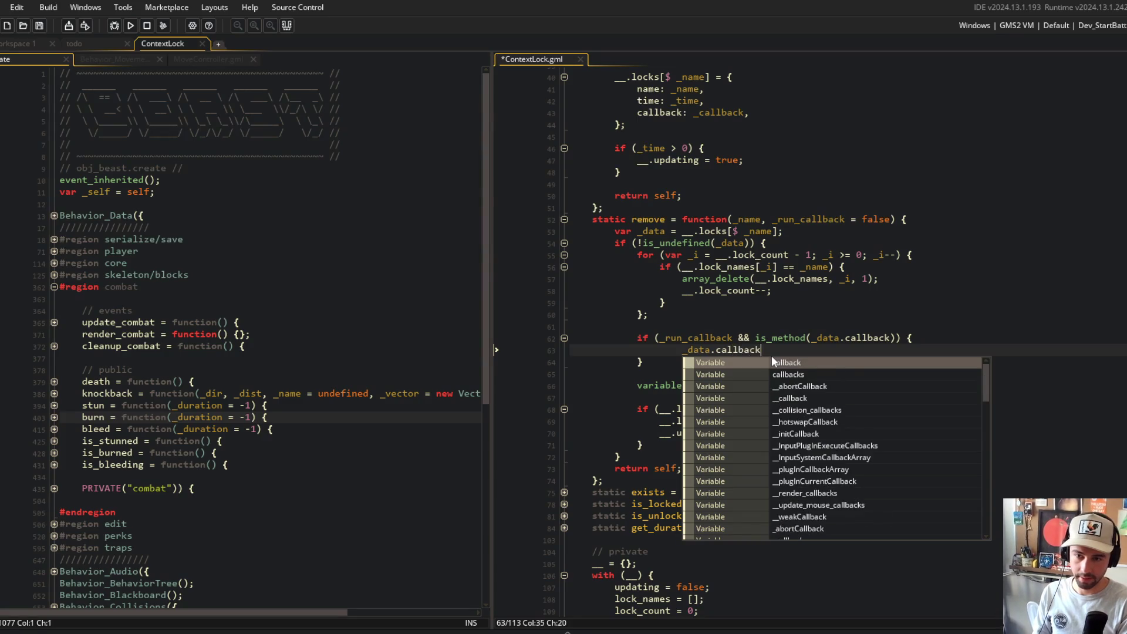
key(Escape)
key(shift+Tab)
text(();)
key(ctrl+s)
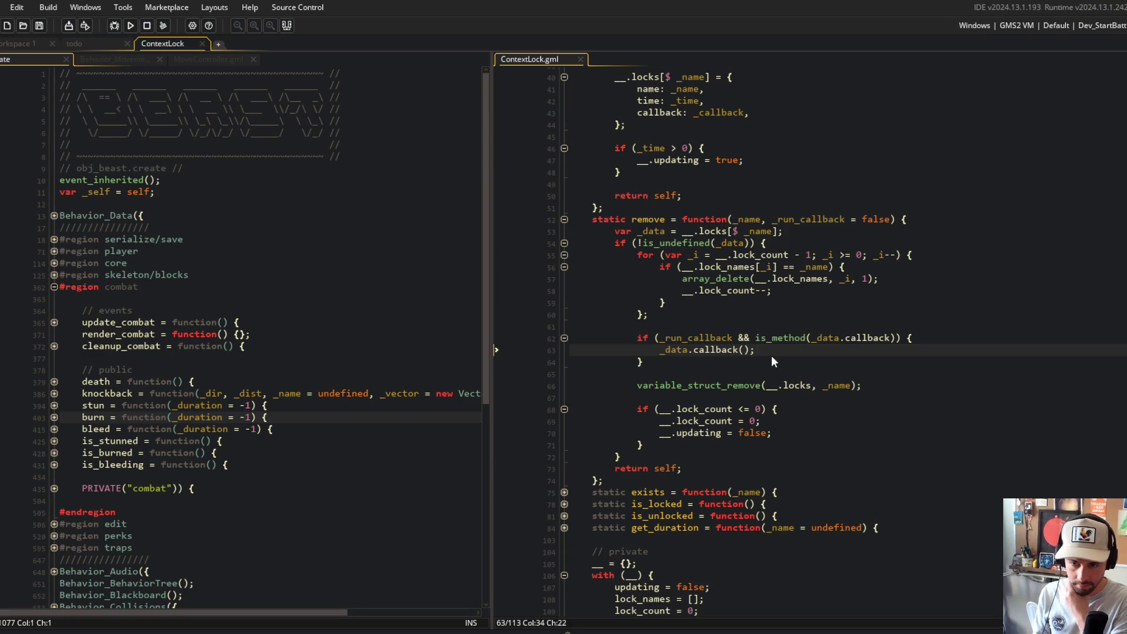
- Try deleting the lock count reset block, then restore it and save
key(Down)
key(Down)
key(Down)
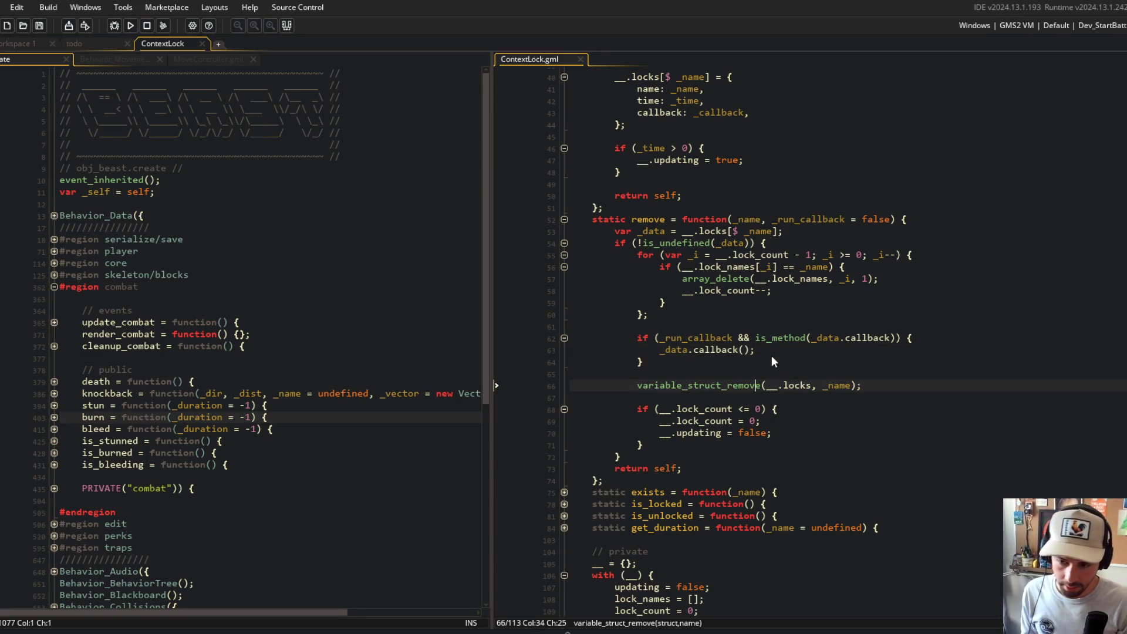
key(Down)
key(Down)
key(Up)
key(Up)
key(Down)
key(Down)
key(Down)
key(Down)
key(Down)
key(shift+Up)
key(shift+Up)
key(shift+Up)
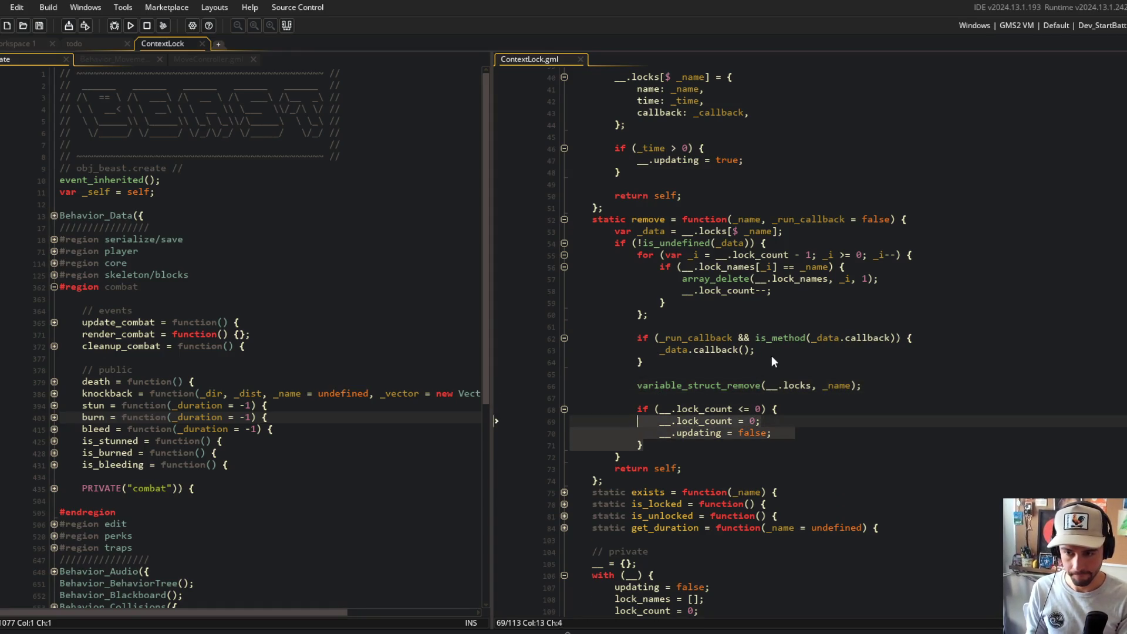
key(BackSpace)
key(Up)
key(Up)
key(Up)
key(ctrl+z)
key(ctrl+z)
key(ctrl+z)
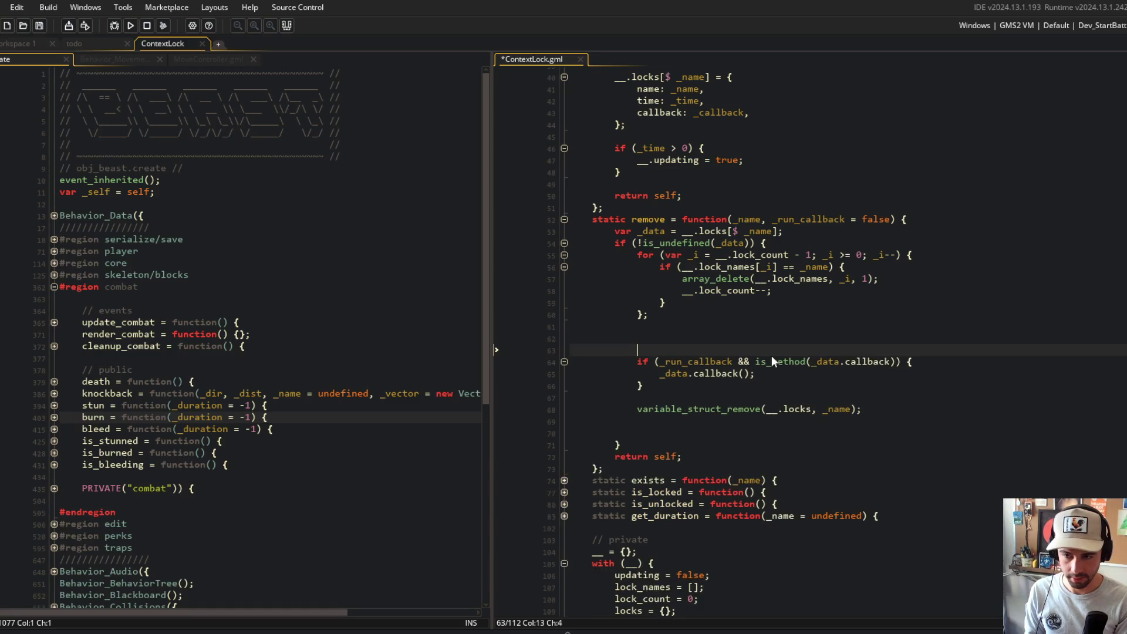
key(ctrl+s)
- Add a `// execute callbac` comment above the callback check and tidy blank lines
key(Down)
key(Down)
key(Up)
key(Up)
key(Up)
key(Down)
key(Down)
key(Up)
key(Up)
key(Return)
text(// execute callbac)
key(ctrl+s)
key(Down)
key(Down)
key(Down)
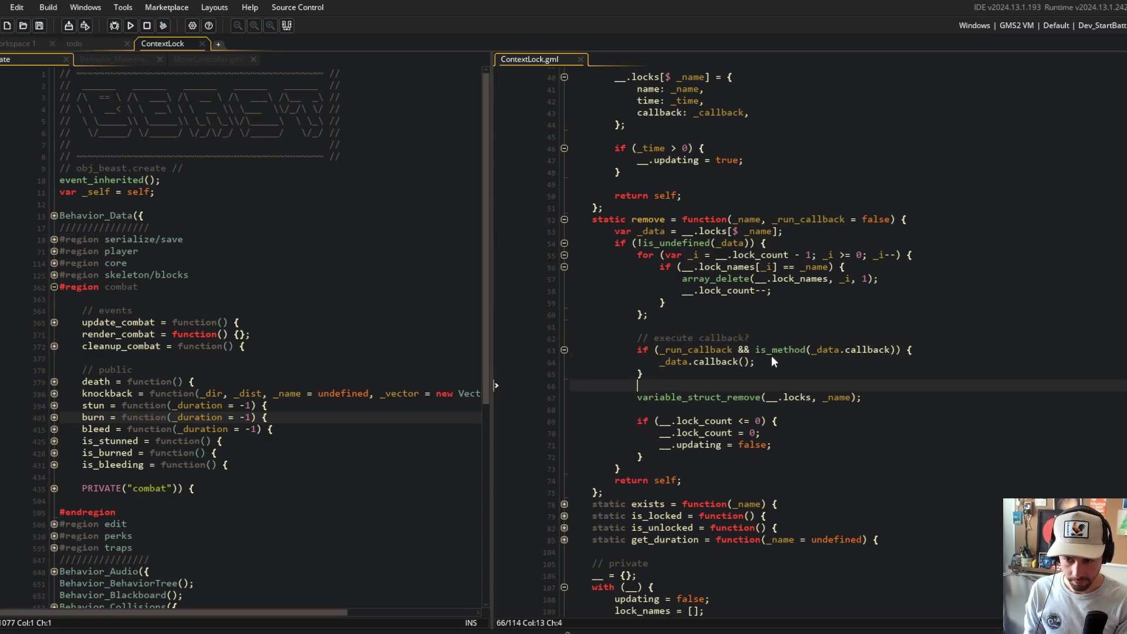
key(BackSpace)
key(Up)
key(ctrl+s)
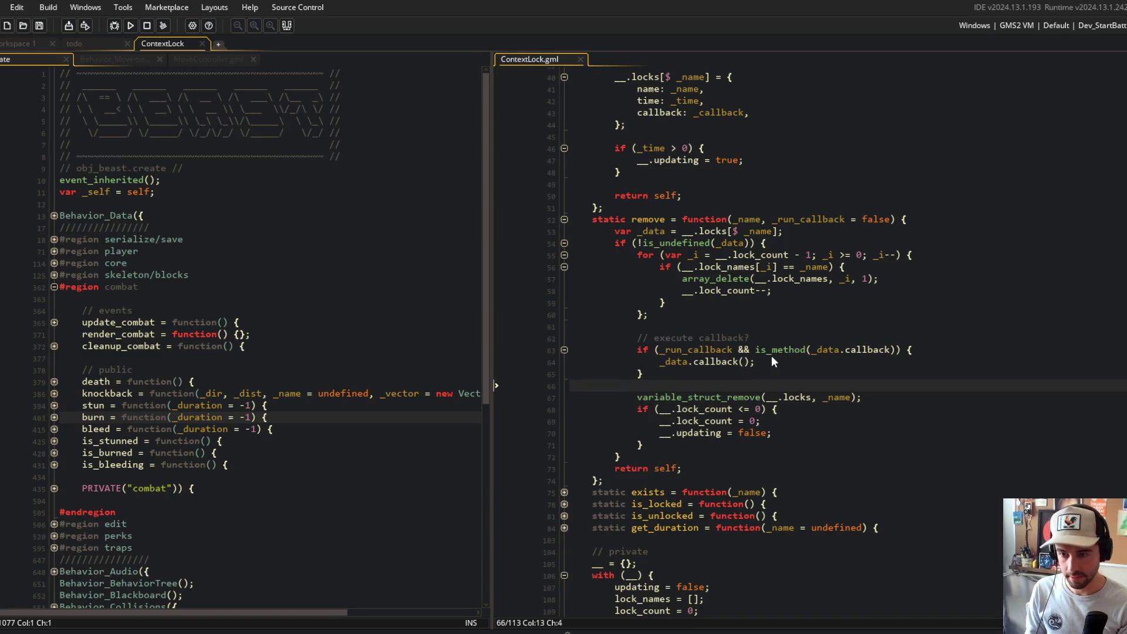
- Add `// cleanup` and `// update lock count` section comments in remove and save
key(Return)
text(// cleanup)
key(ctrl+s)
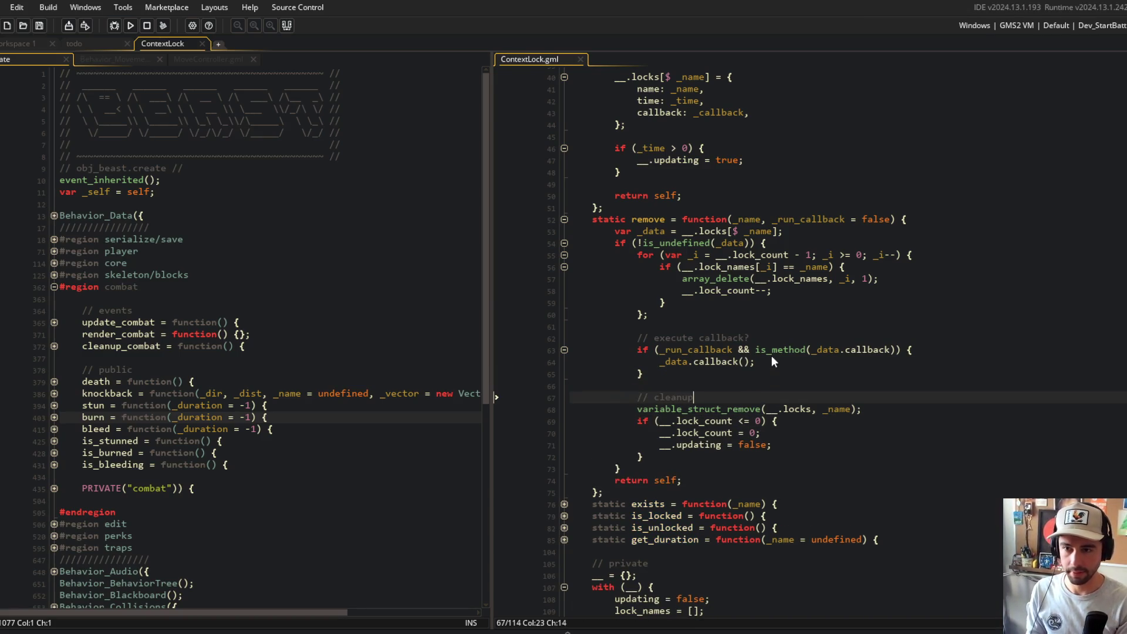
click(801, 244)
key(Return)
key(Return)
text(// update lock count)
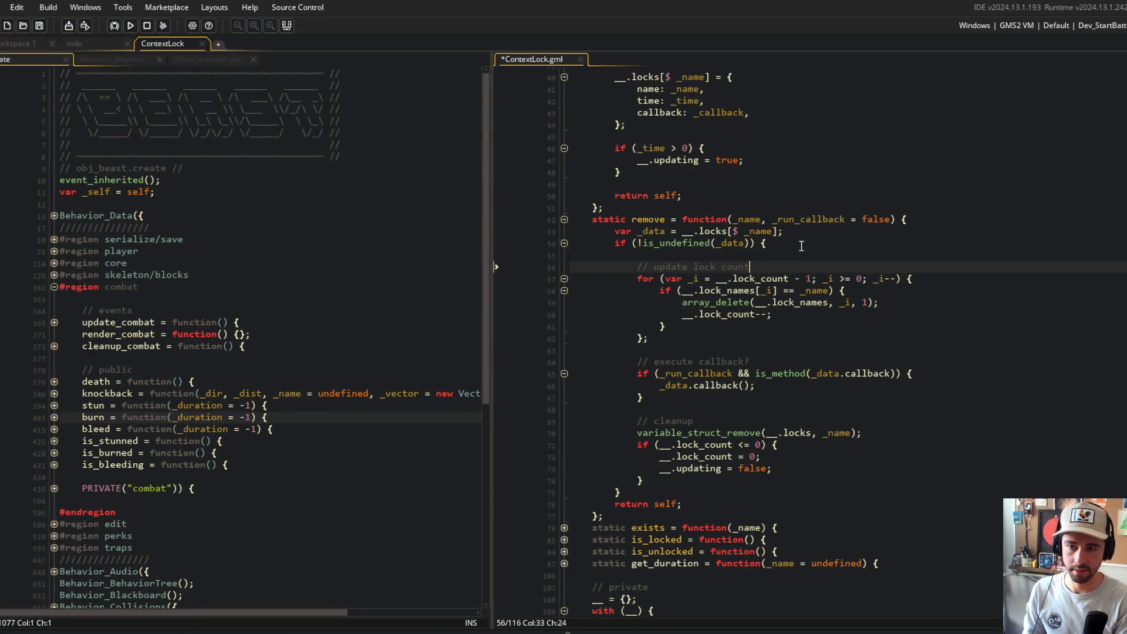
key(ctrl+s)
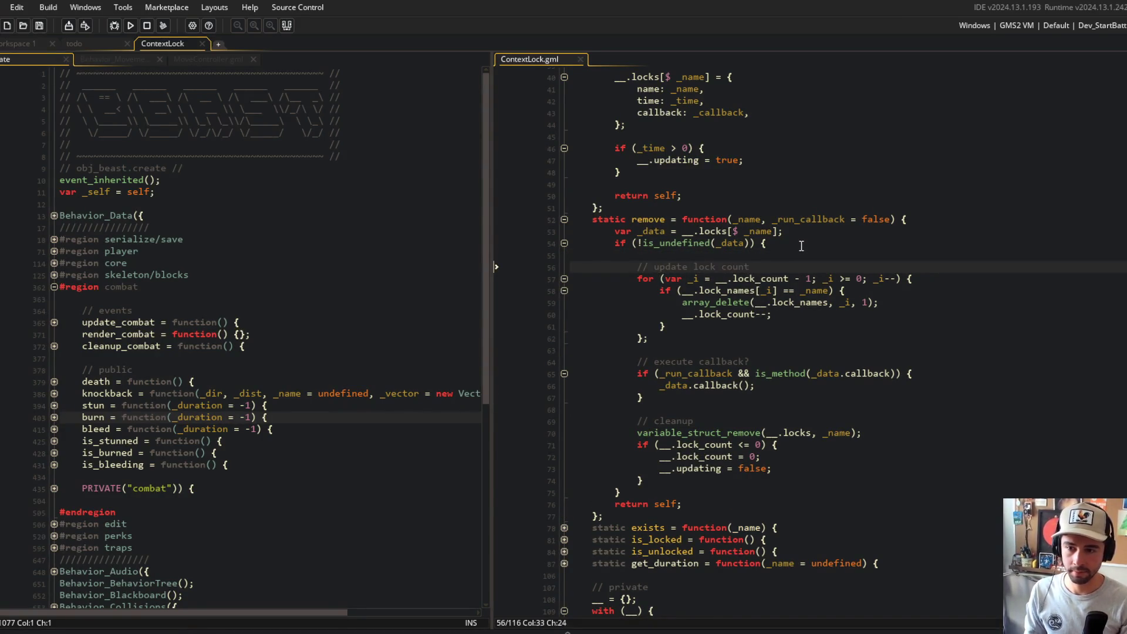
- Review the finished remove function, collapse it, and inspect the locks check in set
click(930, 338)
scroll(822, 344, up, 2)
click(810, 313)
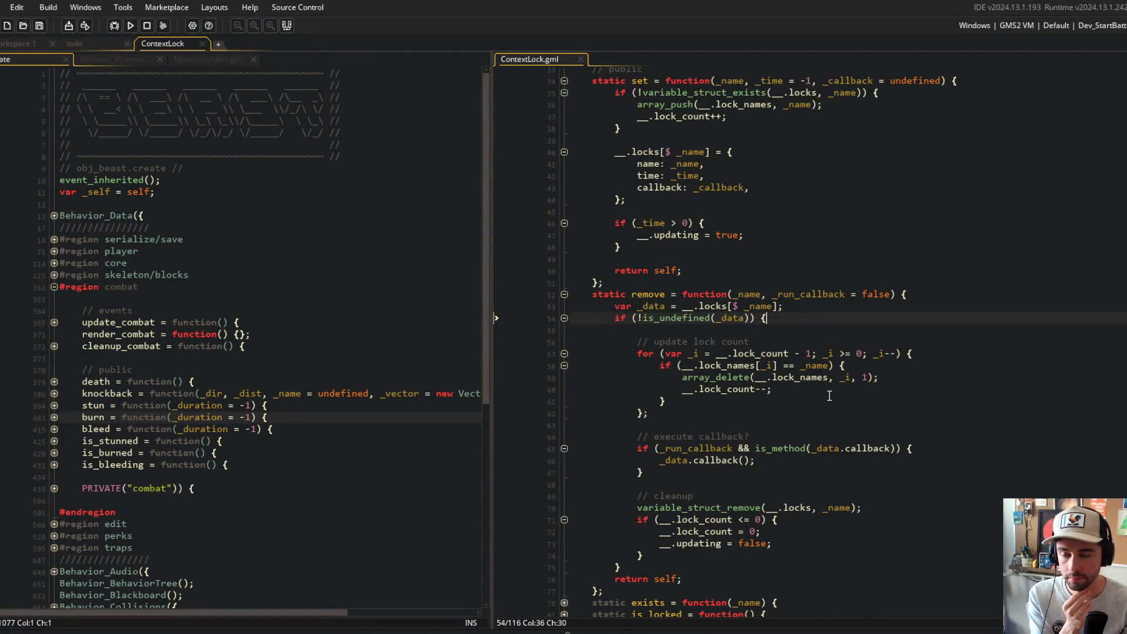
click(821, 439)
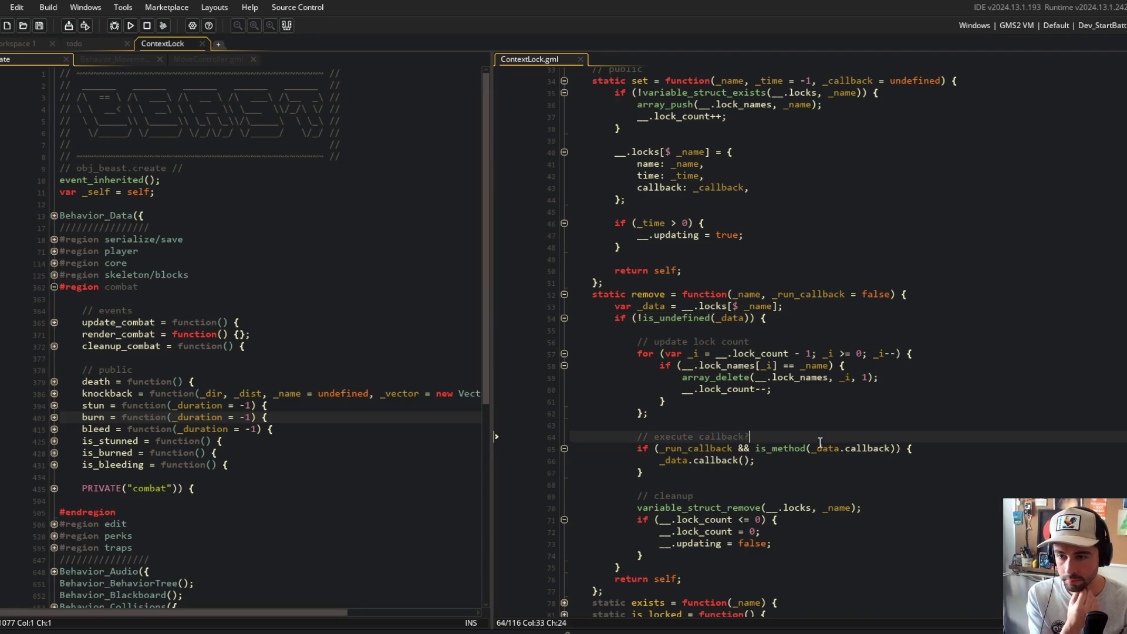
scroll(846, 437, up, 5)
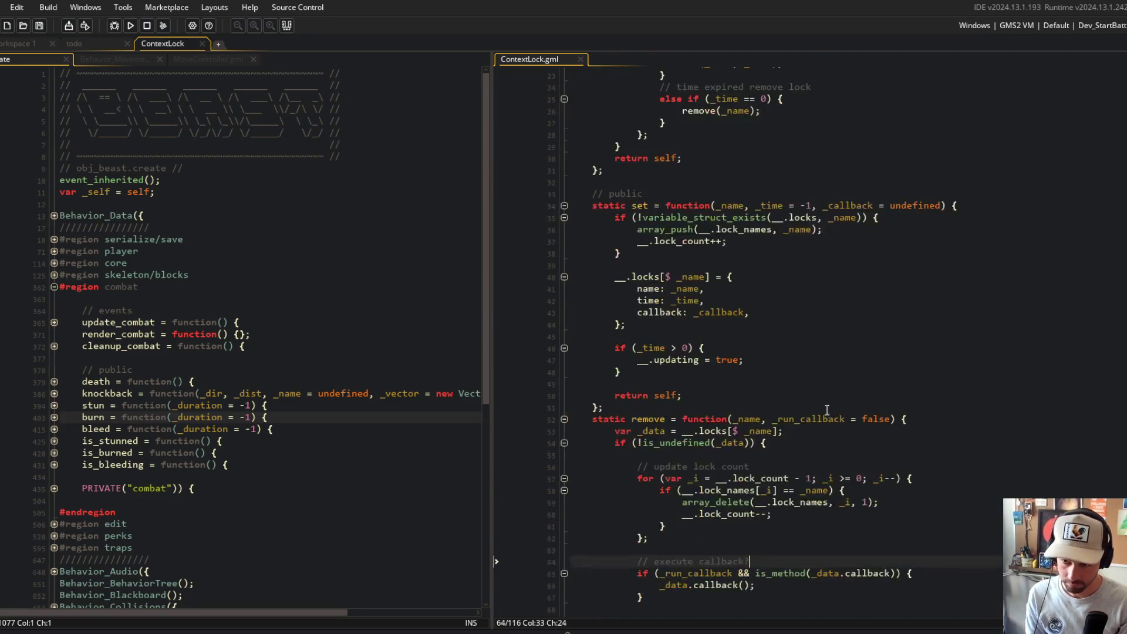
click(564, 469)
click(687, 351)
click(684, 269)
key(ctrl+Right)
key(ctrl+Right)
key(ctrl+Right)
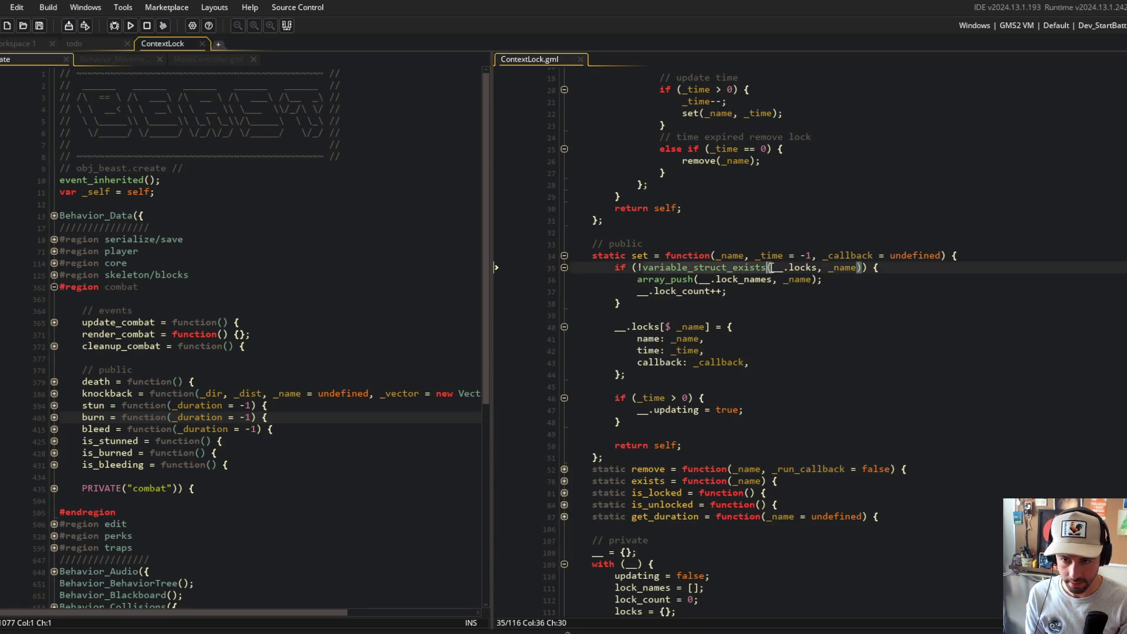
- Fold the set function and rename the lock lookup variable from _time to _data, then save
drag(587, 267, 645, 376)
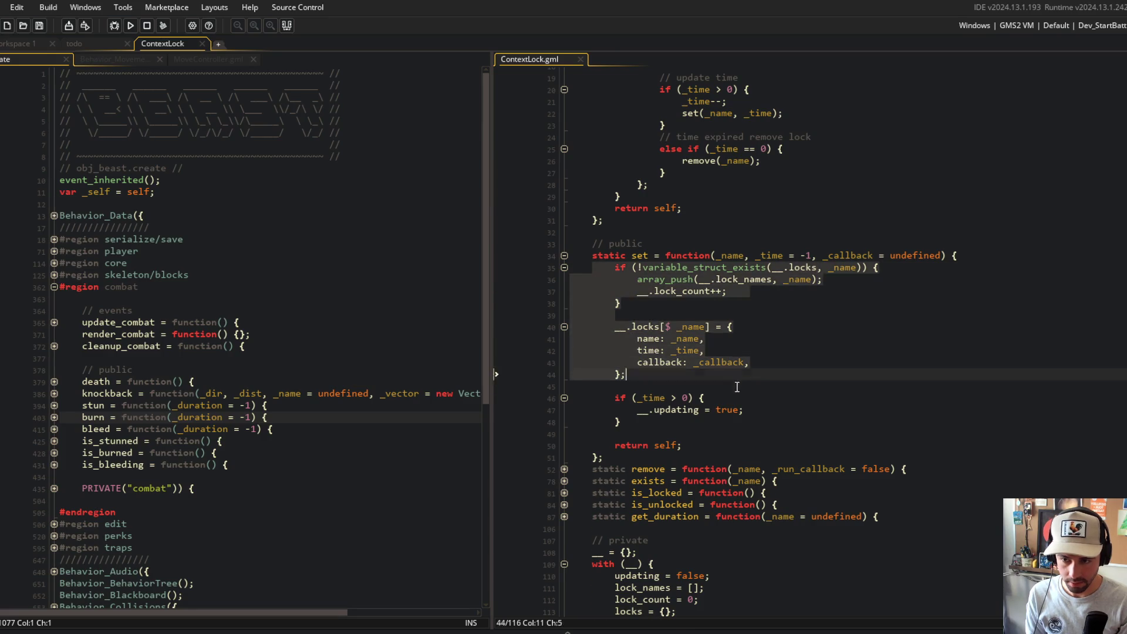
click(637, 339)
click(564, 256)
scroll(566, 253, up, 6)
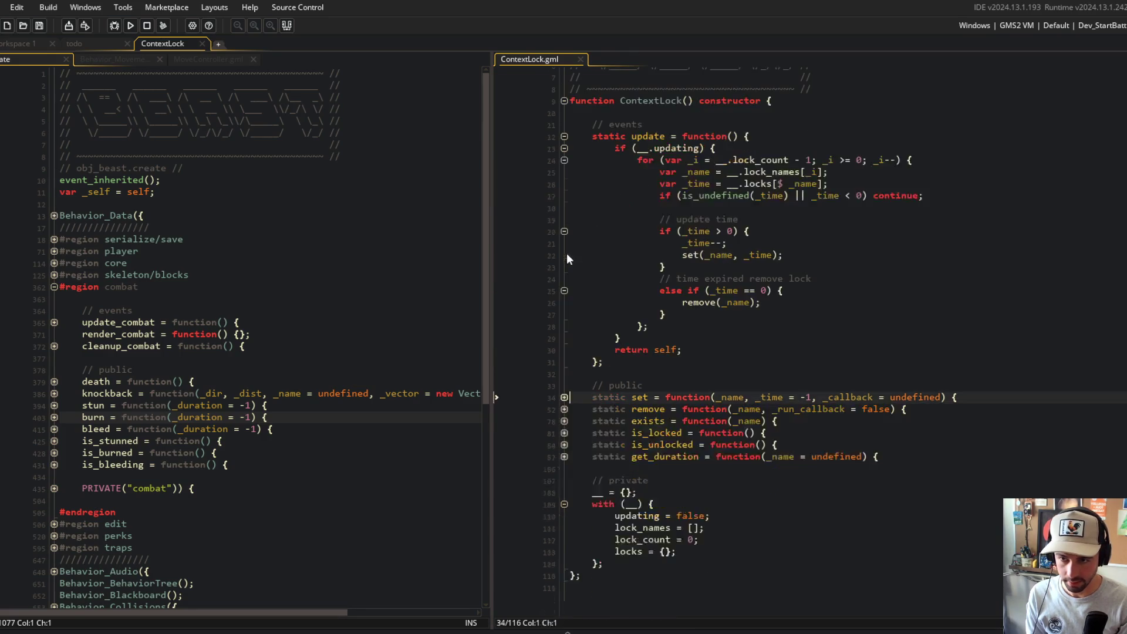
click(773, 203)
click(761, 249)
double_click(701, 251)
text(_data)
key(End)
key(ctrl+s)
- Make the undefined check test _data and add 'var _time = _data.time;' with a negative-time continue check
key(Down)
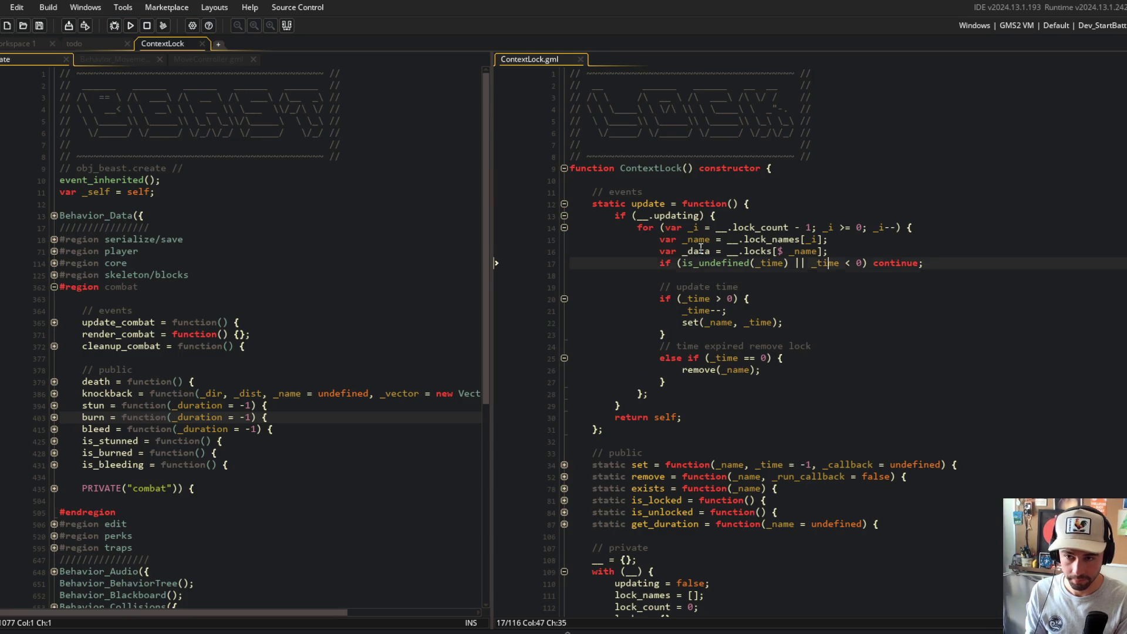
double_click(700, 250)
key(ctrl+c)
double_click(698, 263)
key(ctrl+v)
click(825, 265)
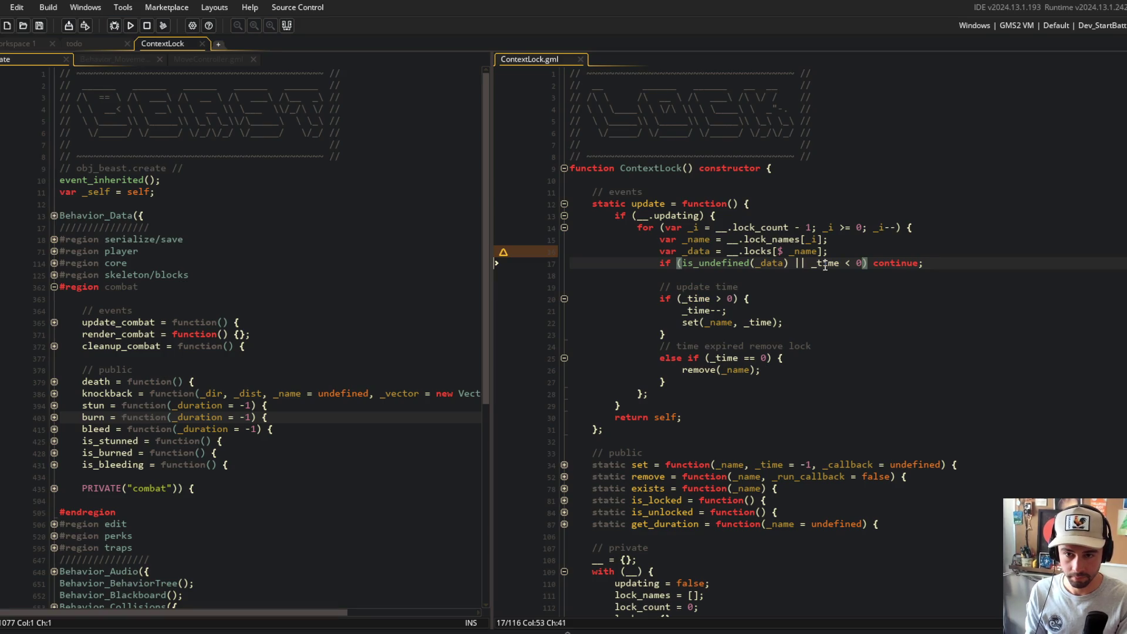
key(Return)
key(Return)
text(var )
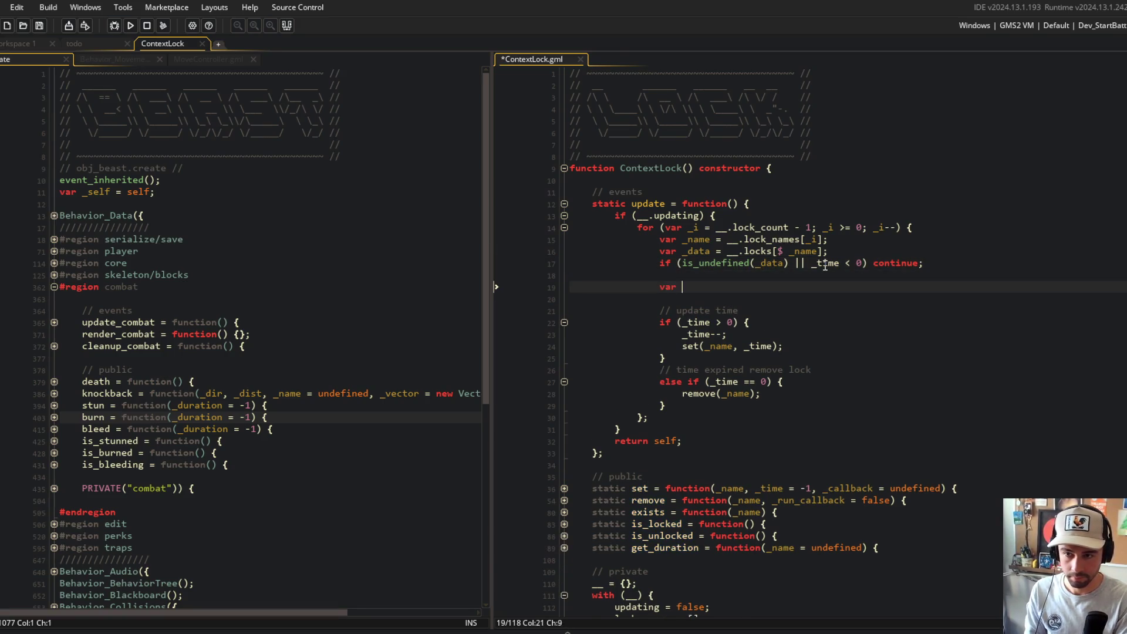
text(_time = _data.time;)
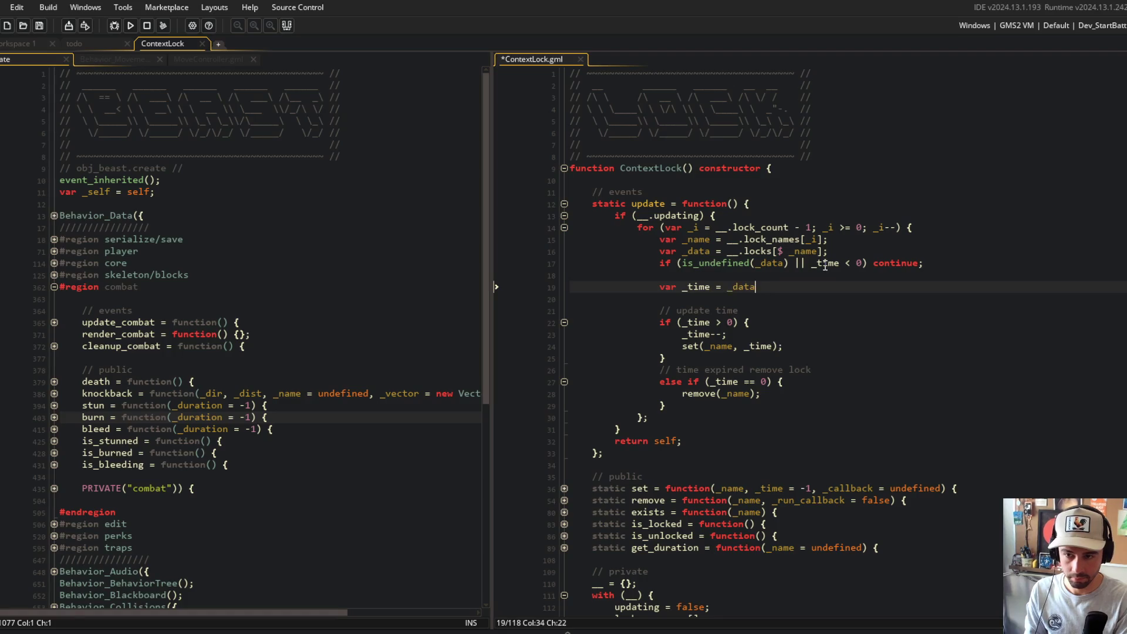
key(Return)
text(if (_time <)
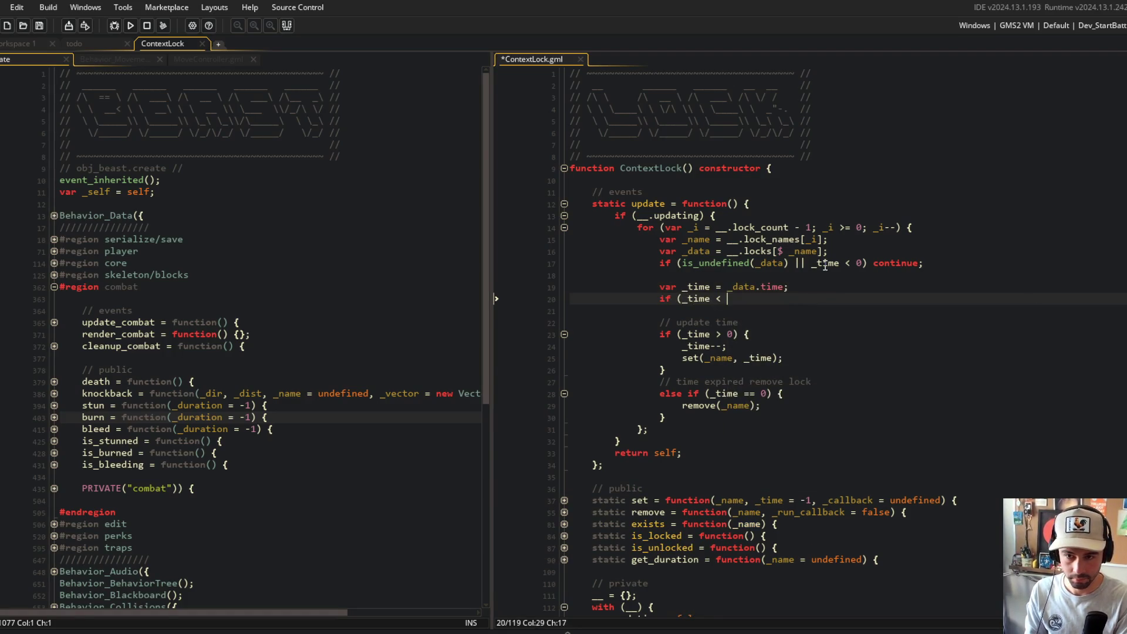
text(nue;)
key(ctrl+s)
- Remove the old time test from the undefined check and copy the _data.time expression
key(Up)
key(Up)
key(Up)
key(Right)
key(Right)
key(Right)
key(BackSpace)
key(BackSpace)
key(BackSpace)
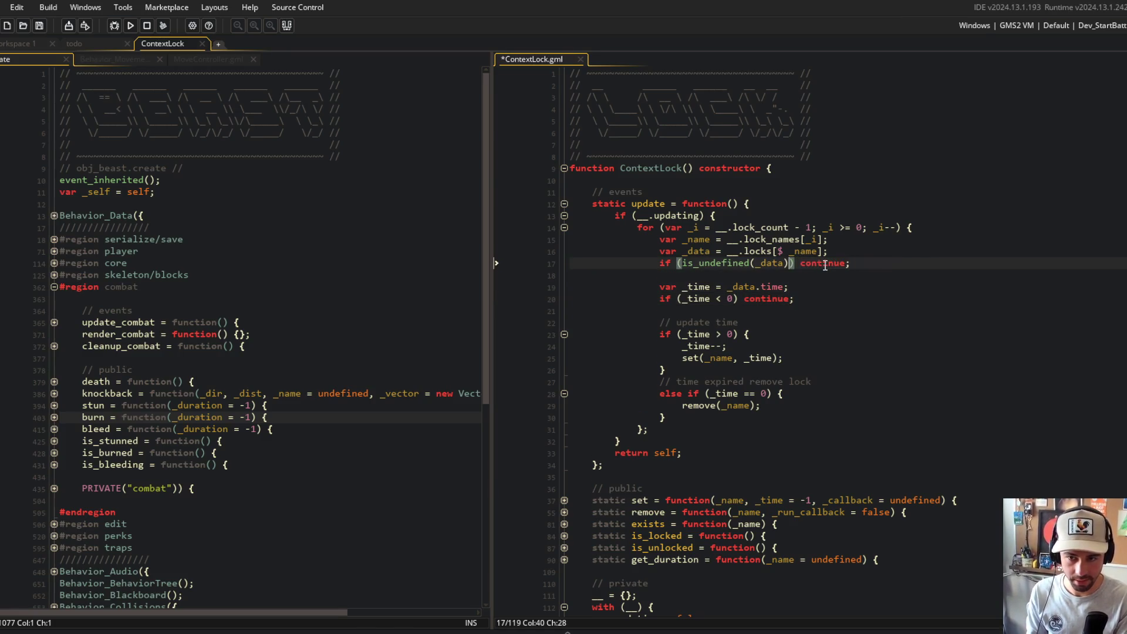
key(Down)
key(Down)
key(Down)
key(Down)
key(Down)
key(Down)
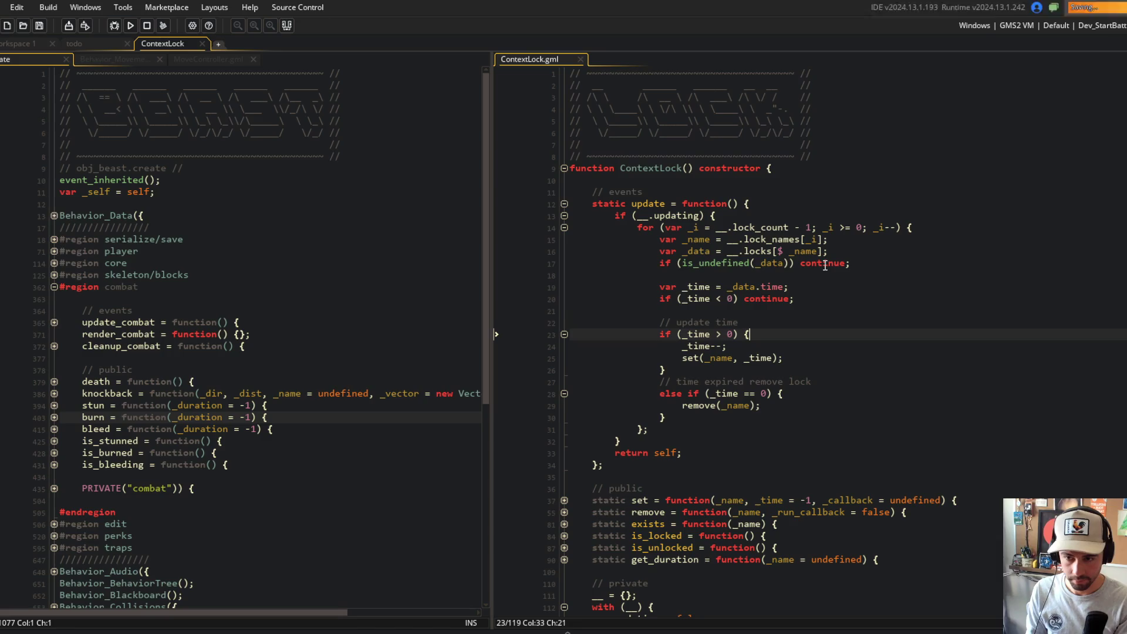
key(Home)
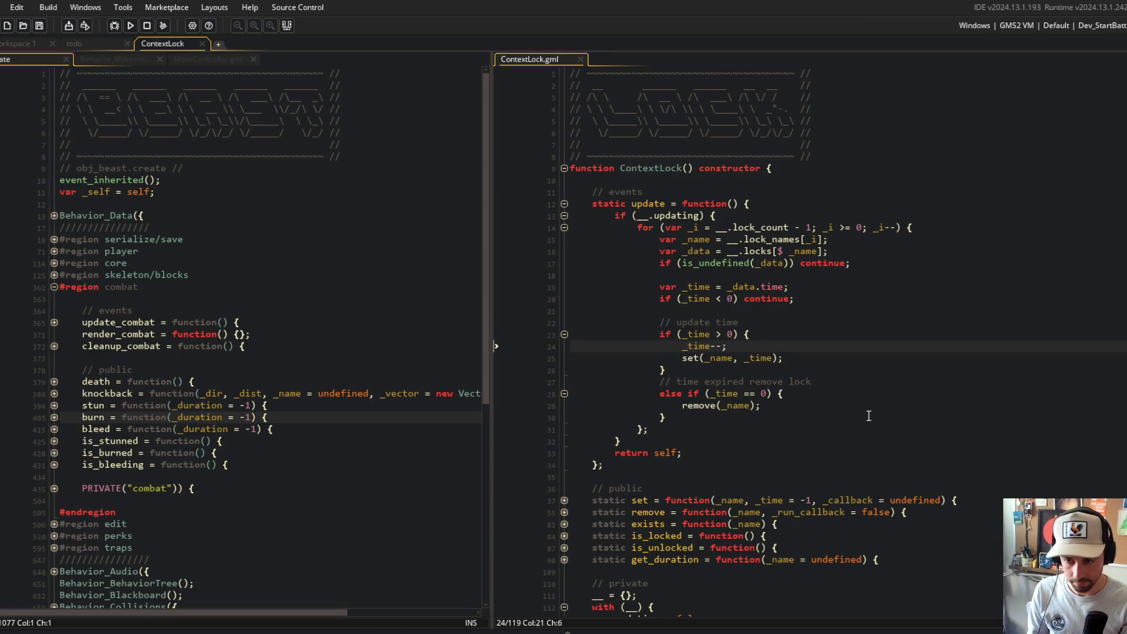
key(Up)
key(Up)
key(Up)
key(End)
key(Left)
key(Left)
key(Left)
key(ctrl+shift+Right)
key(ctrl+shift+Right)
key(ctrl+shift+Right)
key(ctrl+c)
- Replace _time with _data.time in the negative-time check and the countdown condition
key(Down)
key(ctrl+shift+Right)
key(ctrl+v)
key(Up)
key(ctrl+d)
key(Down)
key(Down)
key(Down)
key(ctrl+shift+Right)
text(var _time = ;)
key(Return)
key(BackSpace)
text(_data.time)
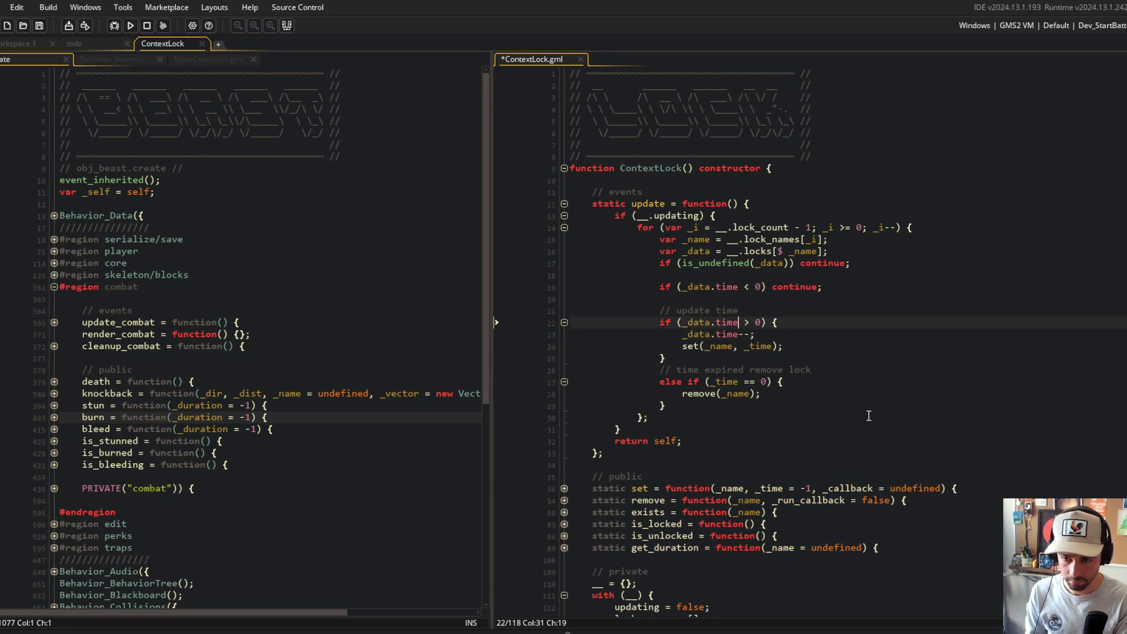
- Use _data.time instead of _time in the set call and the expiry check, and save
key(ctrl+shift+Left)
key(ctrl+shift+Left)
key(Down)
key(Down)
key(End)
key(Left)
key(Left)
key(ctrl+BackSpace)
text(_data.time)
key(ctrl+s)
key(Down)
key(Down)
key(Down)
key(Left)
key(Left)
key(Left)
key(ctrl+BackSpace)
text(_data.time)
key(ctrl+s)
- Add false as the second argument to remove(_name) on line 28 and save
click(778, 399)
text(, false)
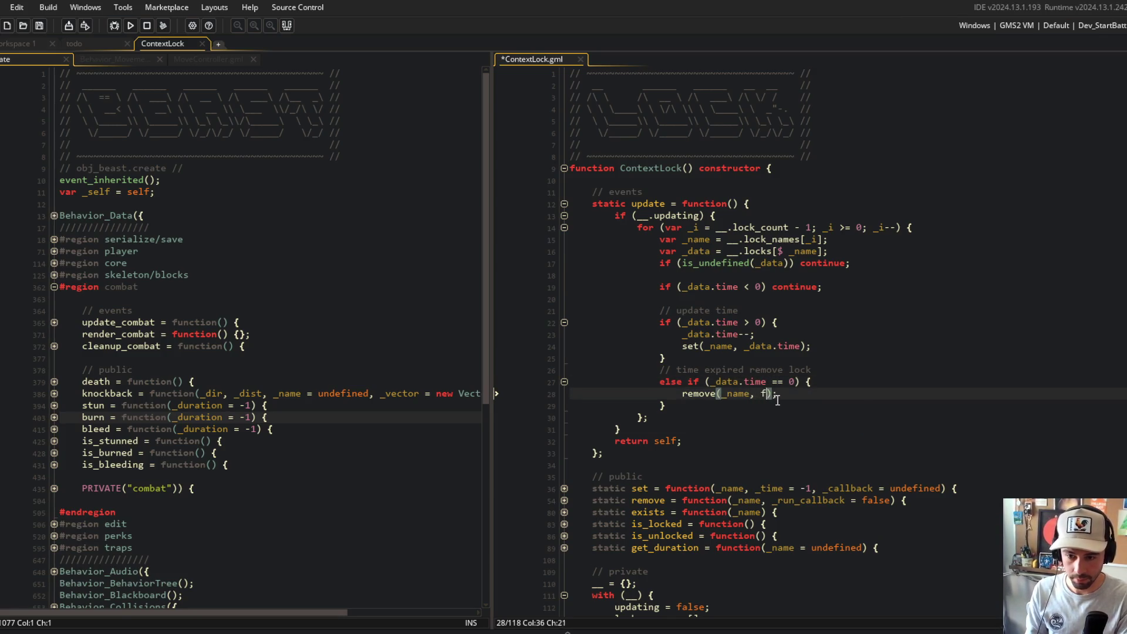
key(ctrl+s)
click(864, 319)
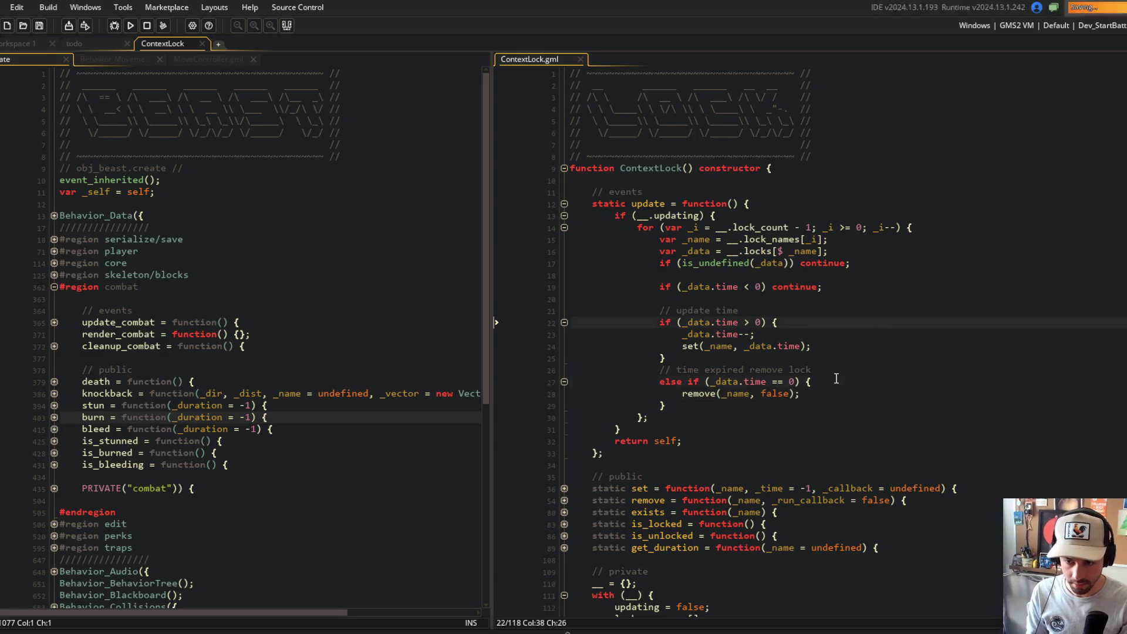
- Check how set stores the time field and where time and set are used
click(698, 346)
click(731, 346)
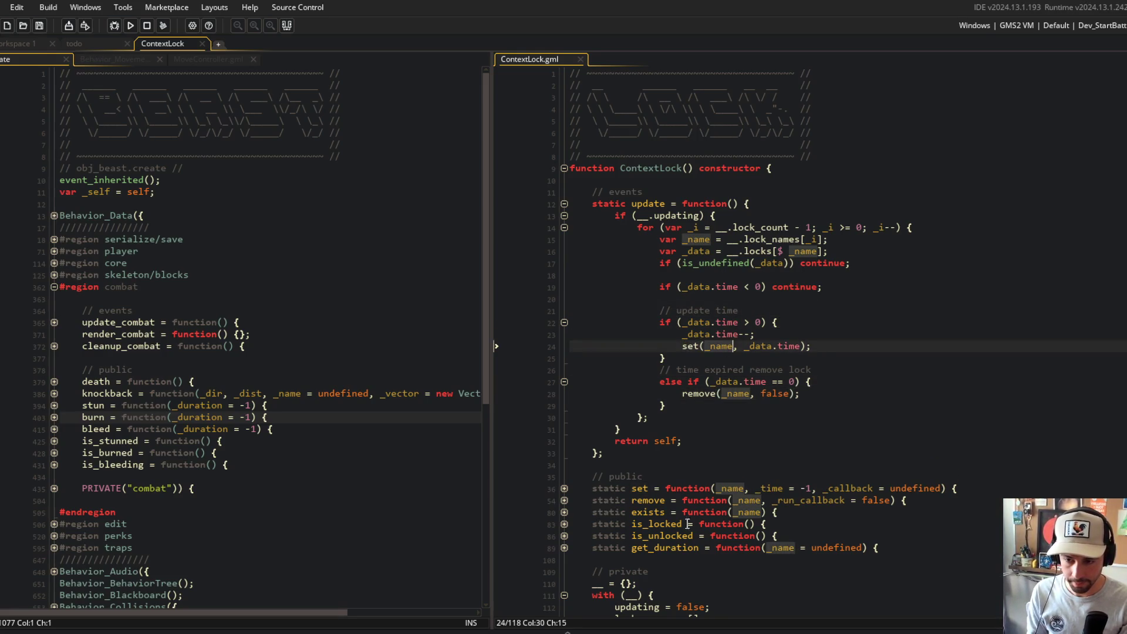
click(756, 349)
double_click(776, 346)
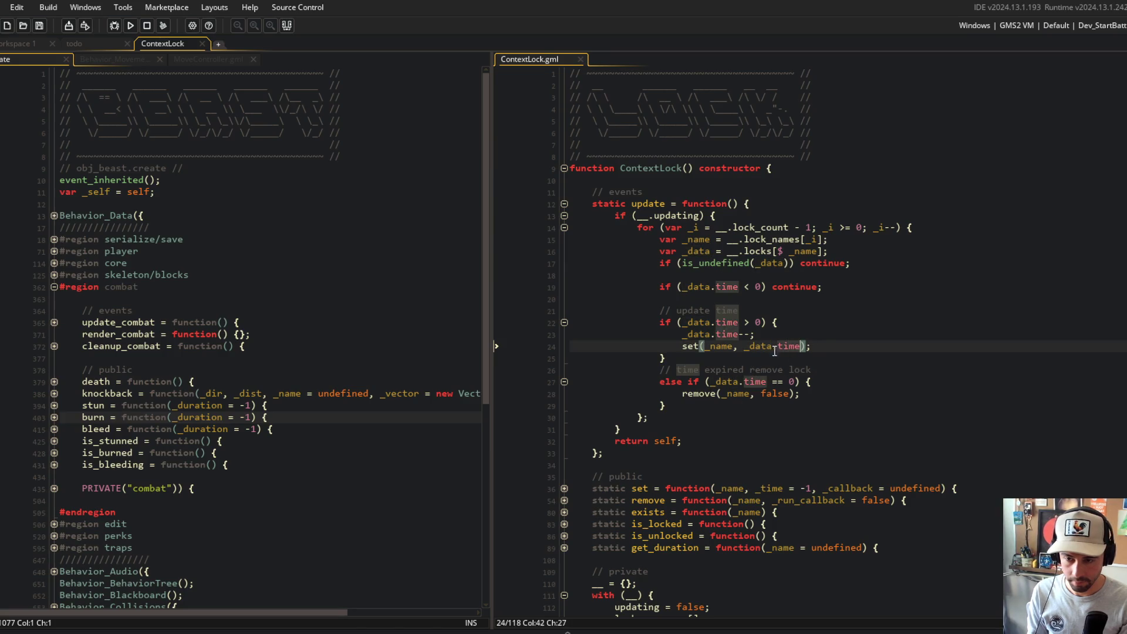
click(565, 488)
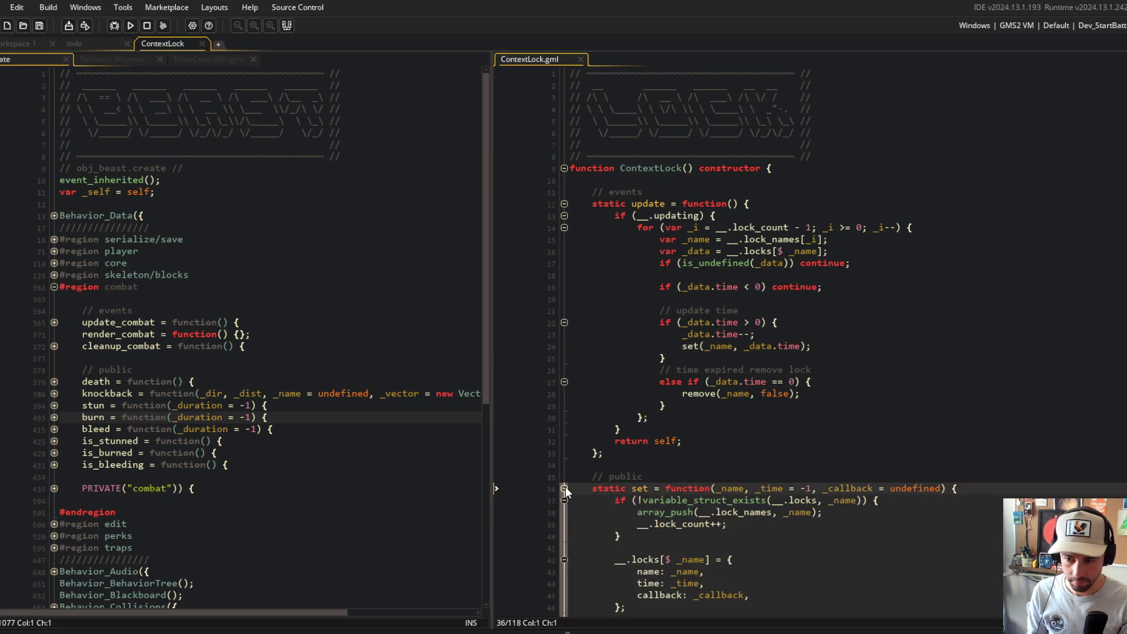
scroll(675, 469, down, 4)
click(710, 430)
scroll(738, 469, up, 4)
scroll(738, 465, down, 2)
double_click(640, 413)
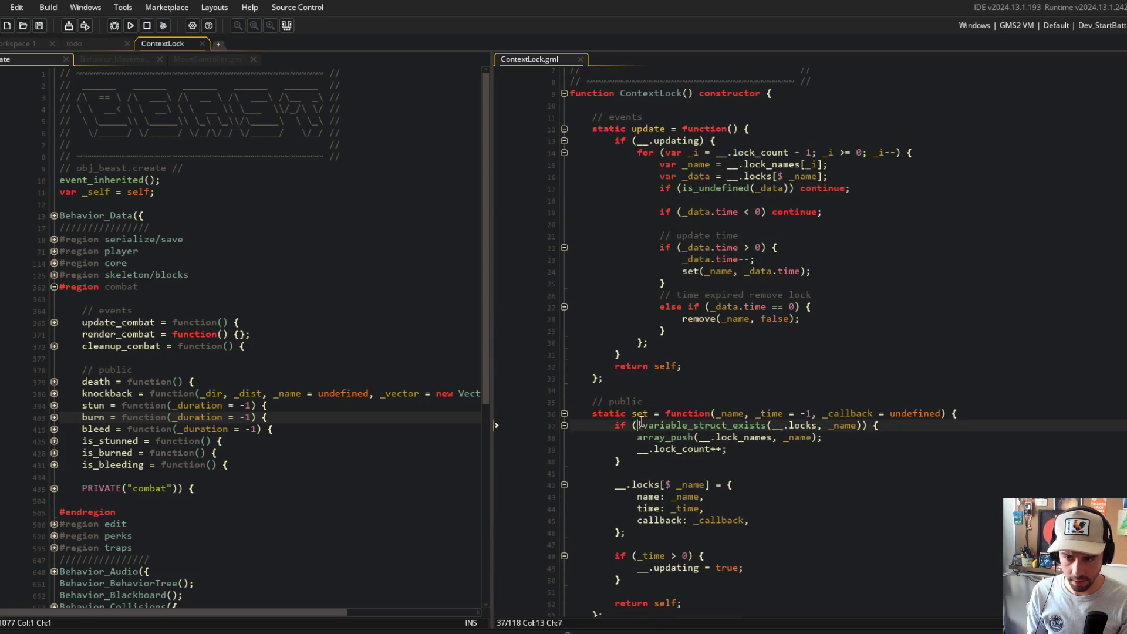
- Delete the redundant set(_name, _data.time) line after the decrement
click(772, 259)
key(Return)
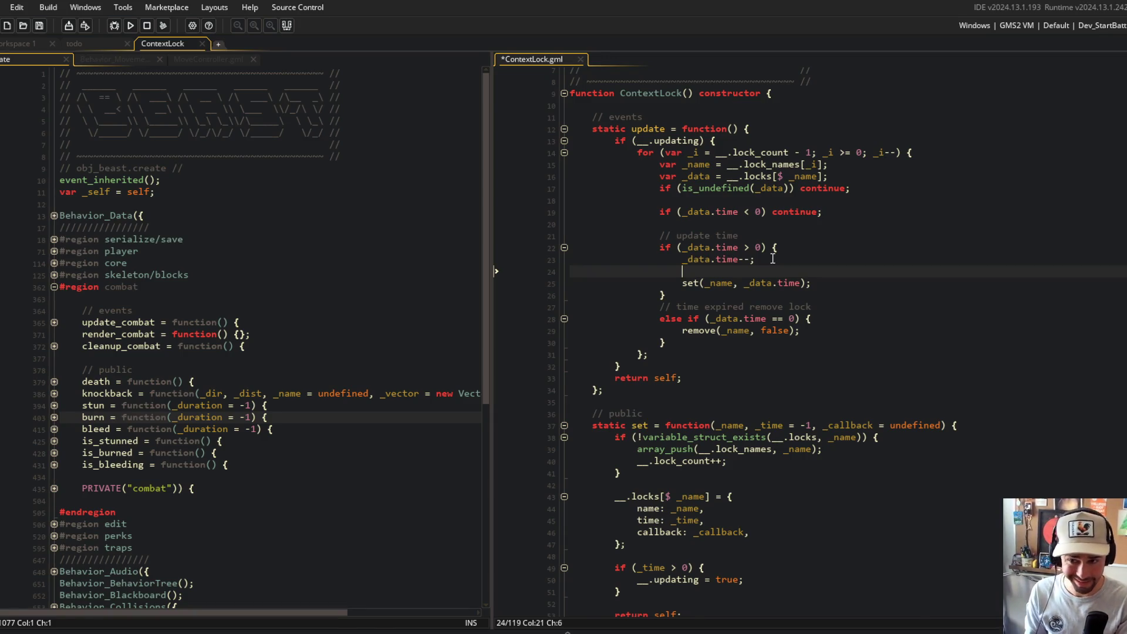
key(ctrl+z)
click(773, 259)
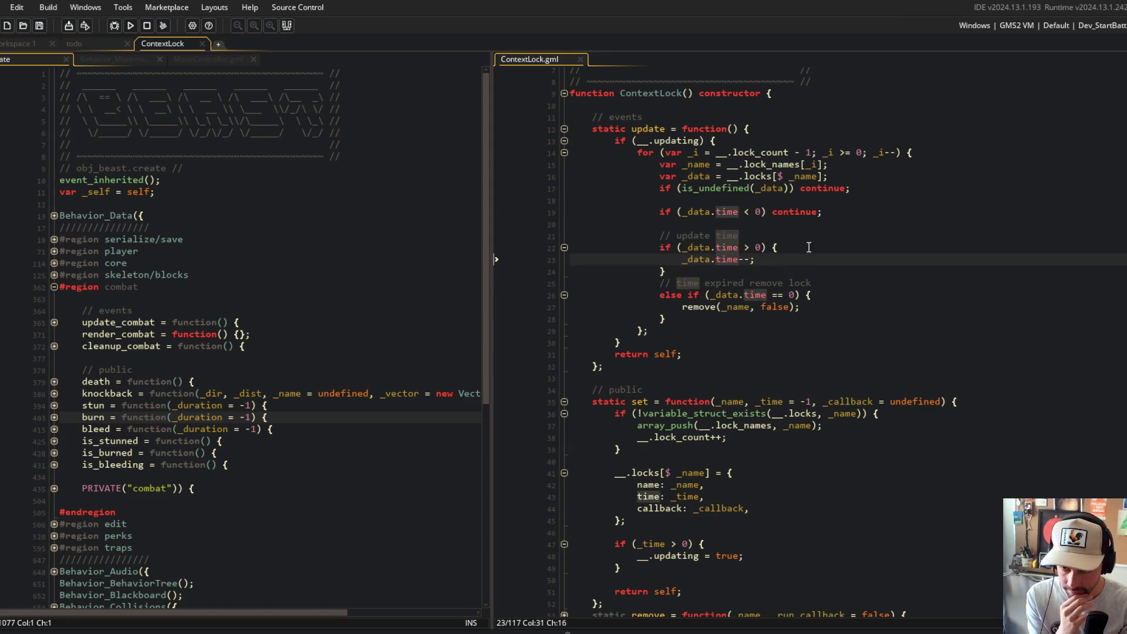
- In the expiry branch add 'var _callback = _data.callback;' and call it when is_method, then save
click(829, 294)
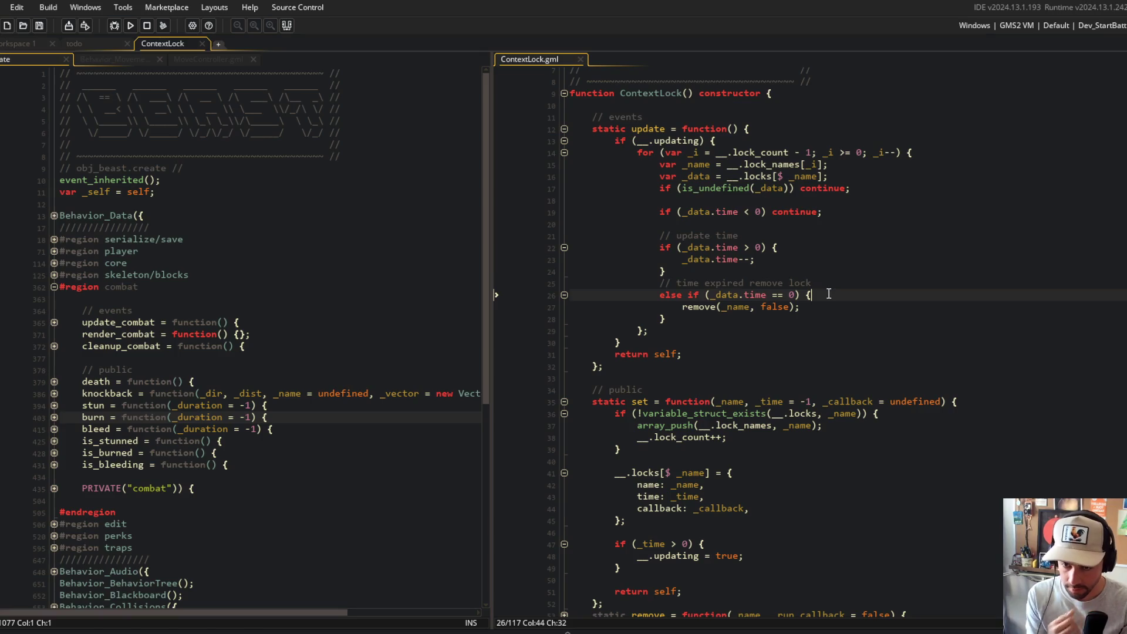
key(Return)
text(var _callback = _data.callback;)
key(Return)
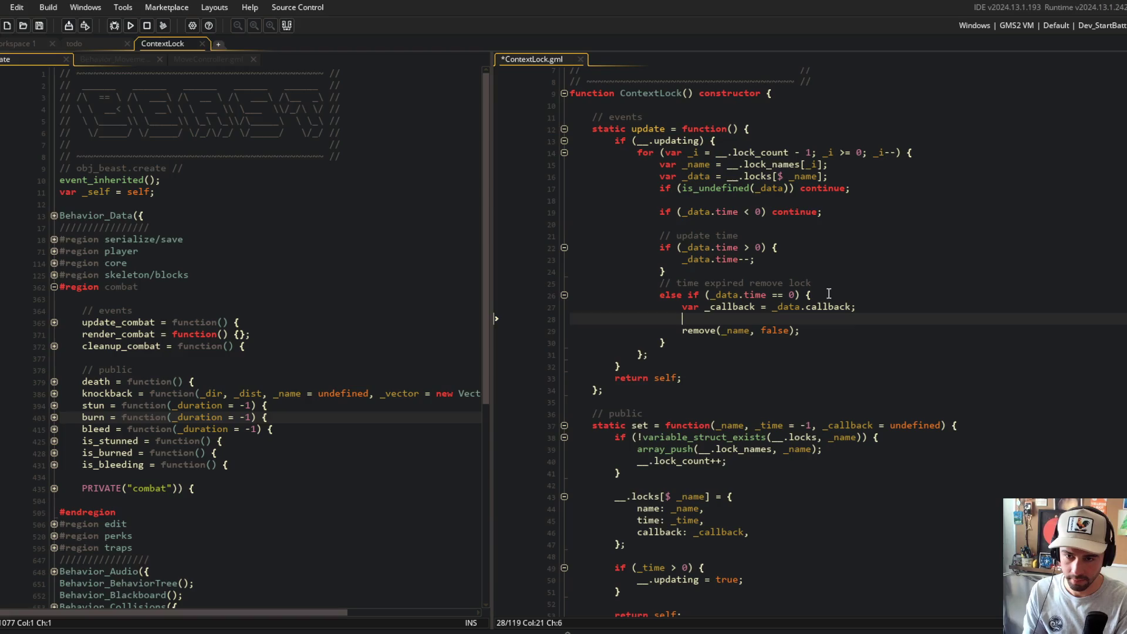
text(if (is_method(_callback)))
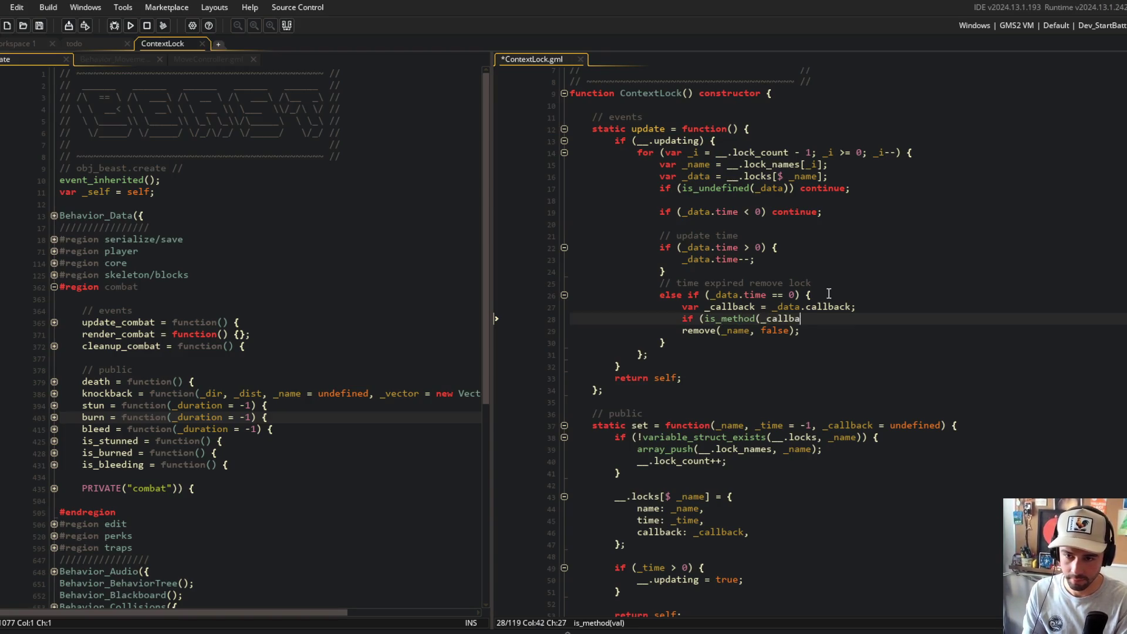
text( {)
key(Return)
text(_callbac)
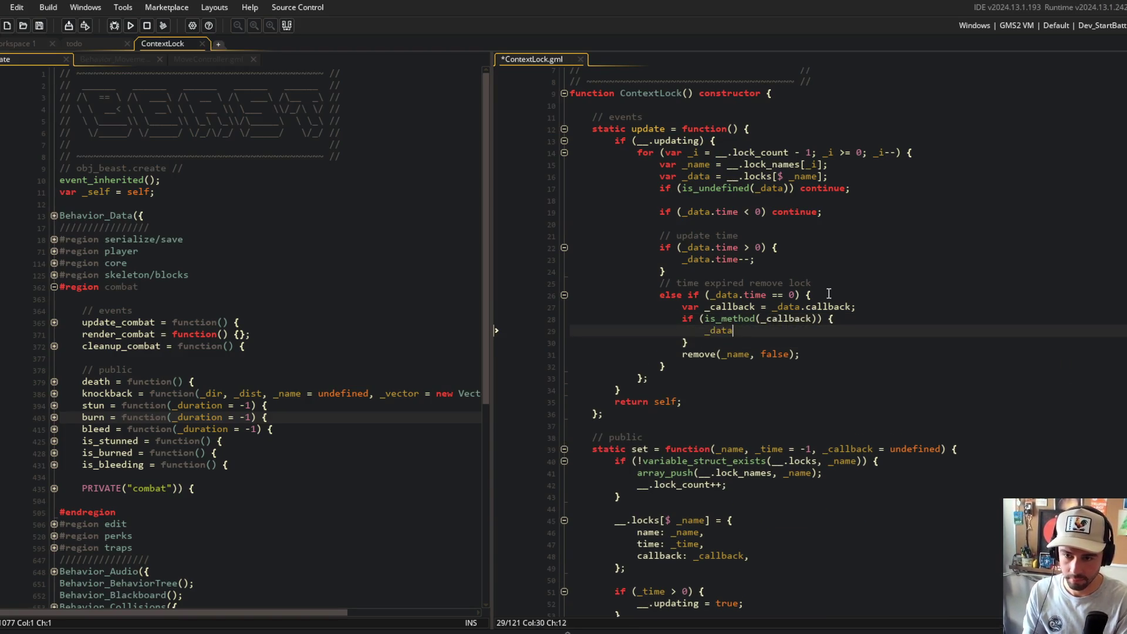
text(k();)
key(ctrl+s)
- Pass self to the expired lock's callback call
click(828, 213)
click(834, 378)
click(762, 331)
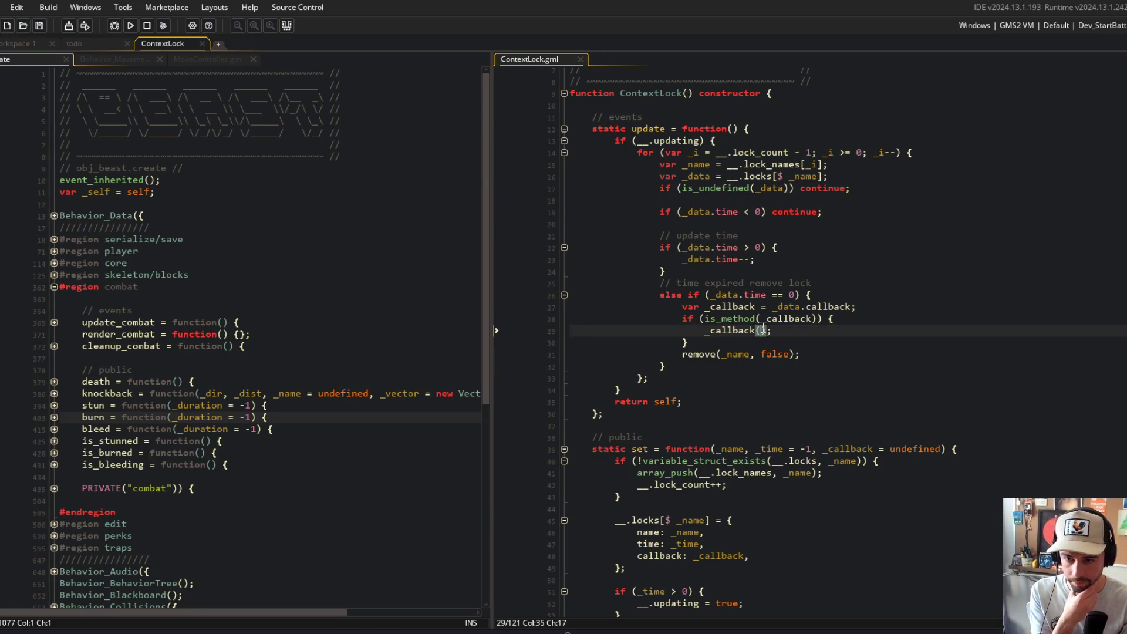
text(self)
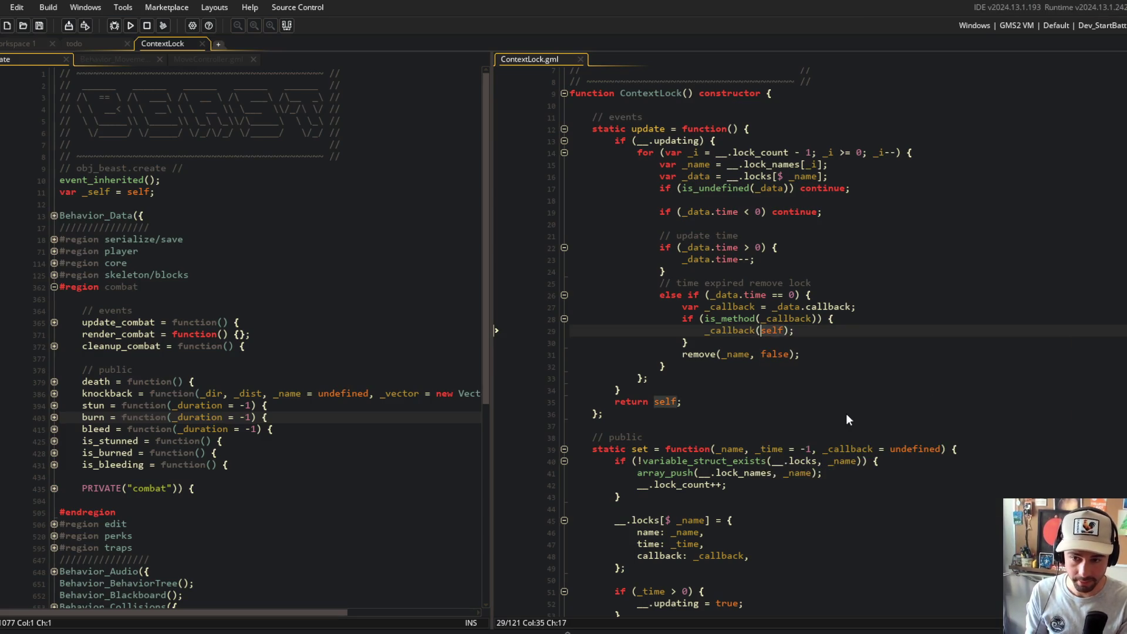
scroll(847, 419, down, 7)
click(710, 338)
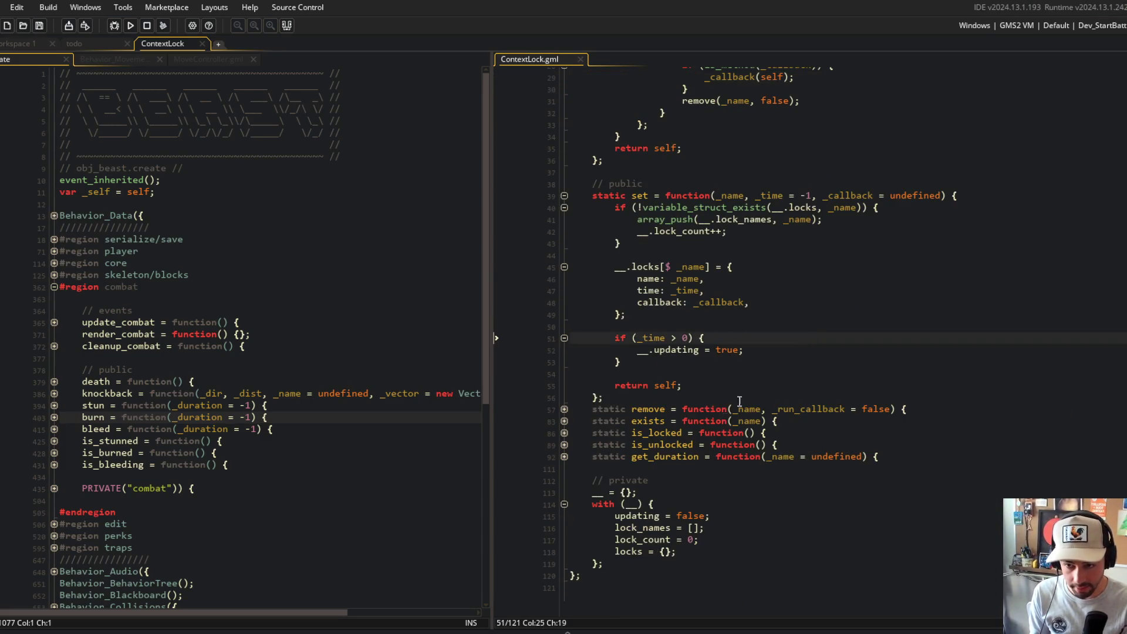
- Pass self to the callback call inside the remove function
click(564, 409)
click(746, 577)
text(self)
scroll(745, 577, up, 6)
- Inline _data.callback into the method check and call, delete the unused _callback variable, and save
click(833, 358)
click(805, 277)
key(Down)
key(Up)
key(ctrl+Right)
key(Down)
key(Left)
key(Left)
key(Left)
key(ctrl+shift+Left)
text(_data.callback)
key(Down)
key(ctrl+shift+Left)
text(_data.callback)
key(Up)
key(Up)
key(ctrl+d)
key(ctrl+s)
- Review the update loop and where set stores the callback, then build and run the game with F5
click(1001, 209)
scroll(917, 240, down, 1)
click(847, 253)
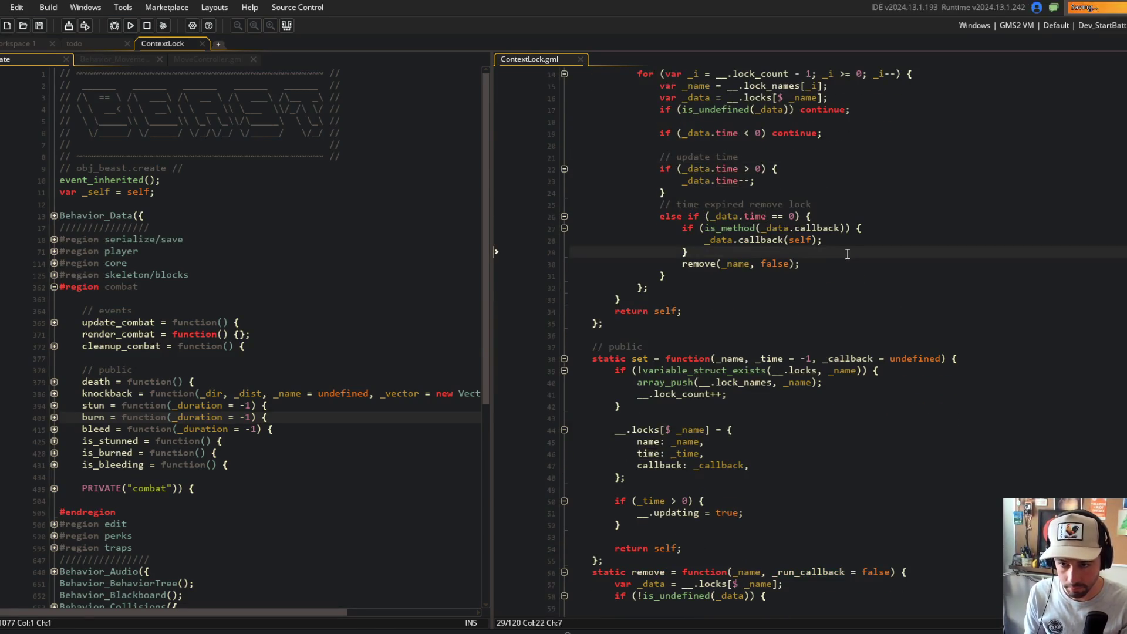
scroll(847, 254, down, 1)
click(717, 261)
scroll(746, 265, down, 3)
scroll(881, 293, up, 5)
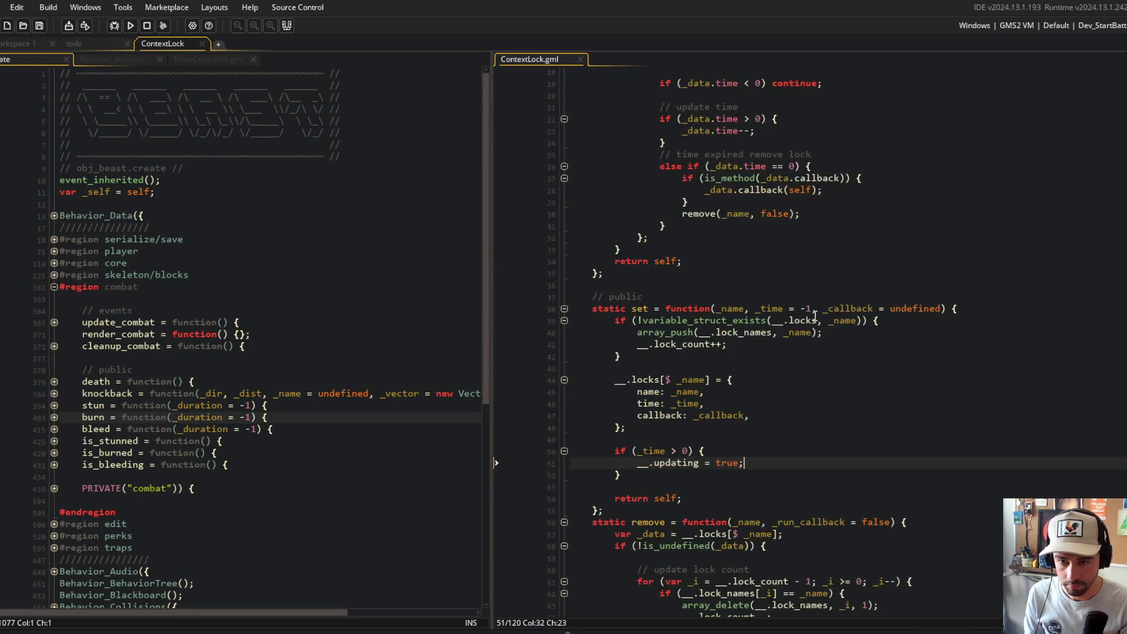
click(898, 300)
scroll(882, 311, up, 2)
click(840, 328)
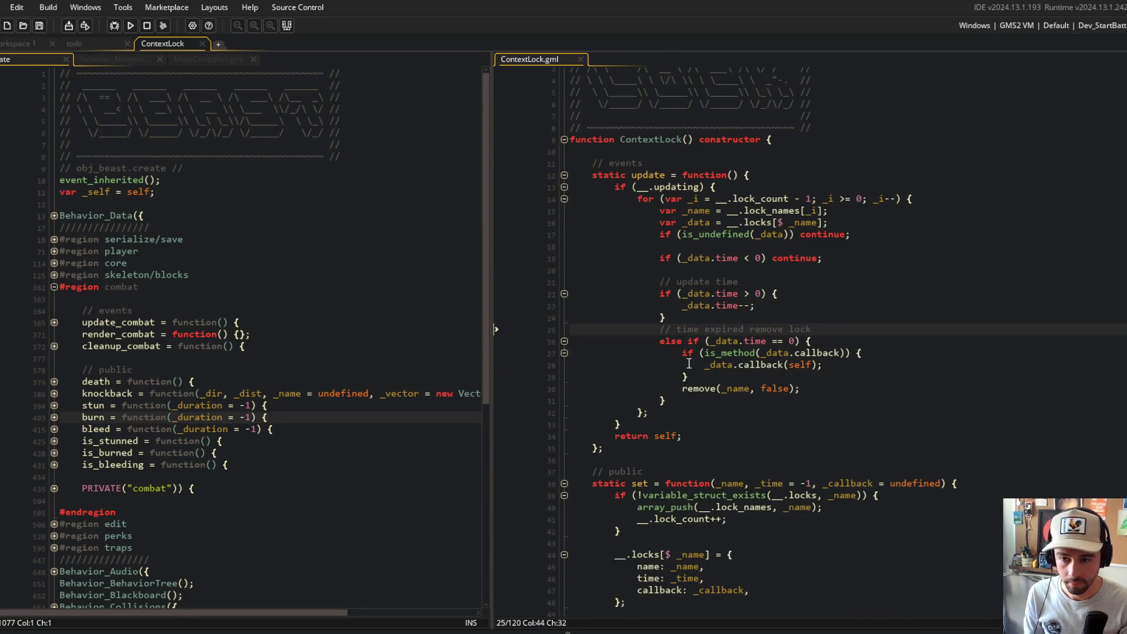
click(778, 376)
scroll(822, 382, down, 7)
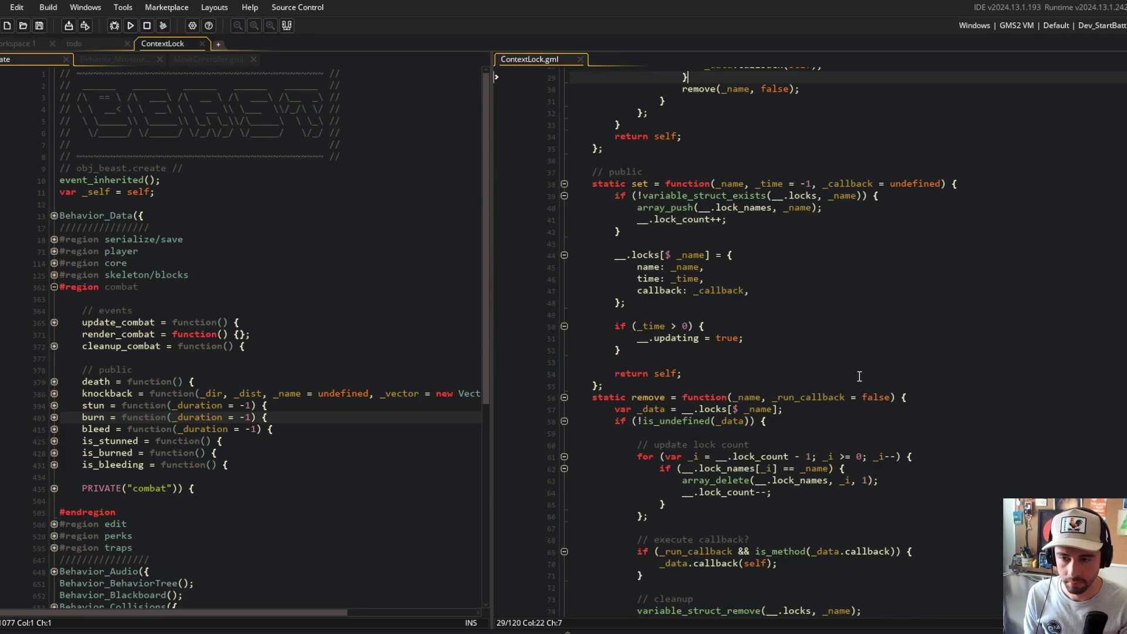
scroll(859, 376, up, 4)
scroll(859, 376, down, 7)
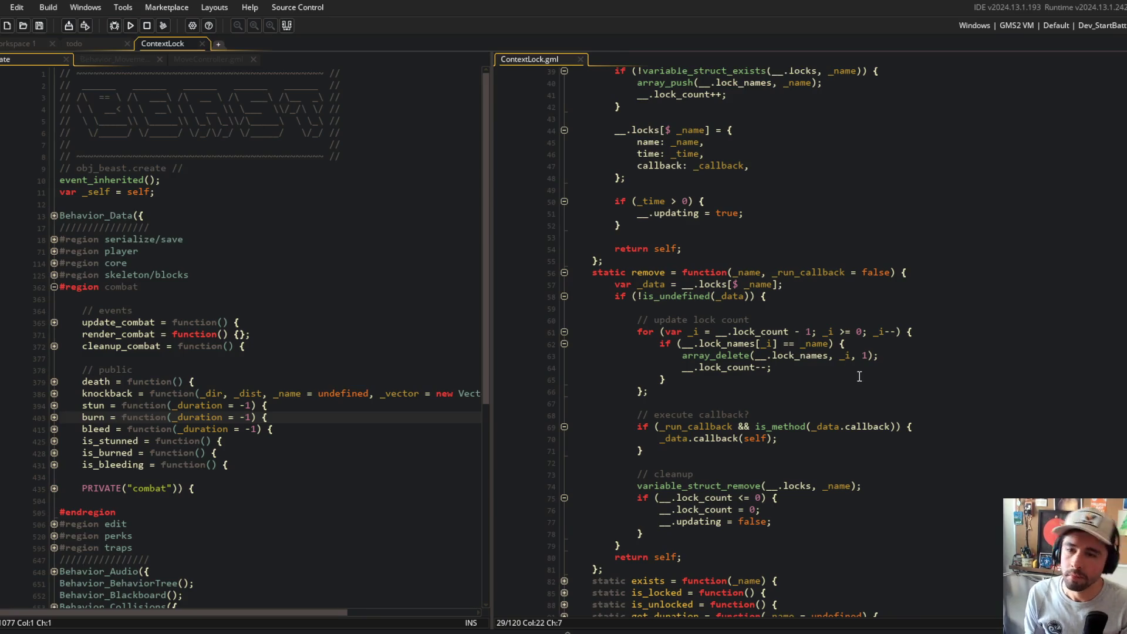
click(864, 343)
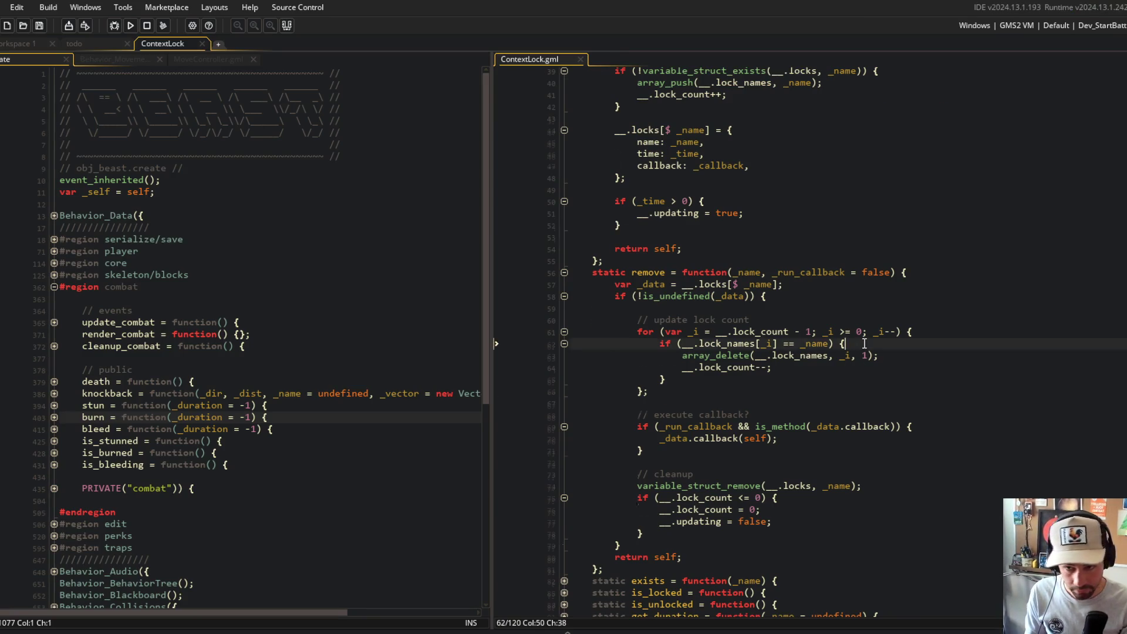
scroll(864, 343, up, 7)
click(814, 441)
scroll(820, 322, down, 5)
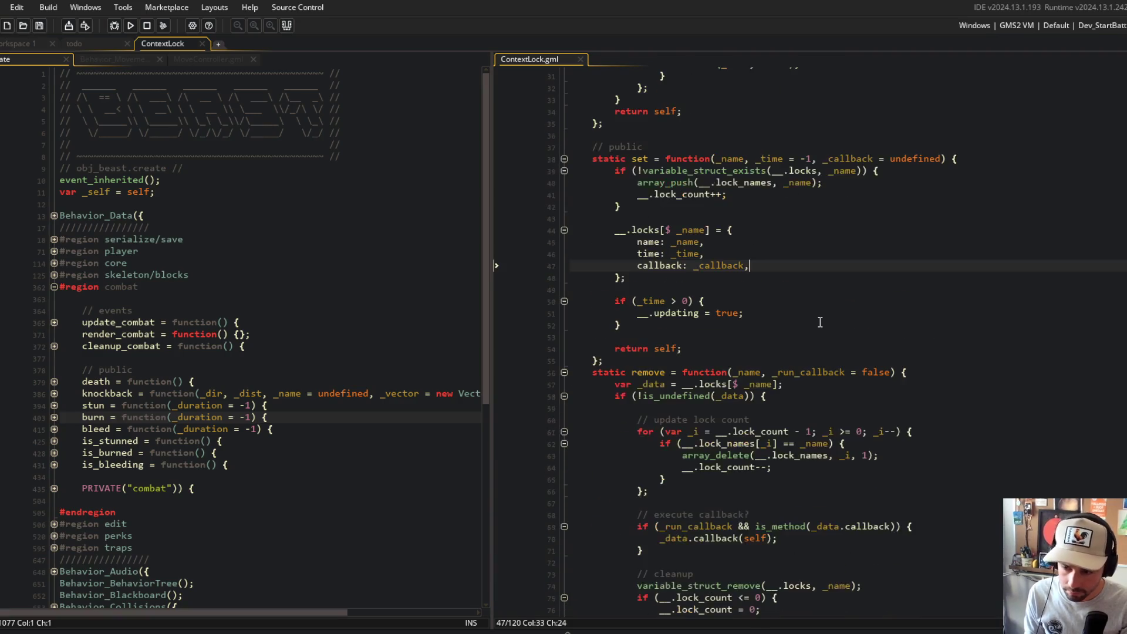
click(723, 347)
key(F5)
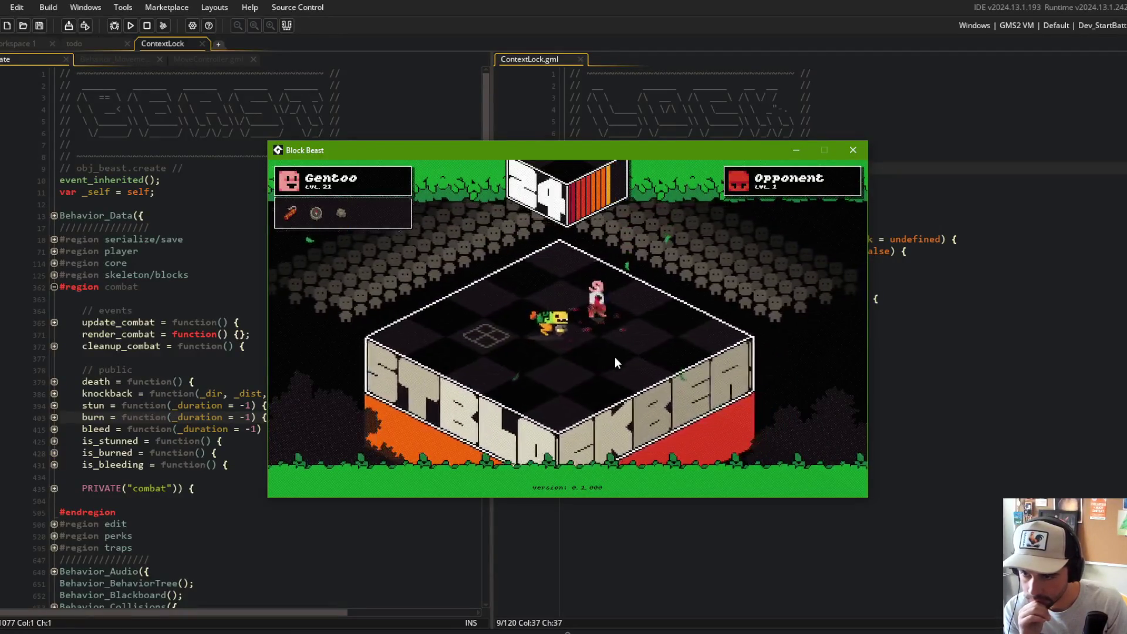
- Close the Block Beast game window after the test battle
click(853, 150)
click(878, 273)
- Switch to Command Prompt and stage all changes with 'git add .'
click(977, 215)
key(alt+Tab)
click(512, 433)
text(git add .)
key(Return)
- Commit as "added callback support to ContextLocks", push to GitHub, and return to GameMaker
text(git commit -m "added cal)
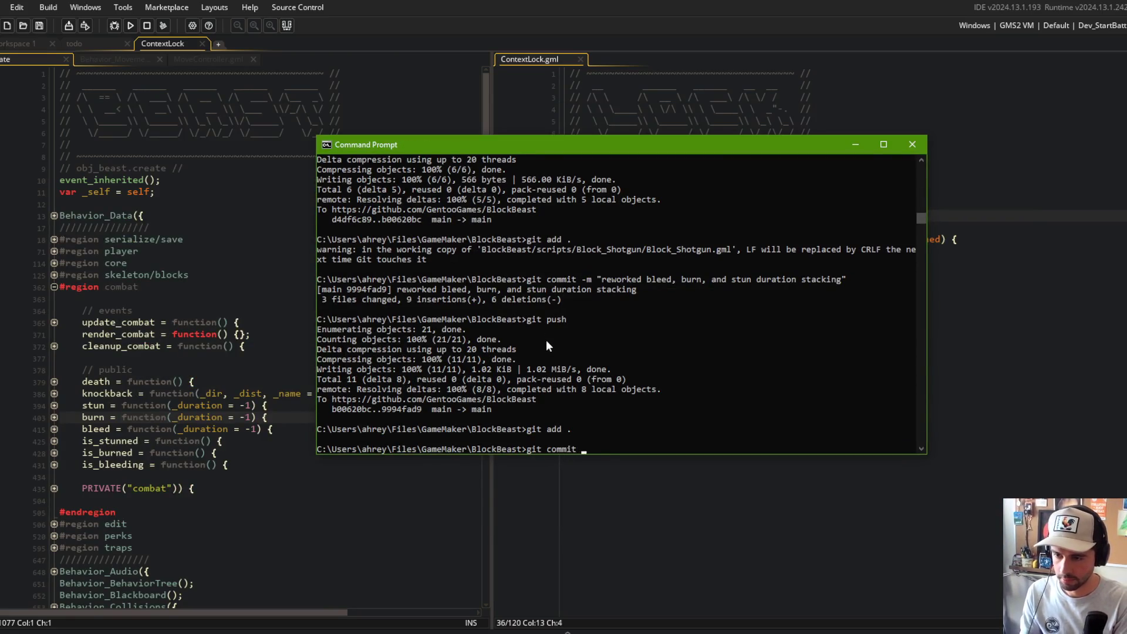
text(lback support to Conte)
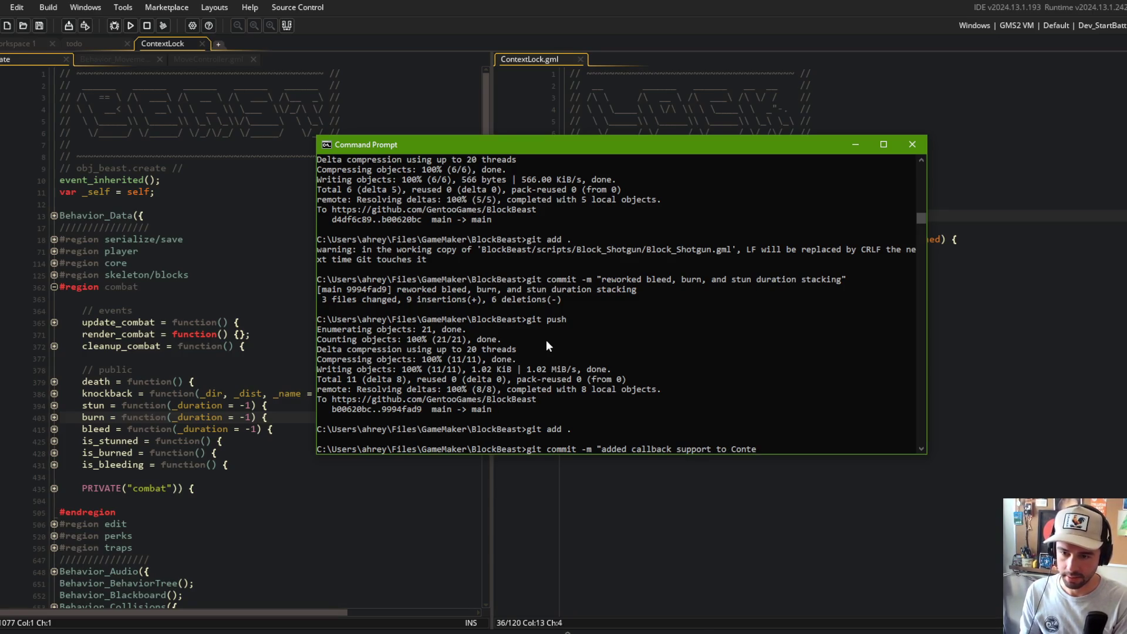
text(xtLocks")
key(Return)
text(git push)
key(Return)
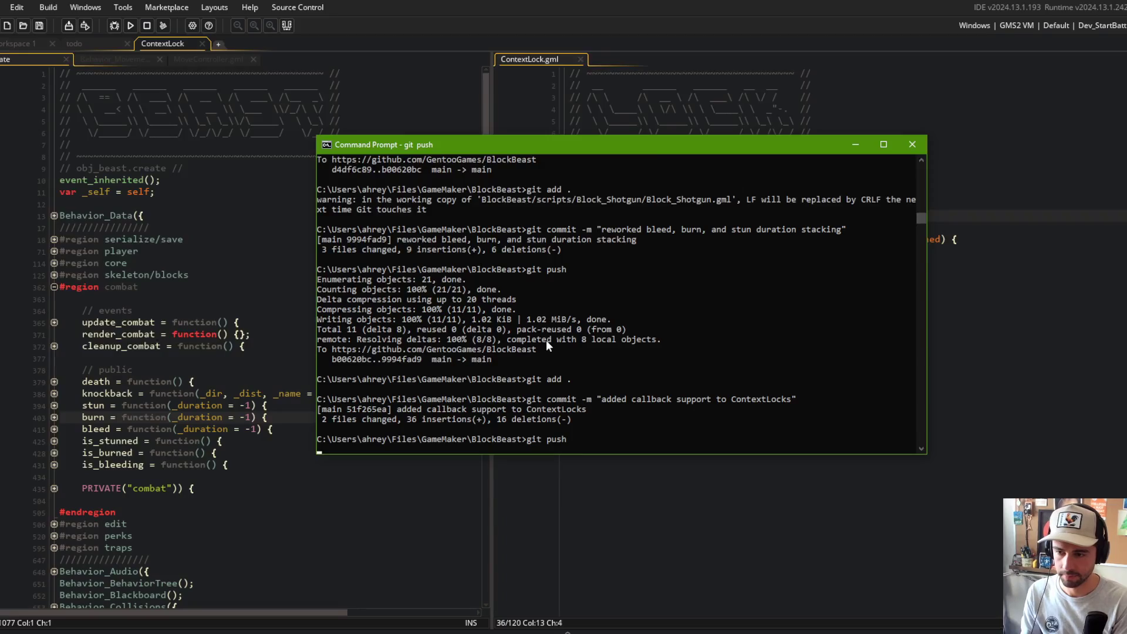
click(855, 144)
click(839, 198)
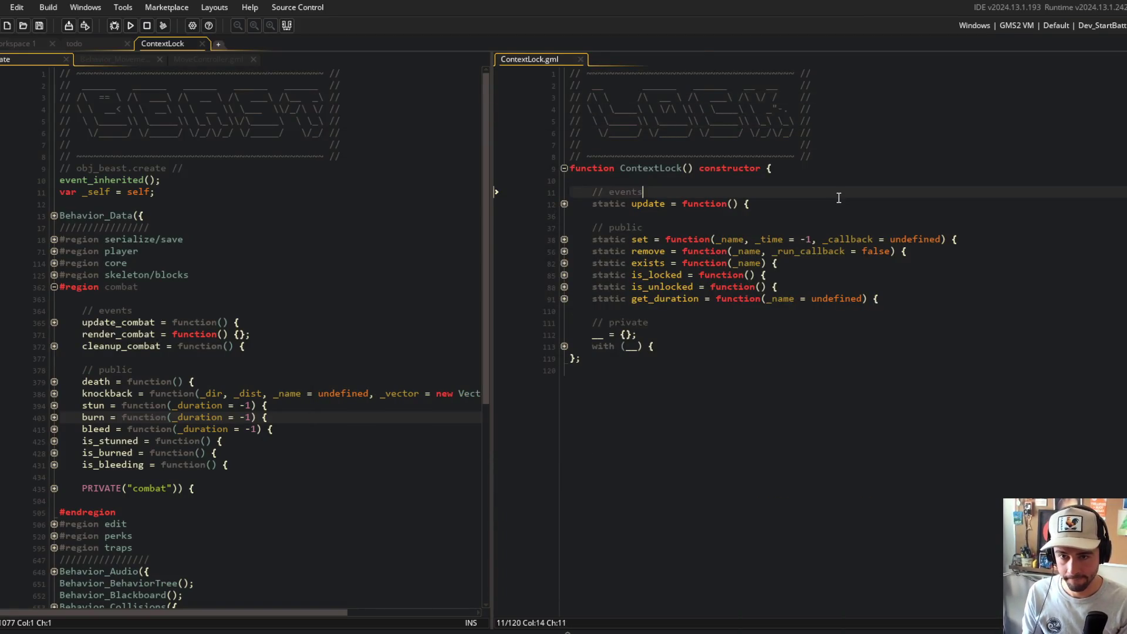
- Widen the obj_beast code pane and expand the stun function body
click(745, 273)
click(404, 204)
drag(492, 225, 726, 226)
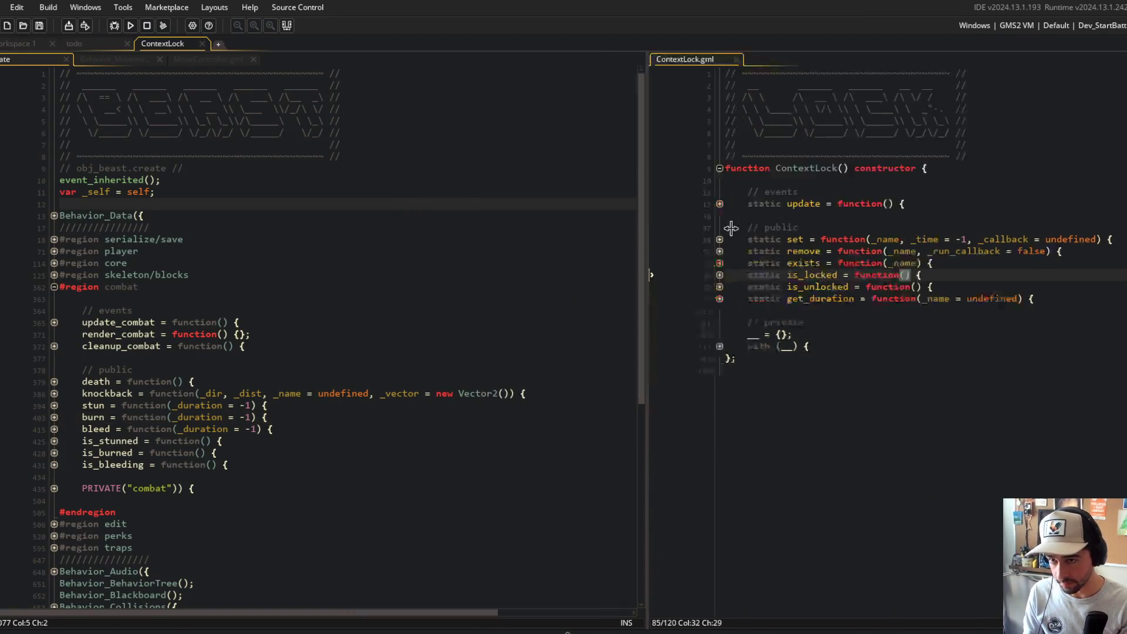
scroll(284, 314, down, 3)
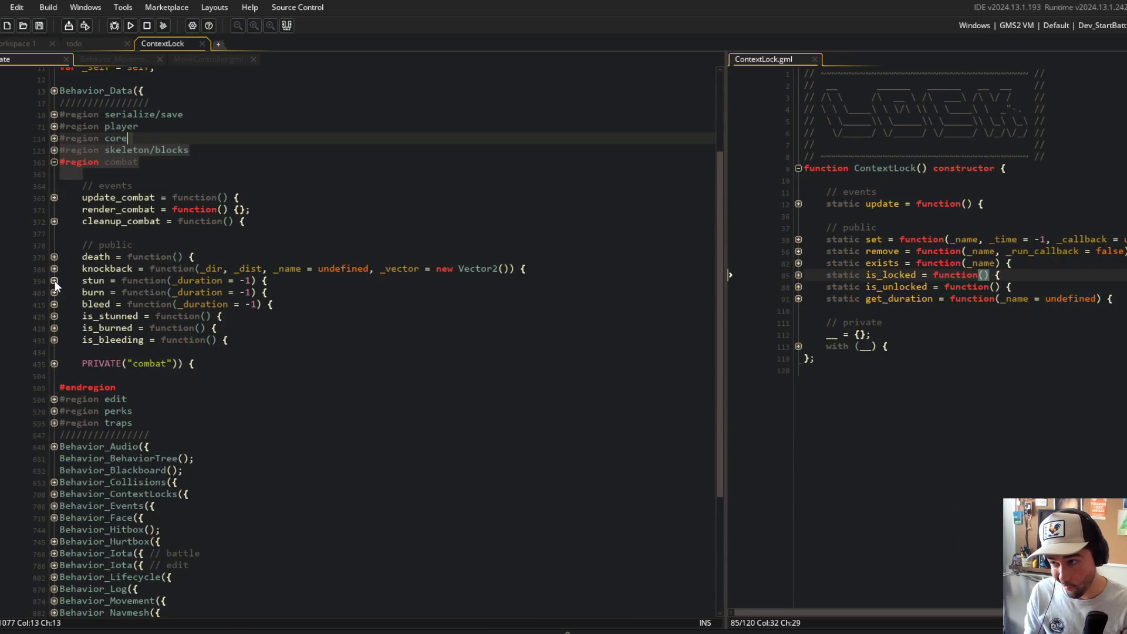
click(54, 280)
click(54, 328)
click(54, 328)
- Try an empty function() callback on stun_lock.set, then remove it again
click(336, 316)
text(, function() {)
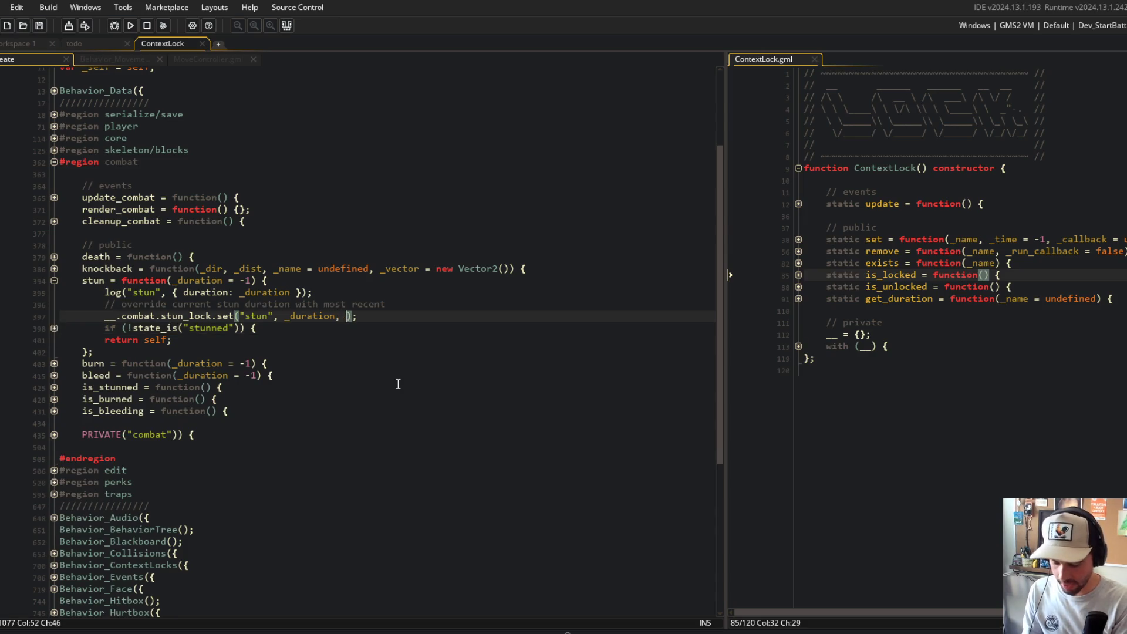
key(Return)
key(Up)
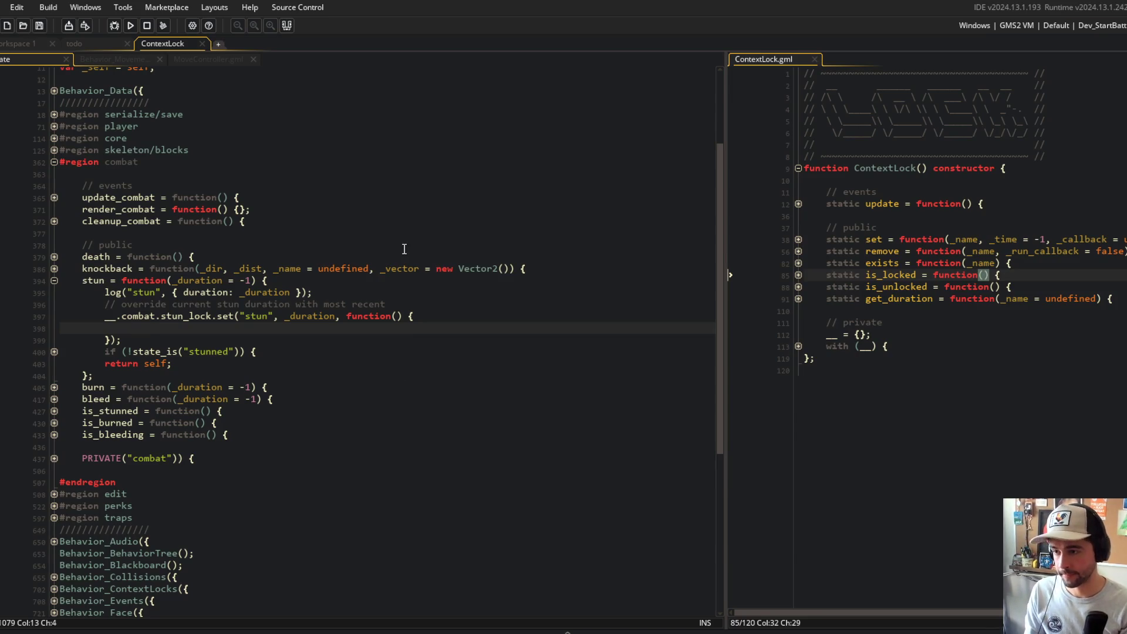
scroll(404, 256, down, 4)
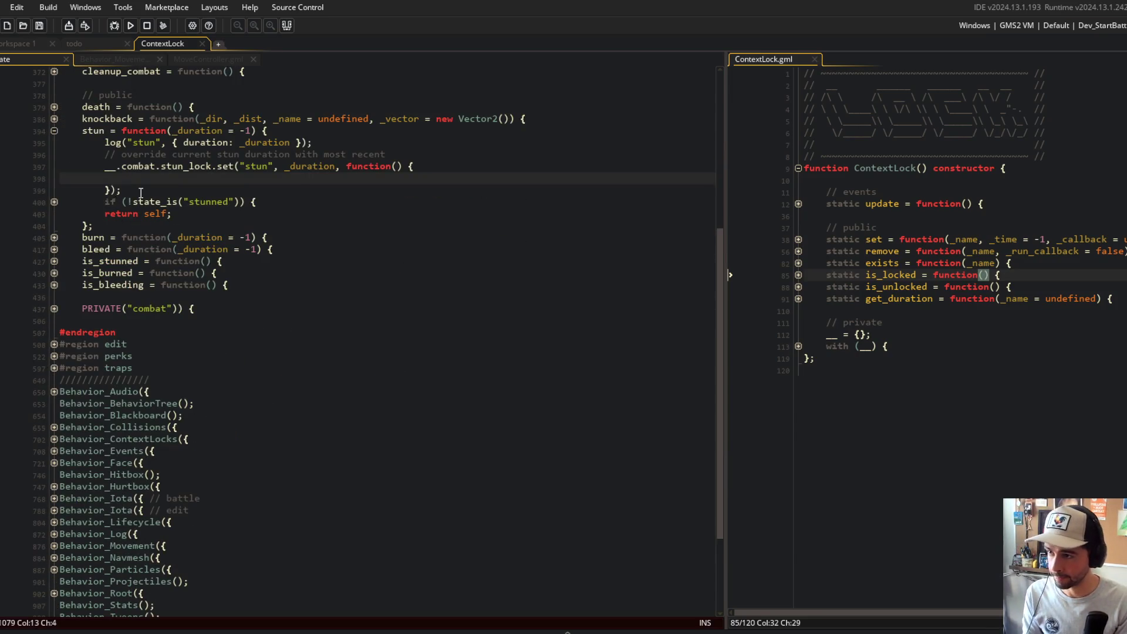
key(ctrl+z)
key(ctrl+z)
key(BackSpace)
key(BackSpace)
key(BackSpace)
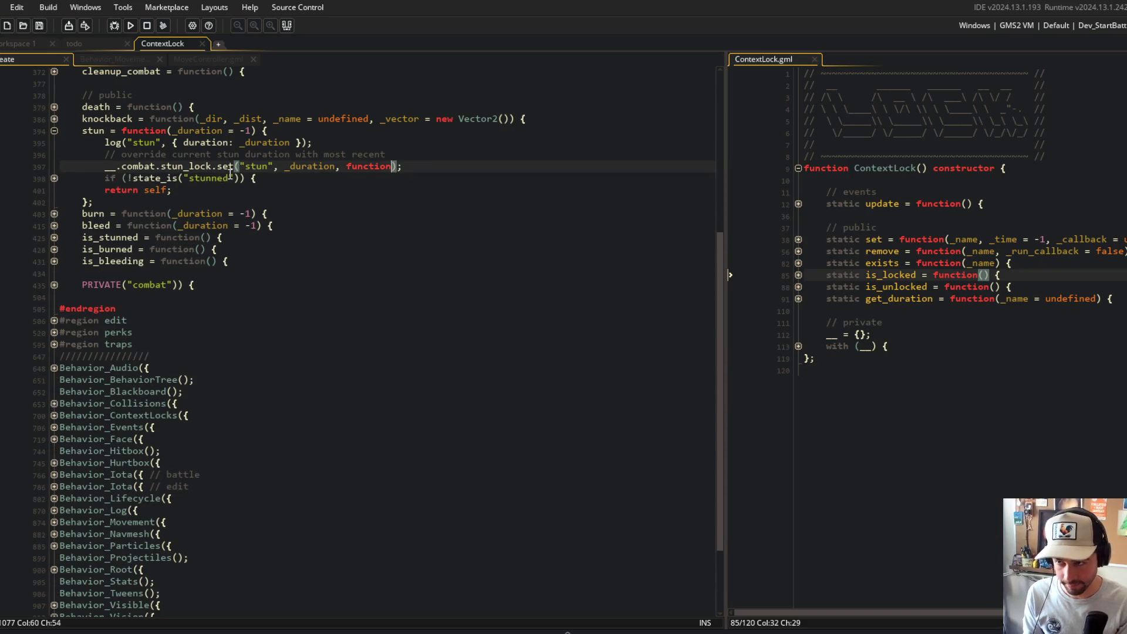
- Expand Behavior_State down to the stunned state's step function
click(383, 217)
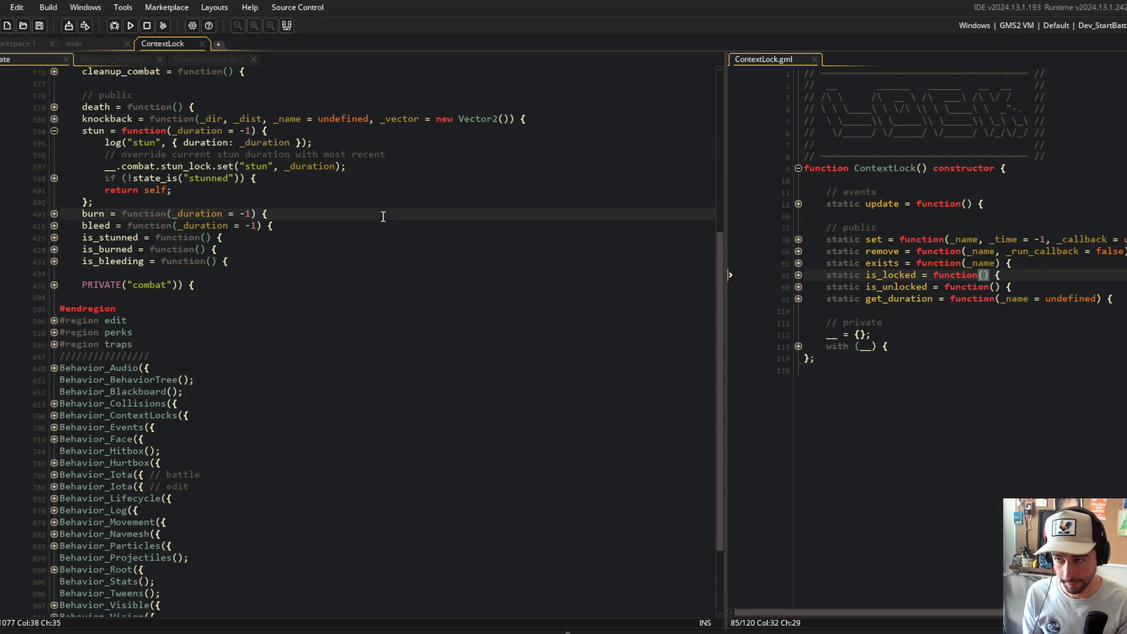
scroll(383, 216, down, 3)
scroll(322, 370, up, 5)
click(322, 370)
scroll(277, 431, down, 5)
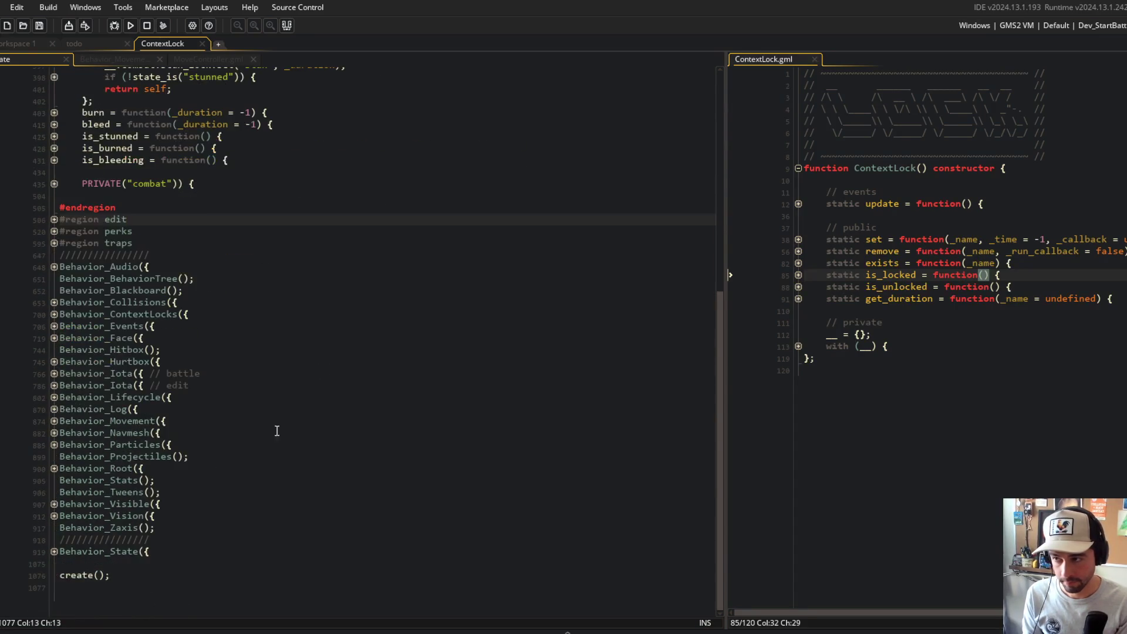
click(54, 551)
scroll(57, 536, down, 1)
click(54, 539)
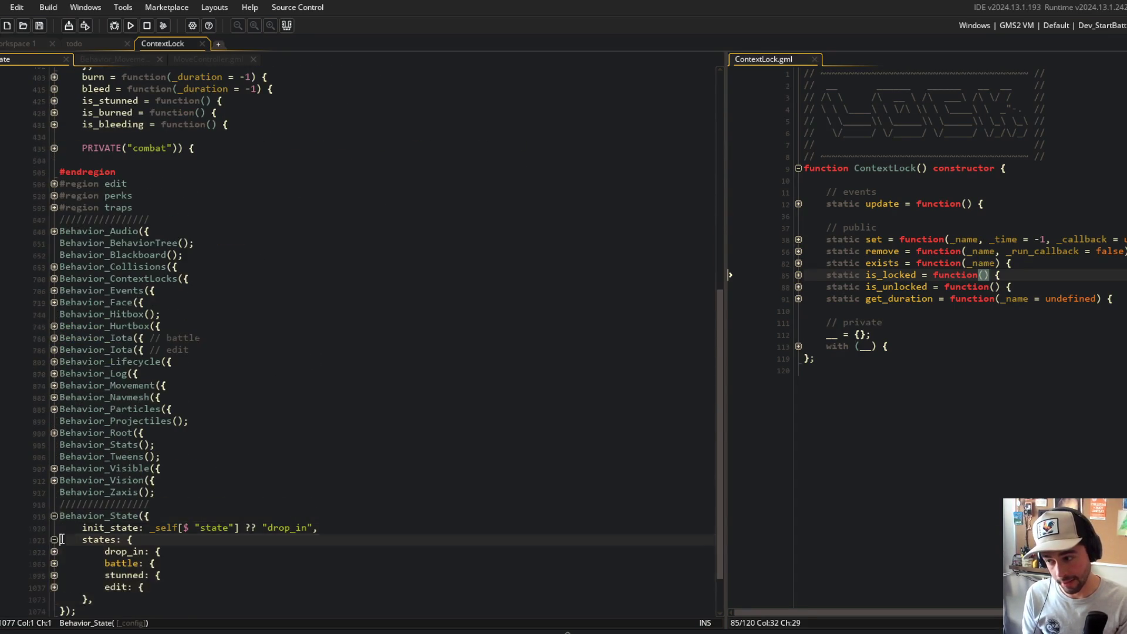
scroll(57, 528, down, 2)
click(54, 515)
click(54, 456)
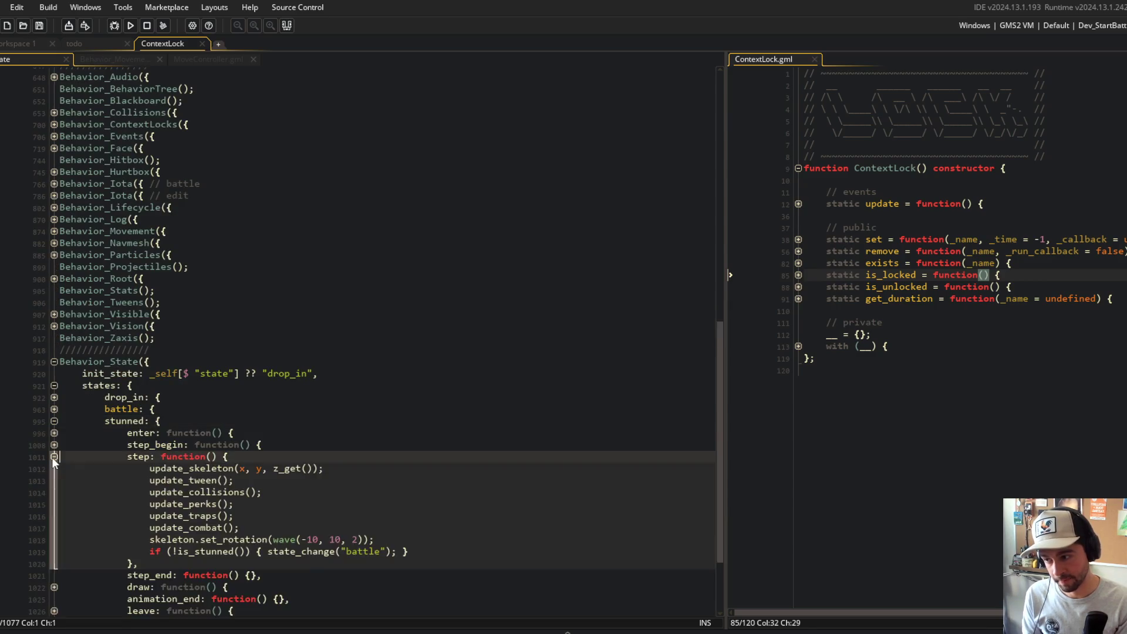
scroll(346, 413, down, 3)
- Cut the is_stunned battle check line out of the stunned state's step
click(345, 413)
click(224, 434)
click(150, 445)
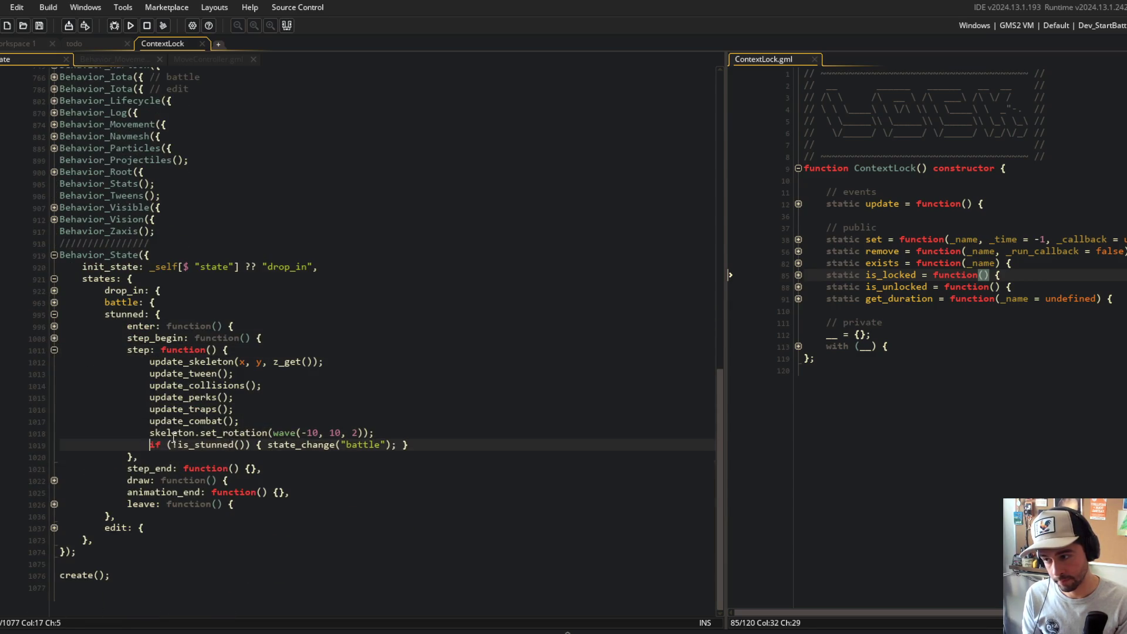
key(shift+End)
key(ctrl+c)
key(BackSpace)
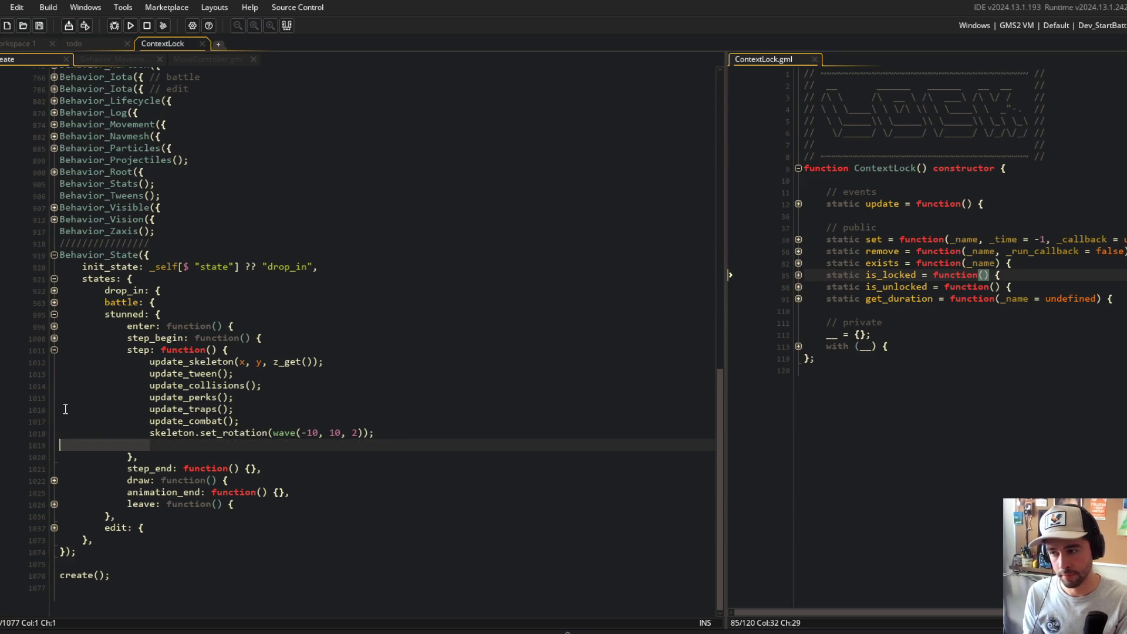
key(BackSpace)
- Paste the is_stunned check into stun_lock.set wrapped in a function() callback
scroll(327, 307, up, 5)
scroll(326, 307, up, 10)
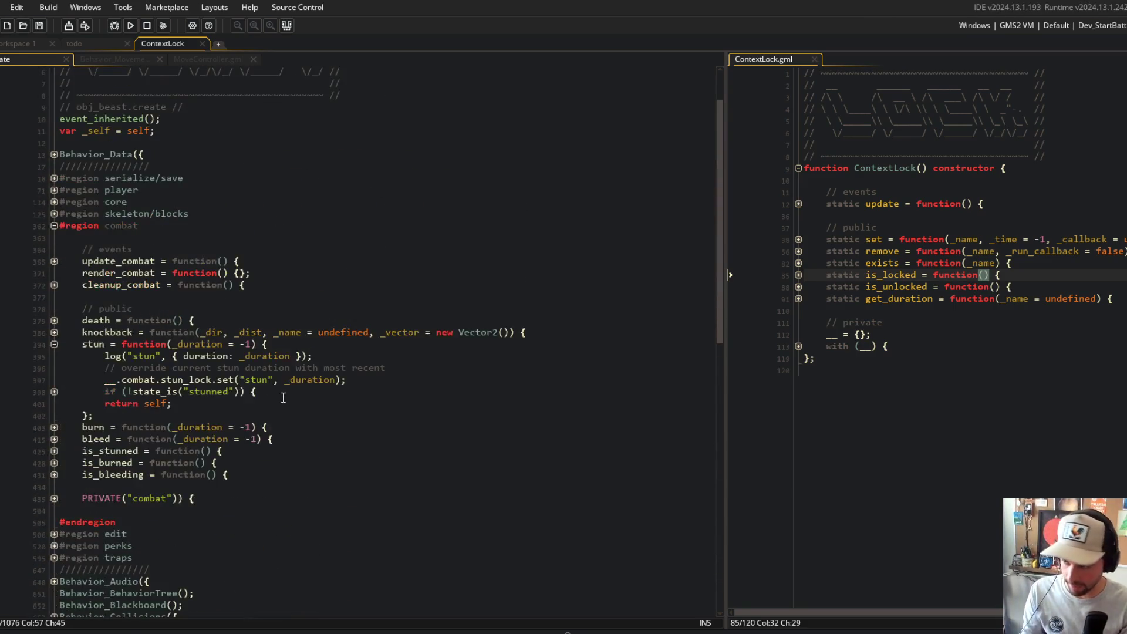
click(354, 388)
key(Up)
key(Left)
key(Left)
text(,)
key(ctrl+v)
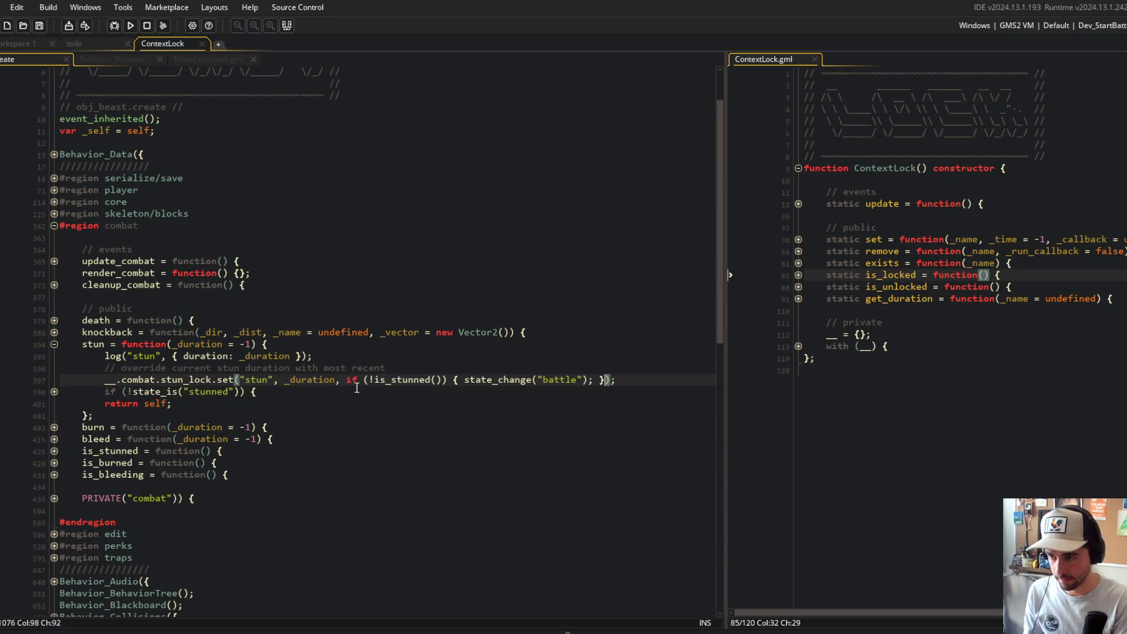
key(ctrl+Left)
key(ctrl+Left)
key(ctrl+Left)
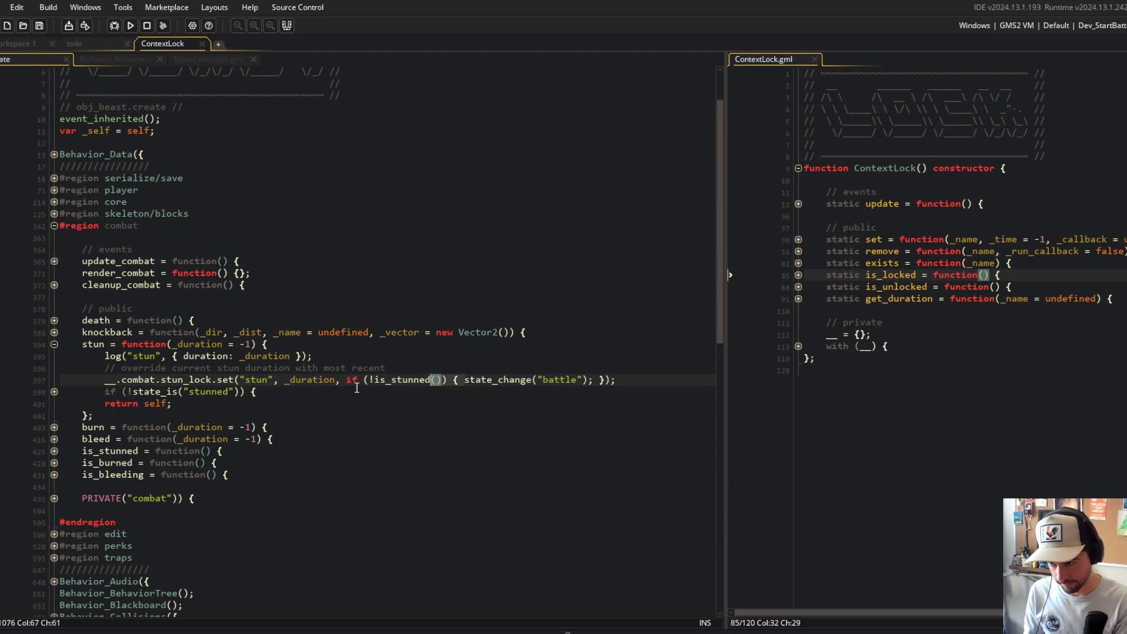
text(function() {)
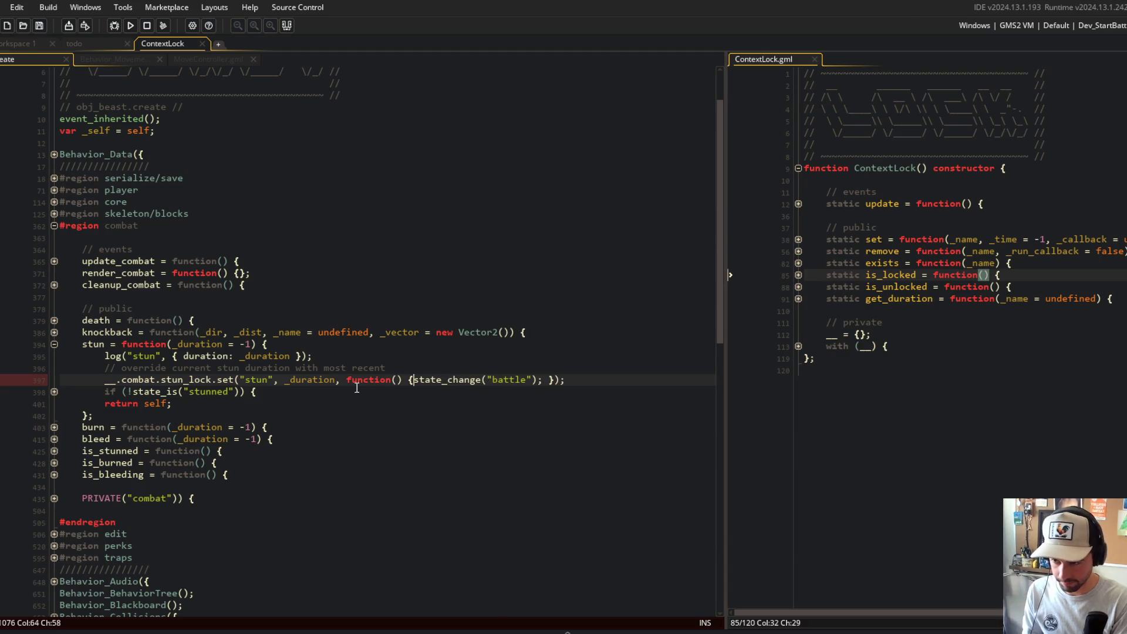
- Put the battle state change and the callback's closing brackets on separate lines
key(Return)
key(End)
key(Left)
key(Left)
key(Left)
key(Return)
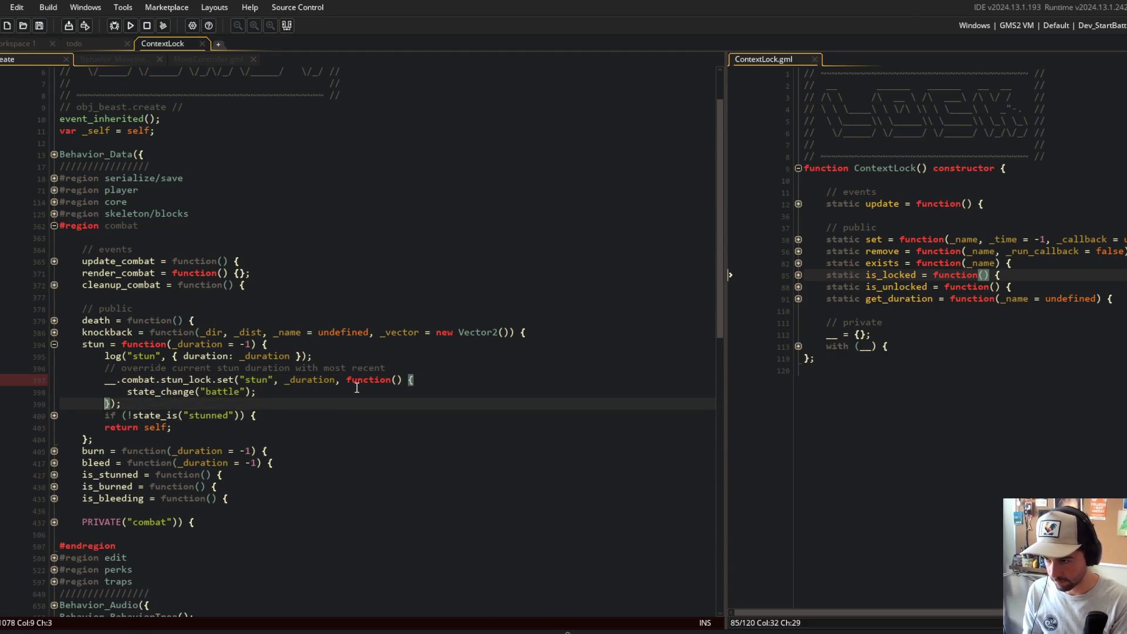
key(End)
scroll(357, 388, down, 3)
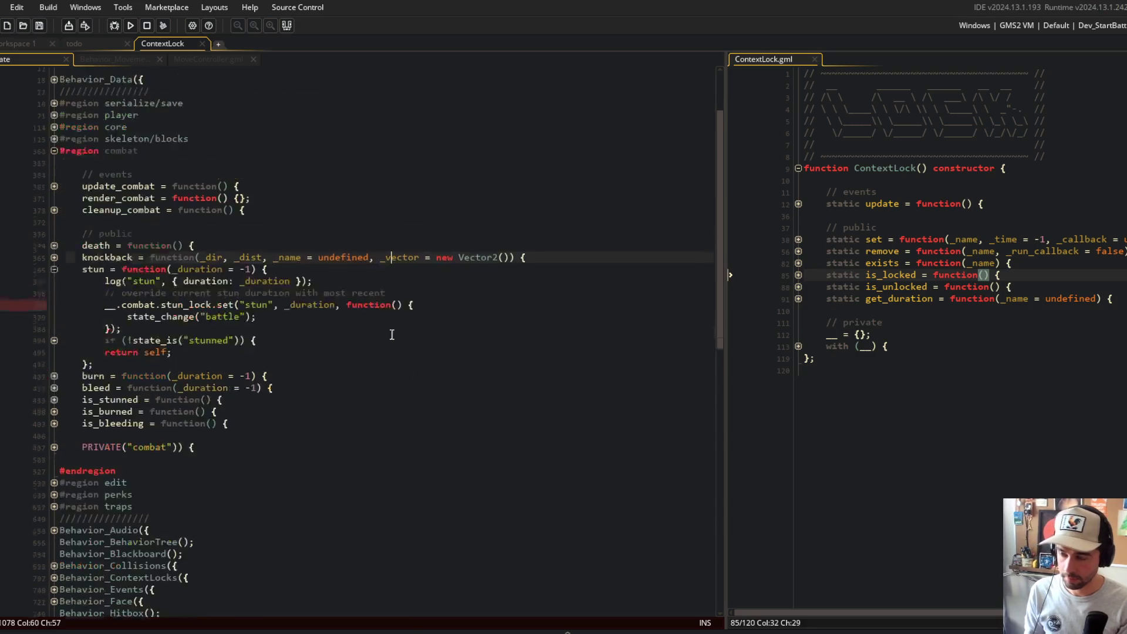
click(390, 305)
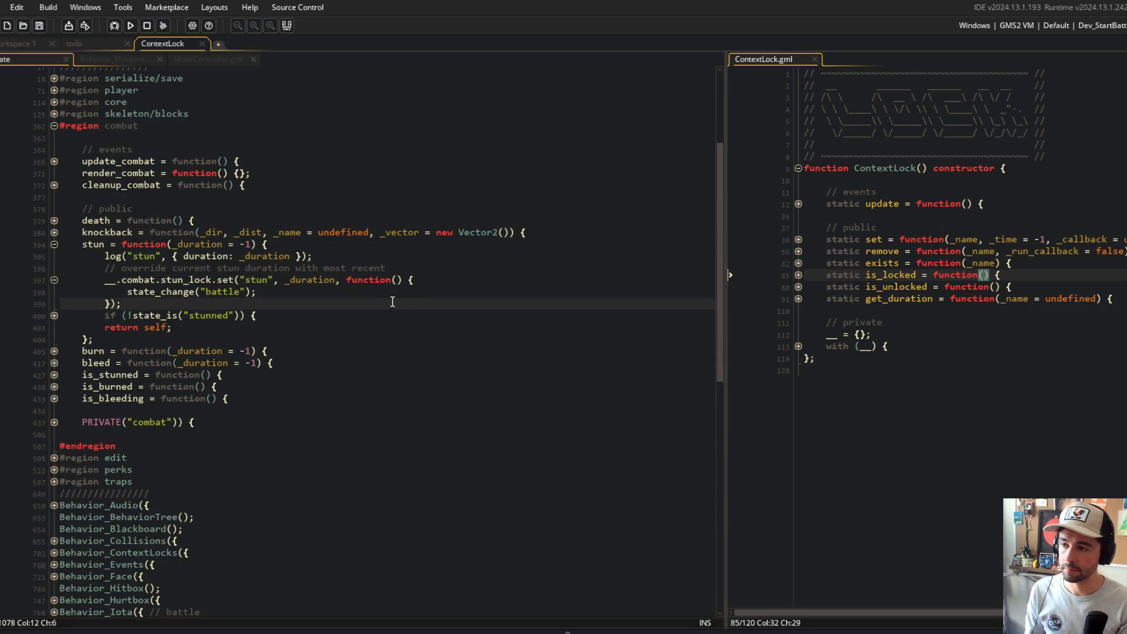
- Fold the stun function and add a function() { callback to burn_lock.set
click(354, 297)
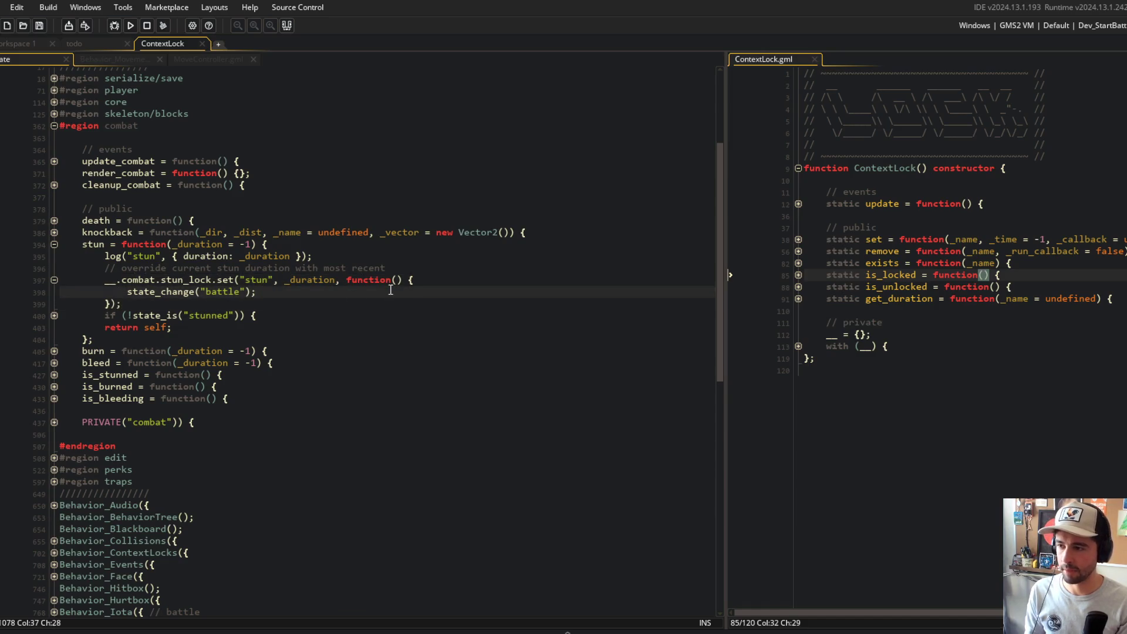
key(Up)
key(Up)
key(Up)
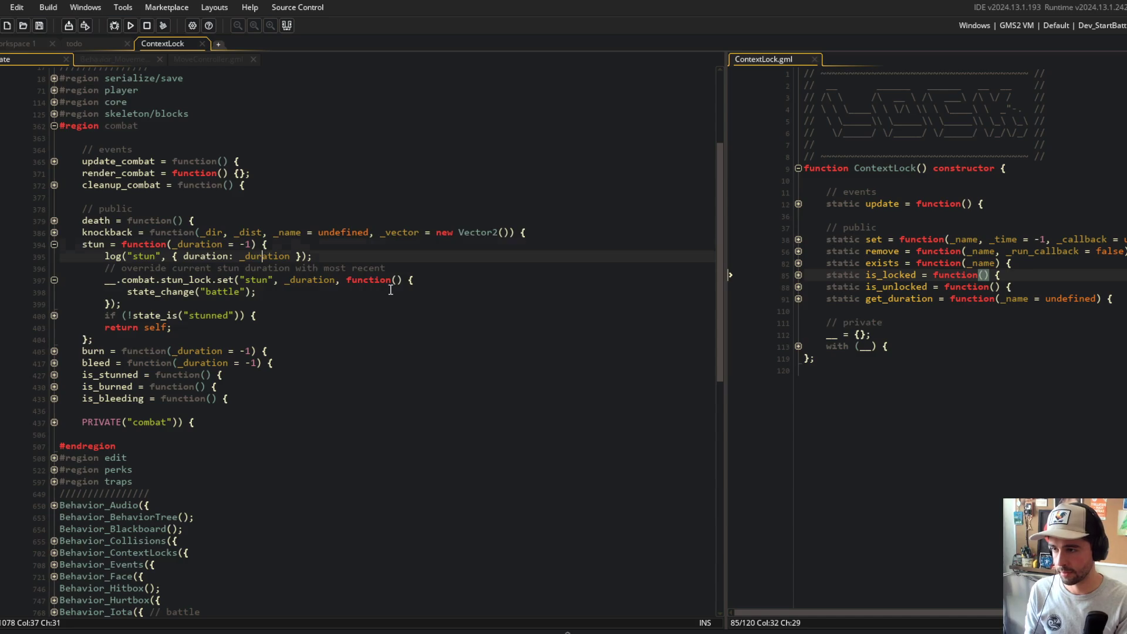
key(Down)
key(ctrl+shift+bracketleft)
key(Down)
key(ctrl+shift+bracketright)
key(Down)
key(Down)
key(Down)
key(End)
key(Left)
key(Left)
text(, function() {)
key(Return)
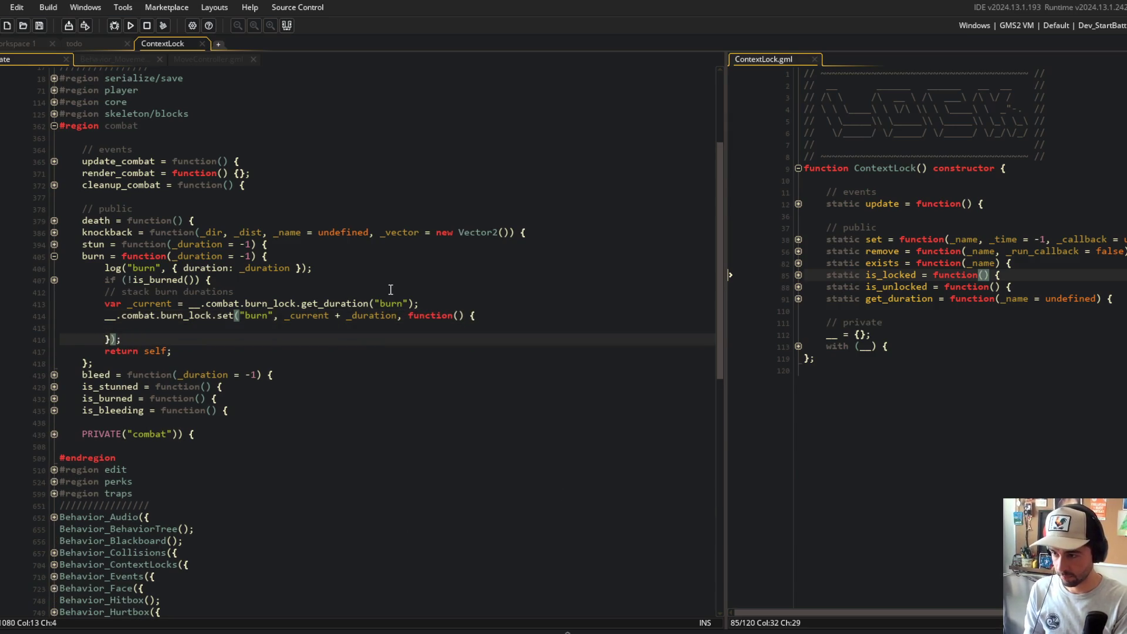
key(Up)
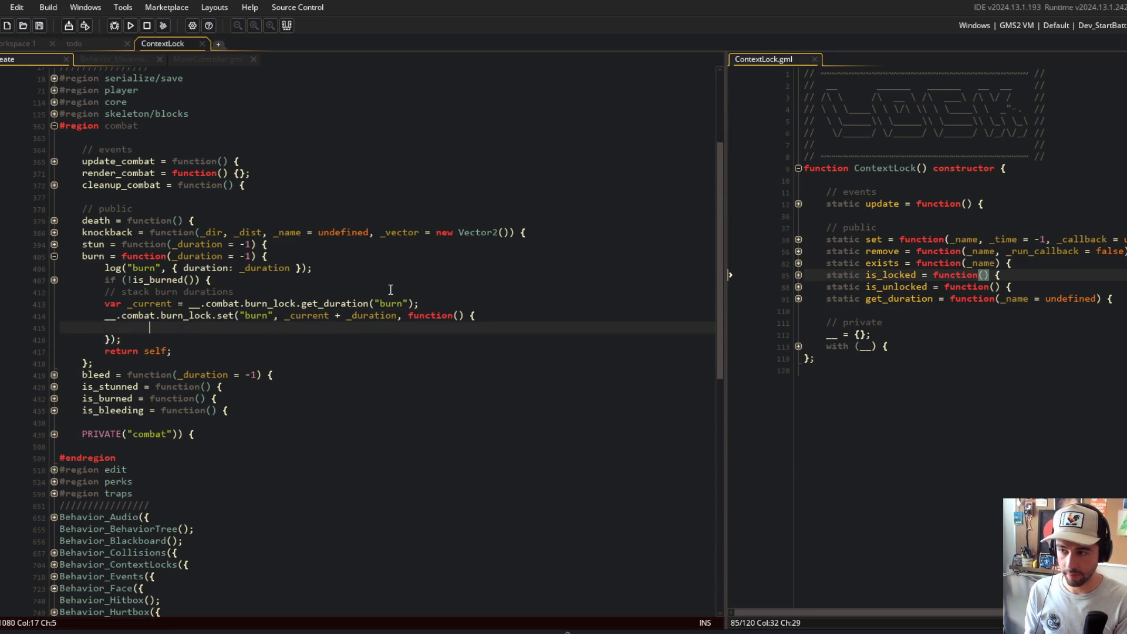
- In ContextLock's set function, add a trailing comma after _callback in the lock struct
click(848, 180)
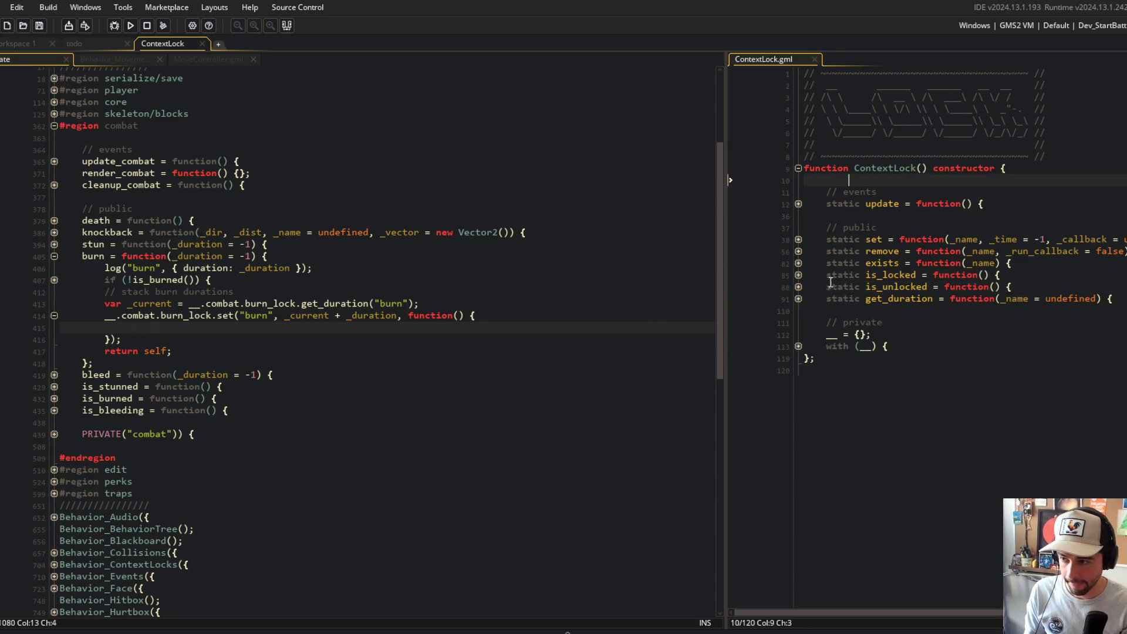
click(798, 239)
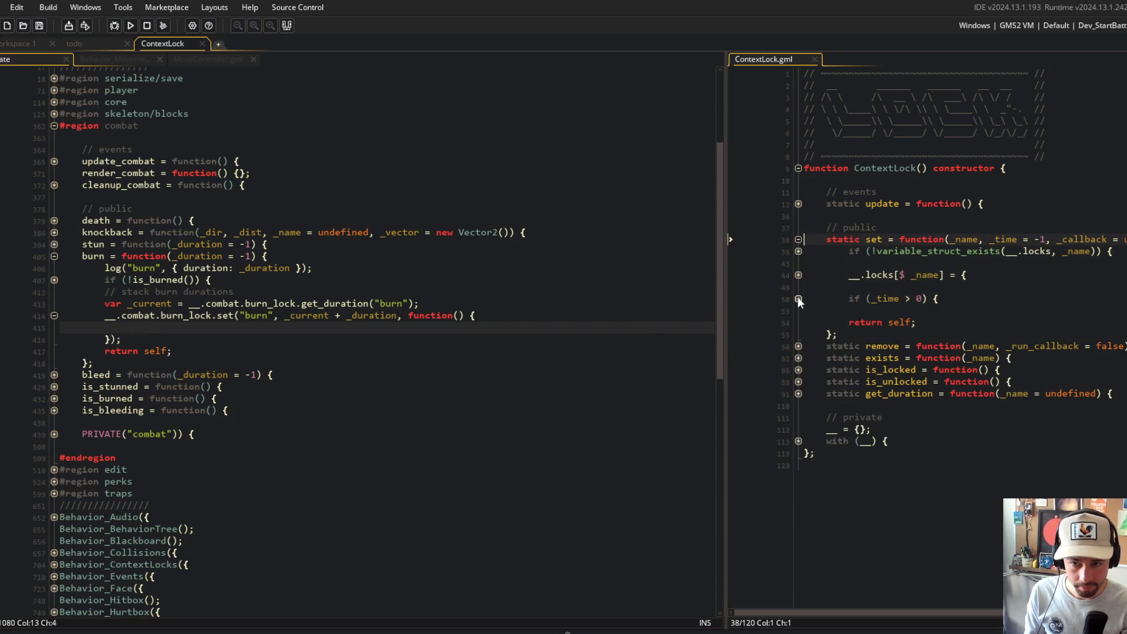
click(797, 299)
click(797, 274)
drag(827, 274, 939, 298)
click(980, 310)
text(,)
key(Down)
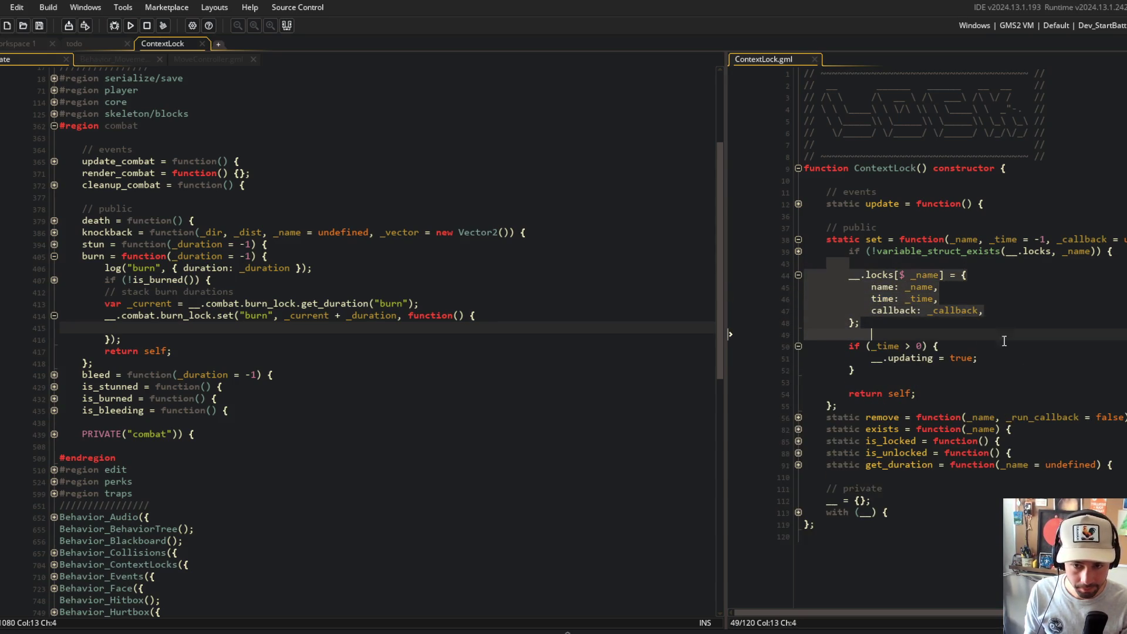
click(1008, 346)
click(905, 372)
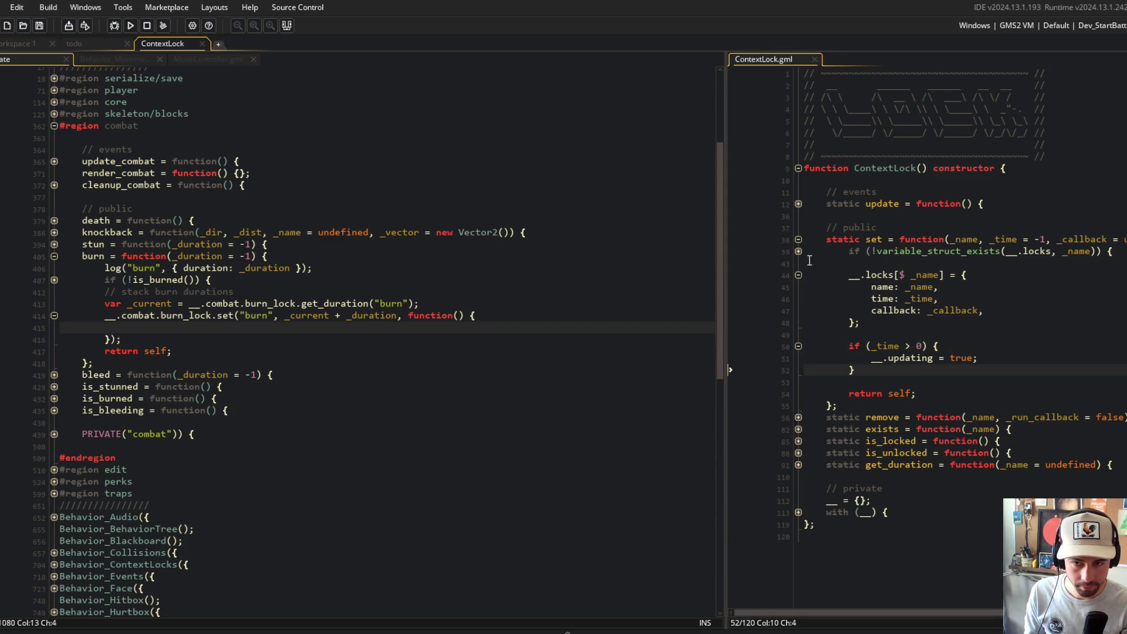
click(798, 239)
- Give bleed_lock.set an empty ', function() { }' callback like burn
click(531, 220)
click(403, 335)
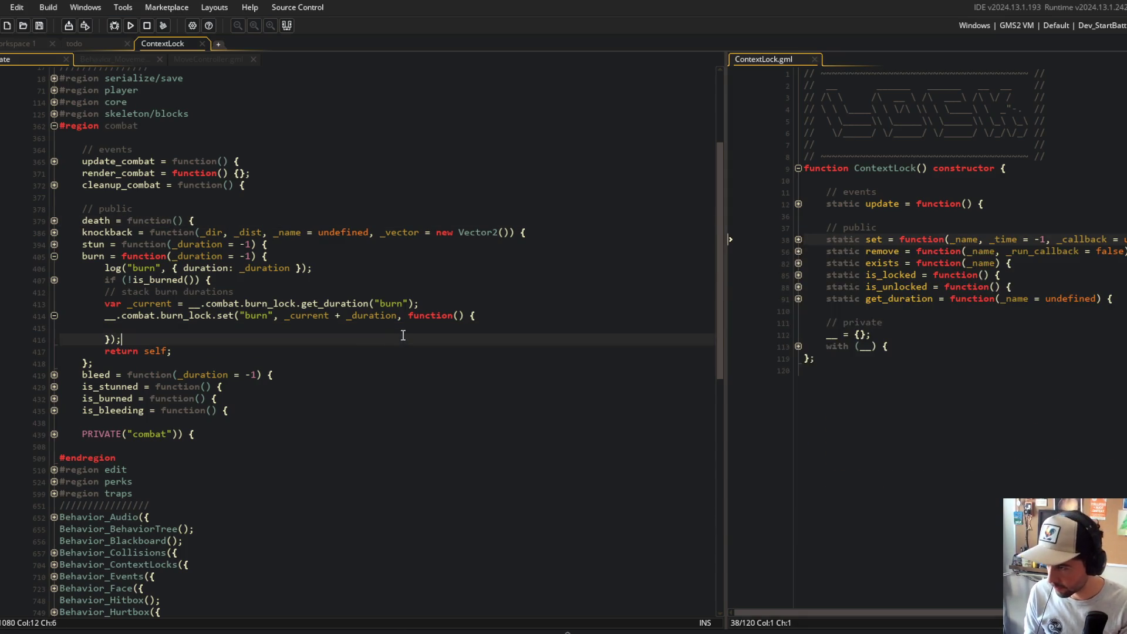
click(53, 374)
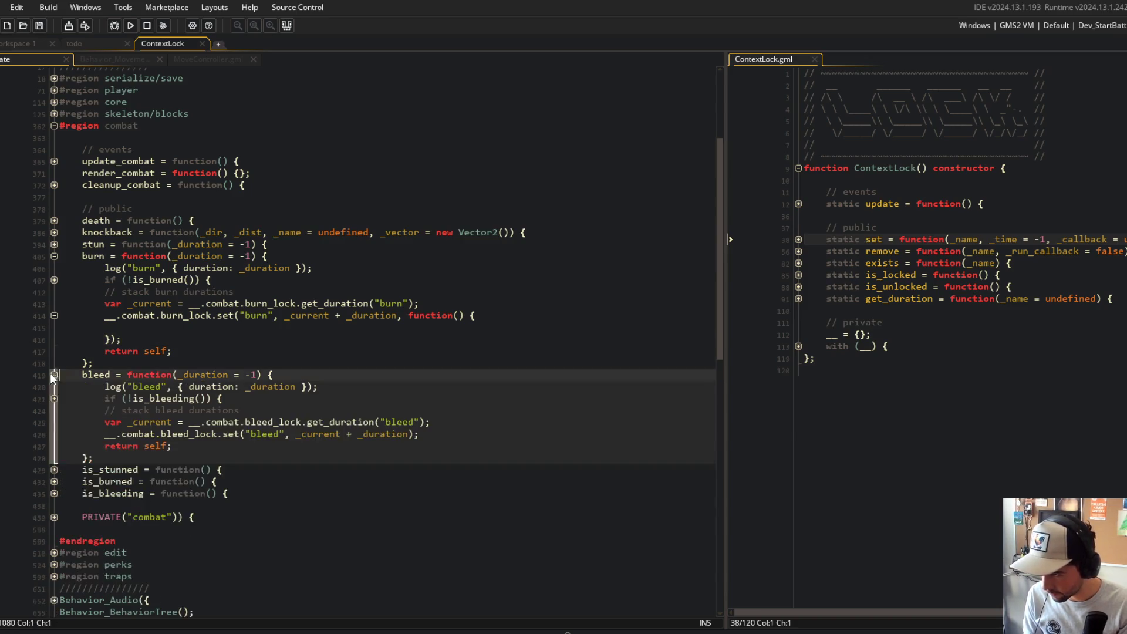
click(418, 423)
click(414, 434)
text(, function() {)
key(Return)
key(Return)
text(})
click(485, 326)
scroll(485, 326, down, 2)
scroll(485, 326, up, 2)
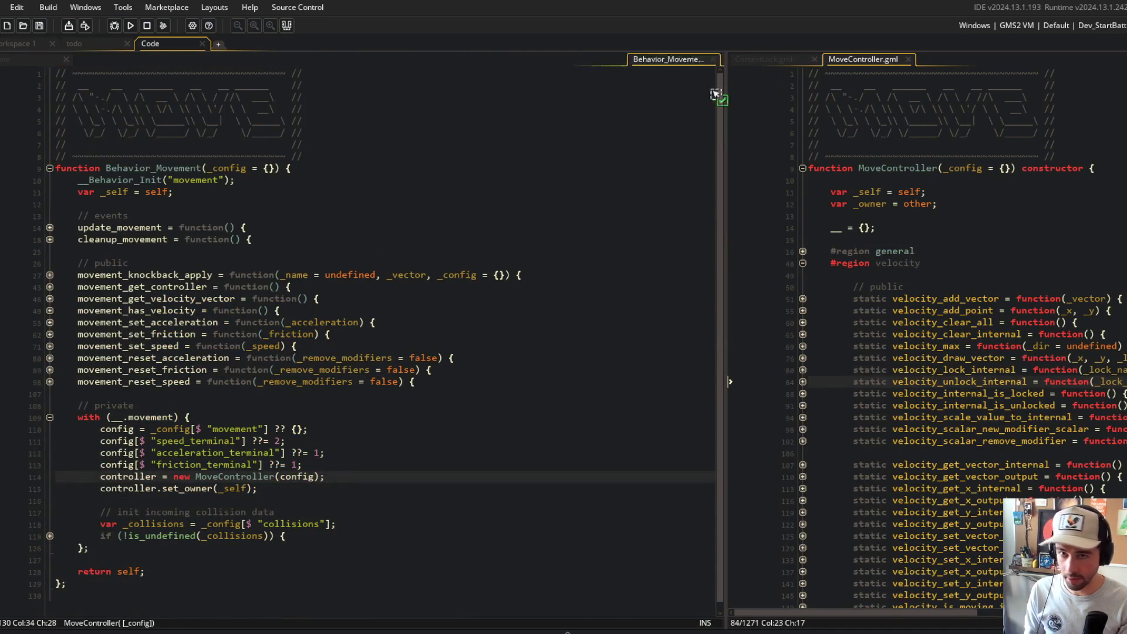
- Dock Behavior_Movement in the right pane and copy the movement_get_controller name
drag(716, 94, 740, 100)
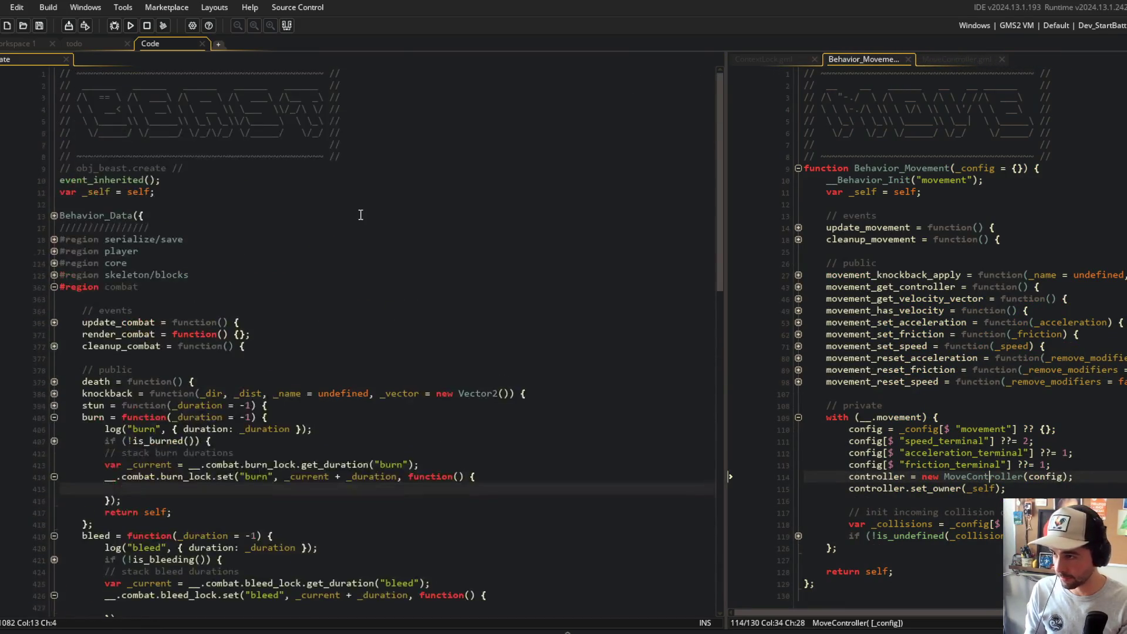
scroll(348, 244, down, 4)
scroll(347, 245, up, 3)
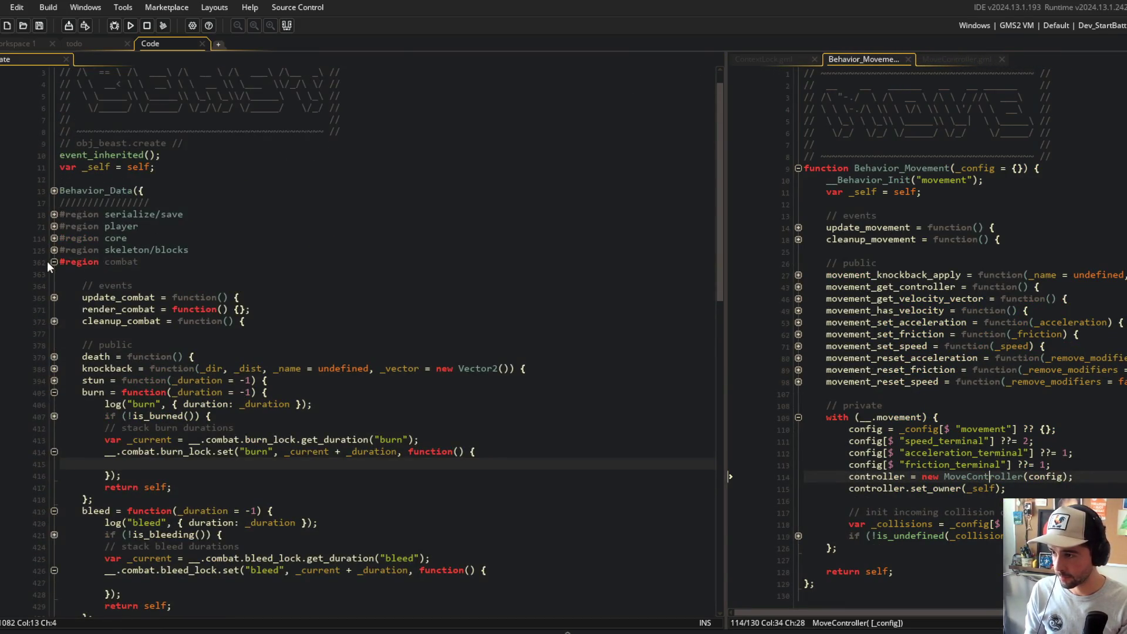
click(54, 261)
click(54, 262)
scroll(177, 294, down, 4)
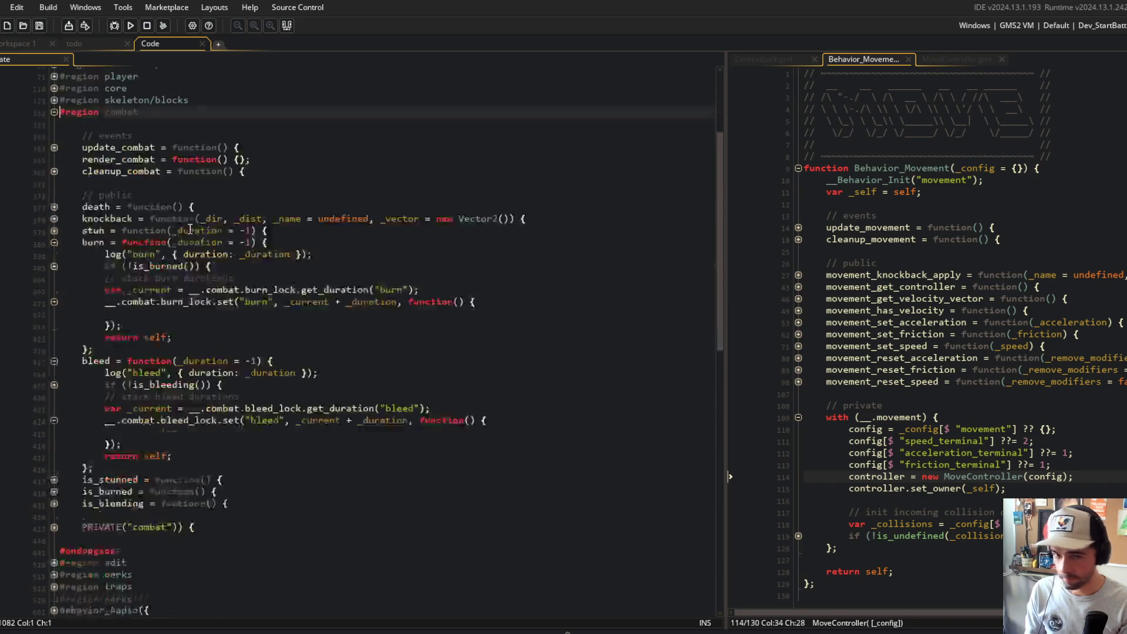
click(832, 275)
scroll(847, 327, down, 1)
scroll(848, 326, up, 1)
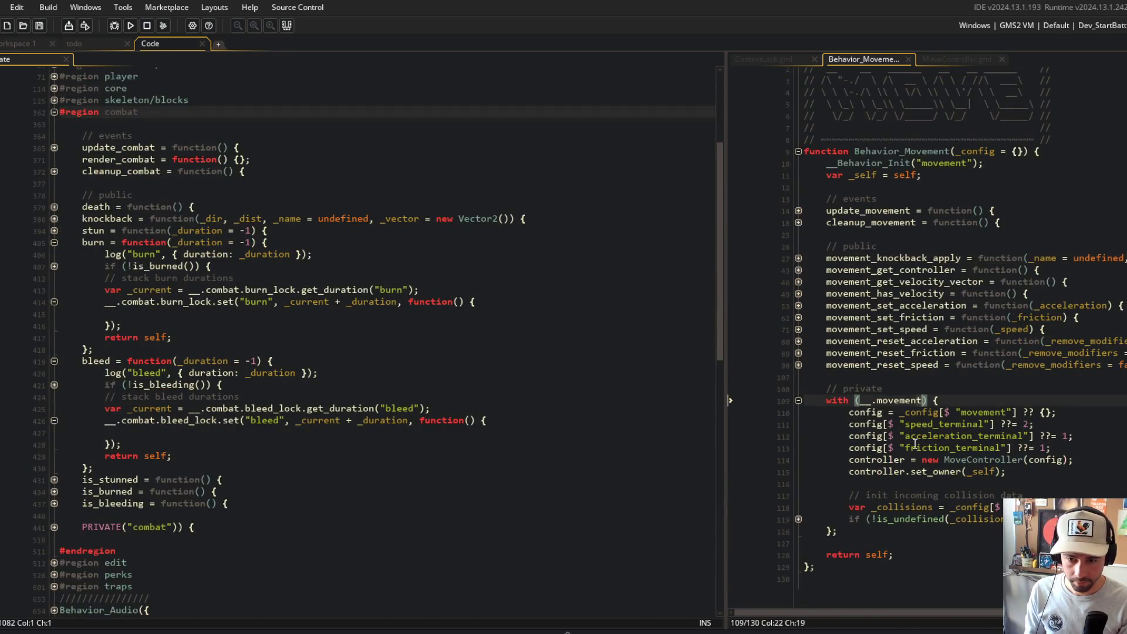
click(797, 519)
click(798, 519)
click(865, 223)
double_click(879, 270)
key(ctrl+c)
- Add 'var _mc = movement_get_controller();' inside the burn callback
click(245, 421)
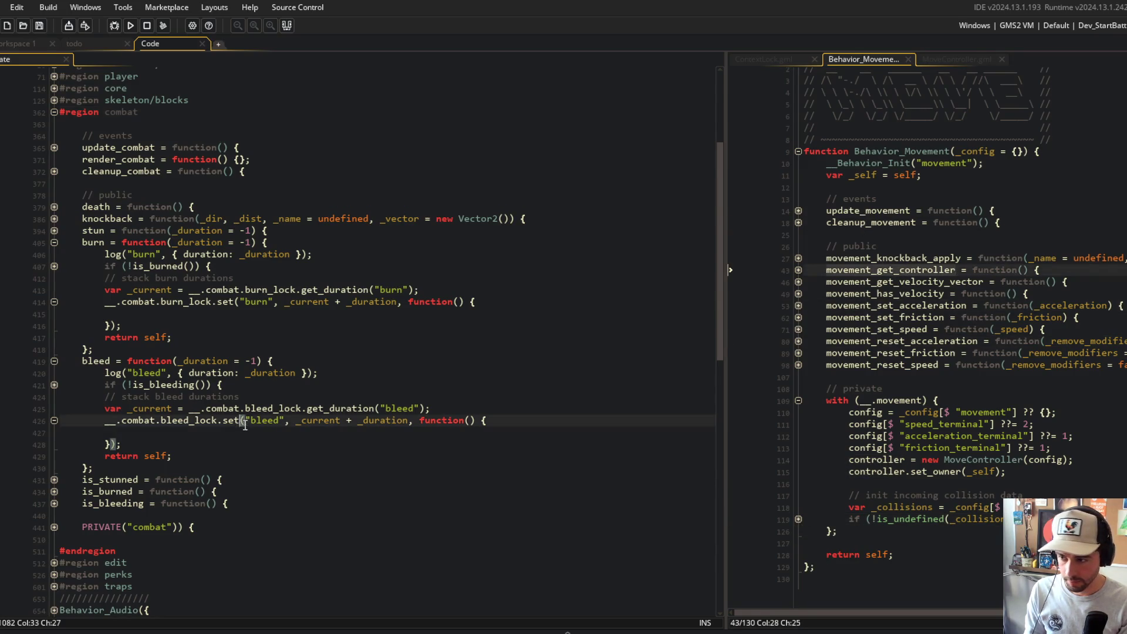
click(241, 313)
text(var _mc =)
key(ctrl+v)
text(;)
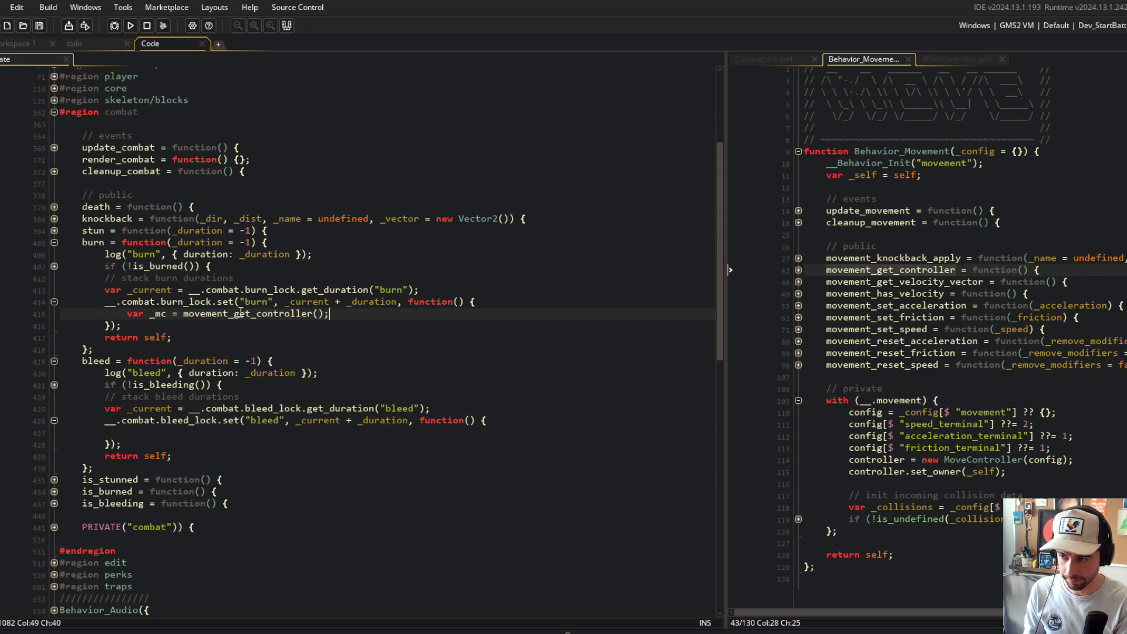
key(Return)
- Add _mc.velocity_scalar_remove_modifier("burn_status"); below it, copying the name from MoveController
click(969, 61)
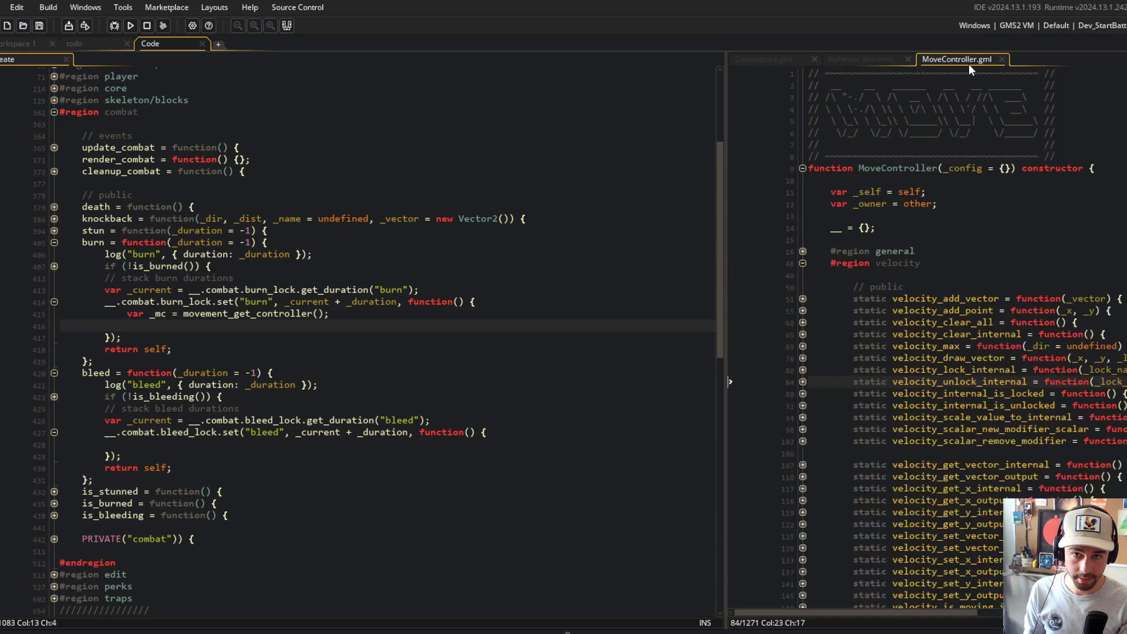
scroll(956, 347, down, 2)
double_click(956, 347)
key(ctrl+c)
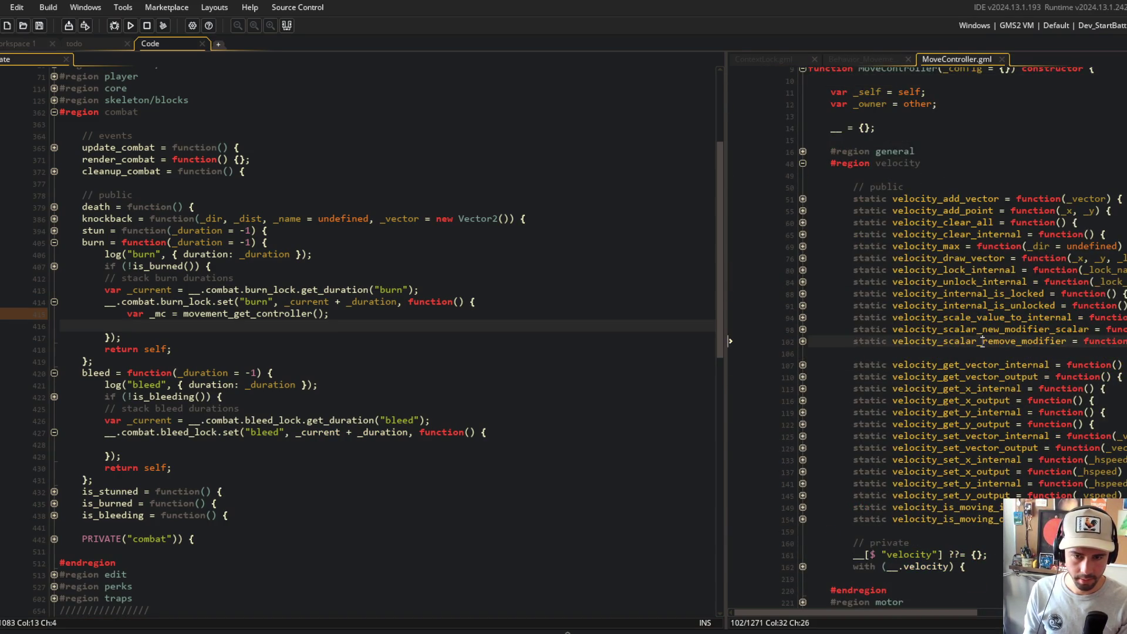
text(_mc.)
key(ctrl+v)
text(();)
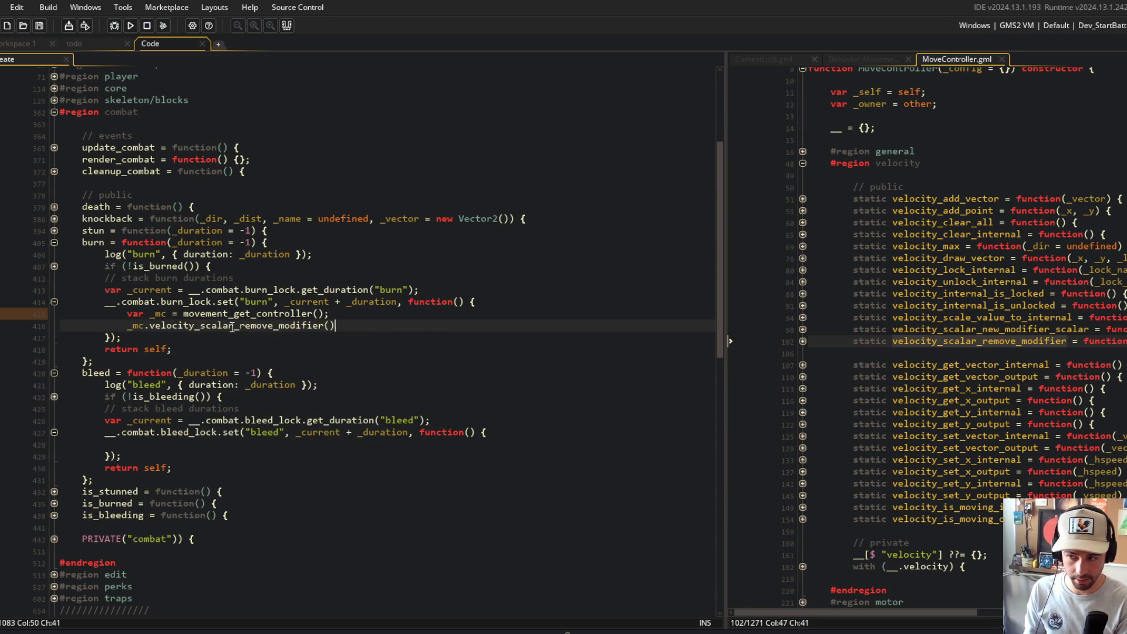
scroll(981, 300, right, 3)
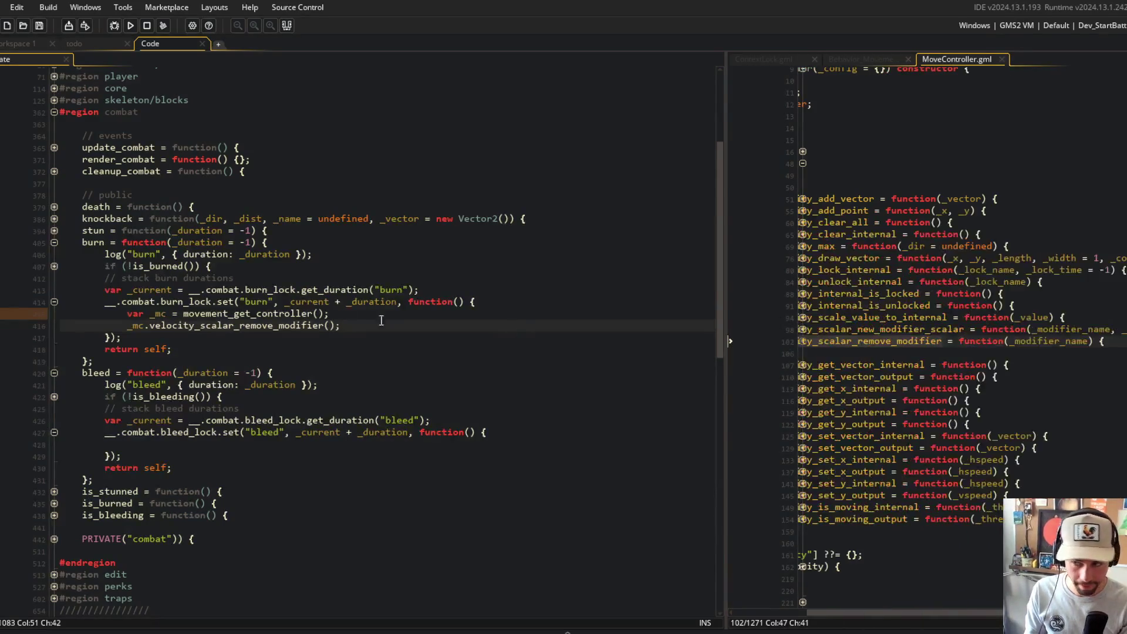
click(329, 326)
text(")
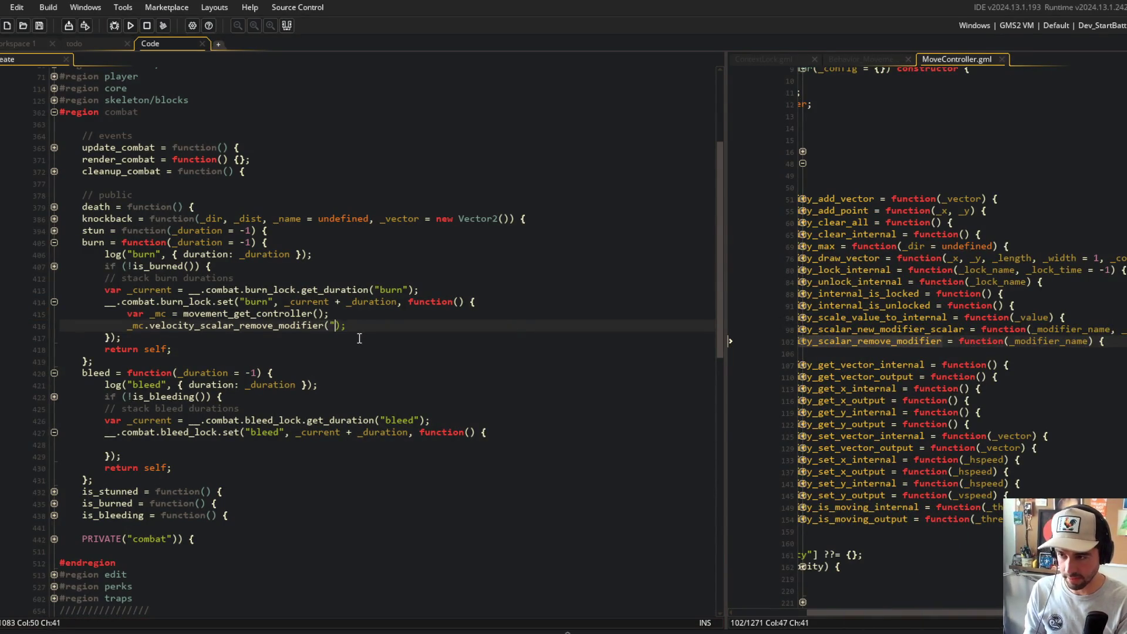
text(brun)
text(status)
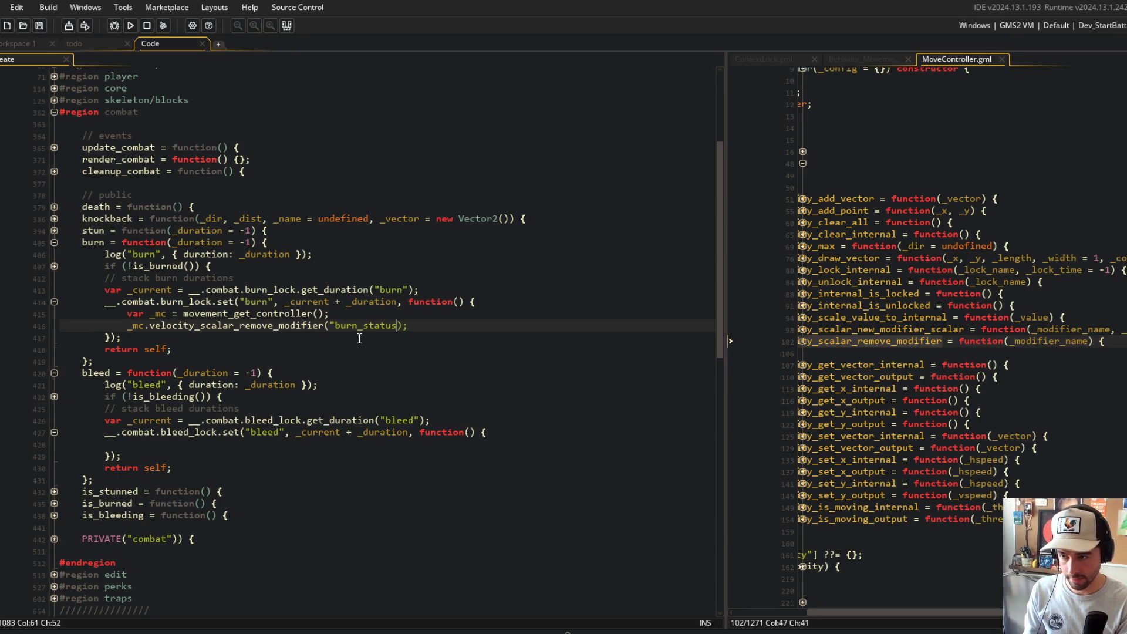
text(")
key(Down)
key(Down)
key(Down)
key(Down)
key(Down)
- Copy both lines into the bleed callback, changing the modifier to "bleed_status"
text(var _mc = movement_get_controller(); 			_mc.velocity_scalar_remove_modifier("burn_status");)
key(Left)
key(Left)
key(Left)
key(Delete)
key(Delete)
key(Delete)
text(bleed)
key(Up)
key(Up)
key(Up)
scroll(367, 320, down, 2)
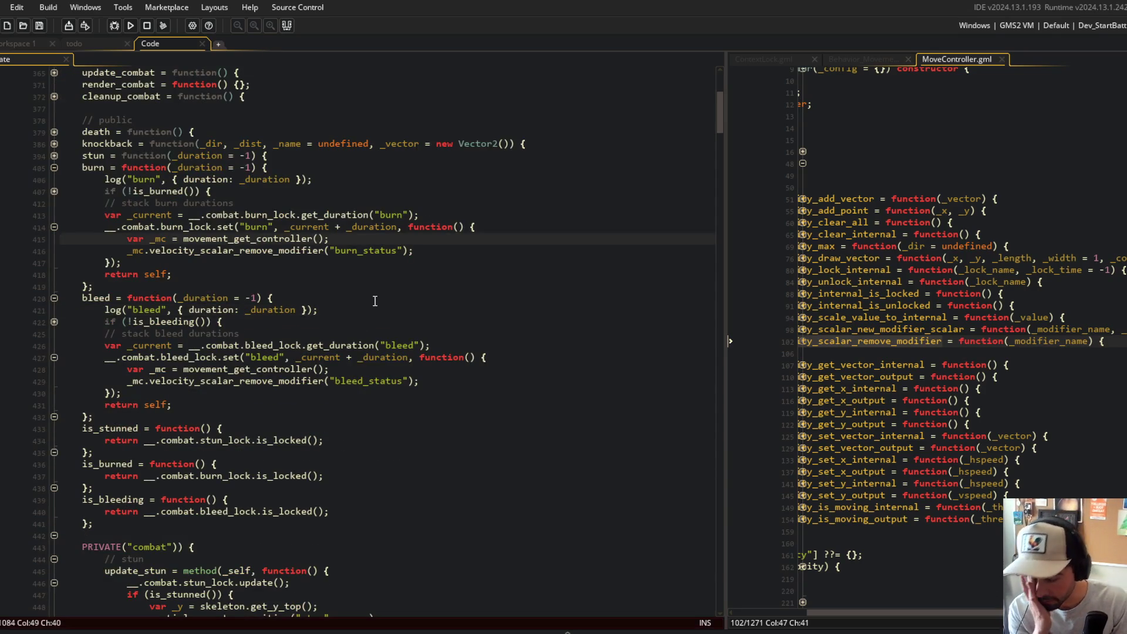
scroll(374, 301, down, 3)
click(415, 258)
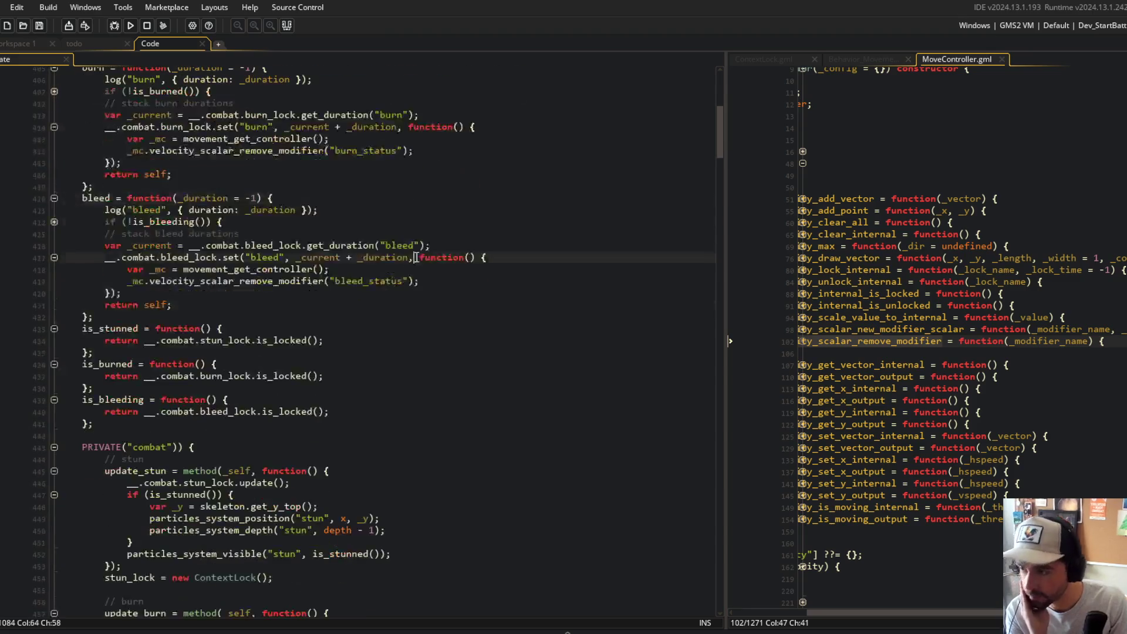
click(348, 246)
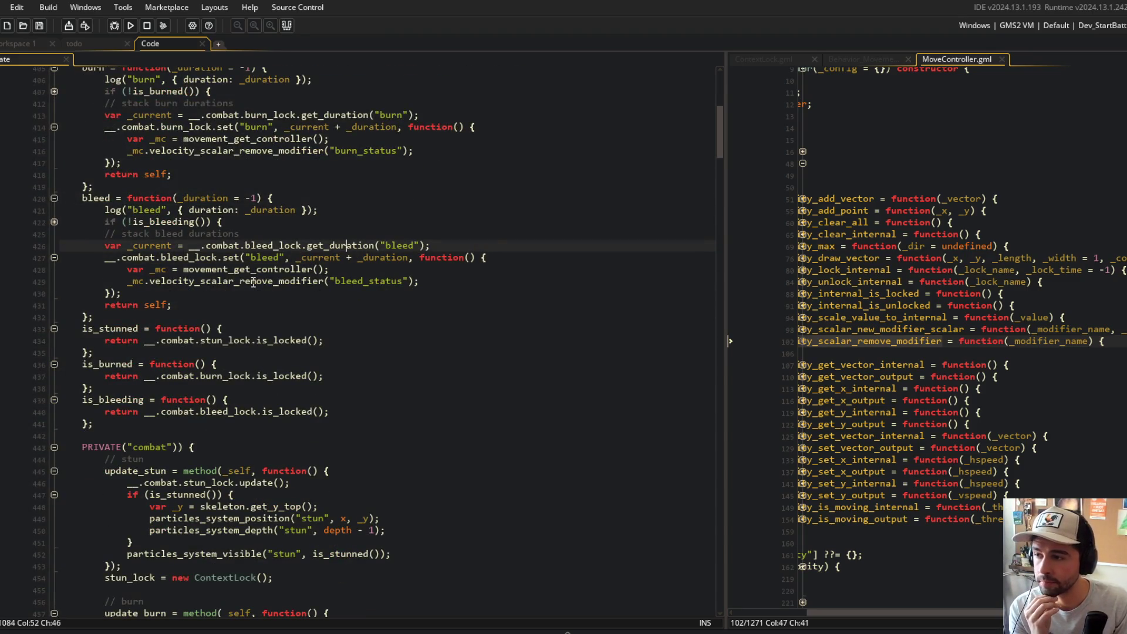
- In the bleed callback, add var _mc = movement_get_controller(); and a velocity_scalar_new_modifier_scalar('bleed_status') call
click(223, 296)
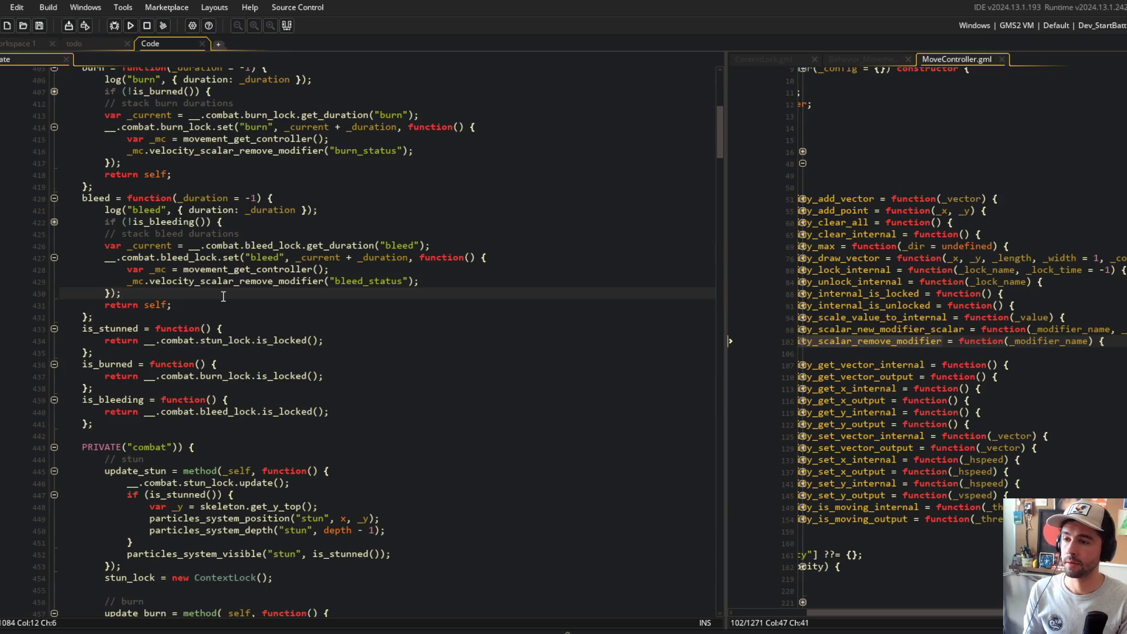
key(Return)
text(movement_get_cnotrol)
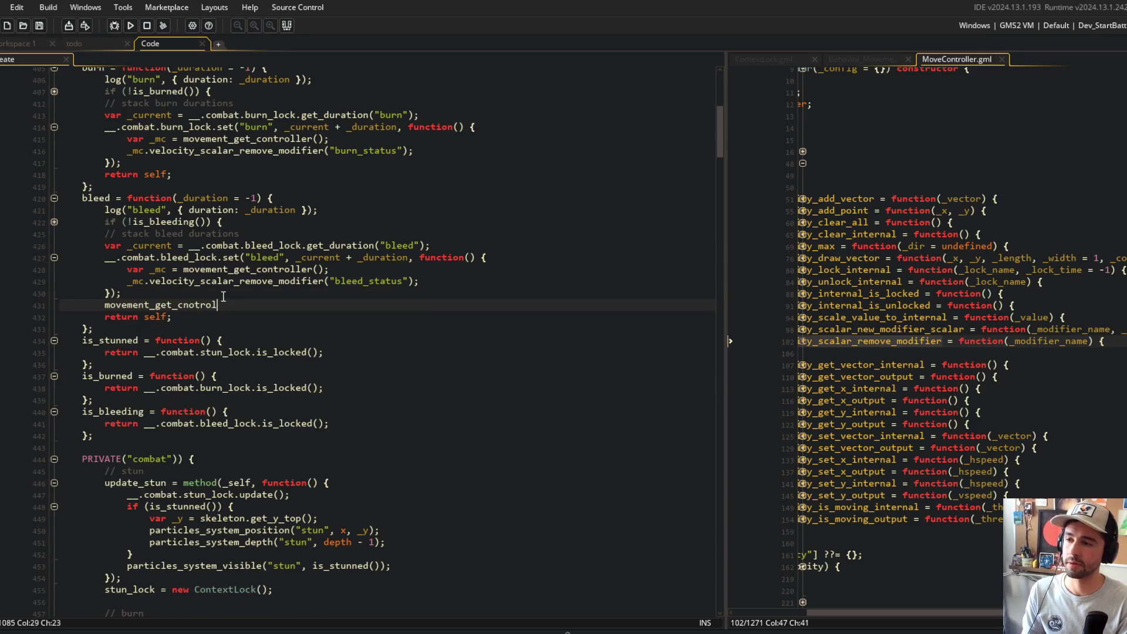
key(ctrl+BackSpace)
text(mv)
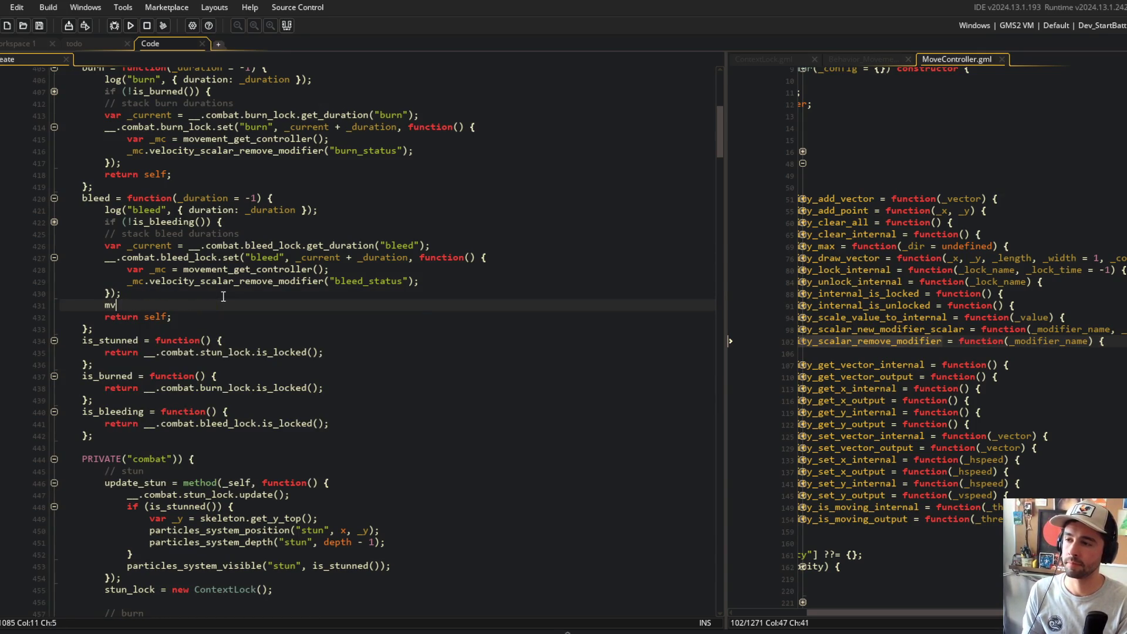
text(nt_cocontroller().velocity_scl)
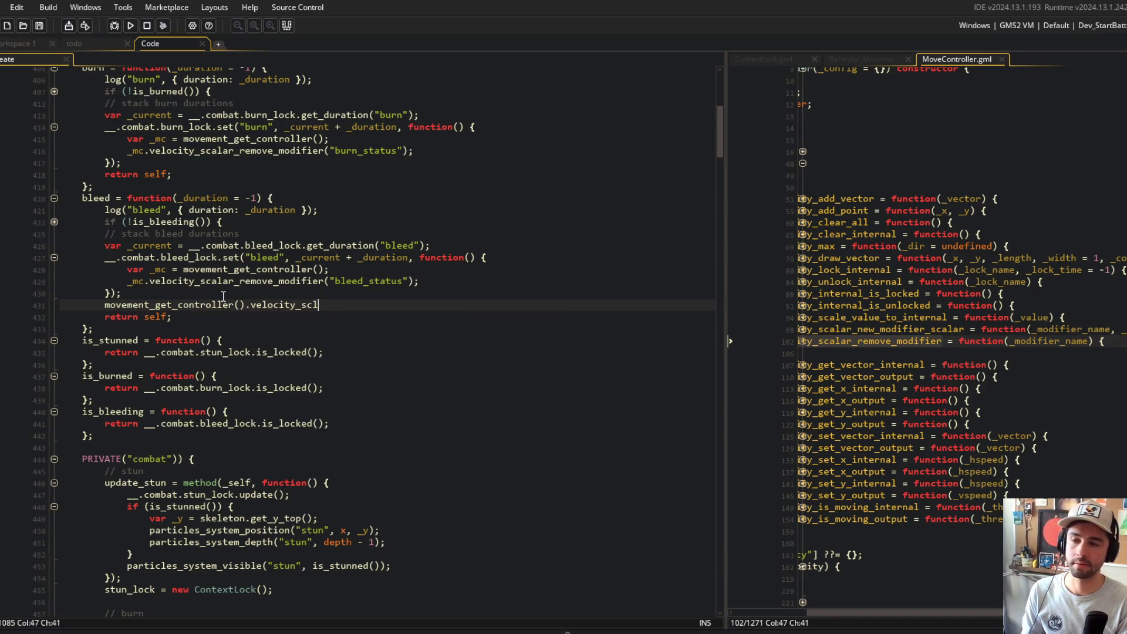
key(BackSpace)
text(alar_new_)
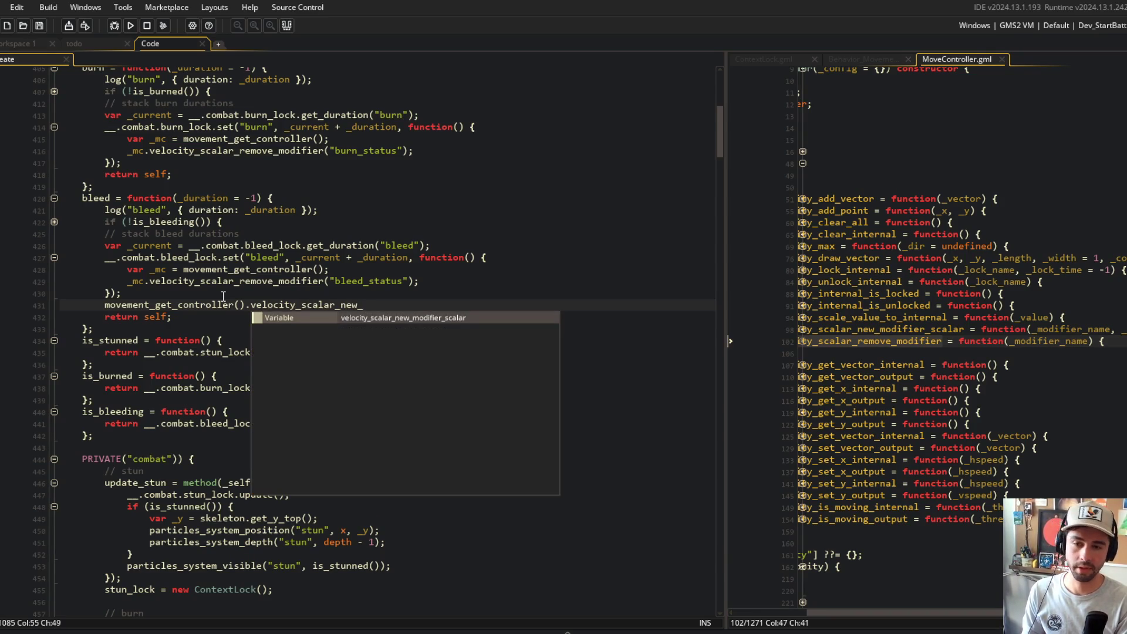
key(Tab)
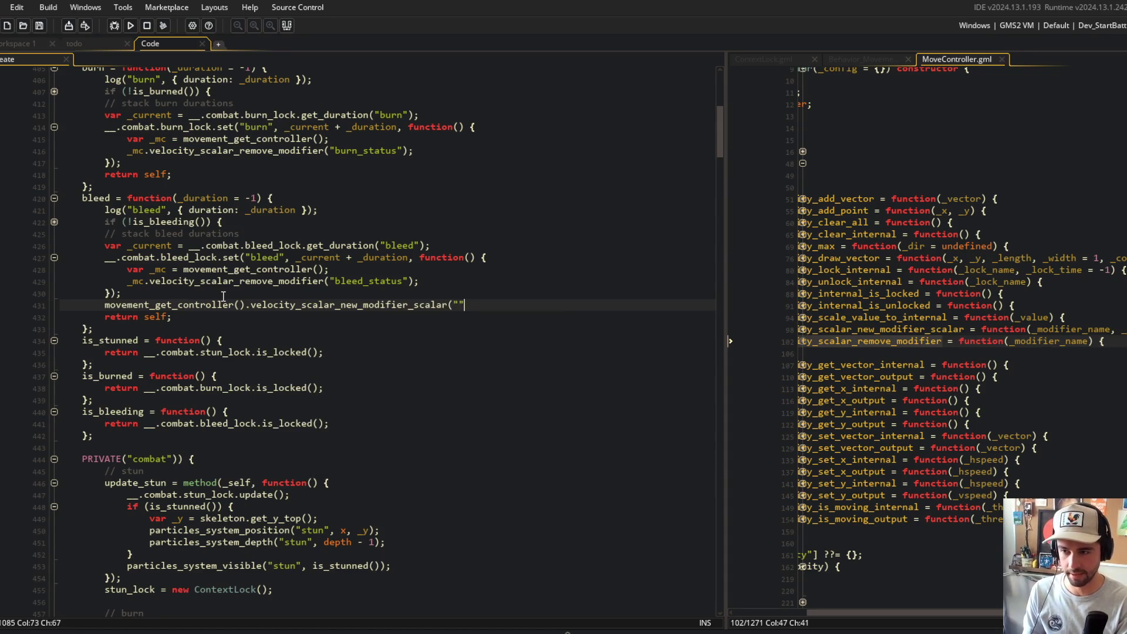
text(bleed_statu)
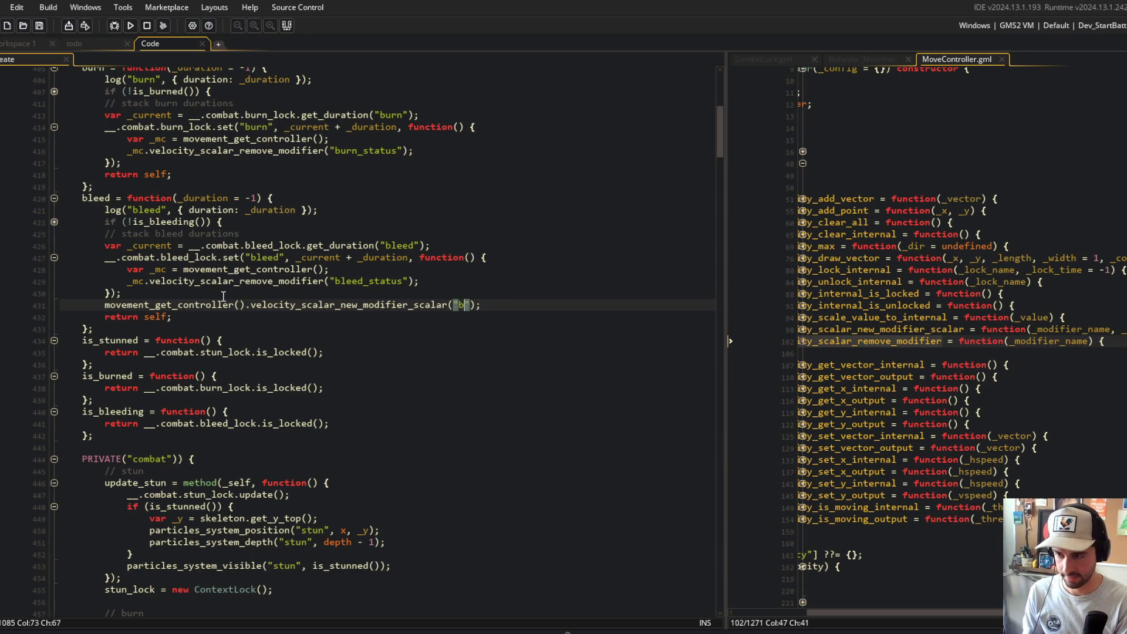
text(s)
key(ctrl+Left)
key(ctrl+Left)
key(ctrl+Left)
key(Return)
key(ctrl+BackSpace)
key(ctrl+BackSpace)
key(ctrl+BackSpace)
text(var _mc =)
text(movement_get_controller())
text(;)
- Call the bleed scalar modifier on _mc with a scalar argument of 0.75
key(Down)
key(Home)
text(_mc)
key(End)
key(Left)
key(Left)
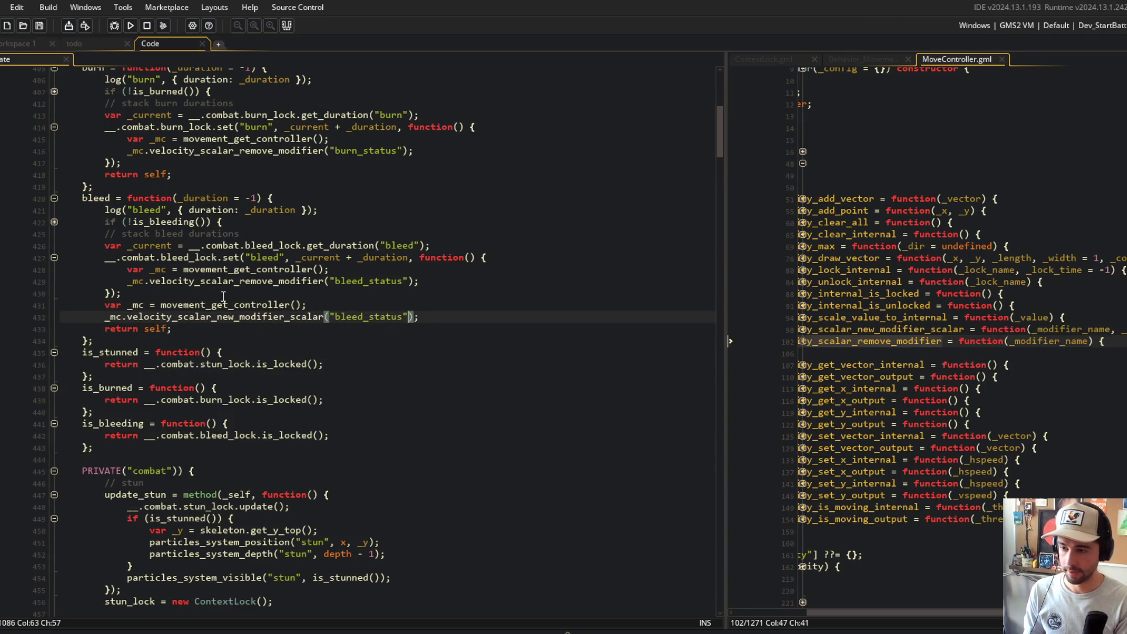
text(, )
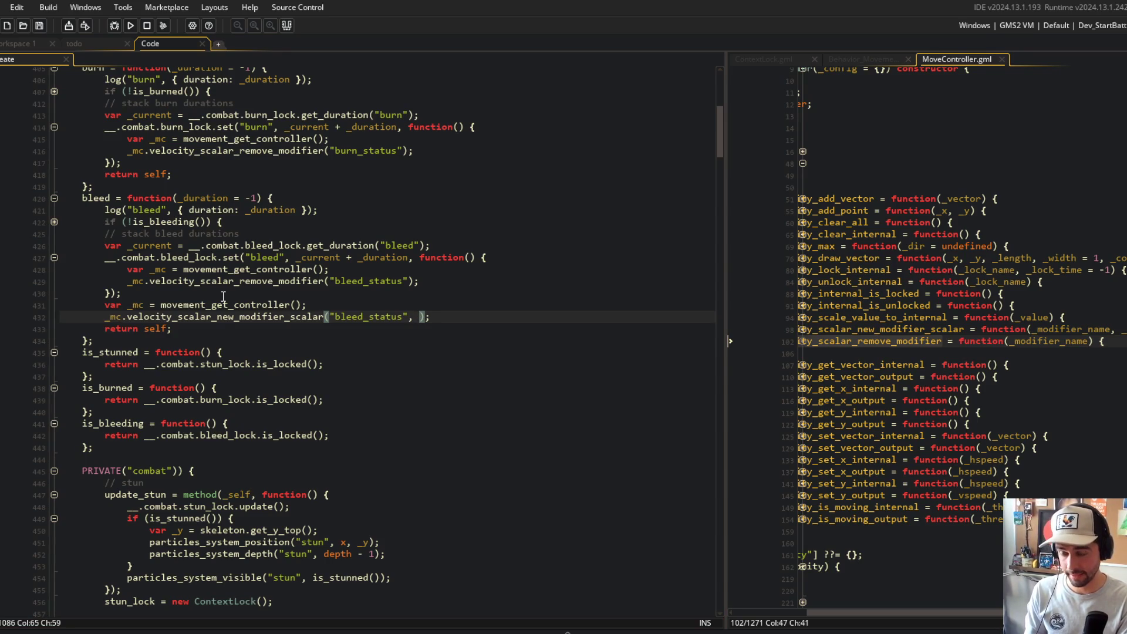
text(0..)
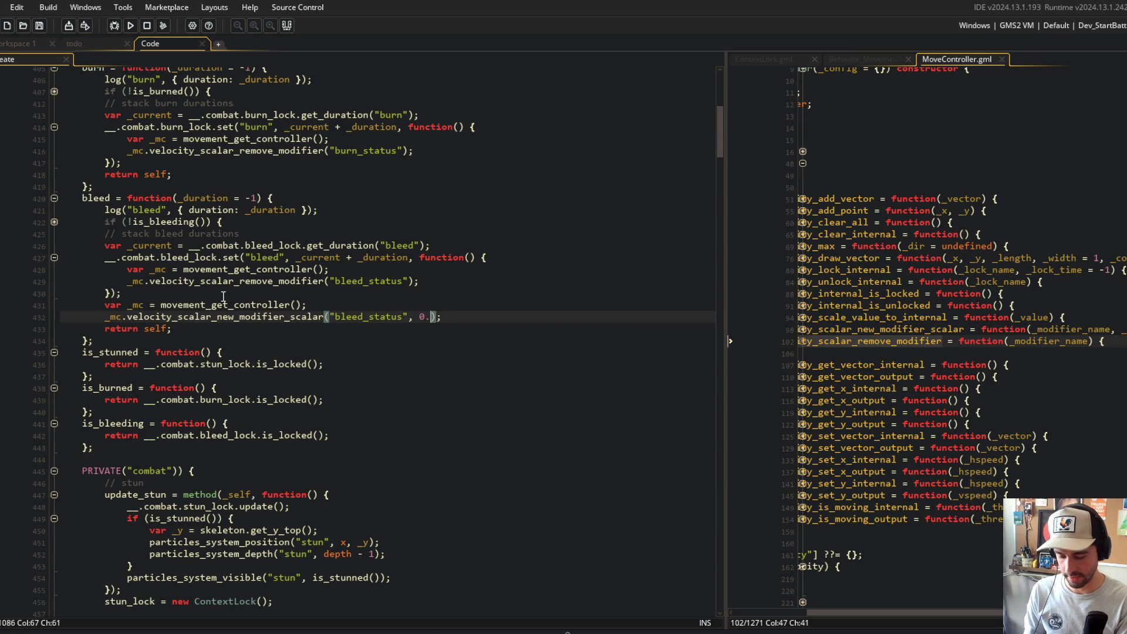
key(BackSpace)
text(9)
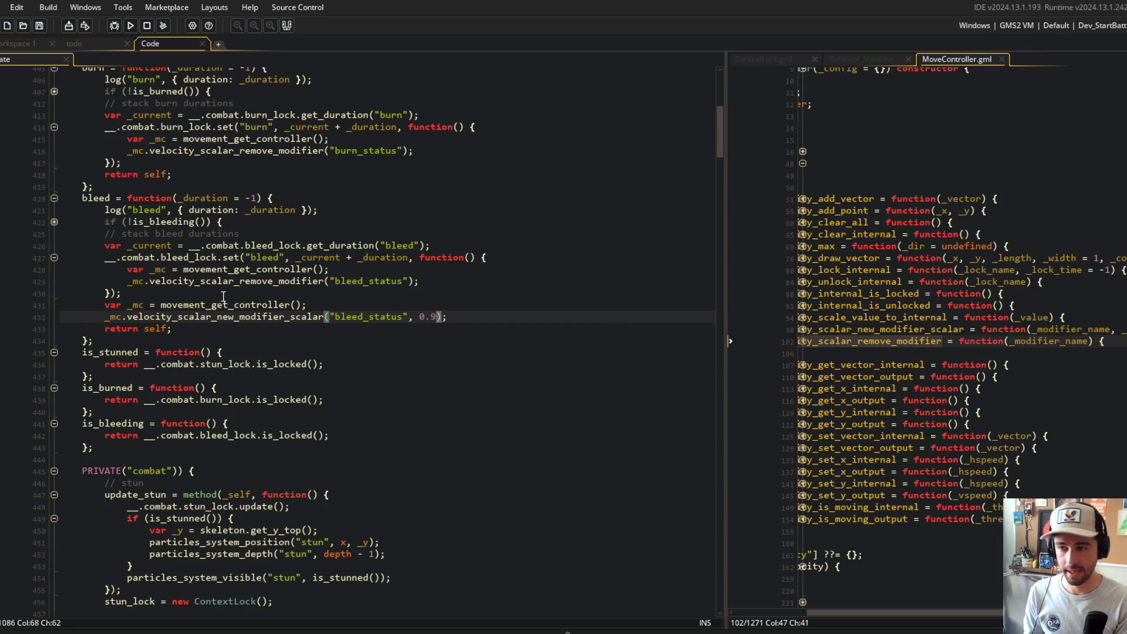
key(BackSpace)
text(75)
- Copy the controller and scalar-modifier lines into the burn callback
key(End)
key(shift+Home)
key(shift+Up)
key(ctrl+c)
key(Up)
key(Up)
key(Up)
key(End)
key(Return)
key(ctrl+v)
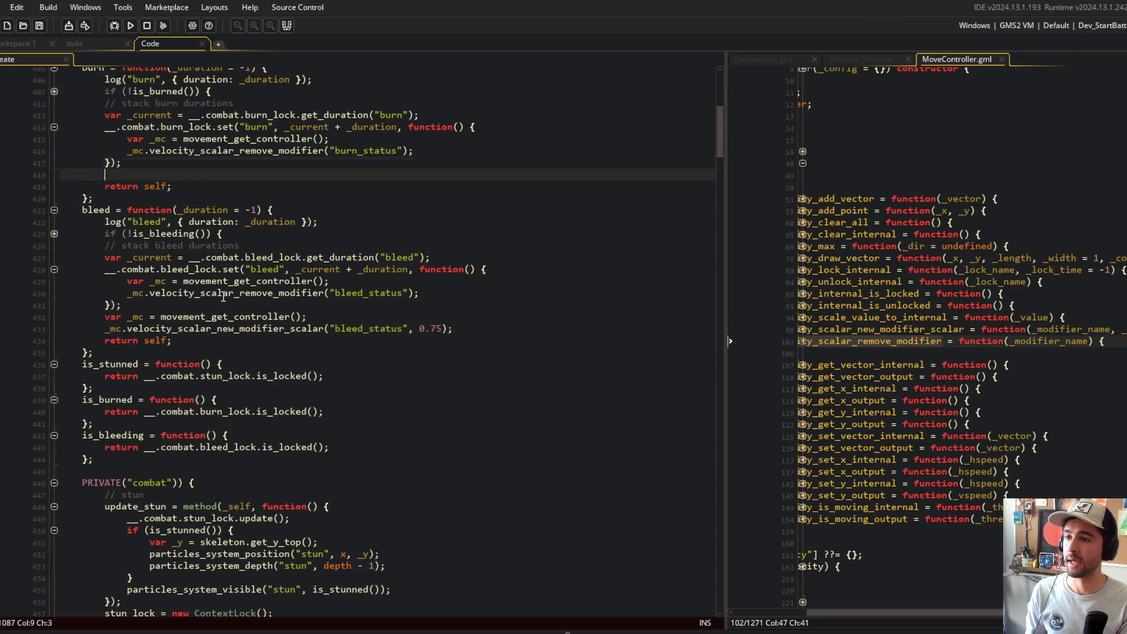
- Set the bleed scalar to -0.25 and the burn scalar to 0.25
key(Left)
key(Left)
key(Left)
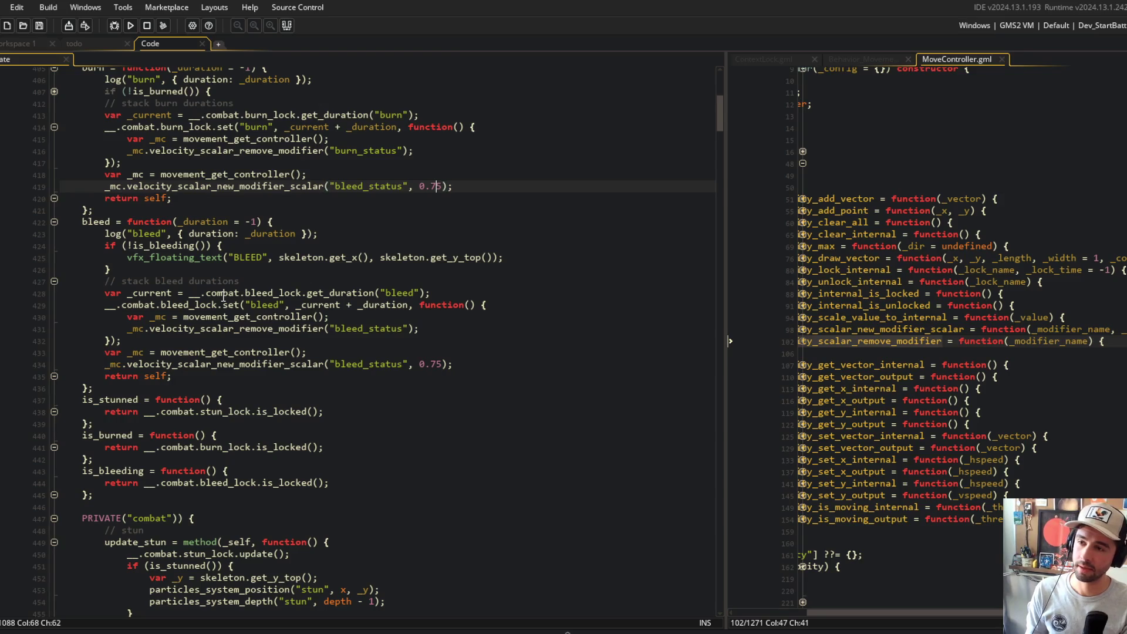
click(499, 365)
text(-)
key(Left)
key(Left)
key(BackSpace)
text(2)
key(Right)
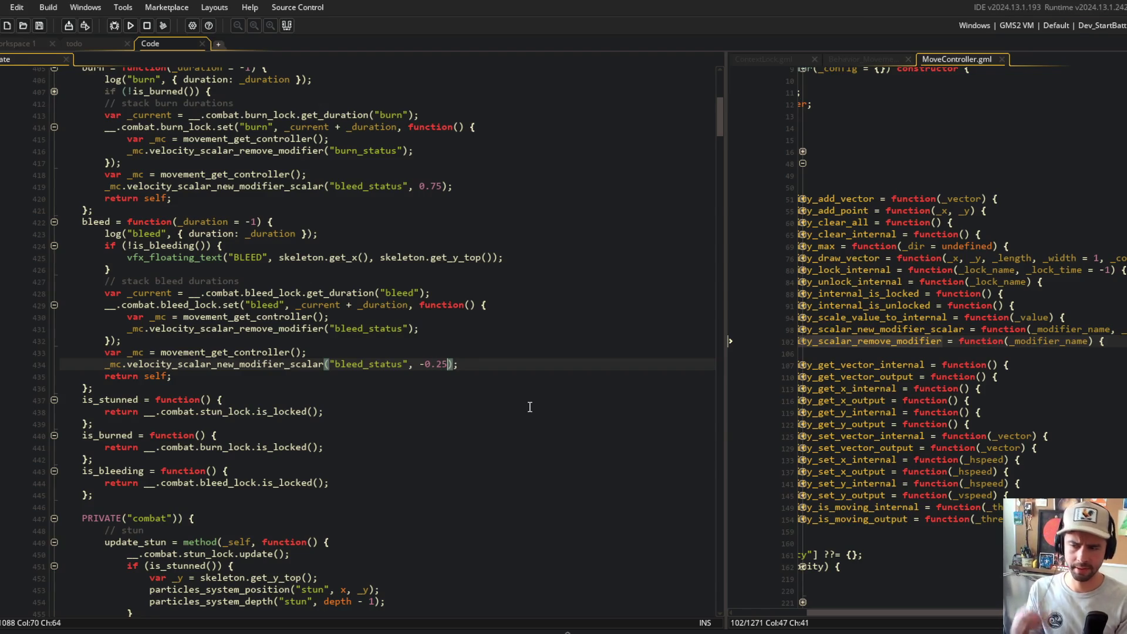
click(439, 186)
key(Right)
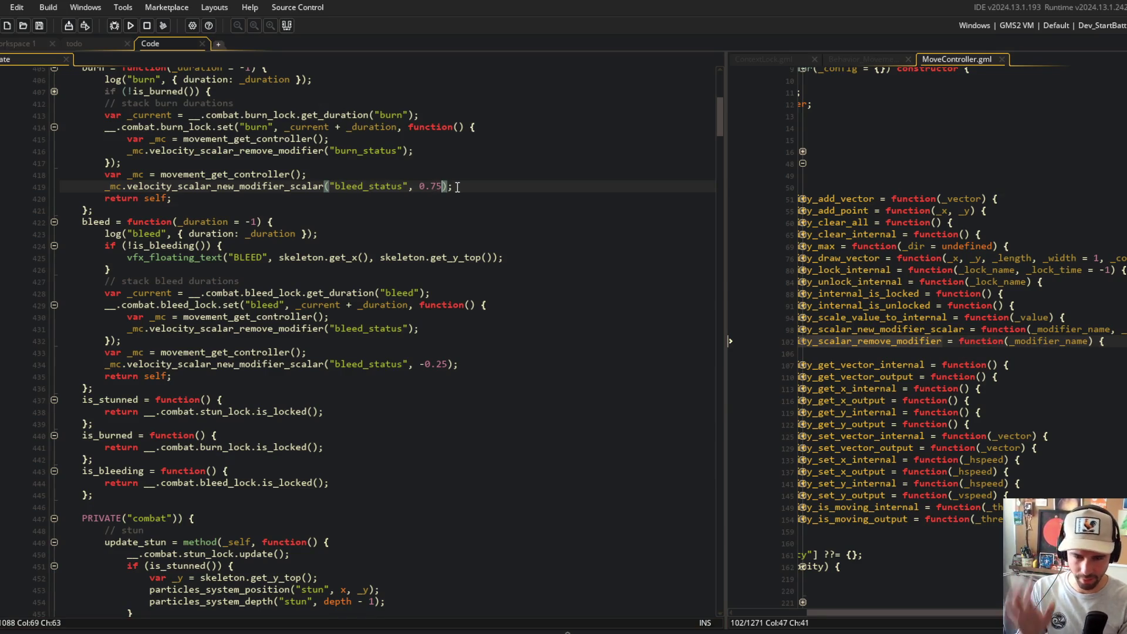
key(BackSpace)
key(BackSpace)
key(BackSpace)
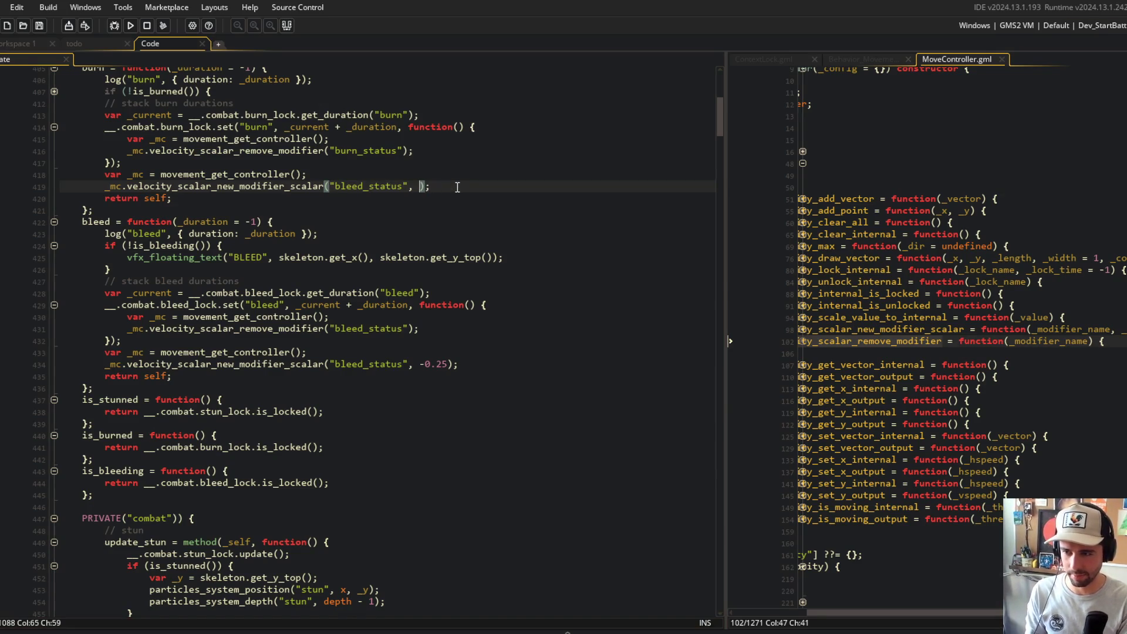
text(0.25)
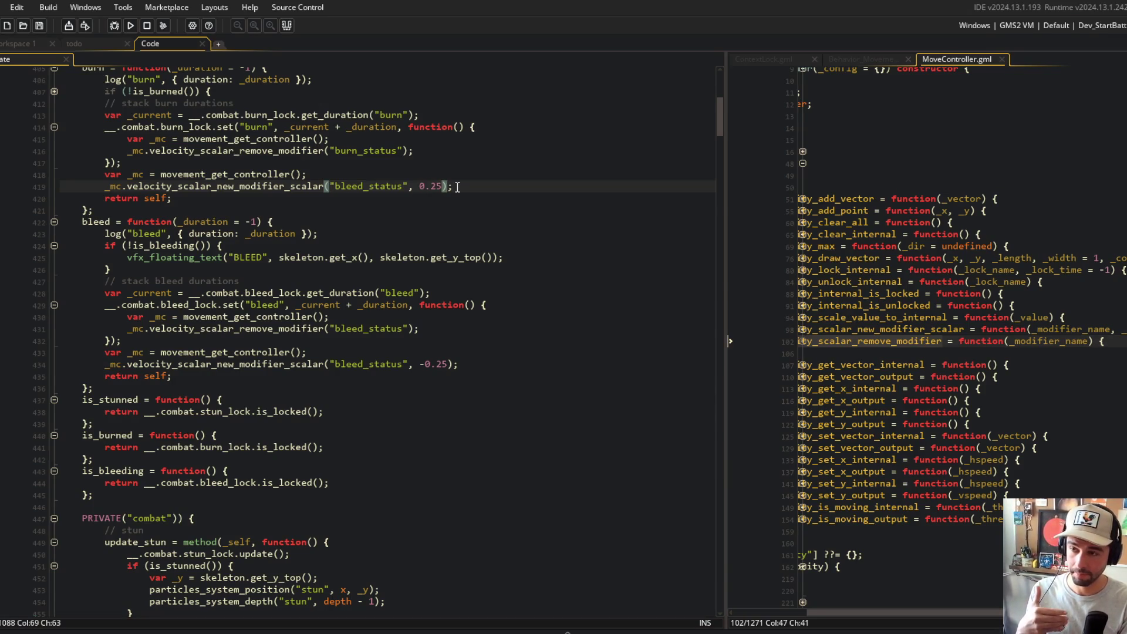
- Rename the burn callback's modifier from bleed_status to burn_status and run the game
double_click(365, 151)
click(354, 187)
double_click(354, 186)
key(ctrl+v)
scroll(472, 182, up, 3)
click(477, 261)
click(131, 25)
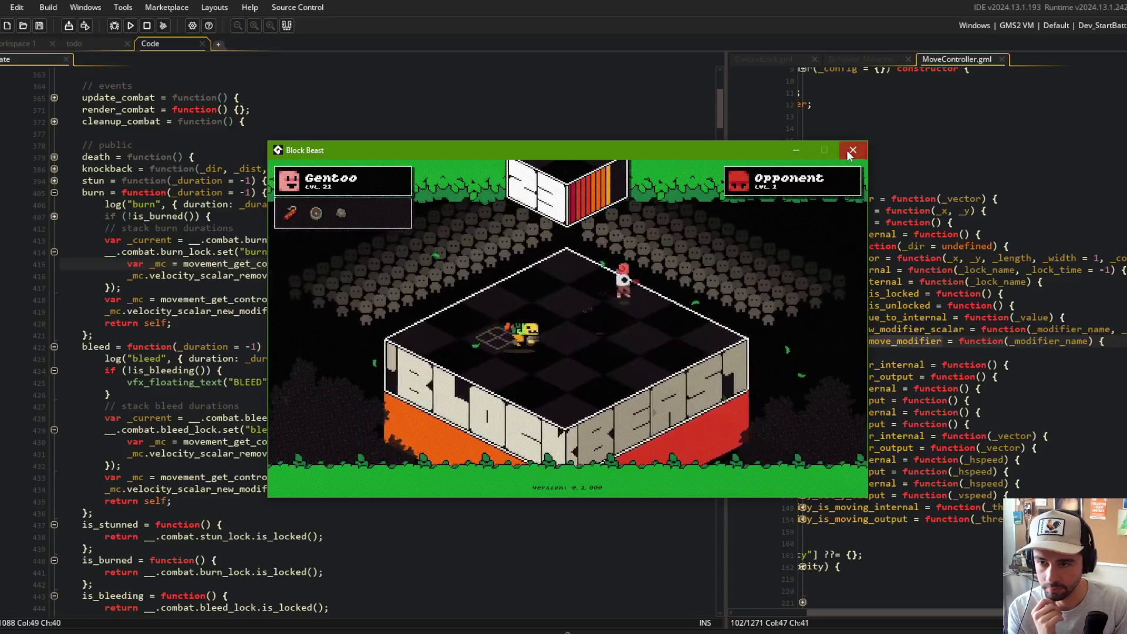
click(853, 149)
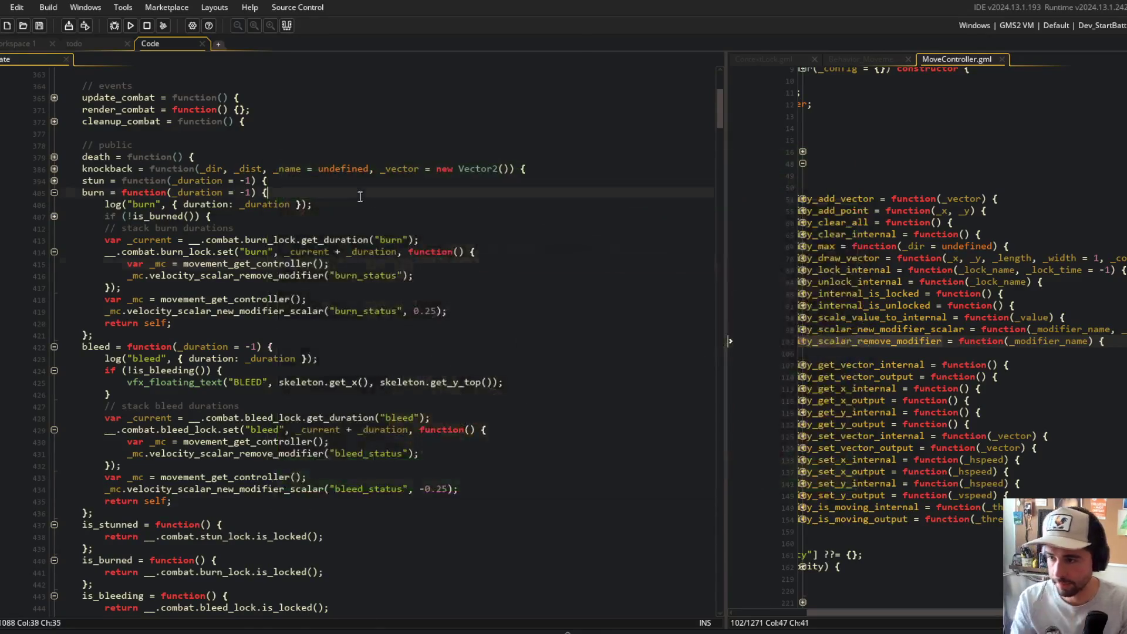
- In Behavior_Movement, start a new velocity wrapper line after movement_reset_speed and save
click(857, 61)
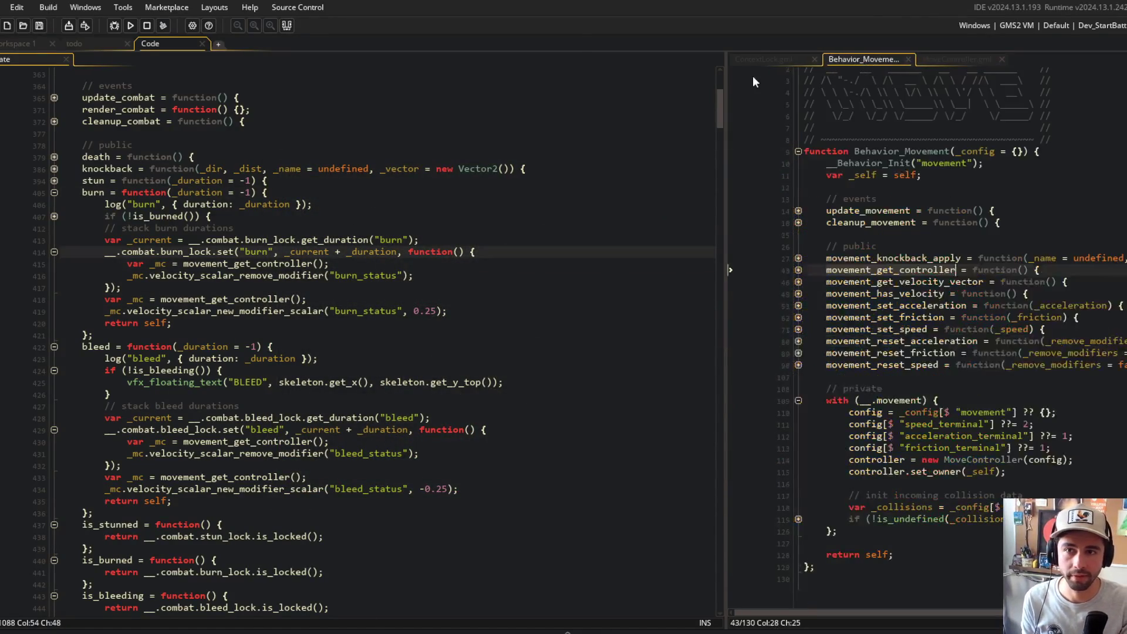
drag(723, 73, 509, 77)
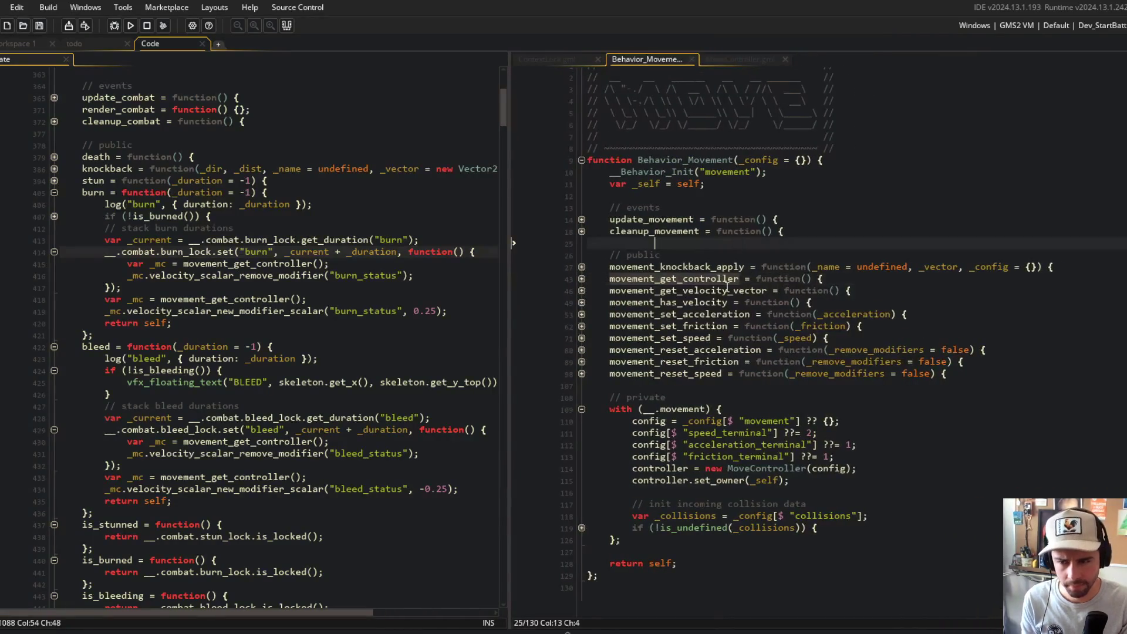
click(773, 362)
click(581, 410)
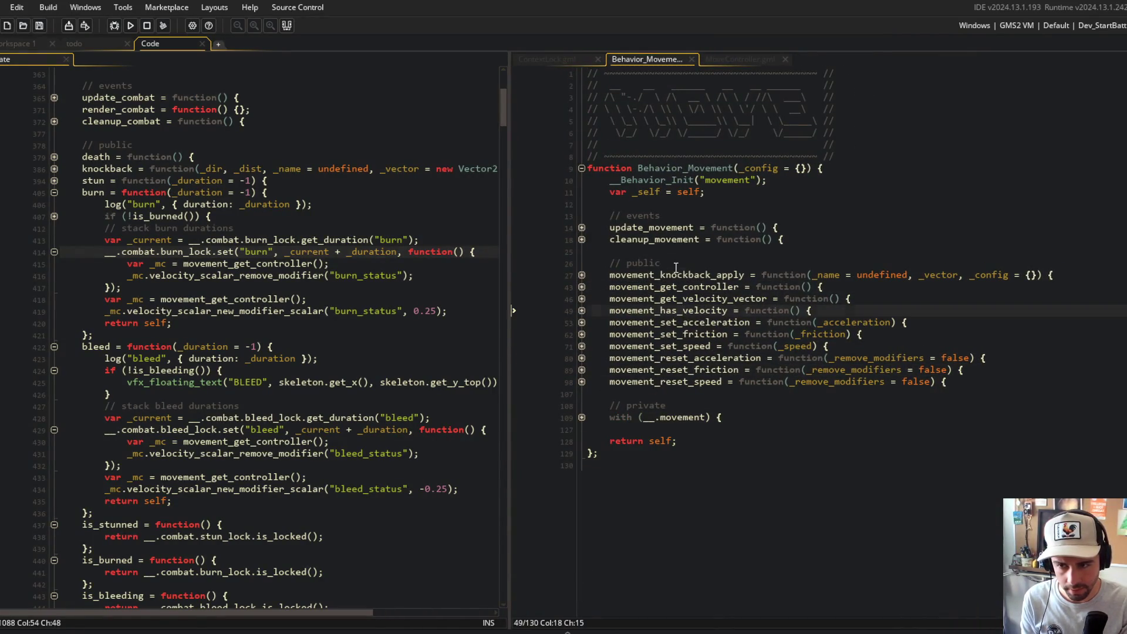
click(981, 379)
key(Return)
text(vement_)
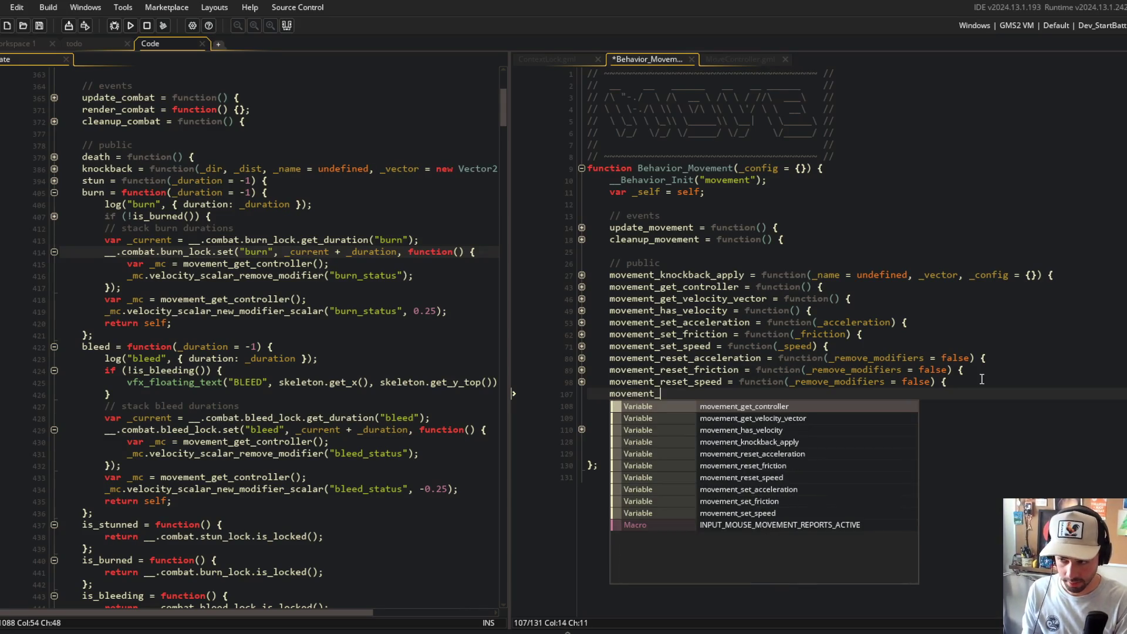
text(new_)
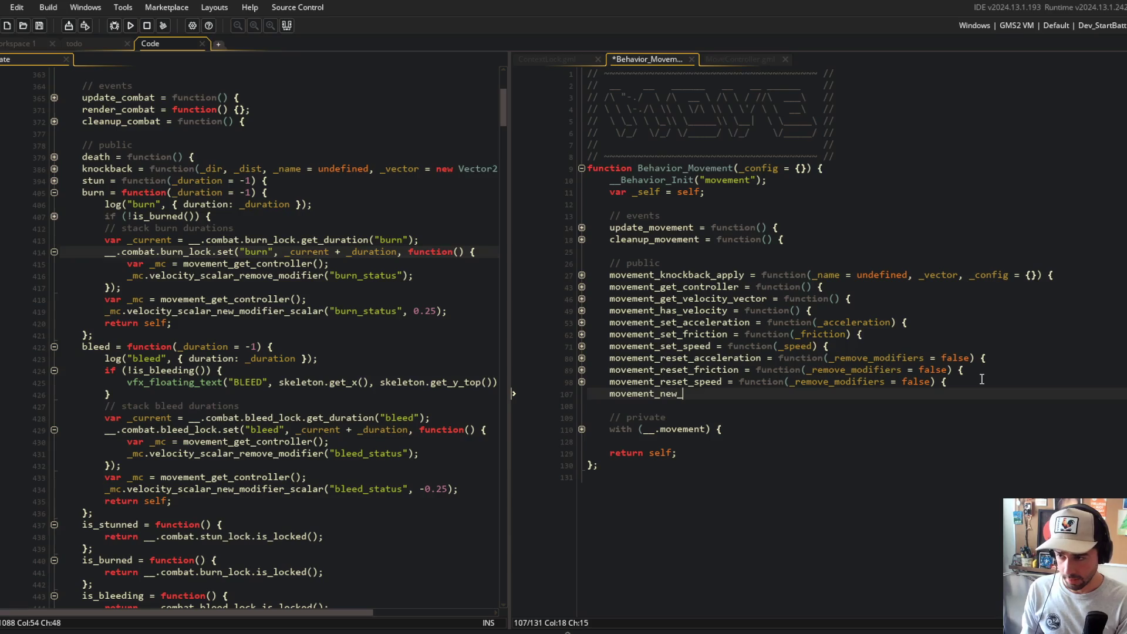
text(velocity_modifier =)
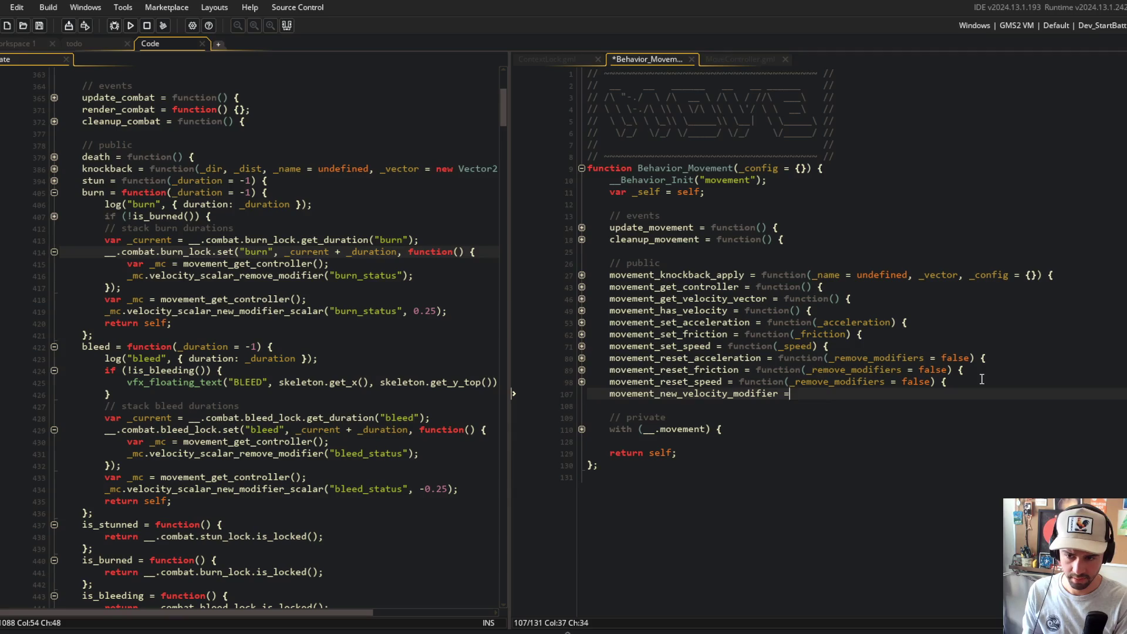
key(ctrl+s)
- Look up velocity_scalar_new_modifier_scalar in MoveController to read its body
key(ctrl+Tab)
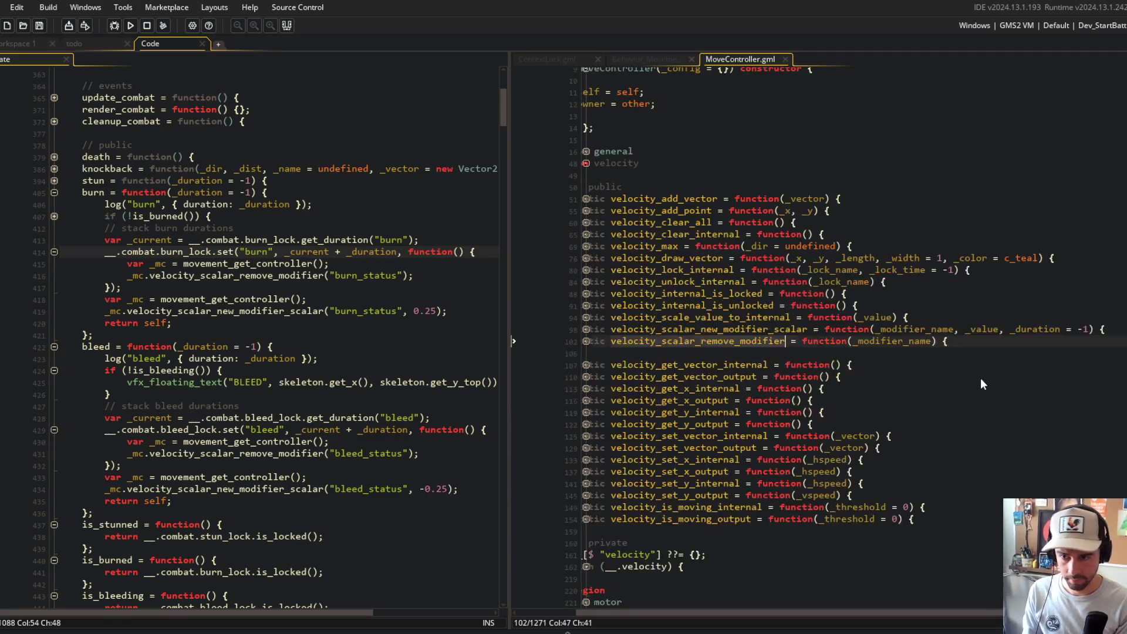
click(884, 403)
click(772, 330)
click(776, 324)
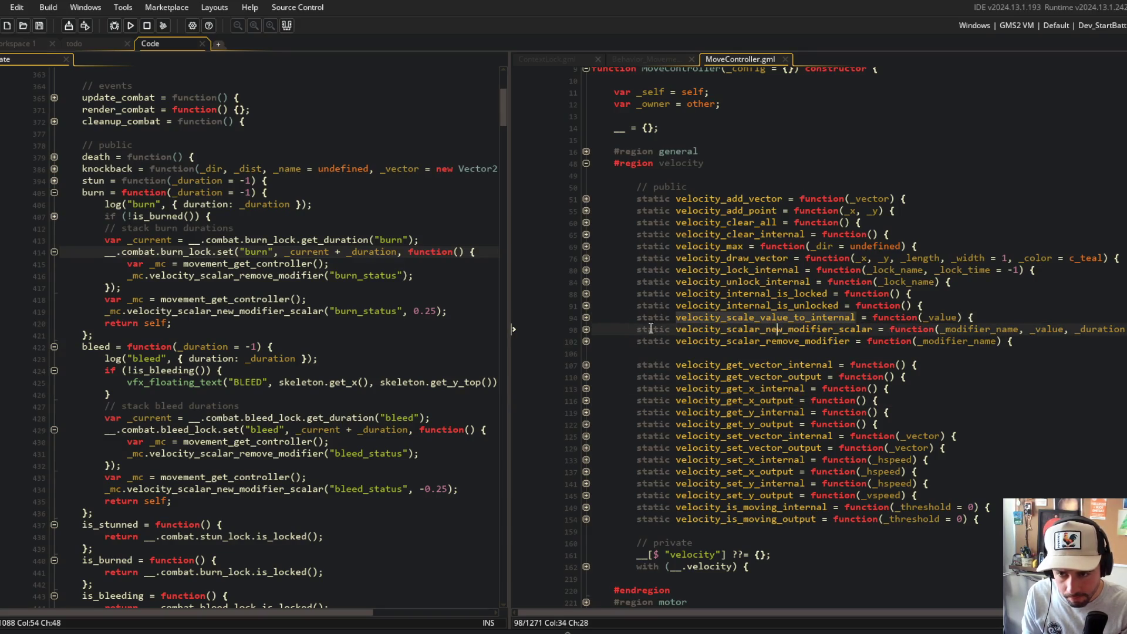
click(586, 329)
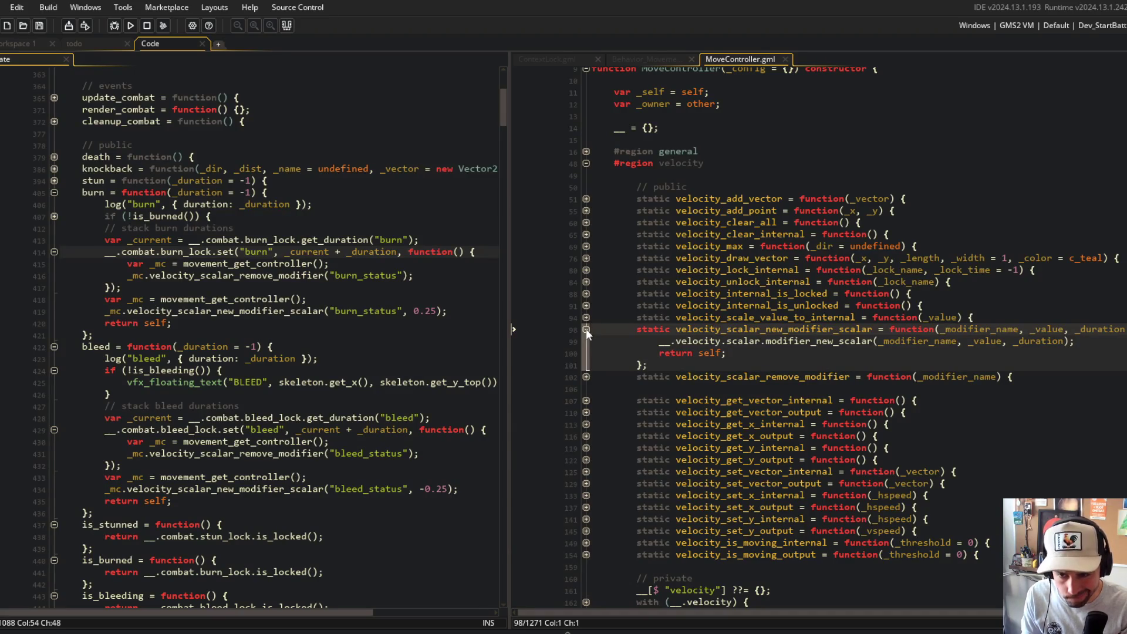
click(586, 329)
click(848, 282)
click(648, 59)
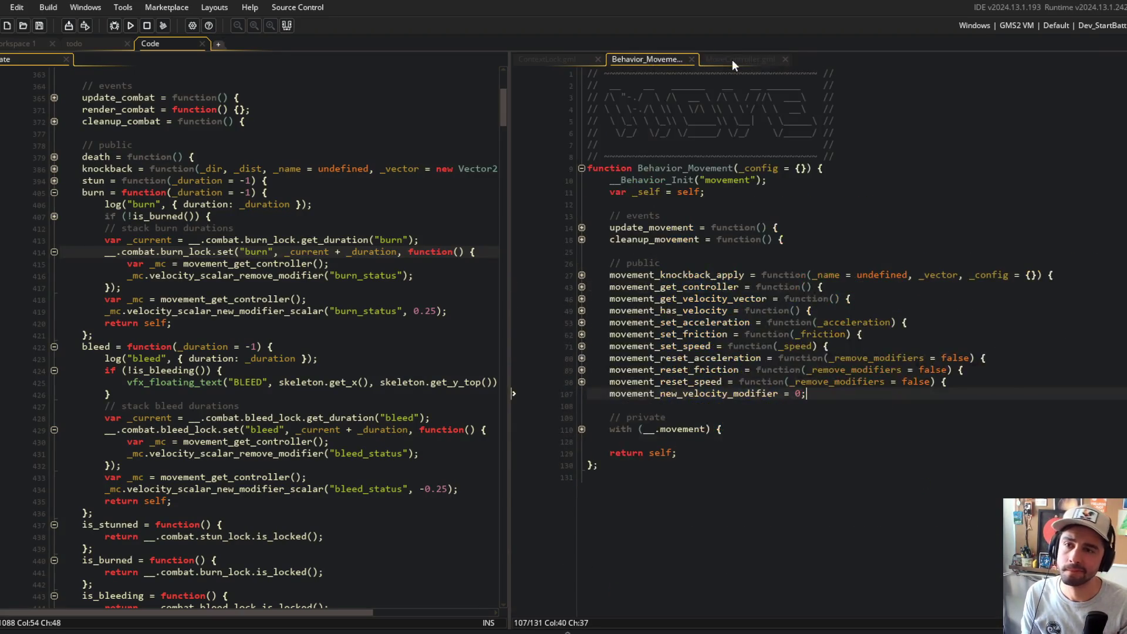
- Declare movement_velocity_scalar_new_modifier_scalar = function(_modifier_name, _scalar_amount) in Behavior_Movement
click(686, 383)
click(684, 390)
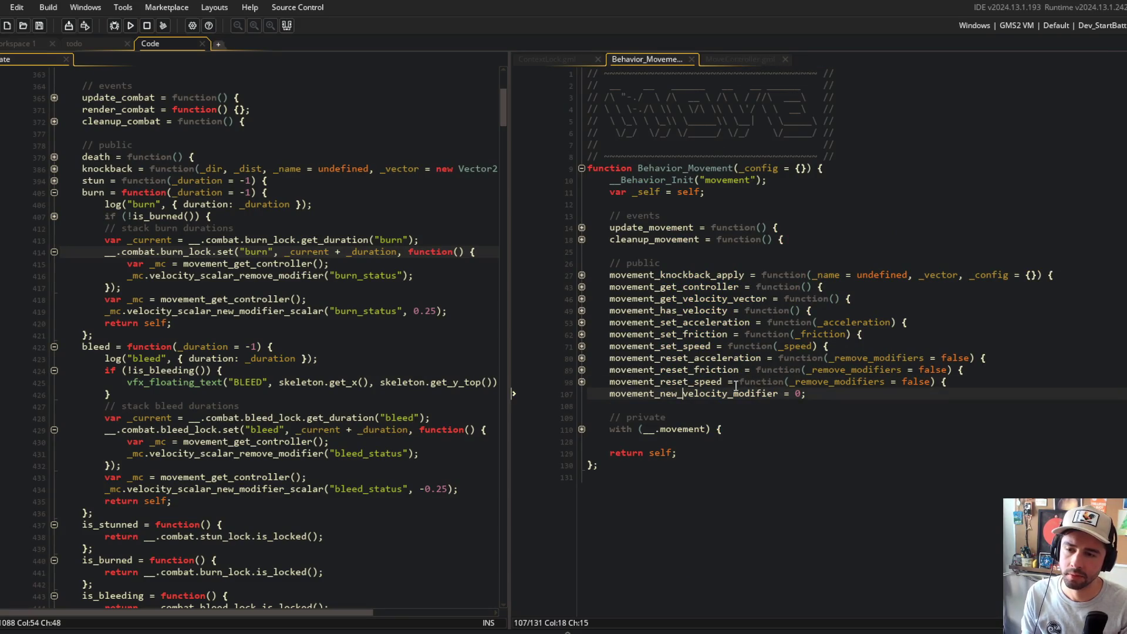
key(BackSpace)
key(BackSpace)
key(BackSpace)
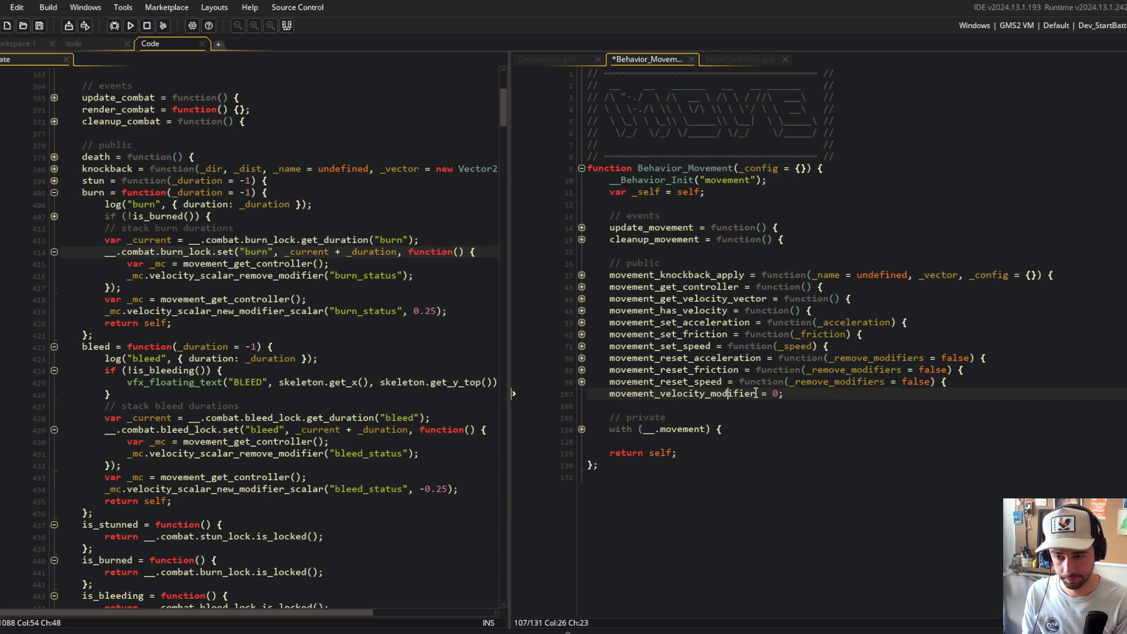
text(scalar_new)
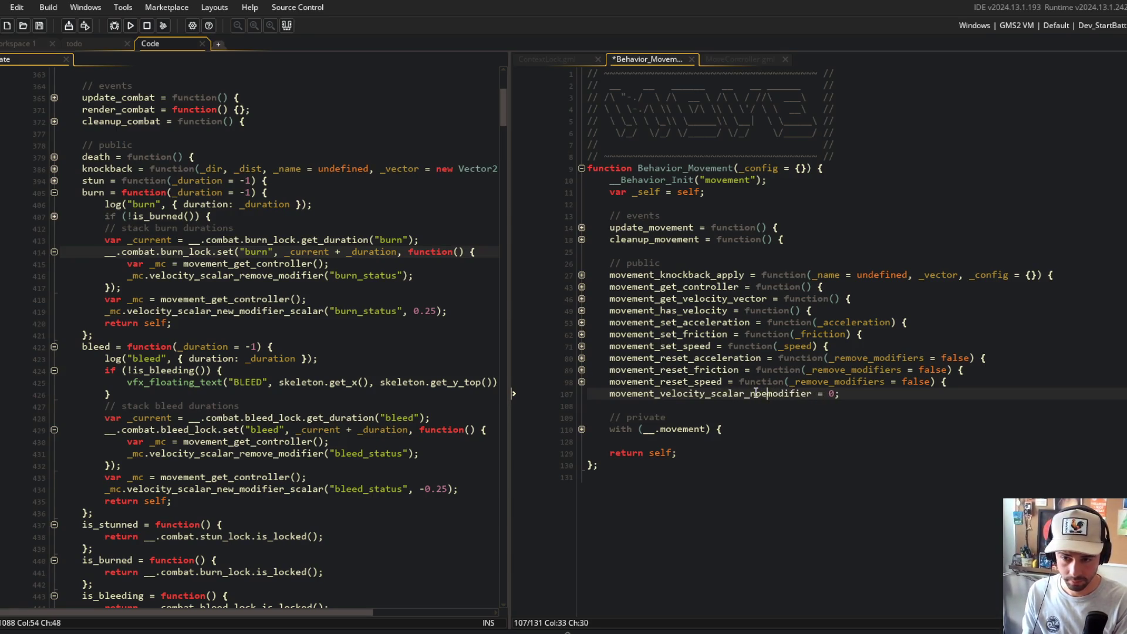
text(_)
key(ctrl+Right)
text(_scalar)
key(End)
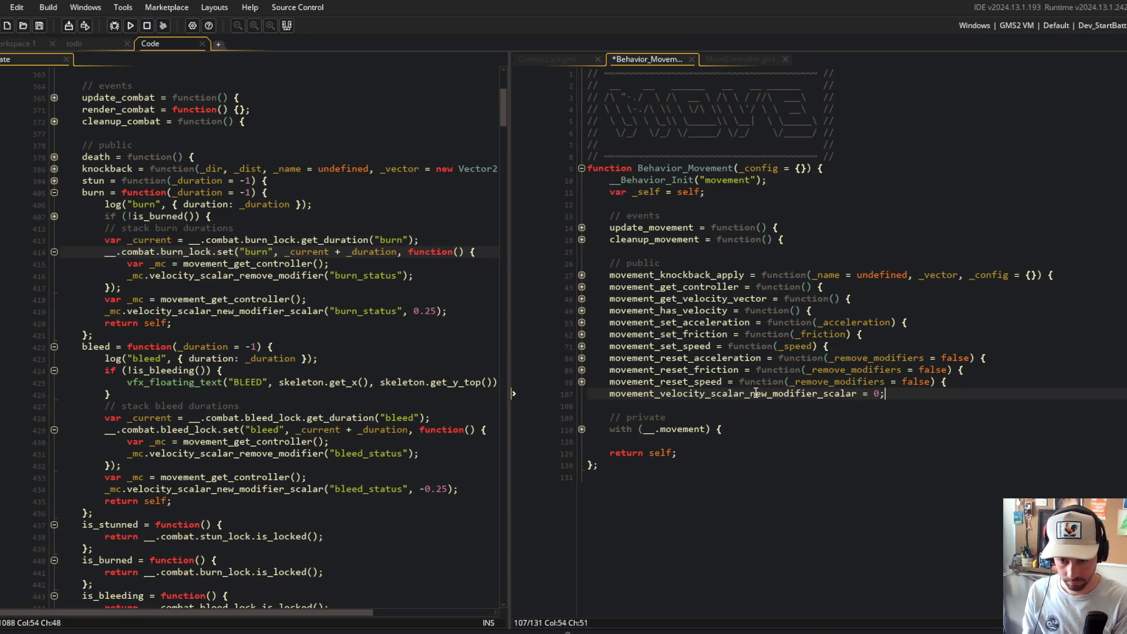
text(n(_)
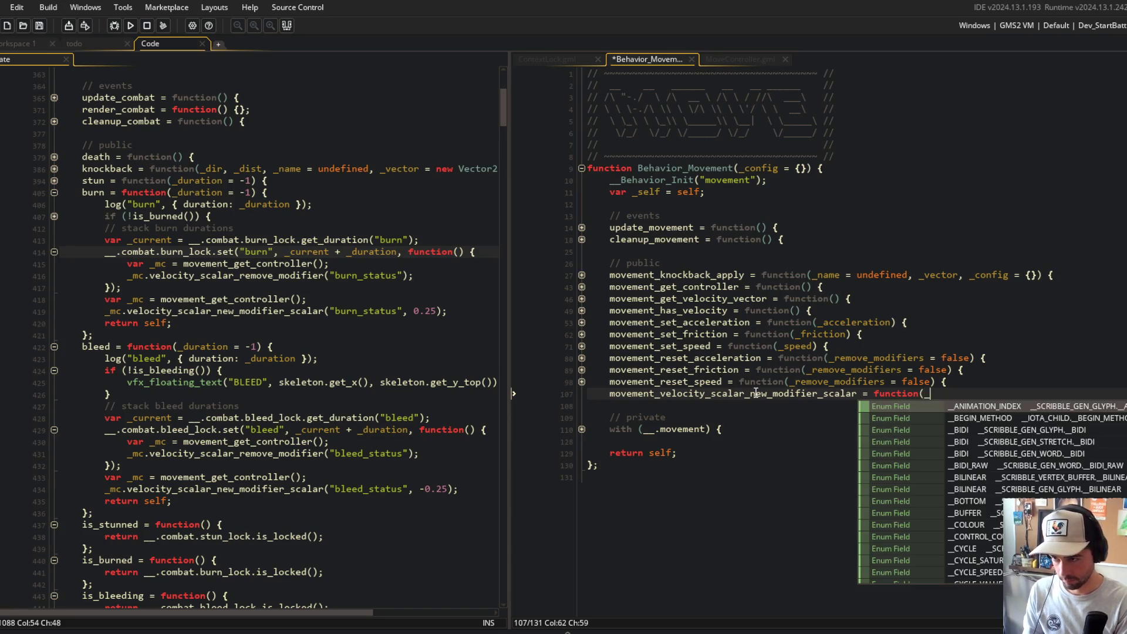
text(modifier_name)
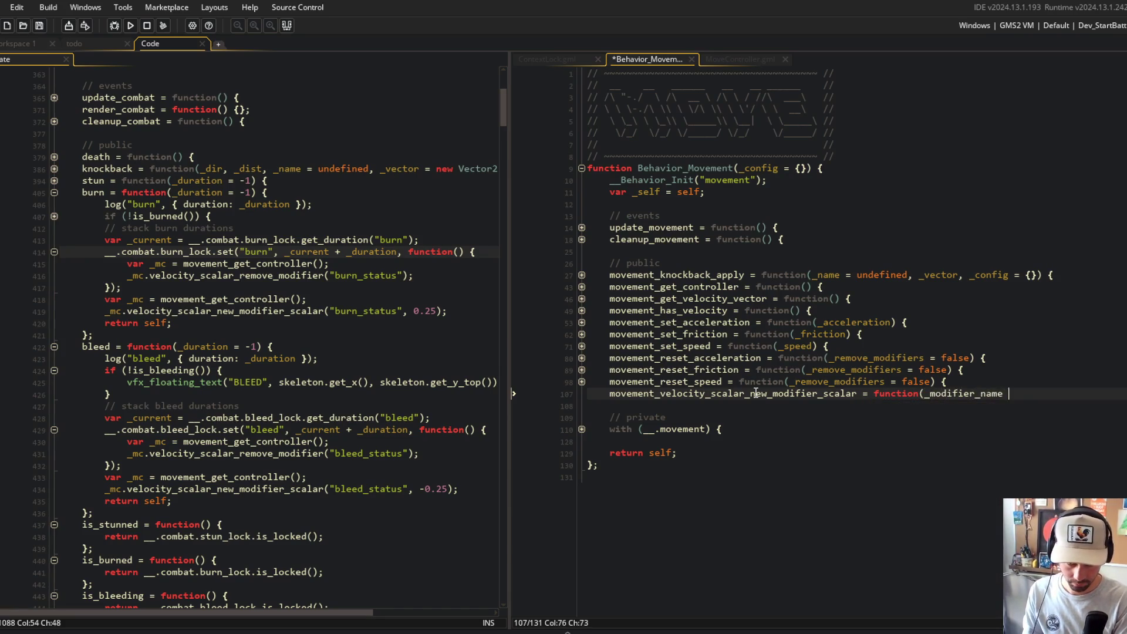
text(, _scalar_amount) {)
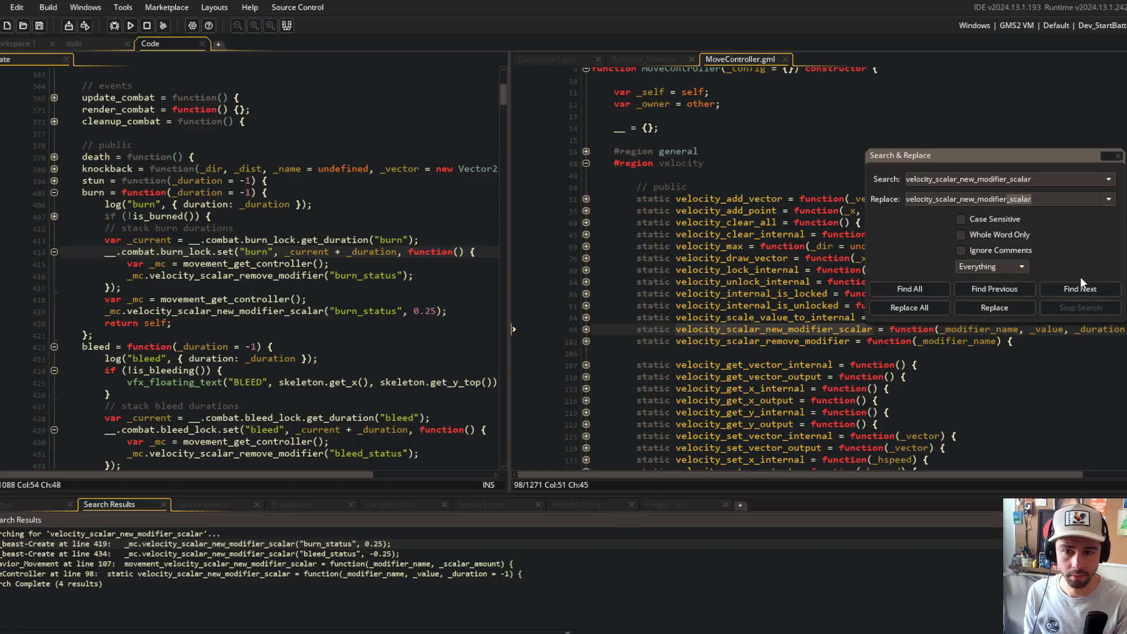
- Review velocity_scalar_remove_modifier, then close the search window and MoveController.gml
key(BackSpace)
key(BackSpace)
key(BackSpace)
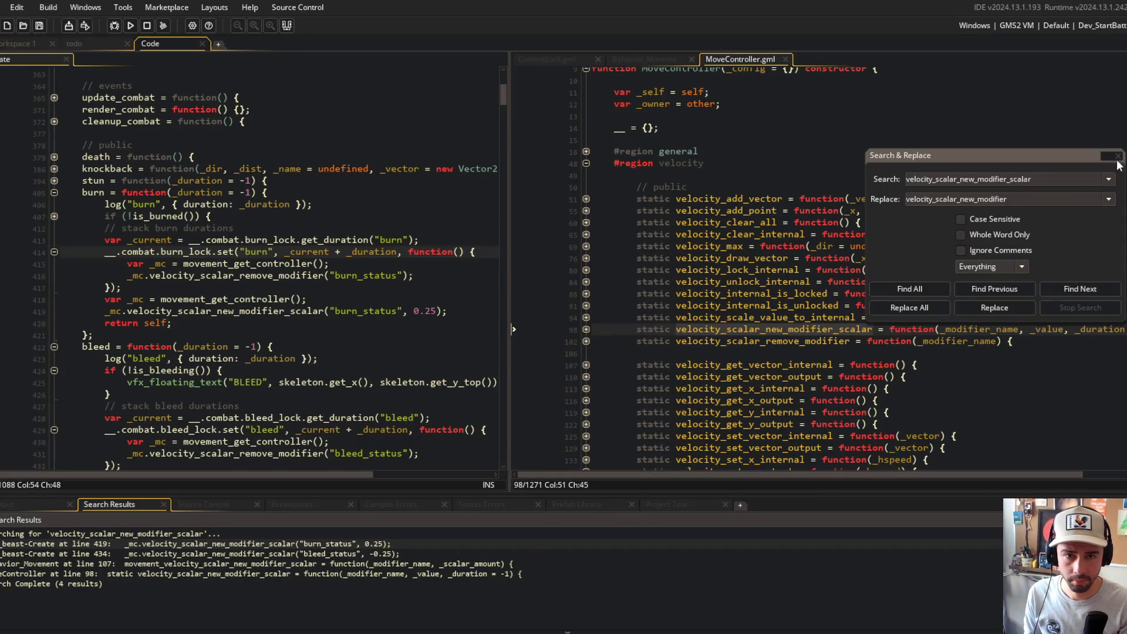
click(1117, 156)
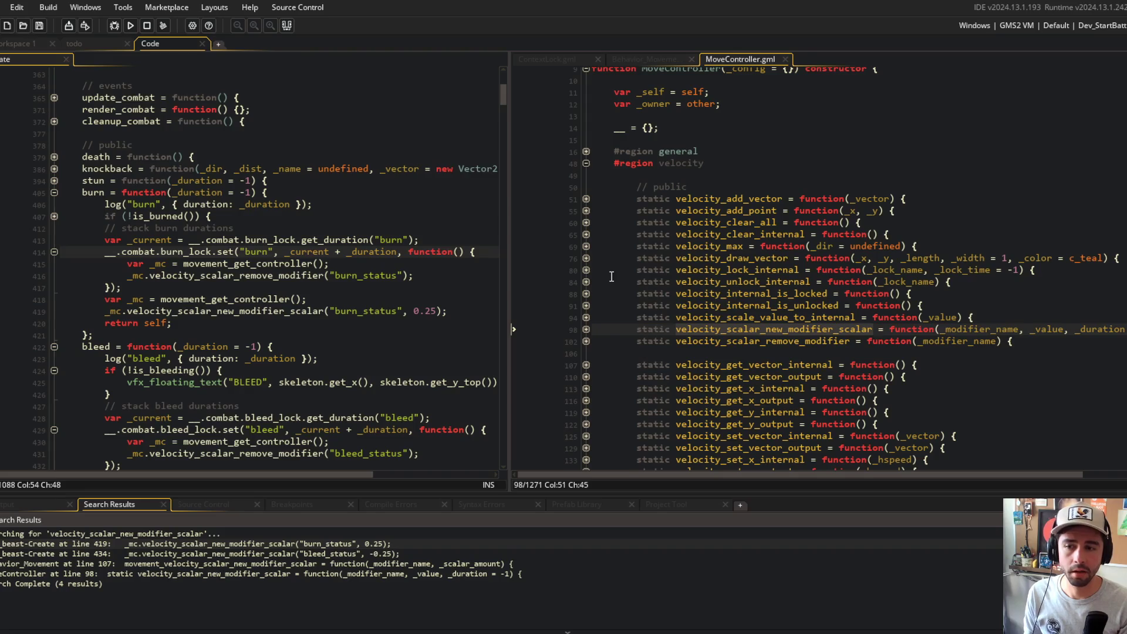
click(585, 341)
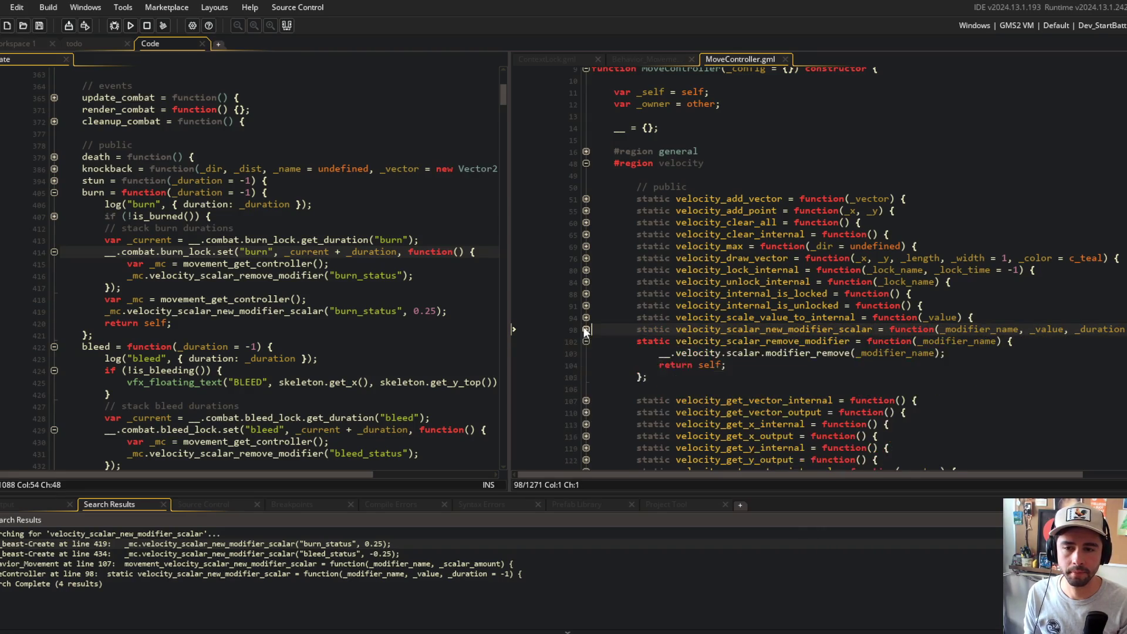
click(585, 341)
click(744, 258)
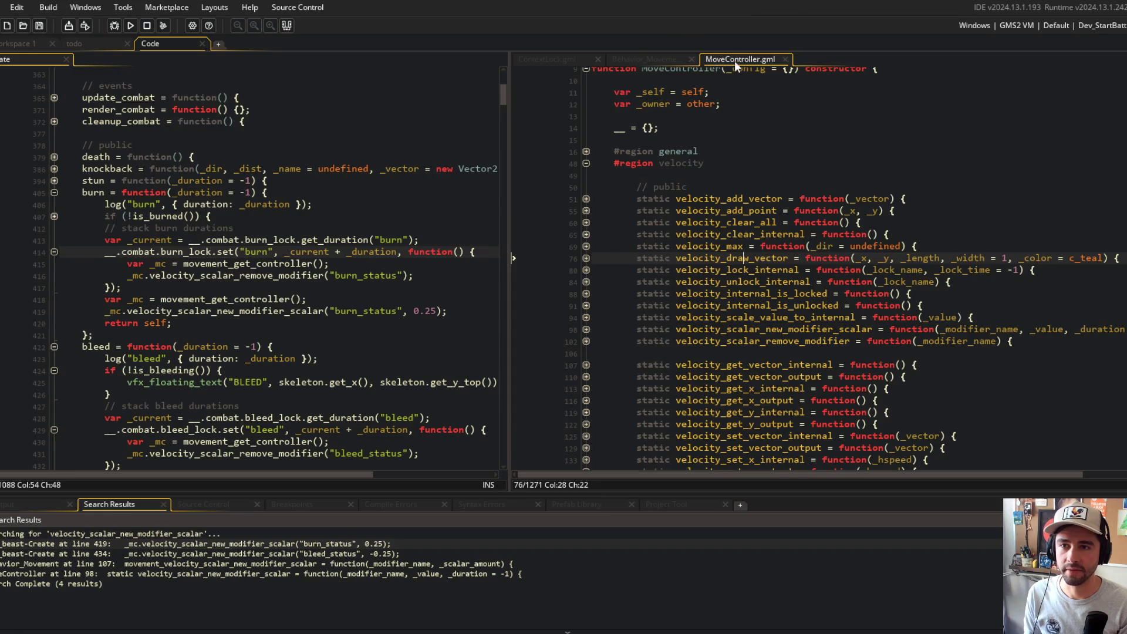
middle_click(734, 61)
- Declare movement_velocity_scalar_remove_modifier = function(_modifier_name) with a closing brace and save
click(878, 233)
click(837, 430)
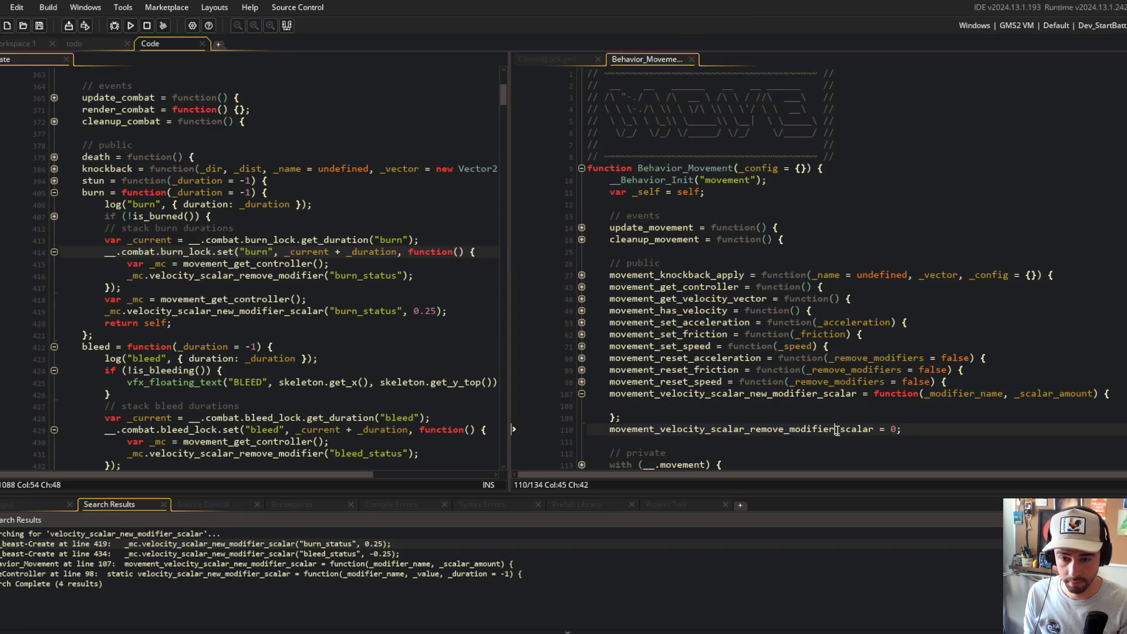
key(ctrl+Delete)
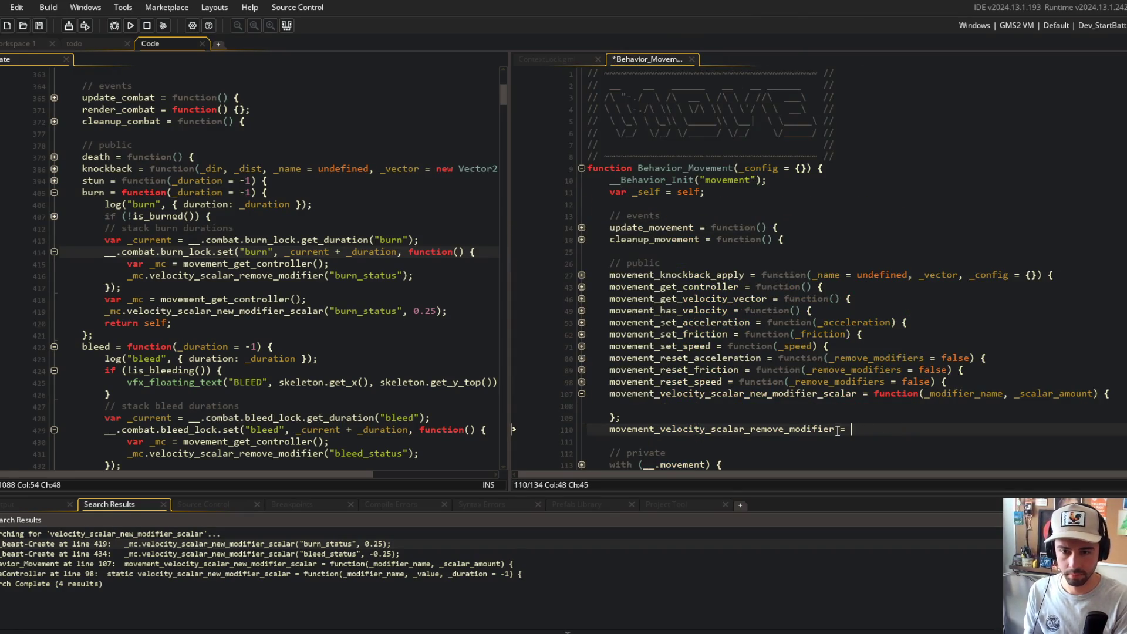
text(functio)
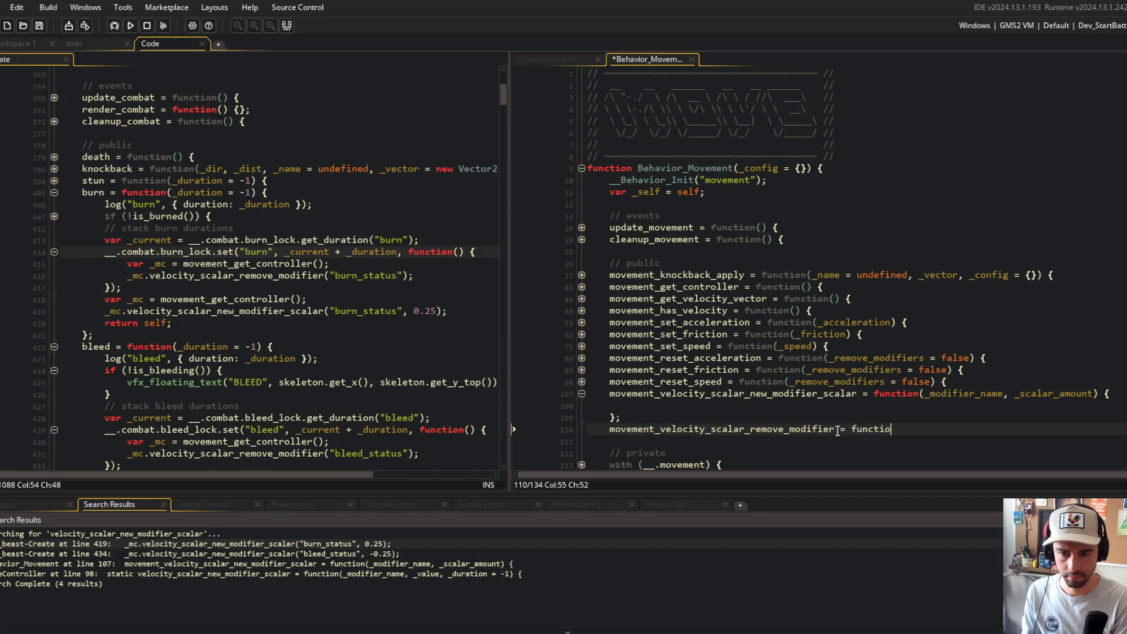
key(BackSpace)
text(n(_modifier_name)
key(Return)
key(Return)
text(};)
key(ctrl+s)
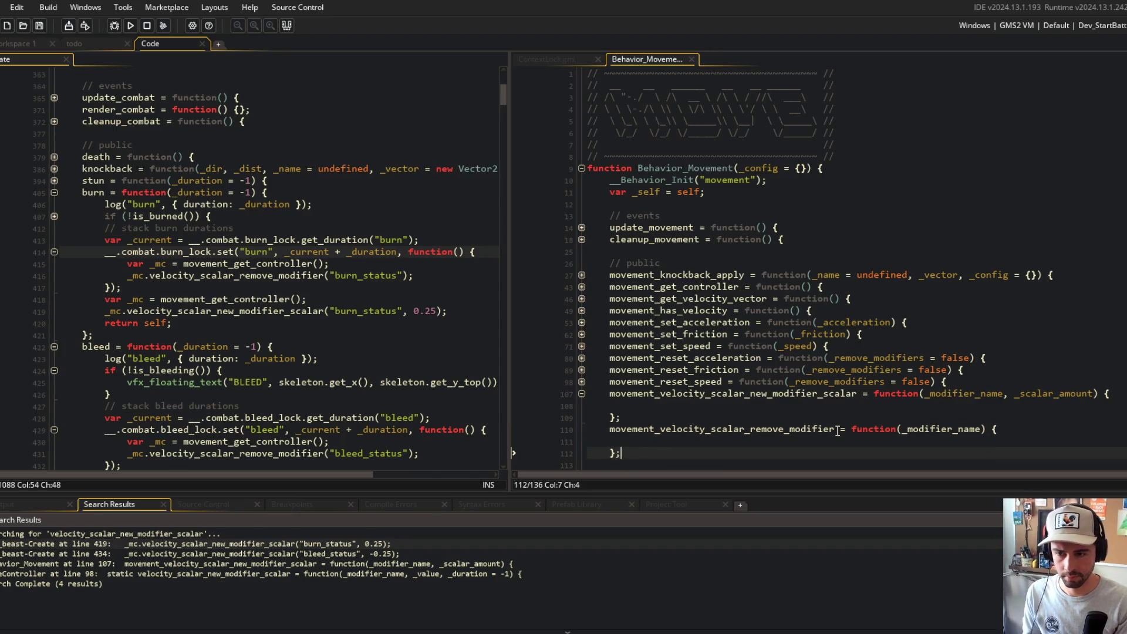
- Insert a blank line before the new-modifier wrapper in Behavior_Movement
scroll(793, 352, down, 3)
click(753, 286)
key(Home)
key(Return)
key(Down)
key(Down)
key(Down)
key(Down)
key(Down)
scroll(705, 265, down, 2)
click(639, 248)
- Paste the burn_status remove call into the remove wrapper, calling it on __.movement.controller, and save
click(398, 335)
key(Up)
key(Up)
key(Up)
key(Home)
click(681, 262)
click(676, 282)
text(_mc.velocity_scalar_remove_modifier("burn_status");)
key(BackSpace)
key(BackSpace)
key(BackSpace)
text(__.movement.controller)
key(ctrl+s)
- Make the remove wrapper forward _modifier_name and end with return self
click(797, 242)
click(1063, 282)
double_click(970, 283)
text(_modifier_name)
key(End)
key(Return)
text(return self;)
- Copy that body into the new-modifier wrapper and switch its call to new_modifier_scalar
key(shift+Up)
key(shift+Home)
key(ctrl+c)
key(Up)
key(Up)
key(Up)
key(ctrl+v)
double_click(752, 235)
click(347, 371)
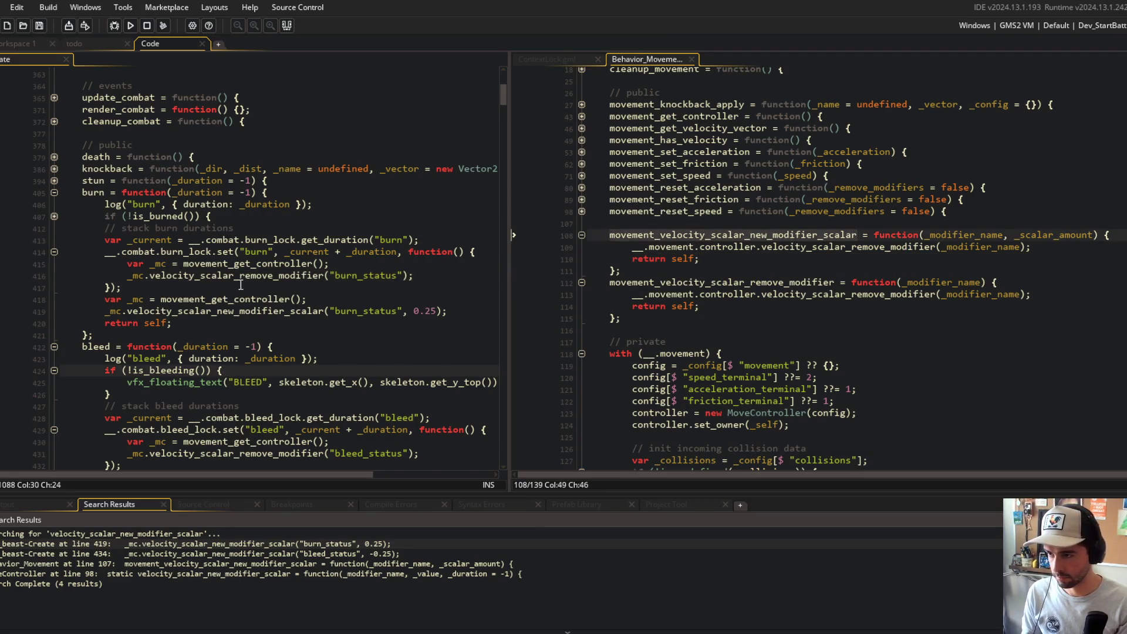
click(324, 311)
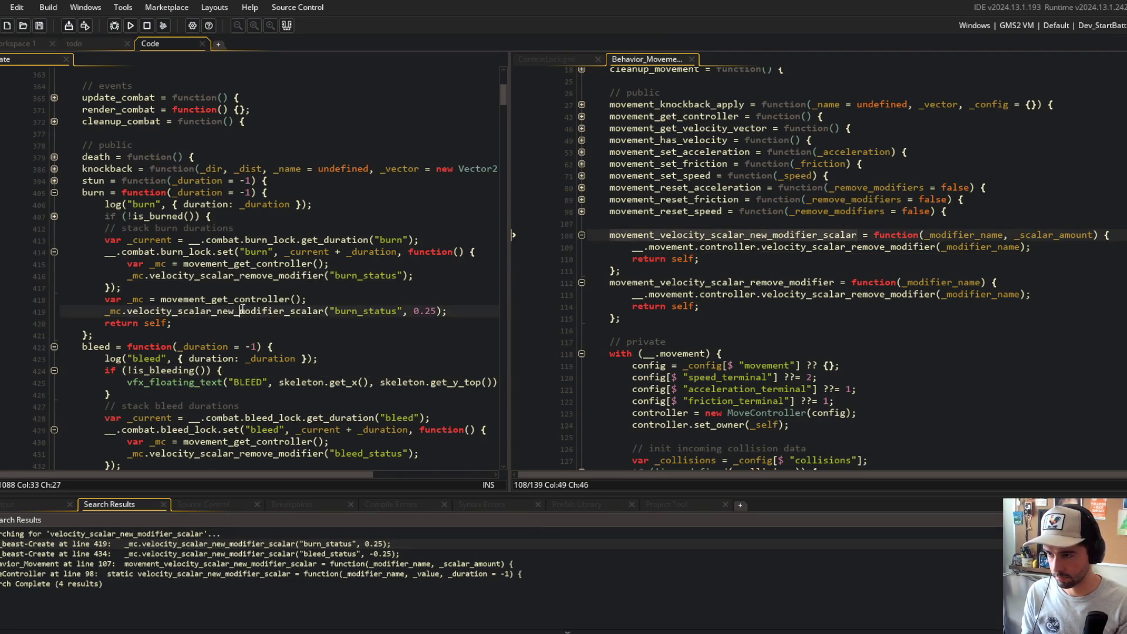
click(808, 247)
key(ctrl+shift+Right)
key(ctrl+v)
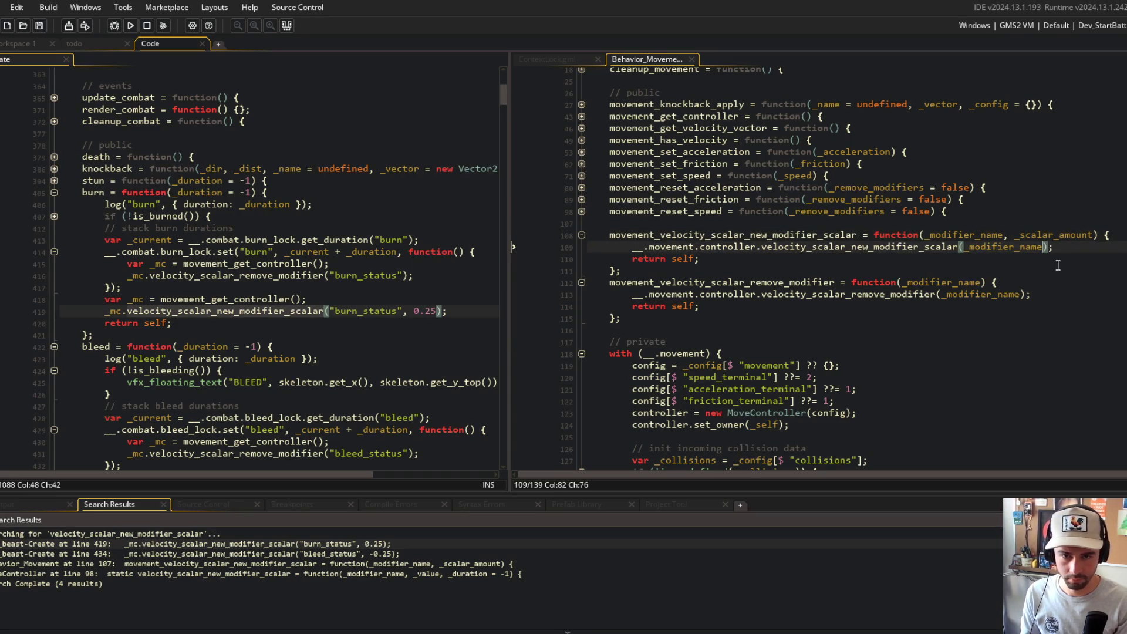
- Forward _scalar_amount in the wrapper and point burn's and bleed's new-modifier calls at movement_velocity_scalar_new_modifier_scalar
text(, _scalar_amount)
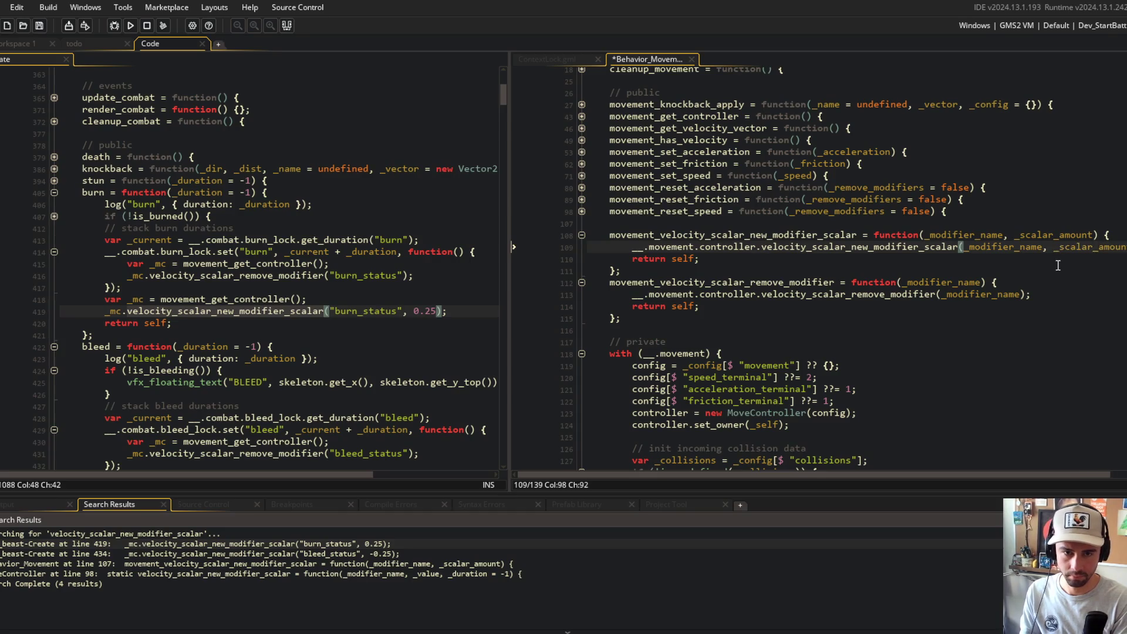
double_click(733, 235)
click(249, 311)
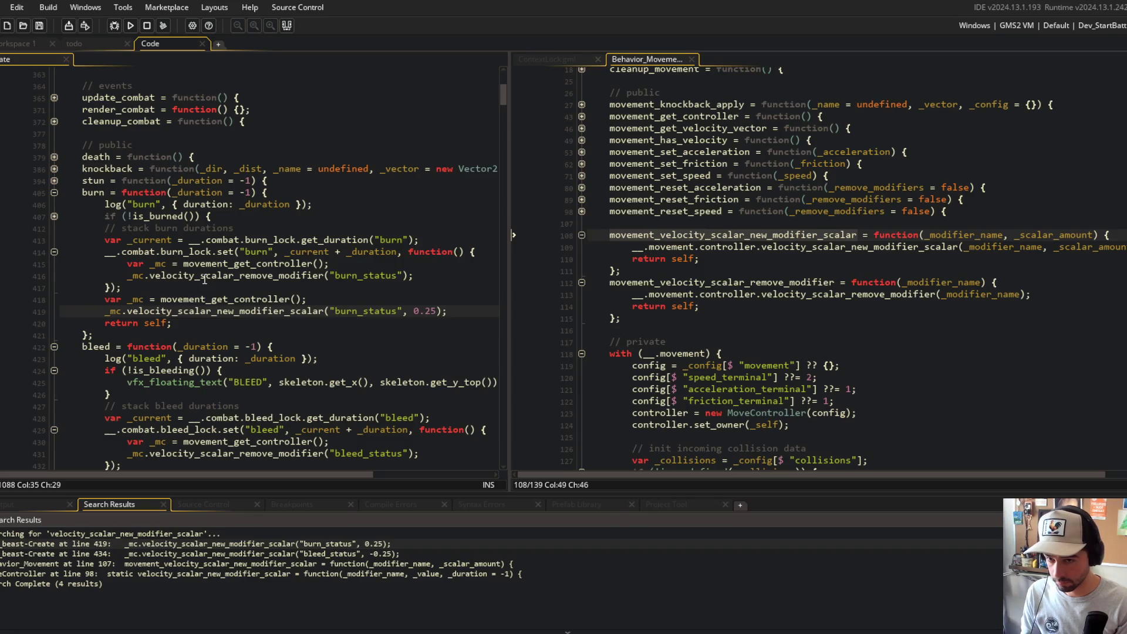
double_click(220, 311)
key(ctrl+v)
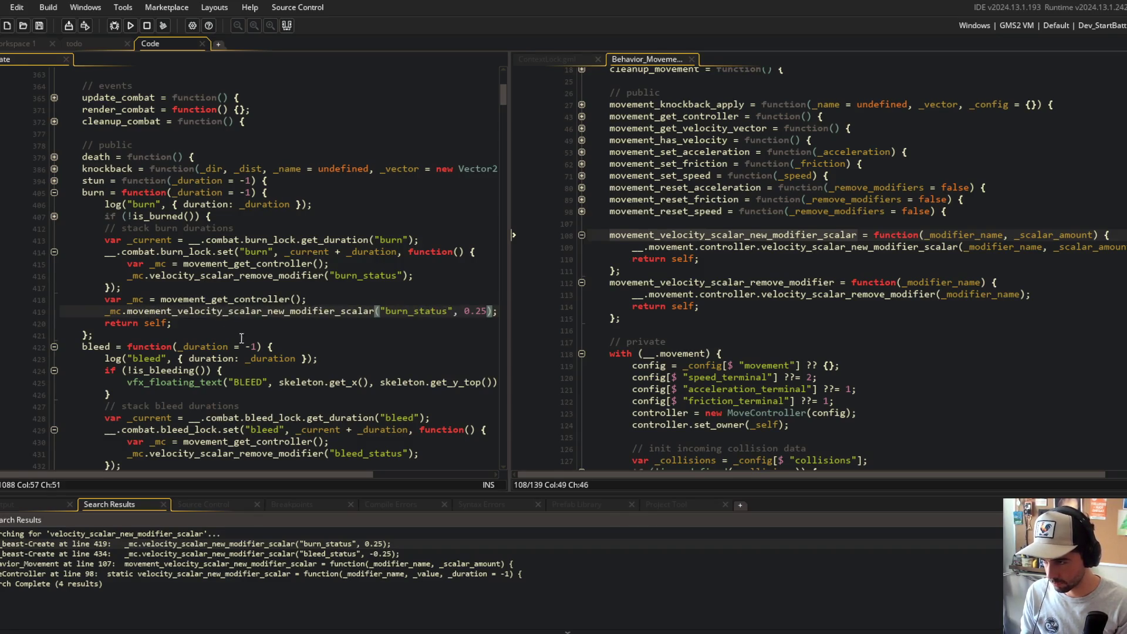
scroll(216, 453, down, 2)
double_click(223, 402)
key(ctrl+v)
- Delete the var _mc lines in burn and bleed and strip the _mc. prefixes
click(306, 402)
click(347, 366)
key(ctrl+d)
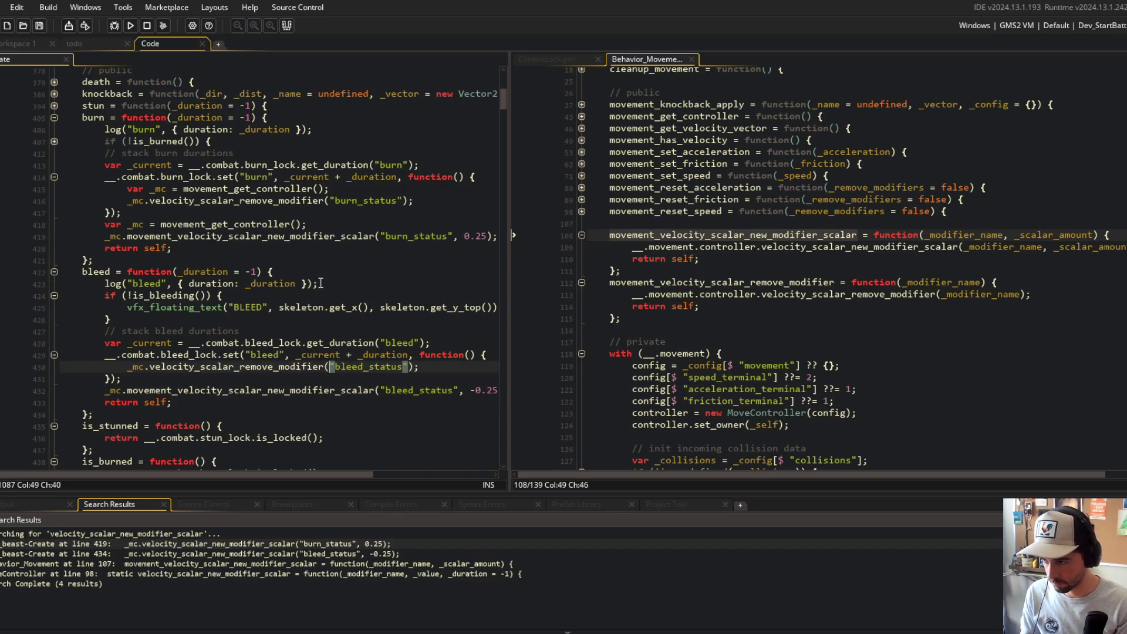
click(274, 189)
key(ctrl+d)
click(257, 212)
key(ctrl+d)
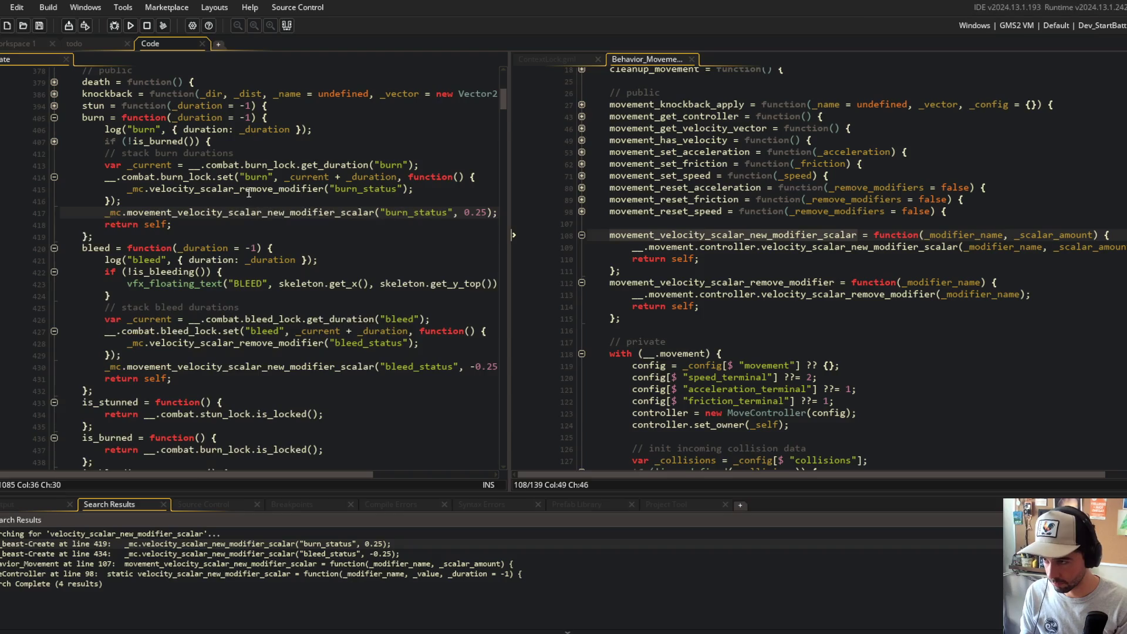
key(BackSpace)
key(BackSpace)
key(BackSpace)
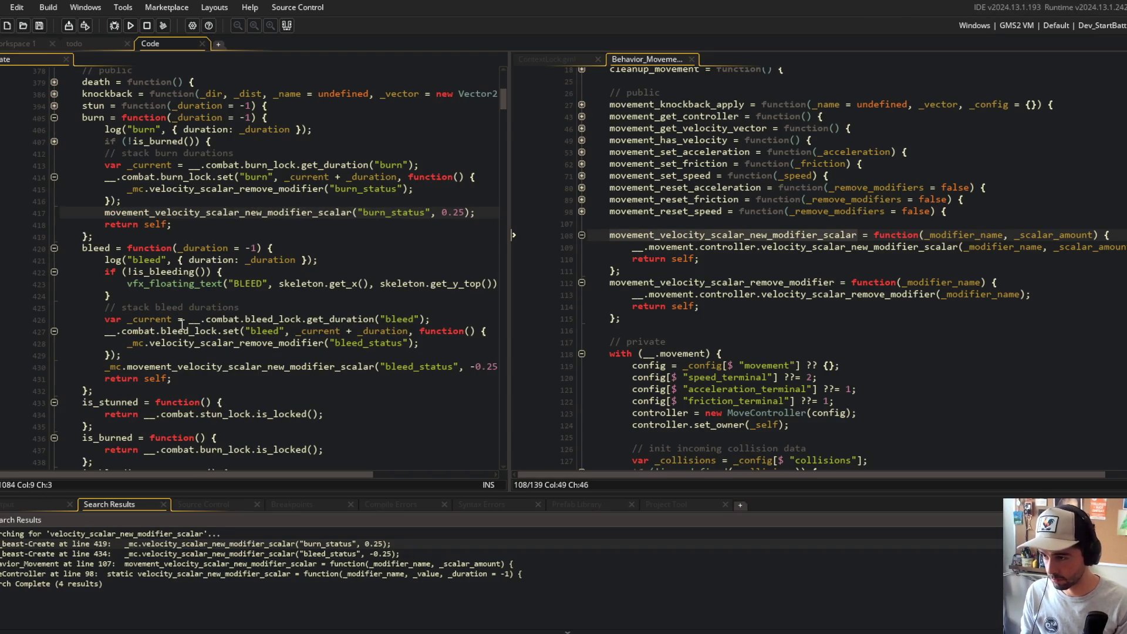
click(189, 364)
key(Home)
key(Delete)
key(Delete)
key(Delete)
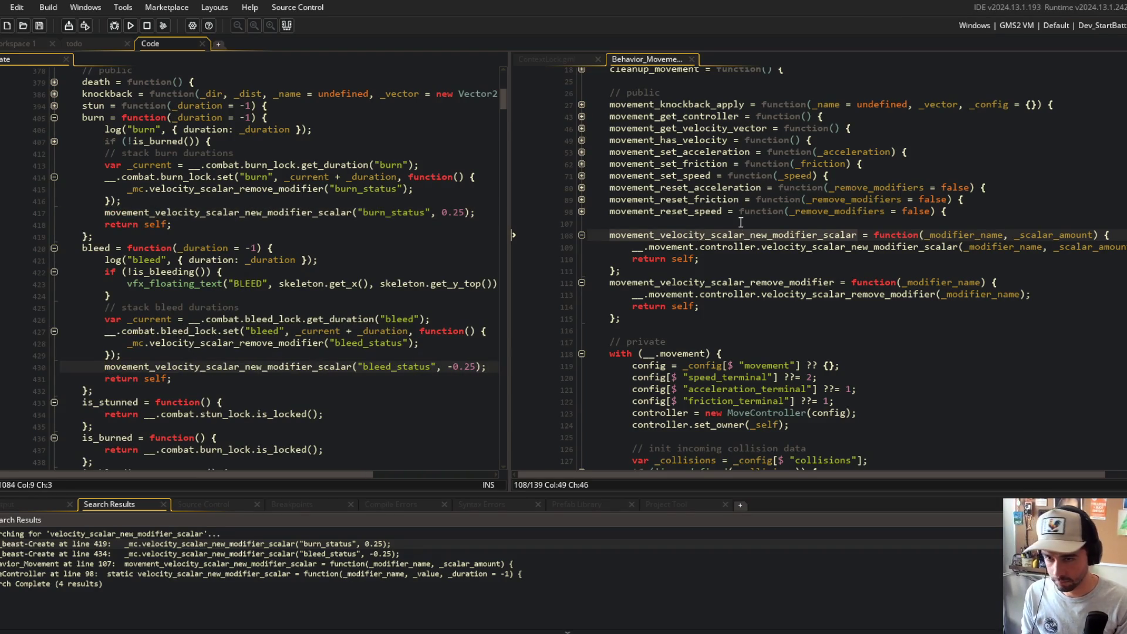
- Make burn's and bleed's callbacks call movement_velocity_scalar_remove_modifier without the _mc. prefix
double_click(701, 283)
key(ctrl+c)
double_click(225, 189)
key(ctrl+v)
key(Home)
key(Delete)
key(Delete)
key(Delete)
double_click(308, 344)
key(ctrl+v)
key(Home)
key(Delete)
key(Delete)
key(Delete)
- Build and run the game with F5
click(334, 212)
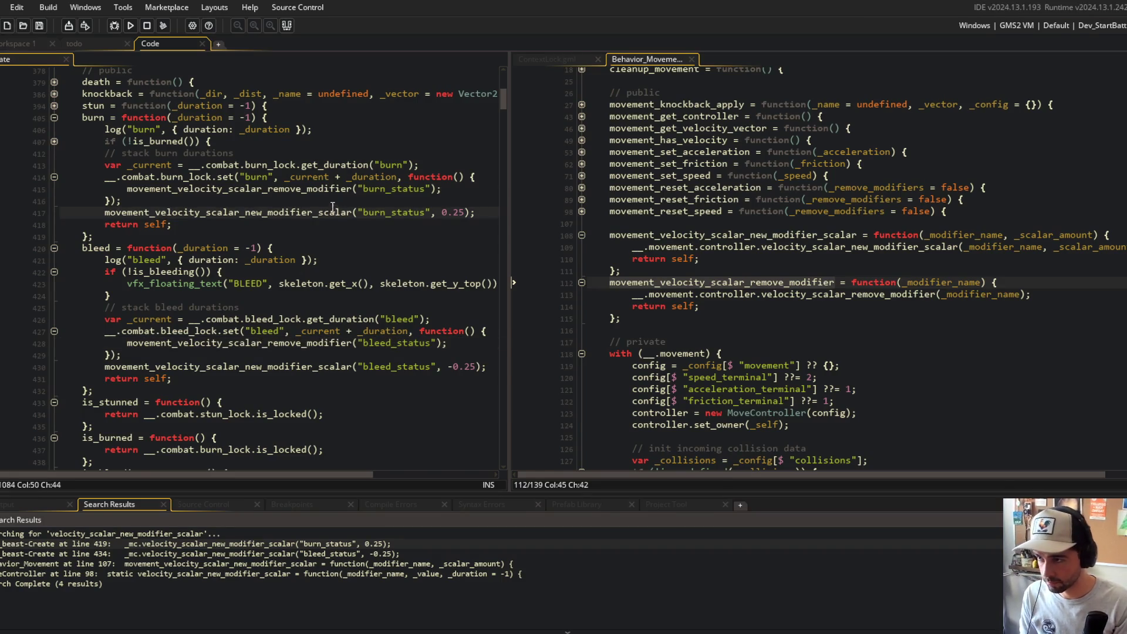
scroll(333, 208, up, 1)
key(F5)
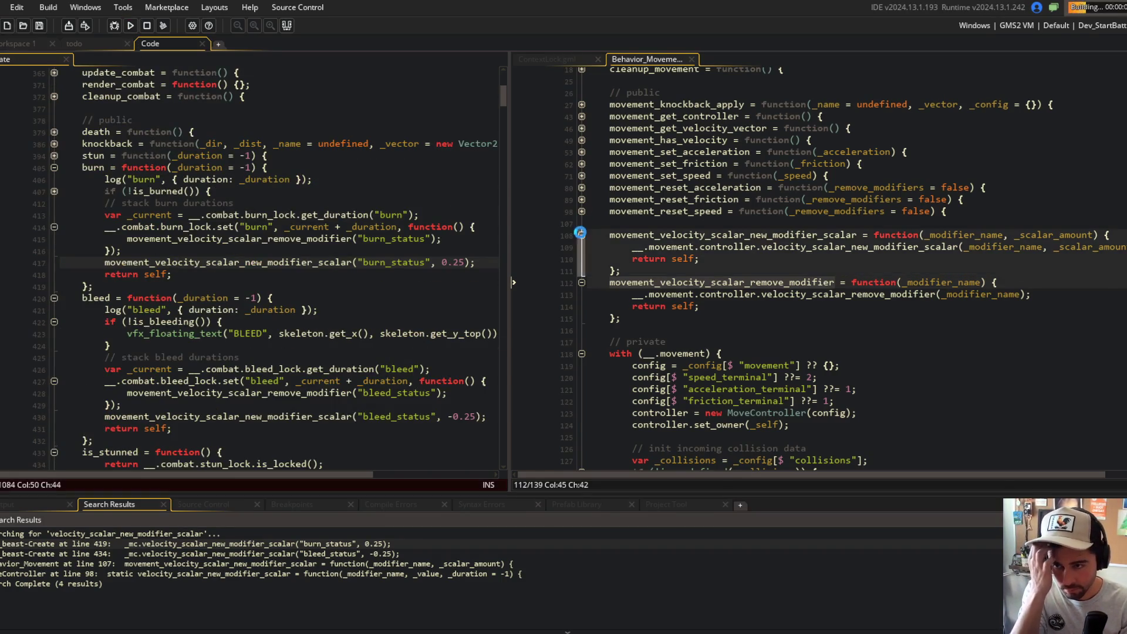
- Fold both wrapper functions and close the Behavior_Movement file and the Search Results panel
click(581, 235)
click(582, 247)
middle_click(649, 54)
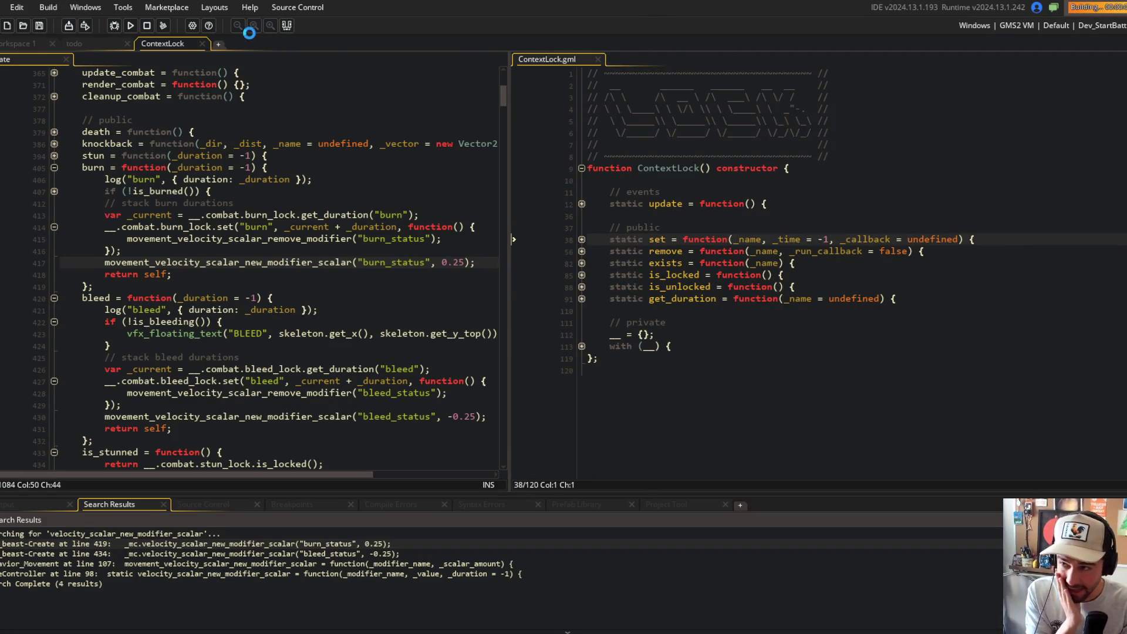
click(287, 25)
- Widen the left code pane, test the bleed battle in Block Beast, then close the game
drag(508, 88, 581, 88)
click(451, 193)
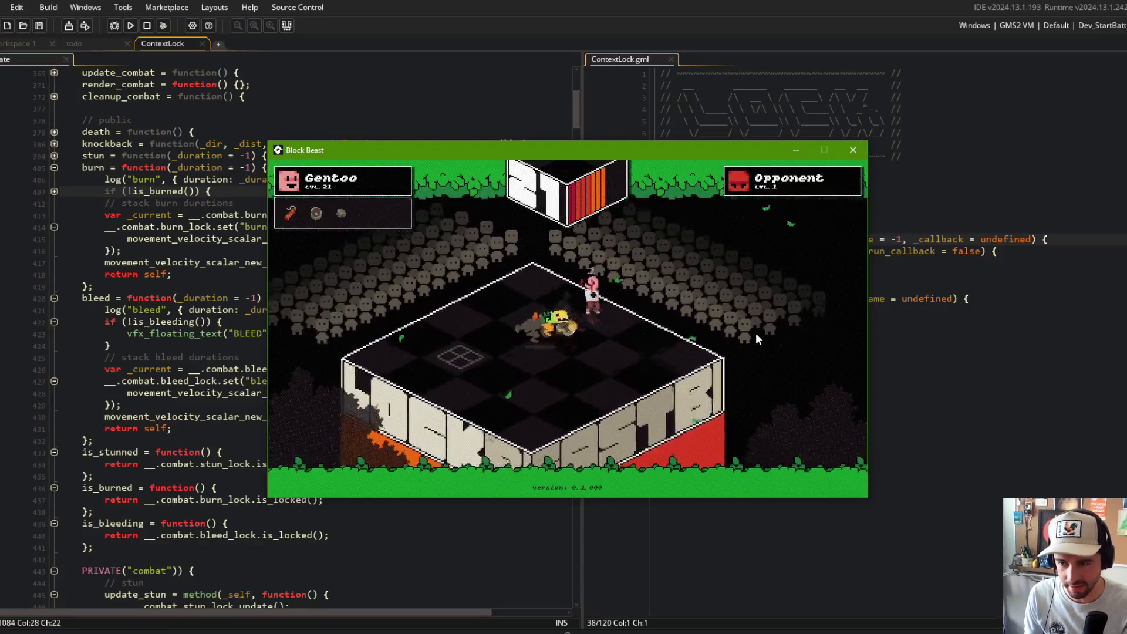
click(852, 150)
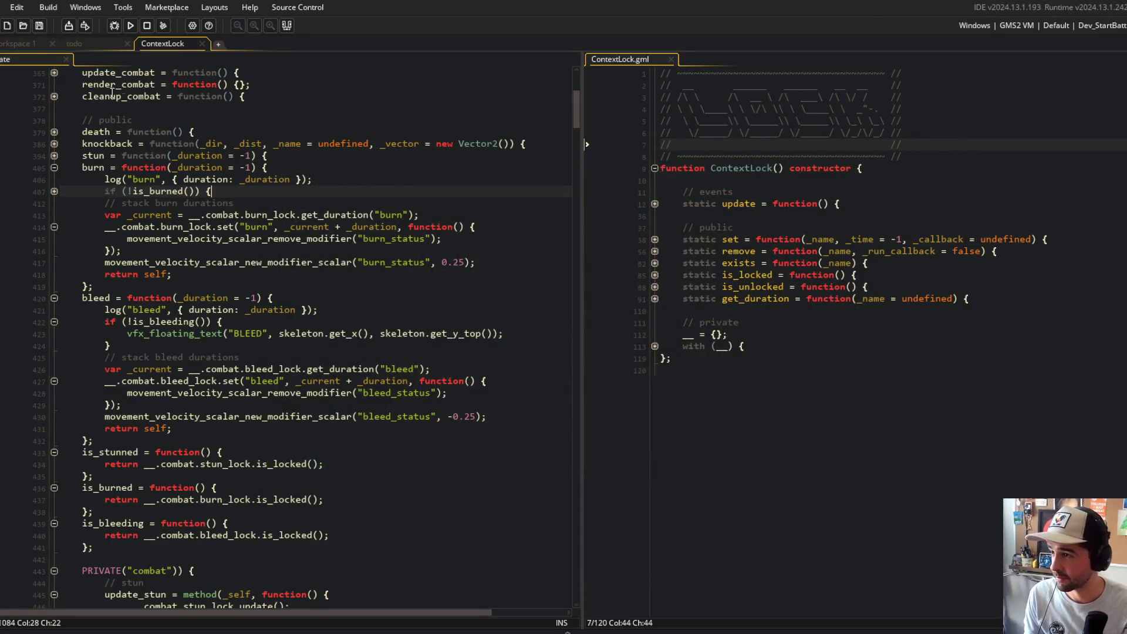
- Add a depth sorting note to the todo devlog list, cancel the export dialog, and return to obj_beast
click(100, 44)
click(293, 252)
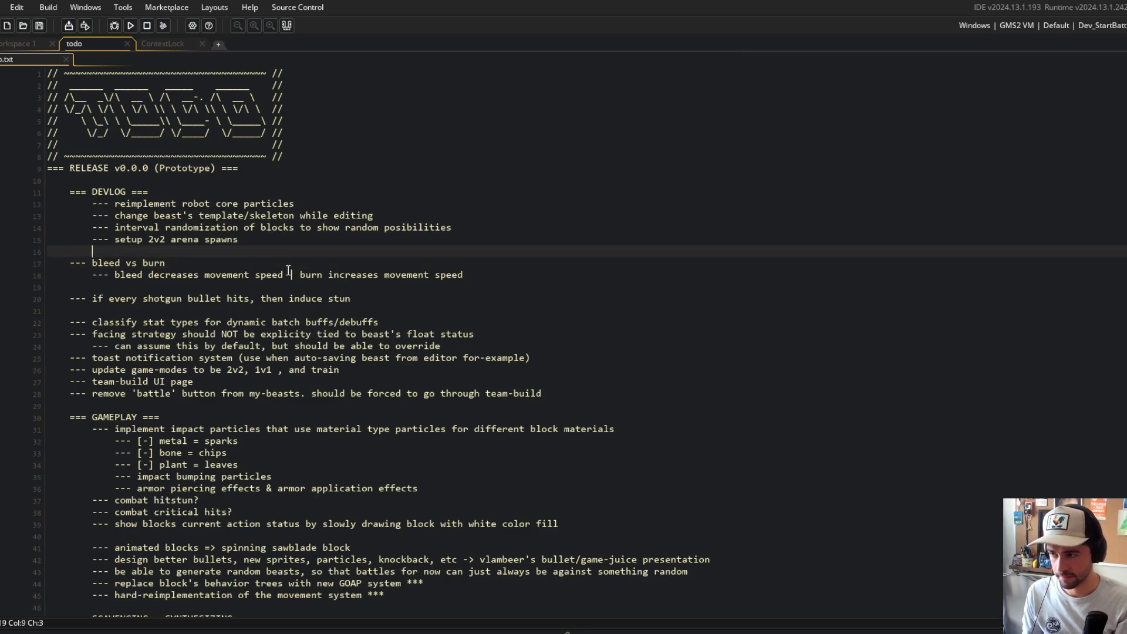
key(Return)
key(BackSpace)
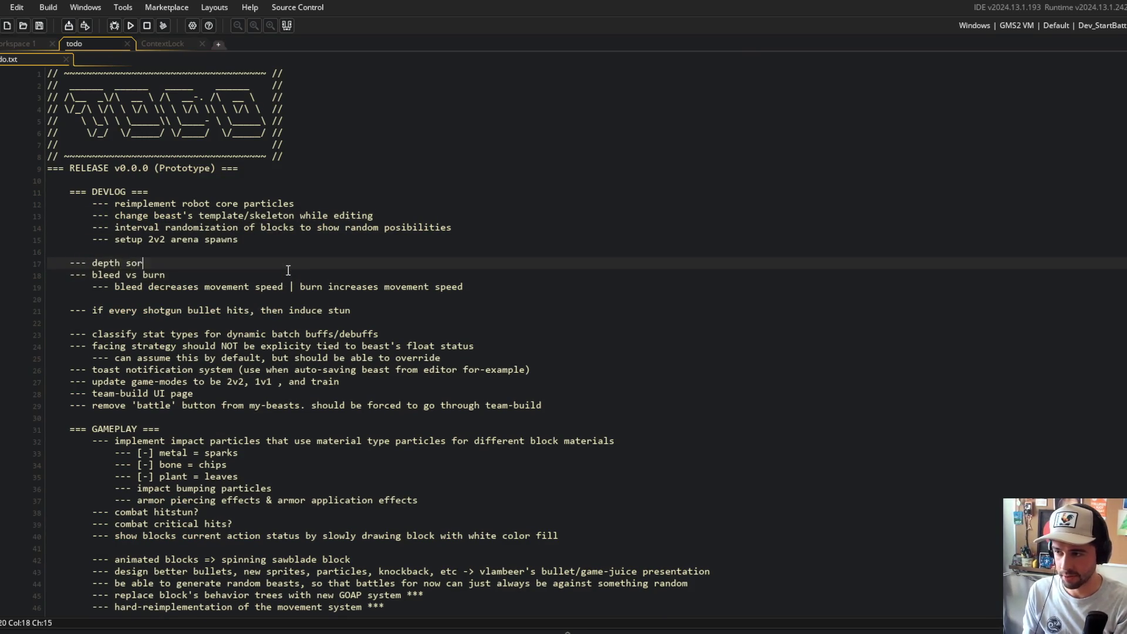
key(ctrl+s)
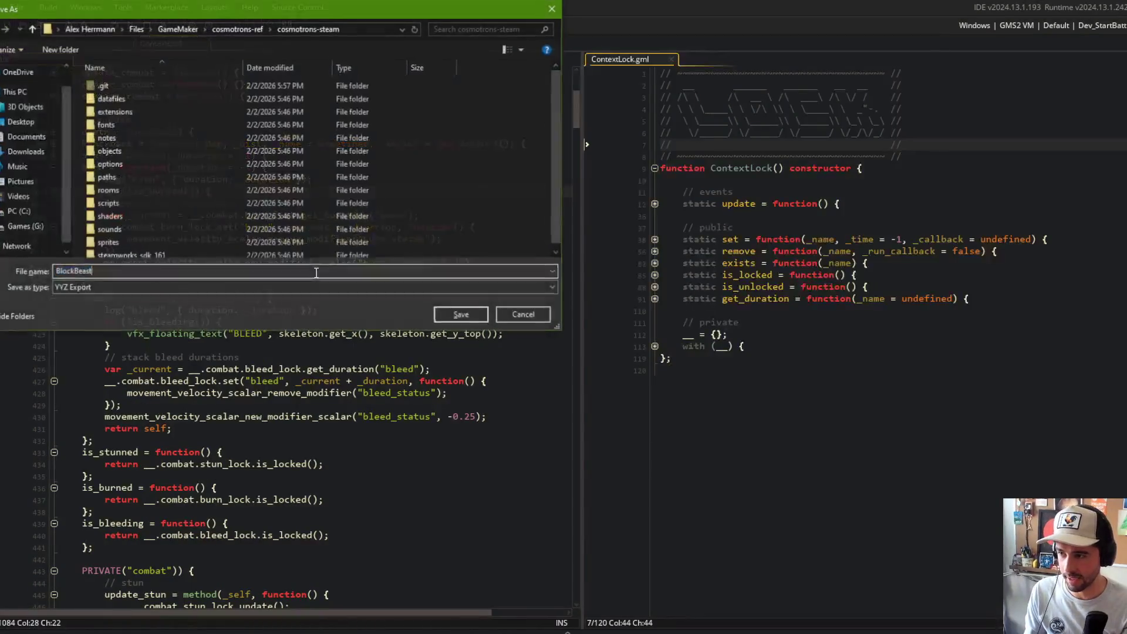
click(522, 314)
click(278, 226)
scroll(191, 158, up, 2)
scroll(190, 157, down, 10)
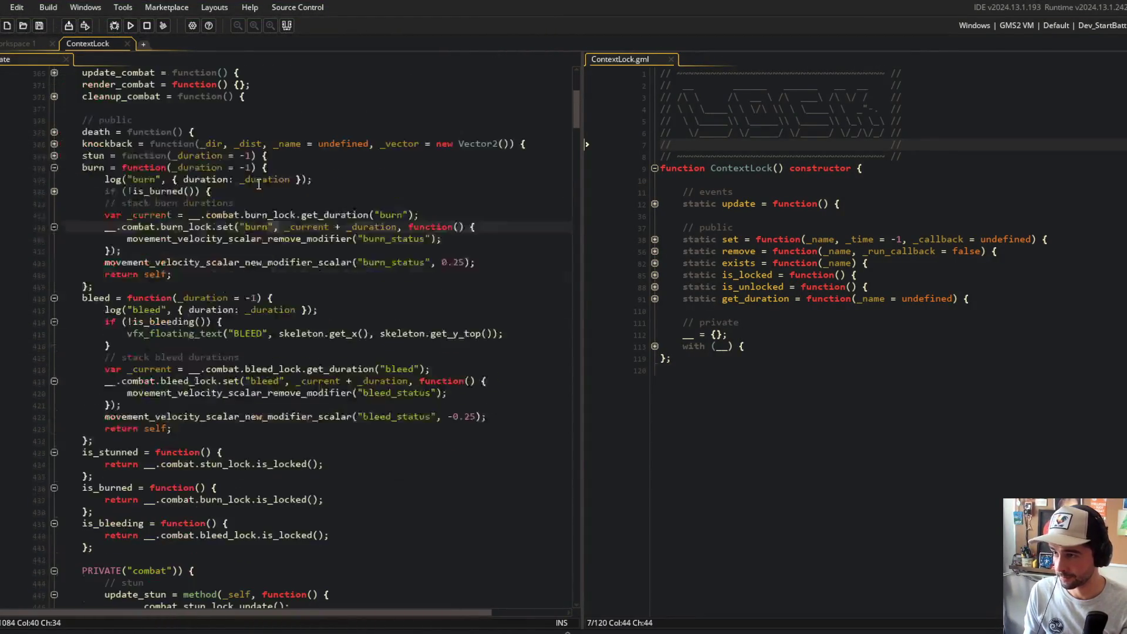
- Collapse the combat region and unfold Behavior_Lifecycle's update down to the IS_DEV debug key checks
key(ctrl+shift+bracketleft)
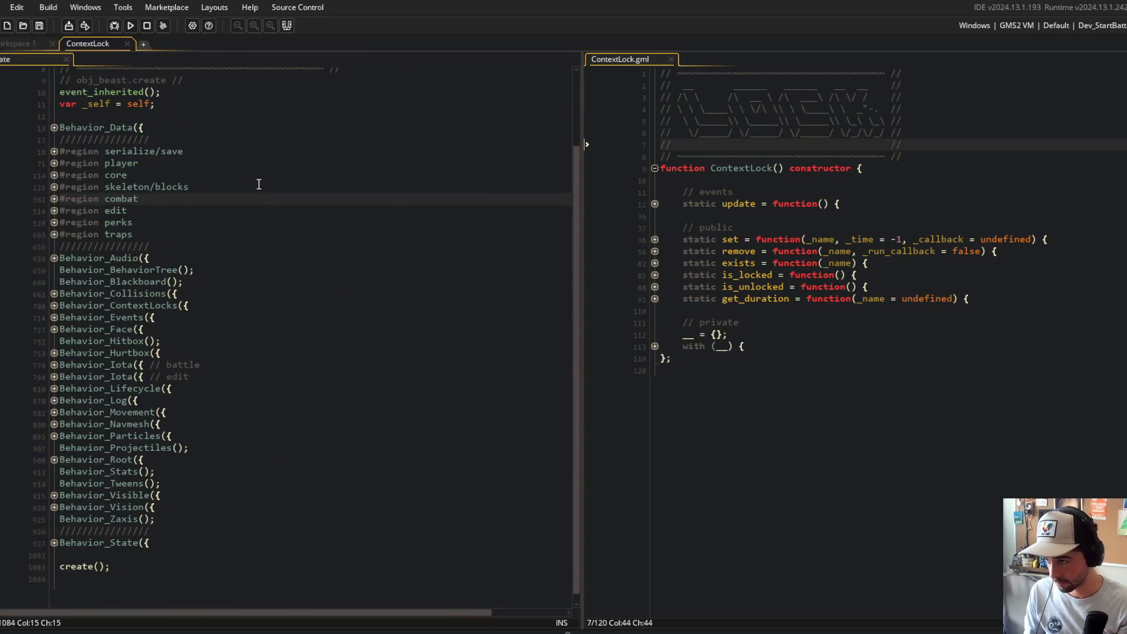
scroll(187, 272, up, 2)
scroll(188, 272, down, 3)
click(59, 533)
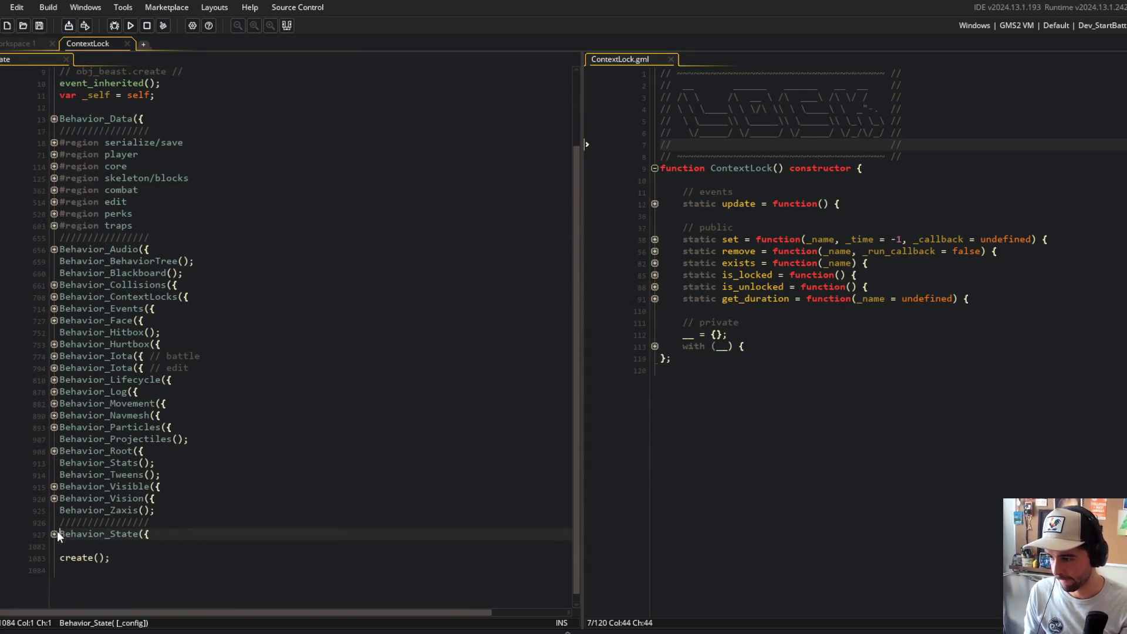
click(54, 381)
click(54, 332)
scroll(54, 333, down, 1)
click(54, 317)
click(54, 329)
click(54, 365)
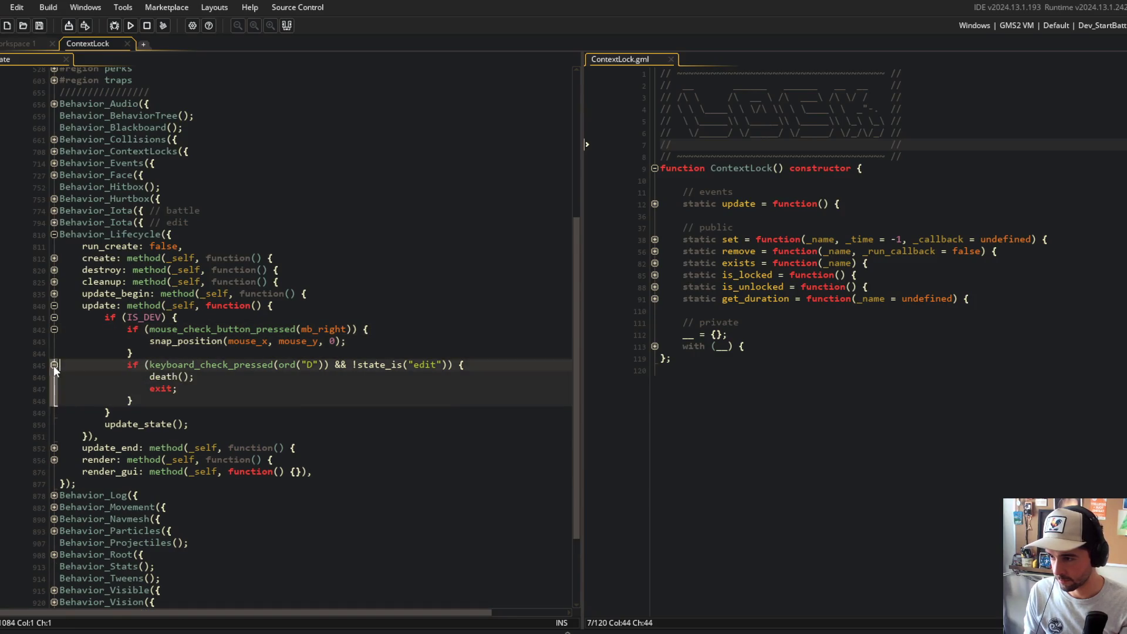
key(End)
scroll(244, 299, down, 3)
click(243, 302)
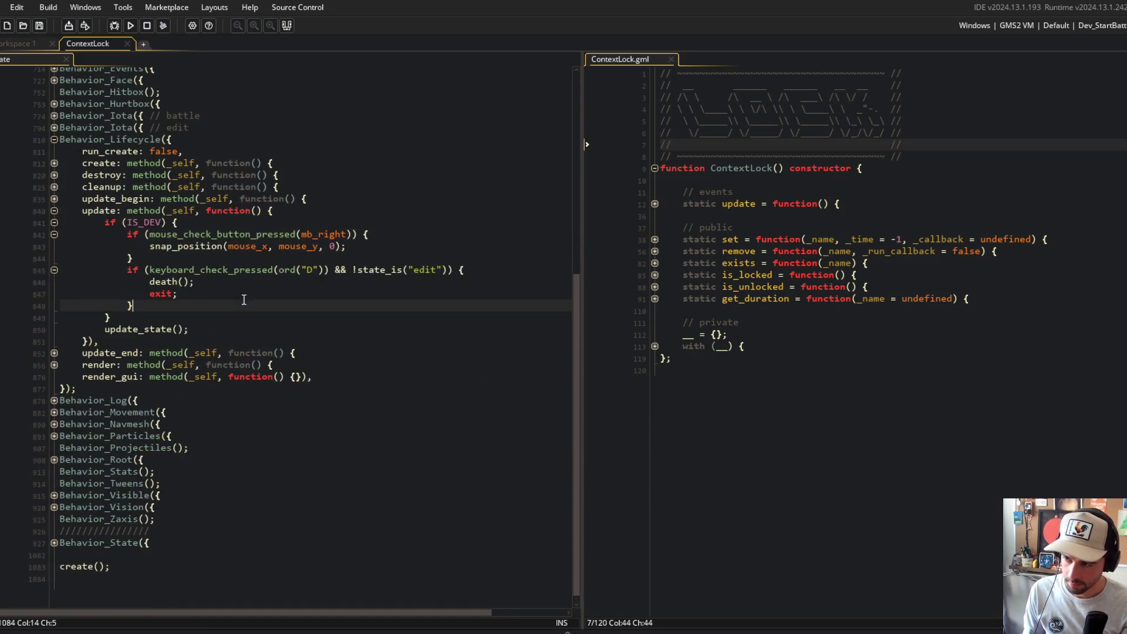
- Add an S-key stun check and duplicate it into U-key burn and B-key bleed checks
key(Return)
text(if (keyb)
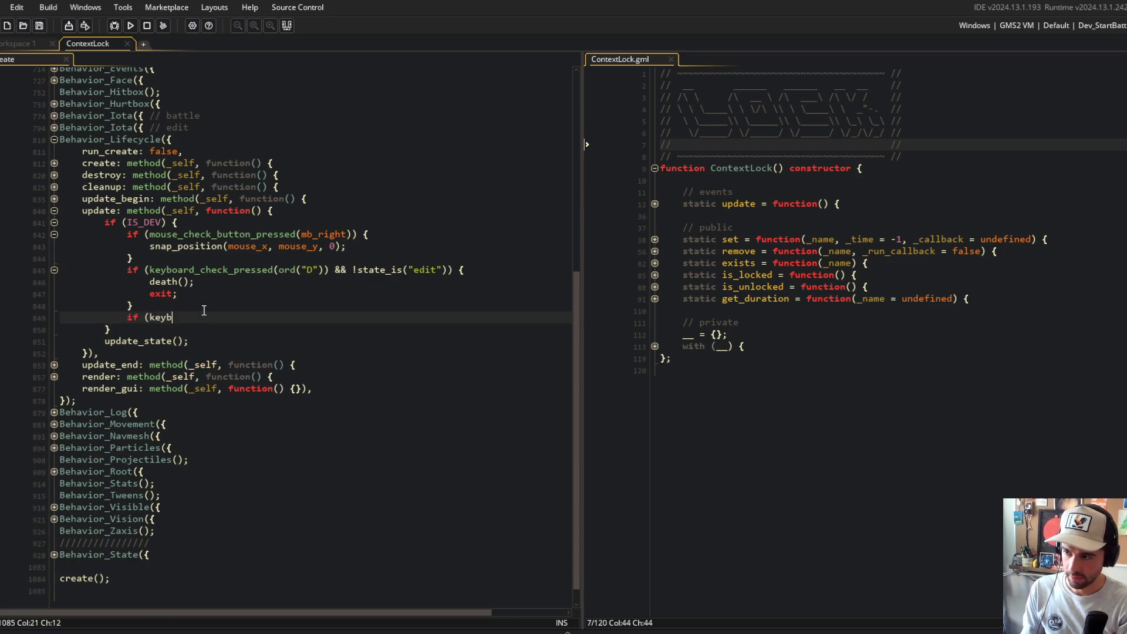
text(oard_check_)
text(pressed(ord("S)
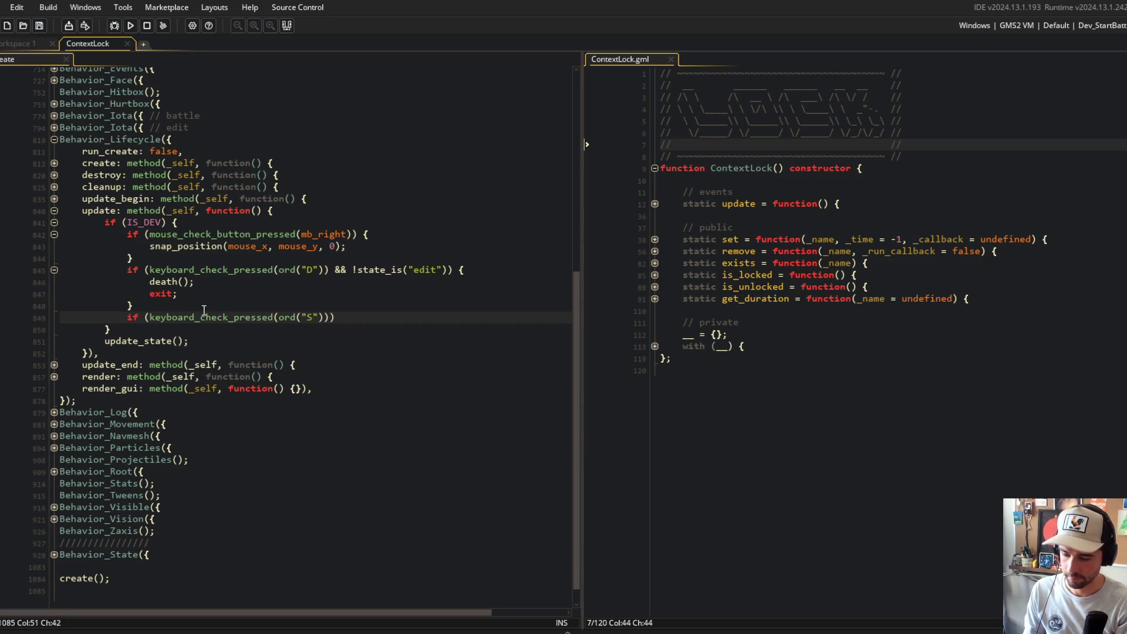
text(n();)
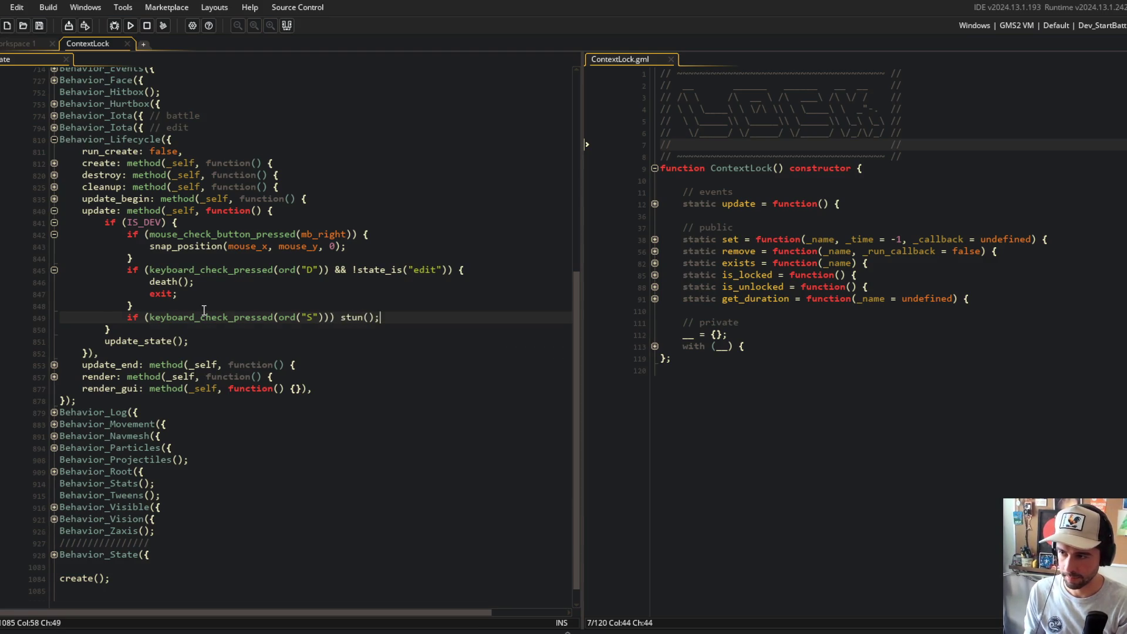
key(Return)
key(BackSpace)
key(ctrl+d)
key(ctrl+d)
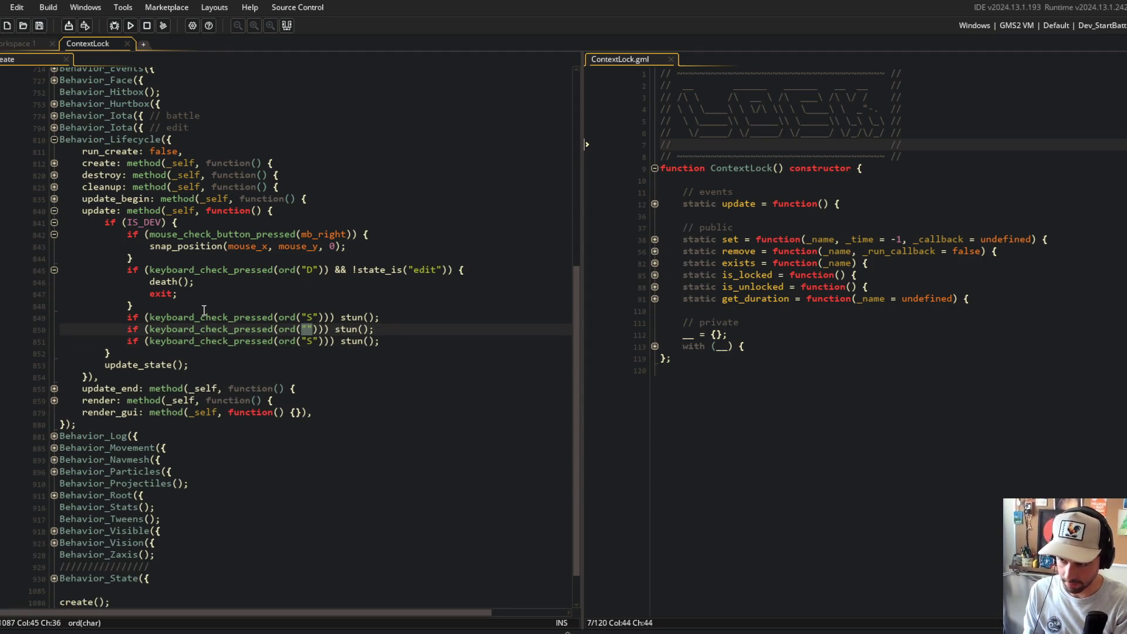
key(Down)
key(BackSpace)
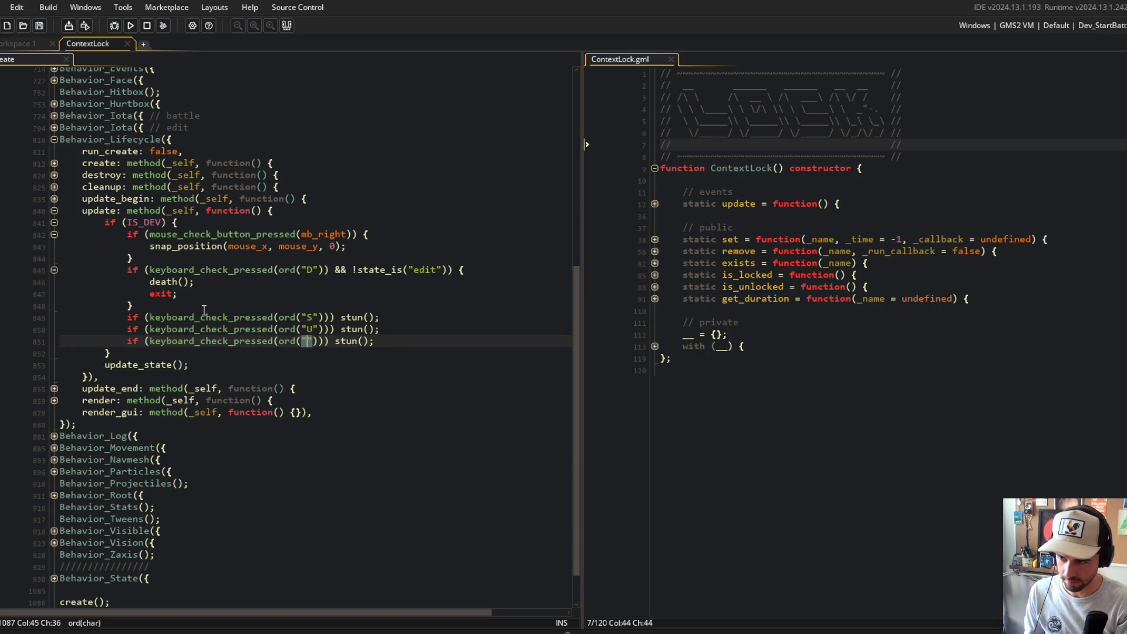
text(bleed)
key(Up)
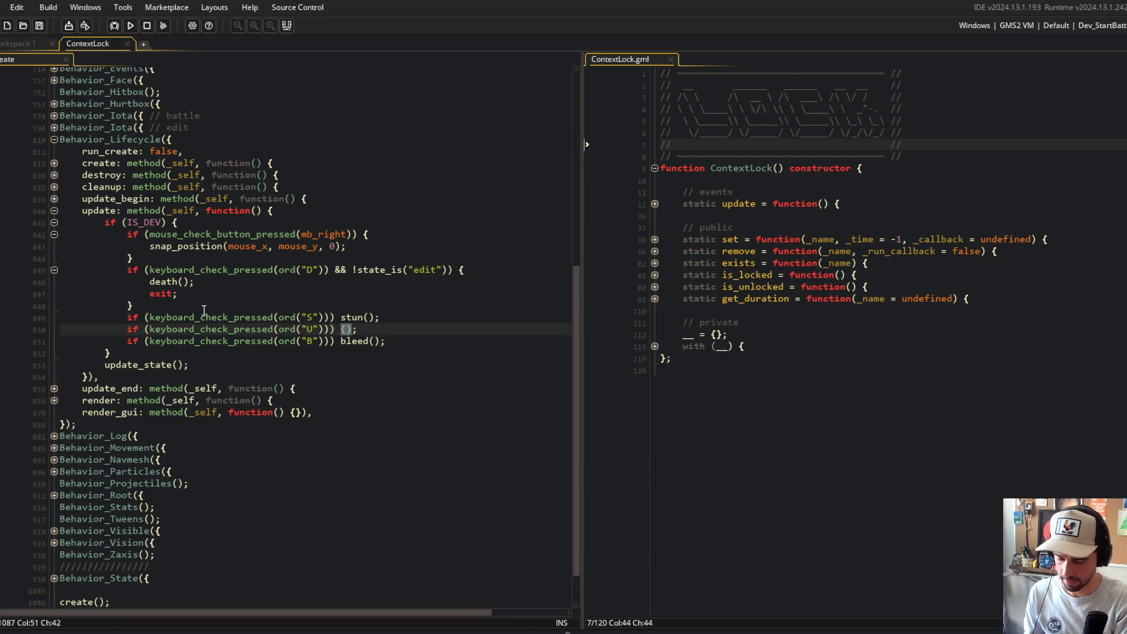
text(burn)
- Pass 2*SECONDS as the duration to the stun, burn and bleed calls
scroll(203, 310, up, 7)
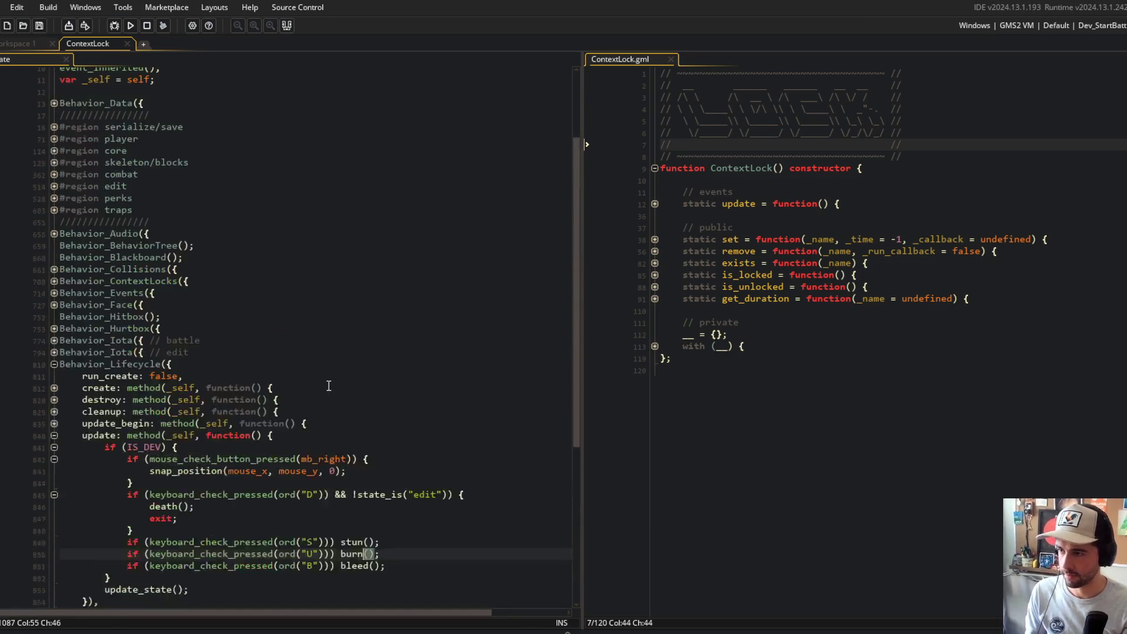
click(55, 200)
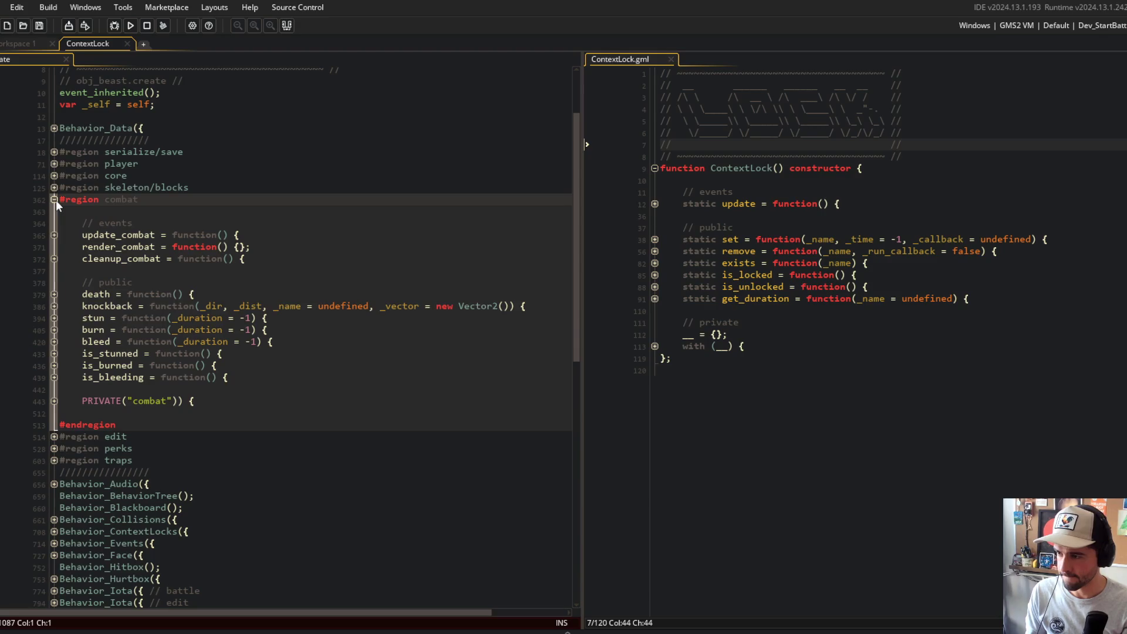
click(55, 200)
click(260, 351)
scroll(260, 351, down, 4)
click(411, 417)
click(317, 298)
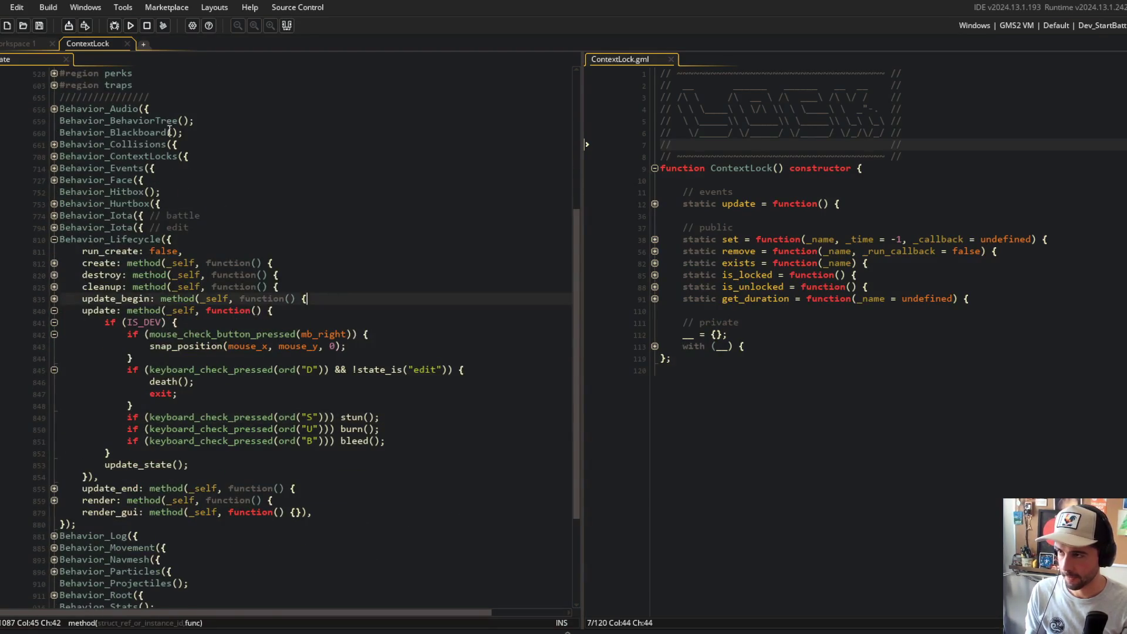
click(370, 416)
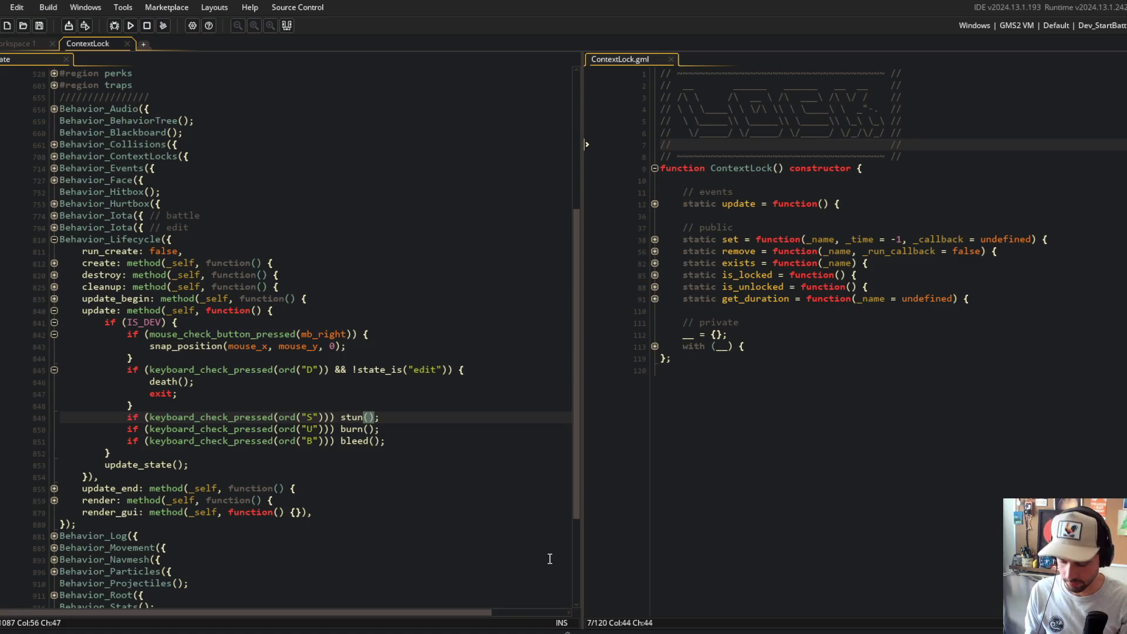
text(2*SECONDS)
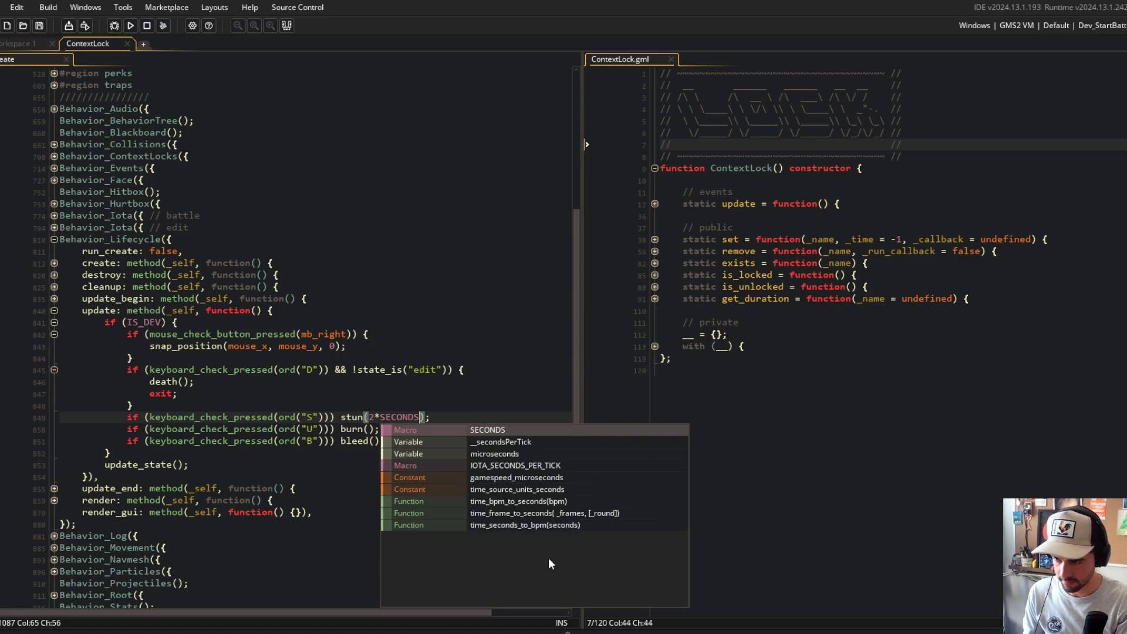
key(Down)
text(2*SECONDS)
key(Down)
text(2*SECONDS)
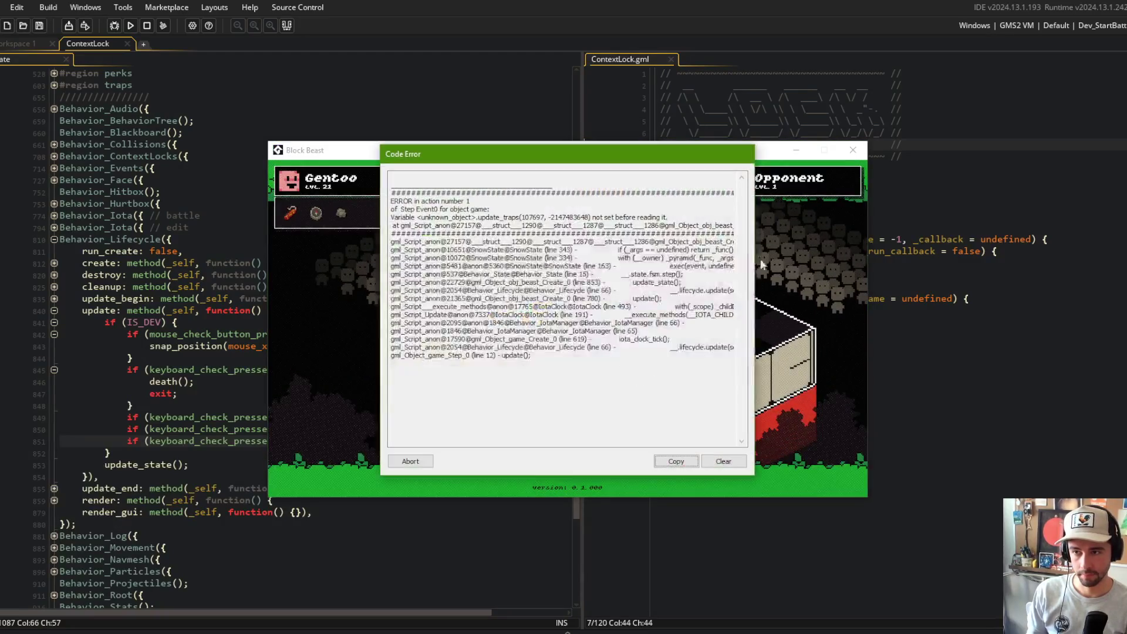
- Dismiss the update_traps Code Error and look through the traps region
click(410, 461)
scroll(229, 262, down, 4)
scroll(229, 262, up, 3)
scroll(229, 261, down, 3)
click(257, 445)
scroll(257, 444, up, 1)
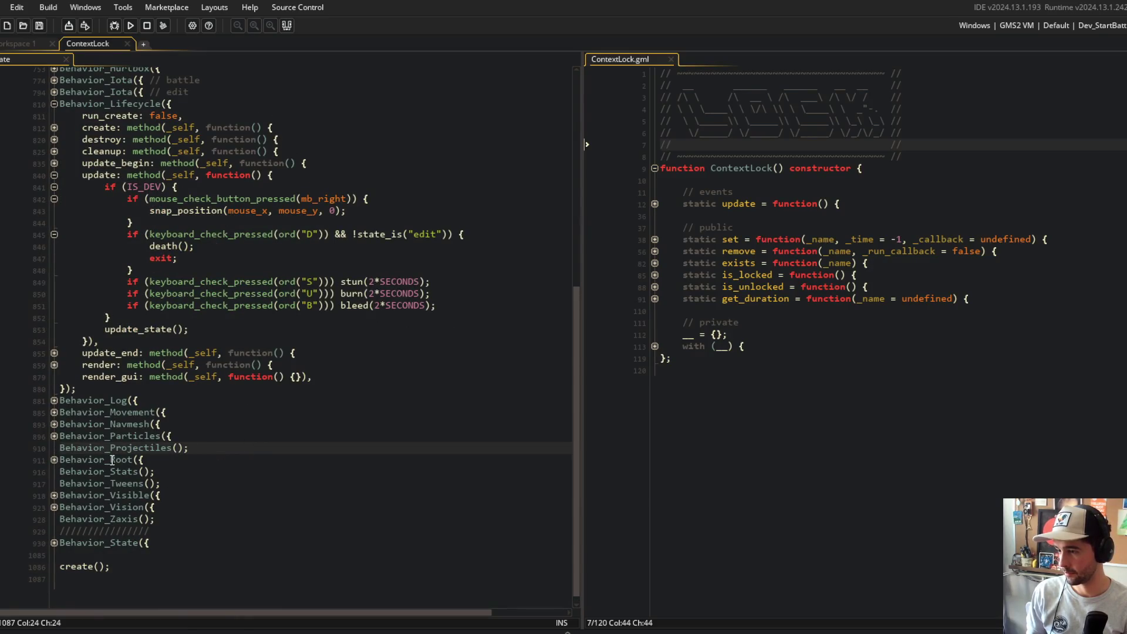
scroll(111, 460, up, 5)
scroll(112, 284, up, 1)
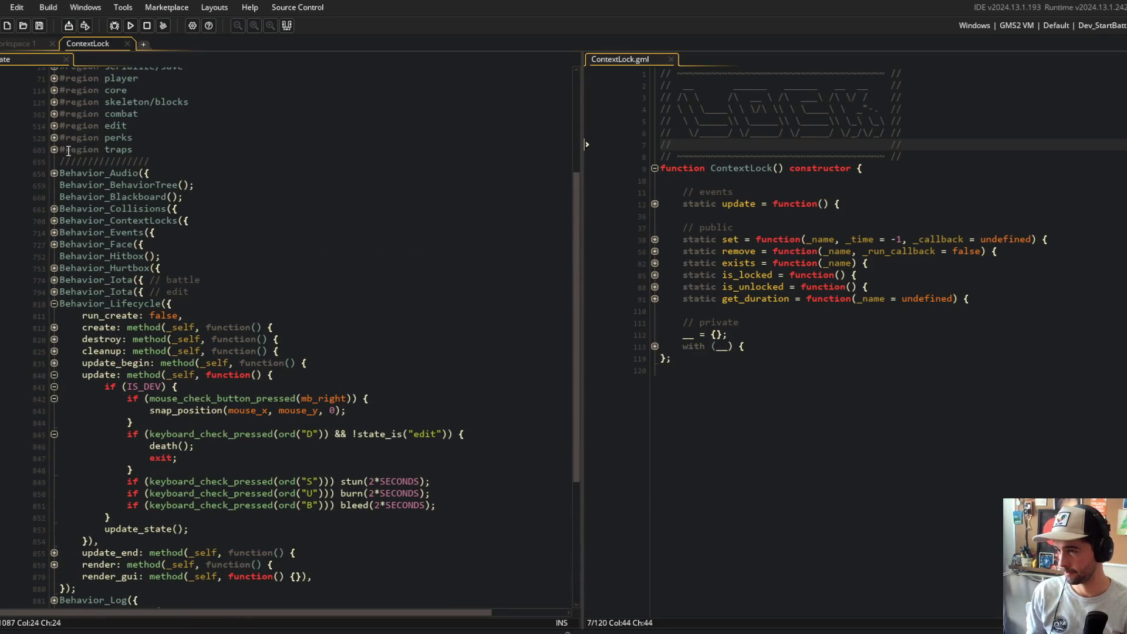
click(54, 149)
scroll(55, 136, down, 1)
click(54, 126)
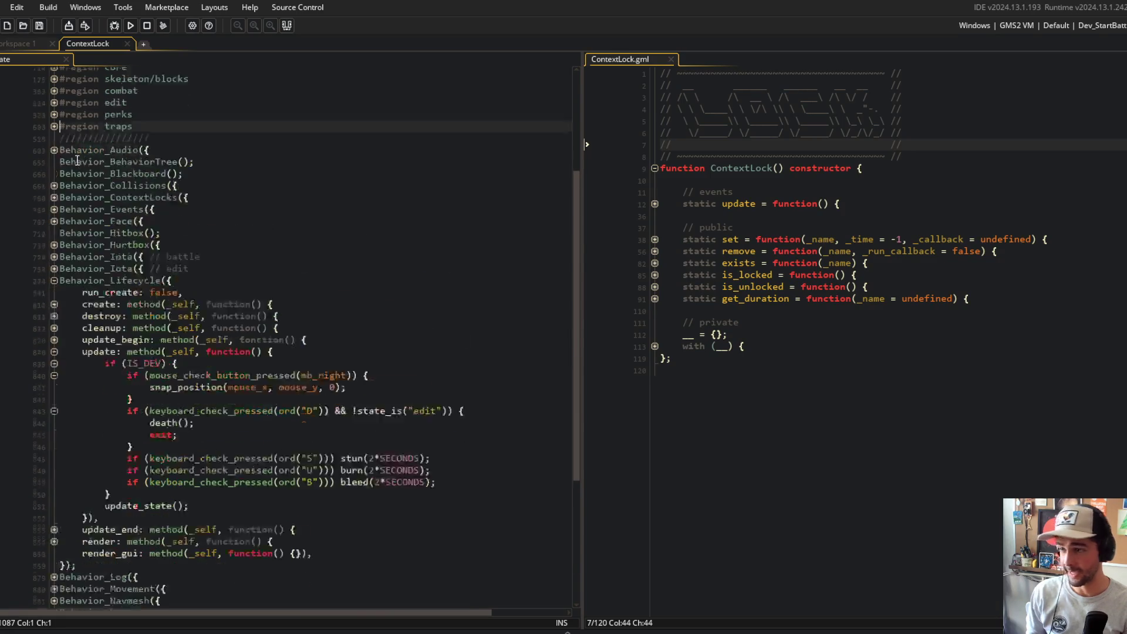
scroll(125, 407, down, 5)
- Remove the update_traps() call from Behavior_State's stunned step function
click(54, 534)
scroll(56, 531, down, 1)
click(54, 522)
scroll(57, 520, down, 2)
click(54, 499)
scroll(54, 496, down, 4)
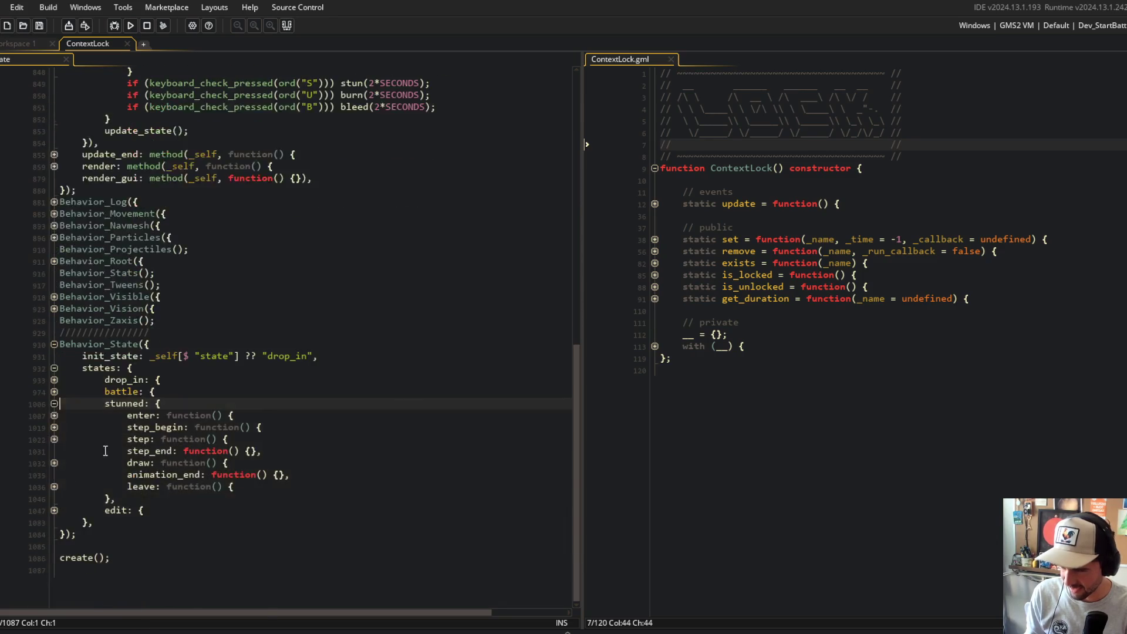
click(54, 436)
key(Down)
key(Down)
key(Down)
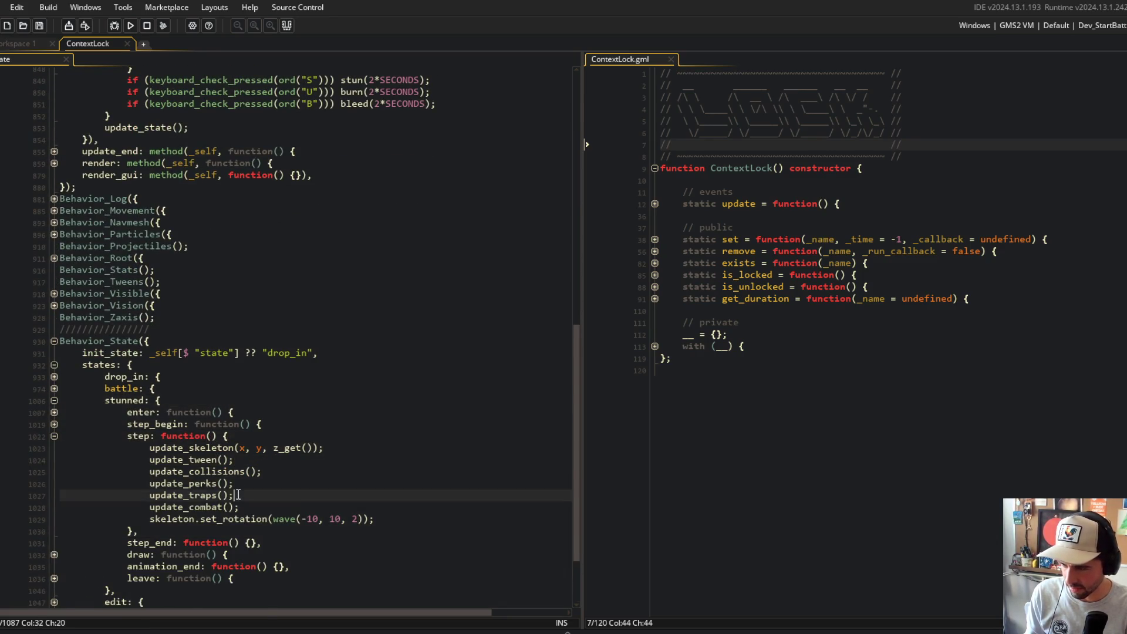
key(ctrl+d)
- Collapse the stunned state and Behavior_State folds again
click(215, 376)
click(260, 185)
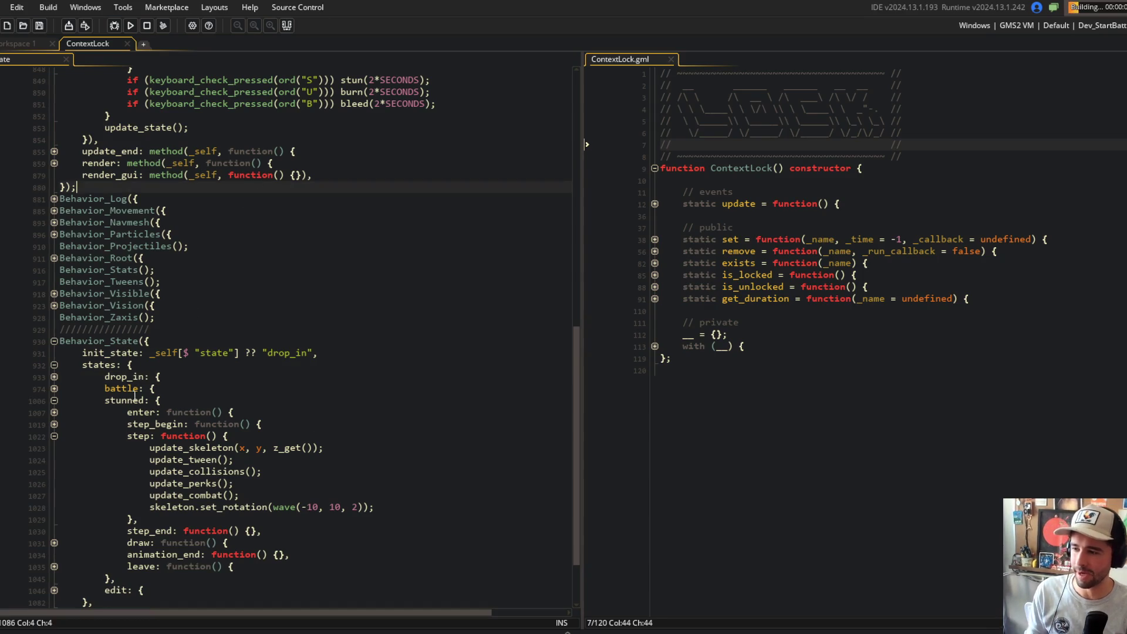
click(51, 401)
click(54, 439)
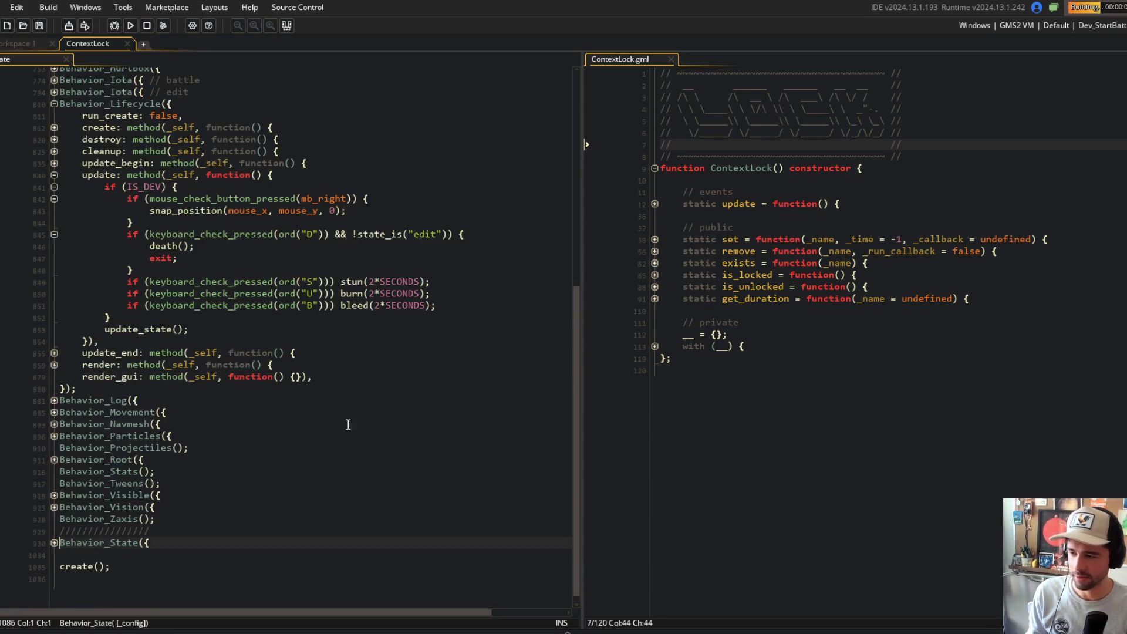
click(348, 424)
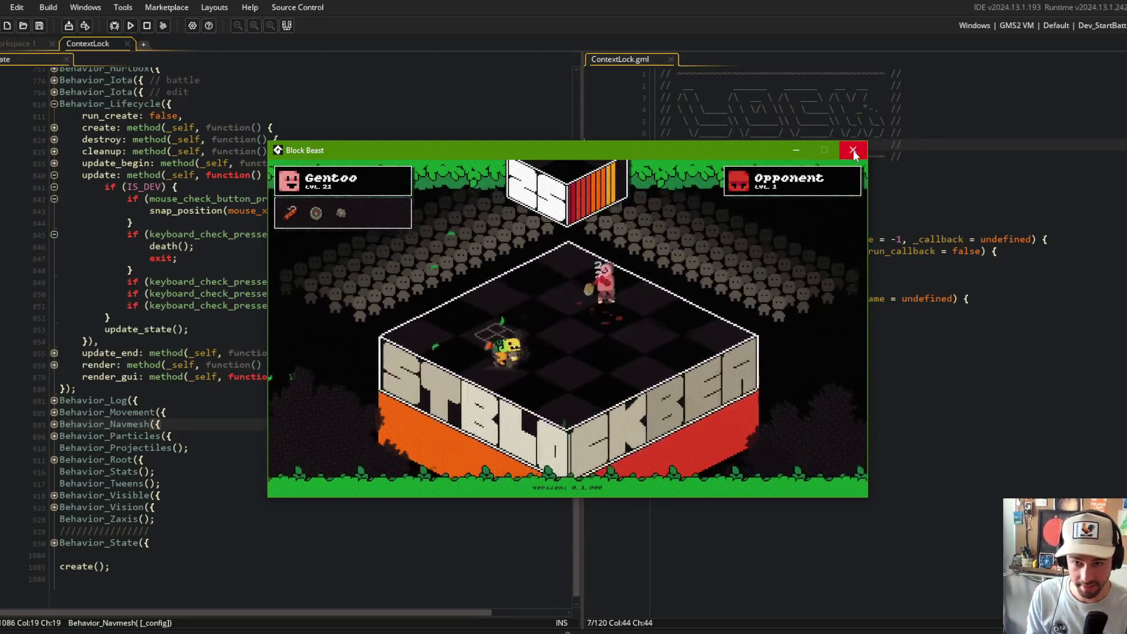
key(Escape)
click(179, 258)
- Change burn's movement velocity scalar modifier from 0.25 to 1
scroll(162, 341, up, 10)
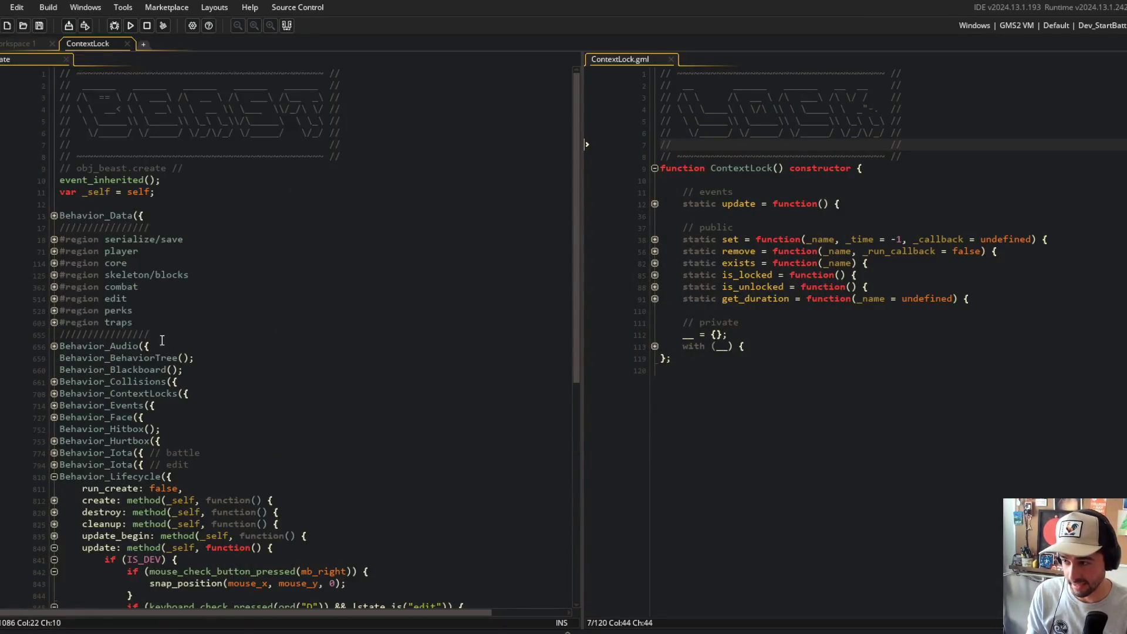
click(54, 276)
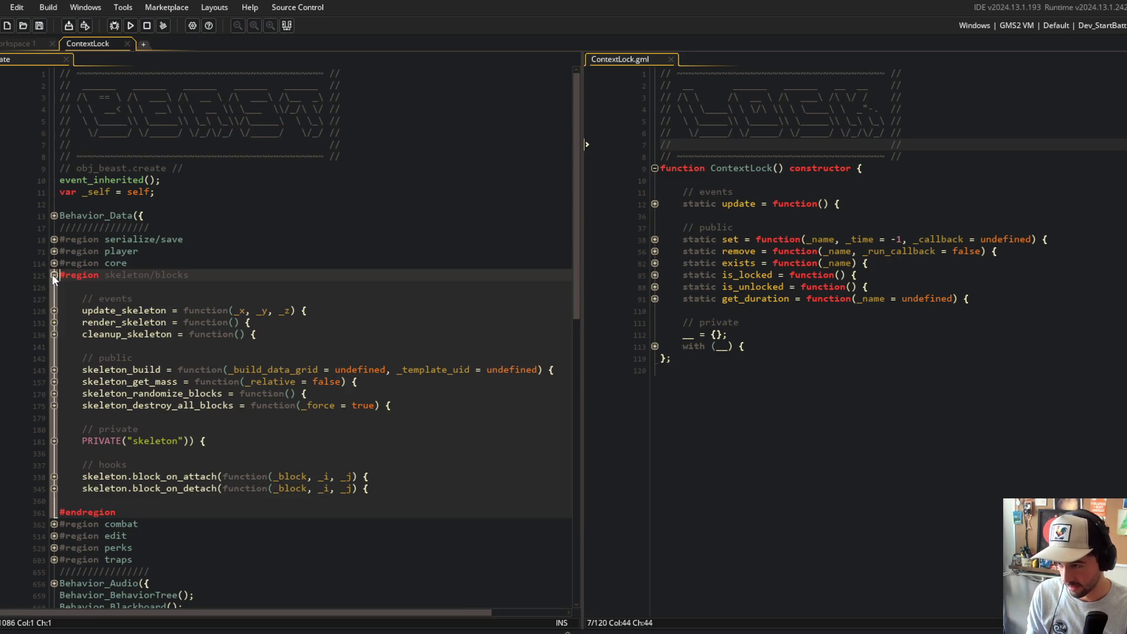
click(53, 275)
click(54, 287)
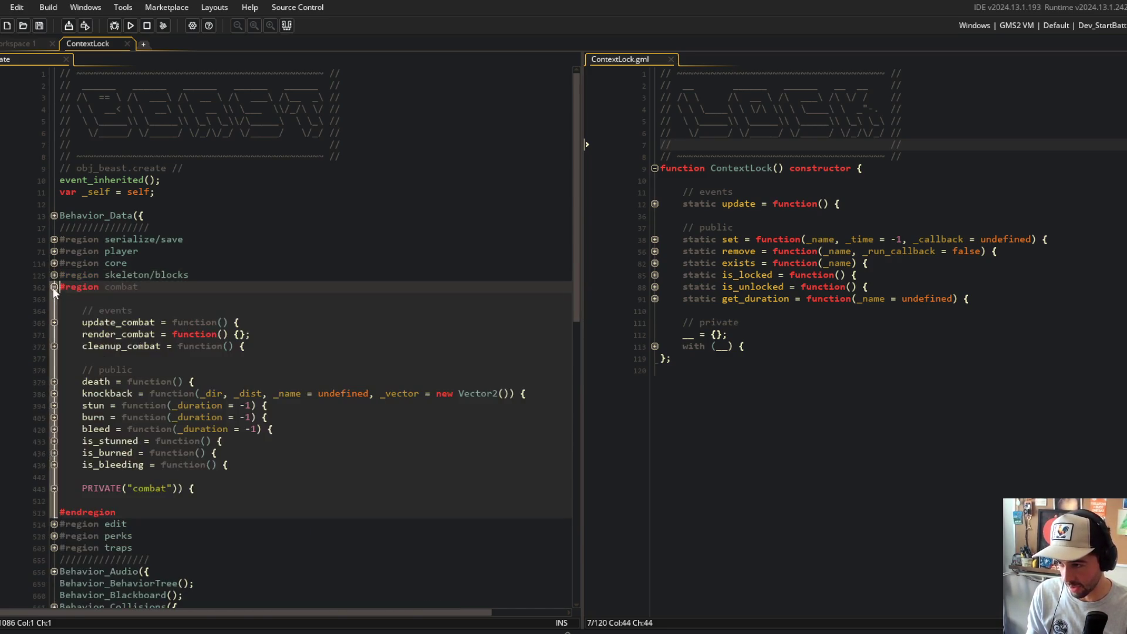
click(54, 417)
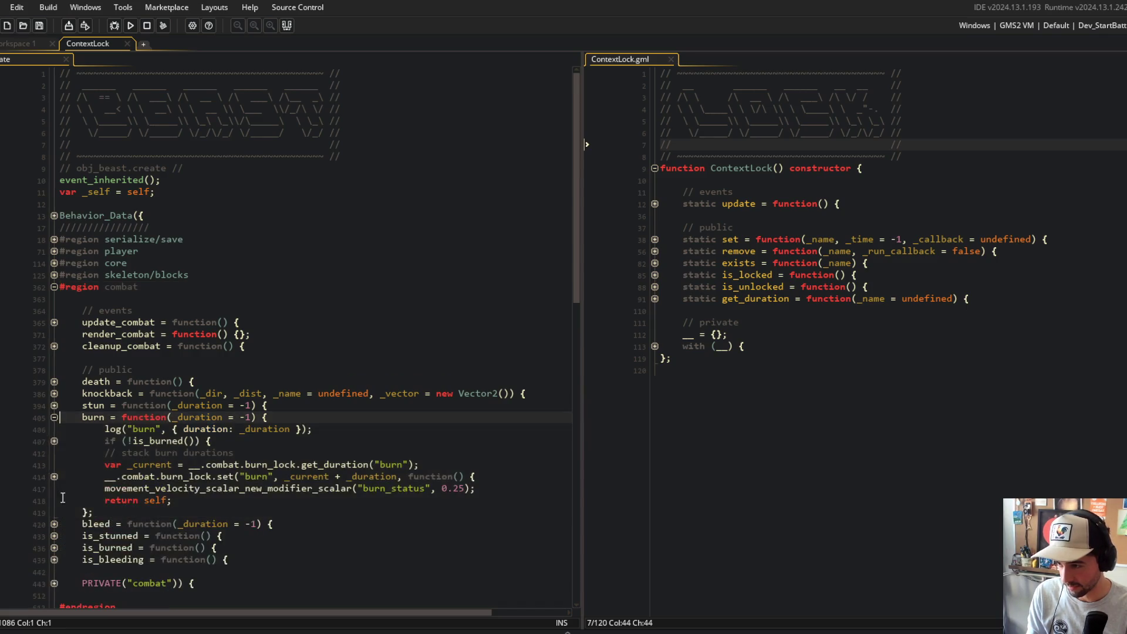
click(460, 489)
text(1)
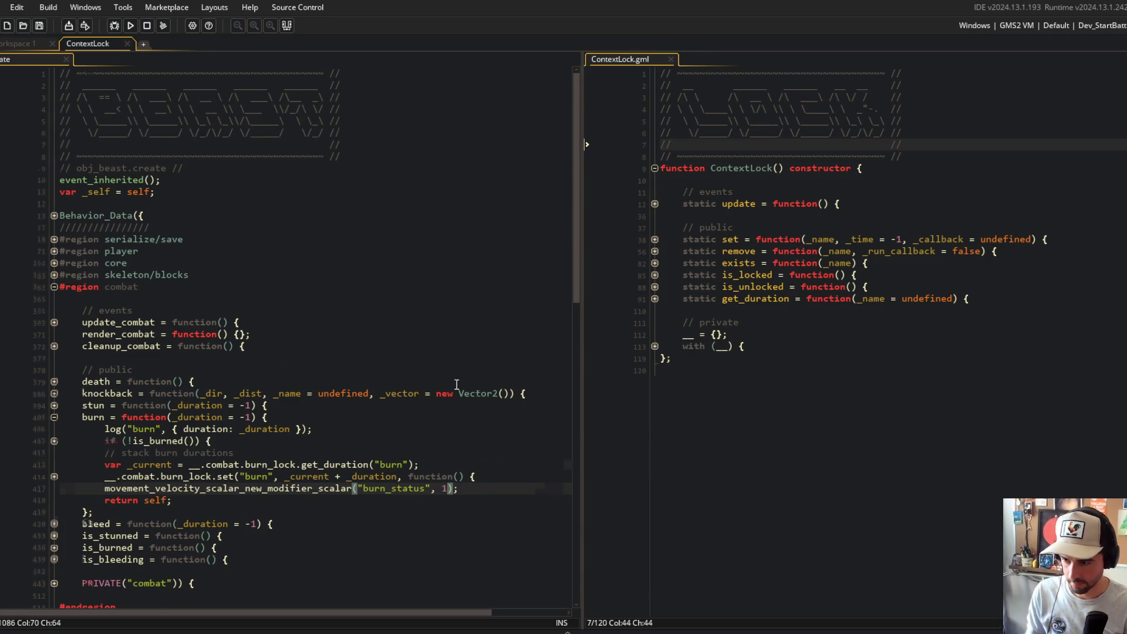
- Start editing bleed's -0.25 velocity scalar value
scroll(457, 384, down, 4)
click(54, 374)
click(469, 446)
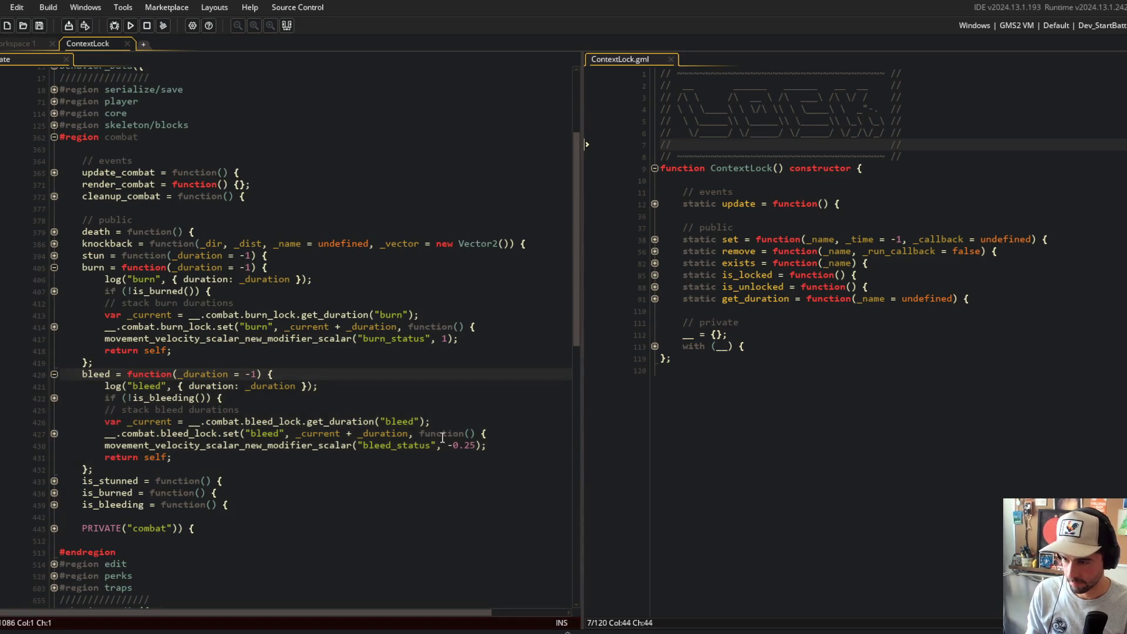
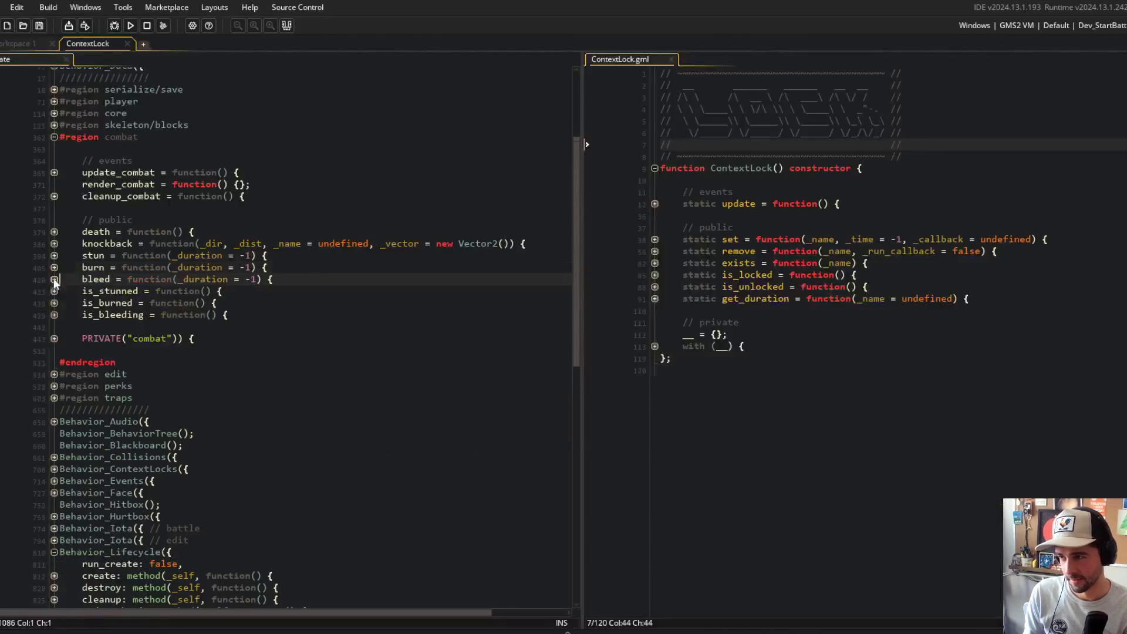
- Go to the end of the stun key check in Behavior_Lifecycle's IS_DEV update block
scroll(447, 293, down, 9)
click(448, 293)
click(496, 304)
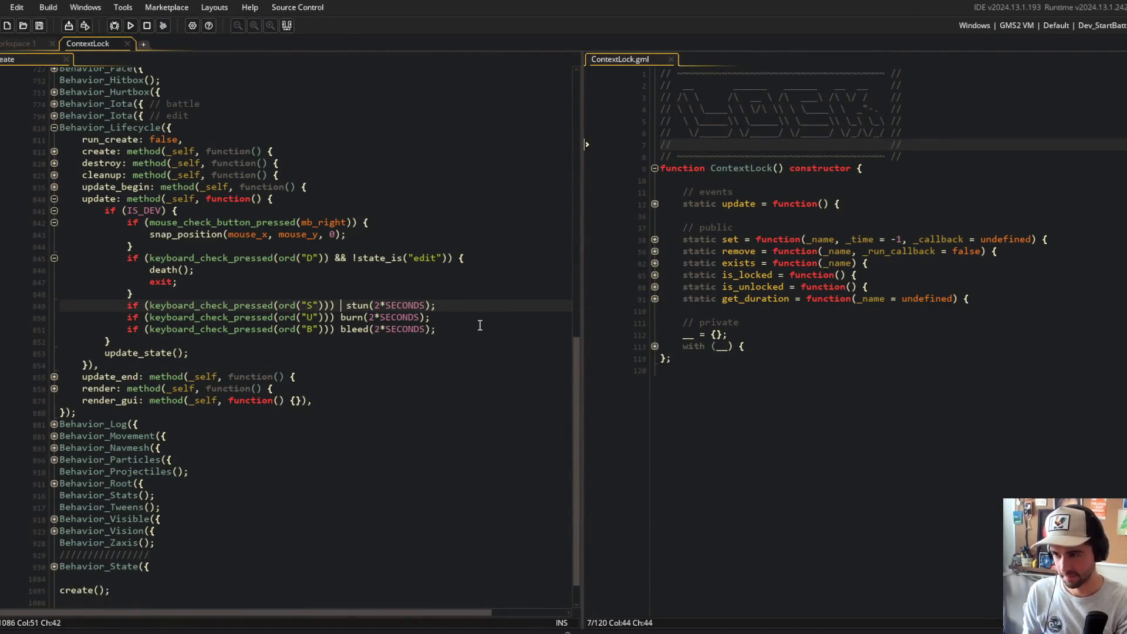
- Wrap the dev stun, burn and bleed key-check calls in braced blocks
key(Return)
key(End)
key(Return)
text(})
key(Down)
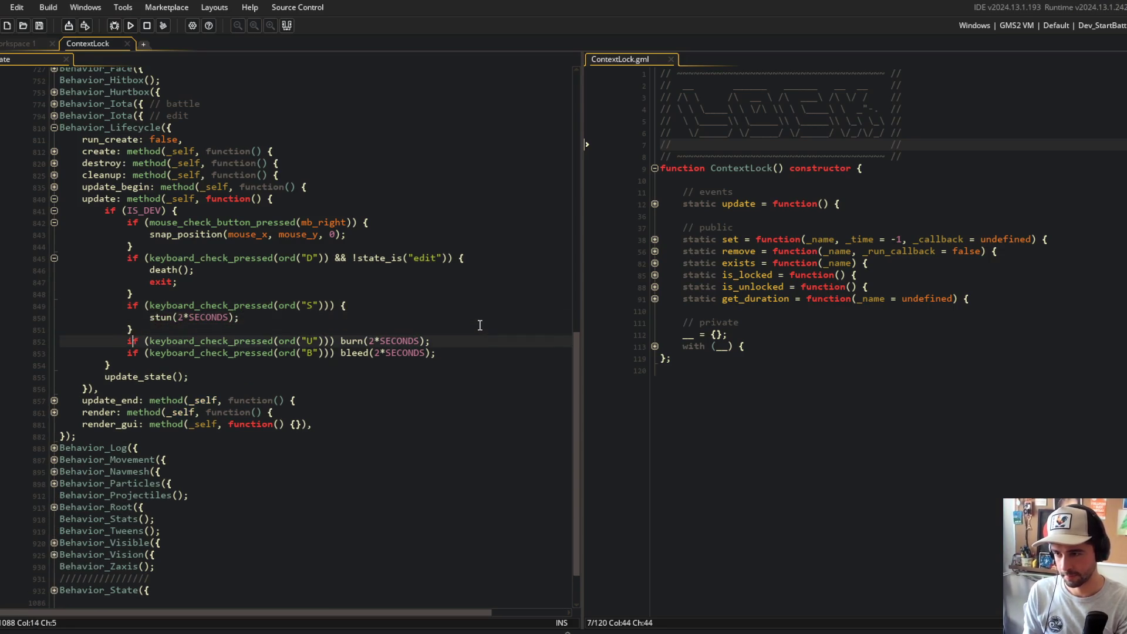
text({)
key(Return)
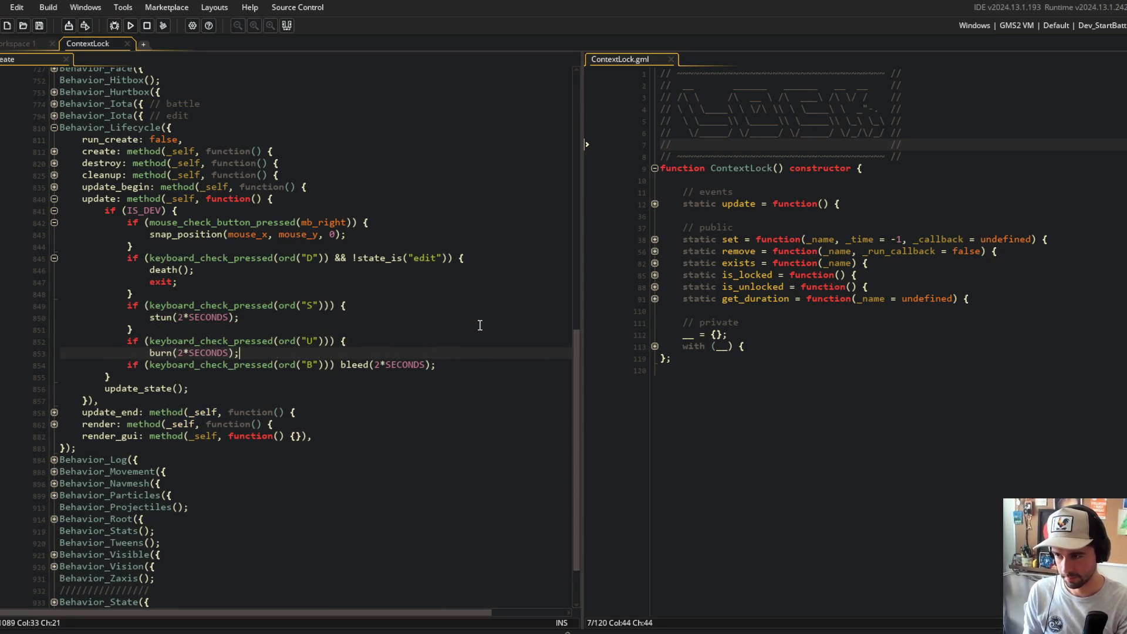
key(End)
key(Return)
text(})
key(Down)
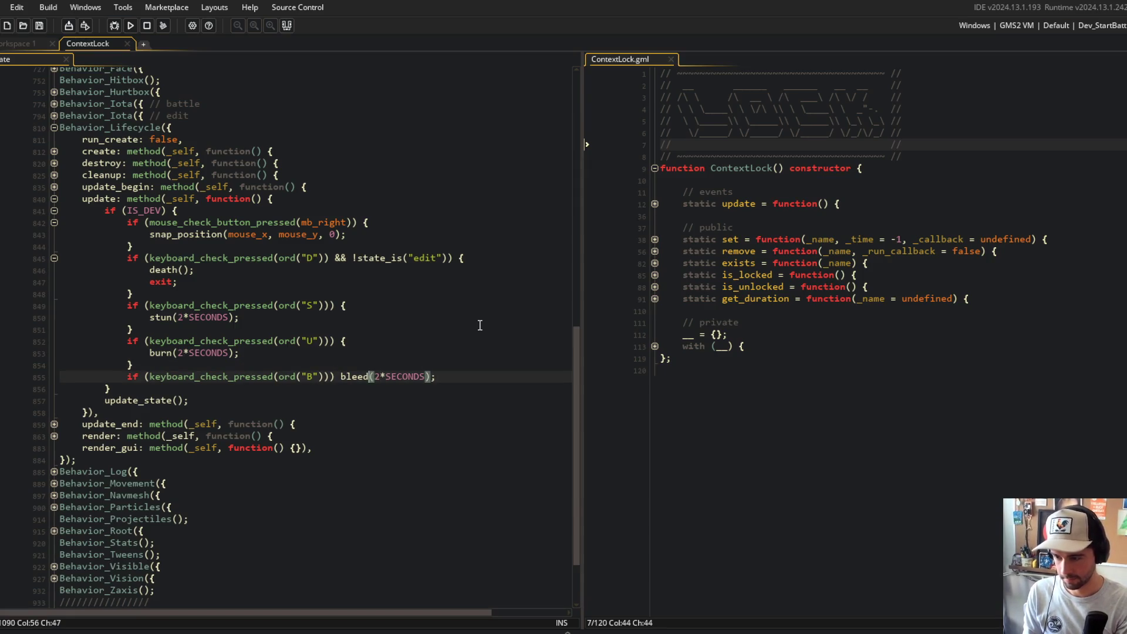
key(Return)
key(End)
key(Return)
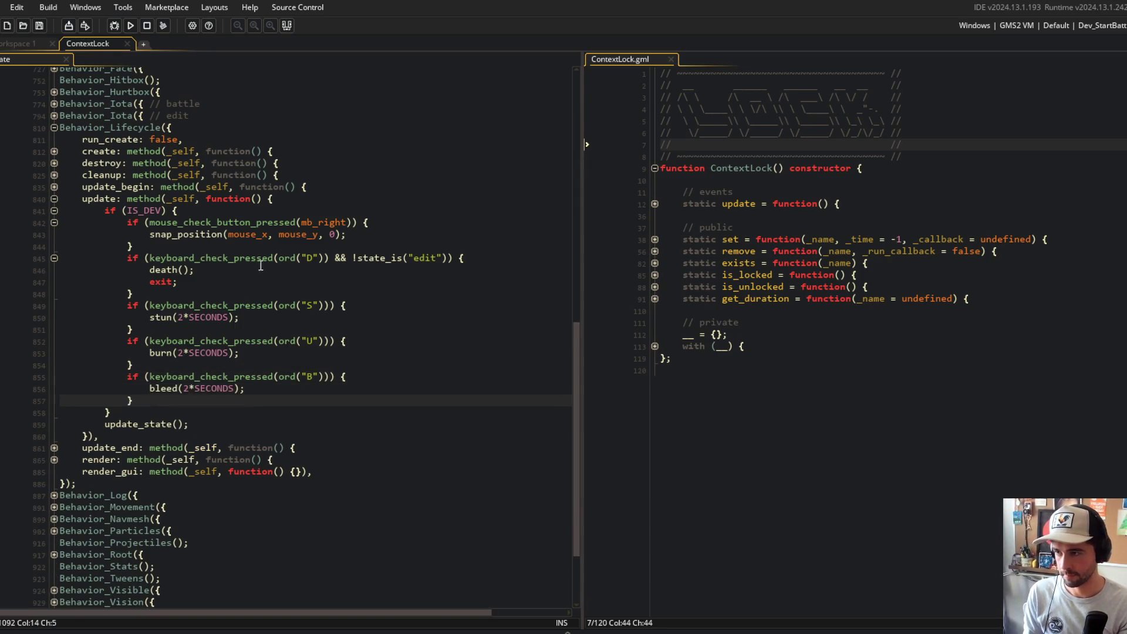
- Add a stun_stop = function stub after the bleed function in the combat region
key(Page_Up)
click(269, 280)
key(Return)
key(BackSpace)
key(BackSpace)
text(tun_stop = function)
key(Left)
key(Left)
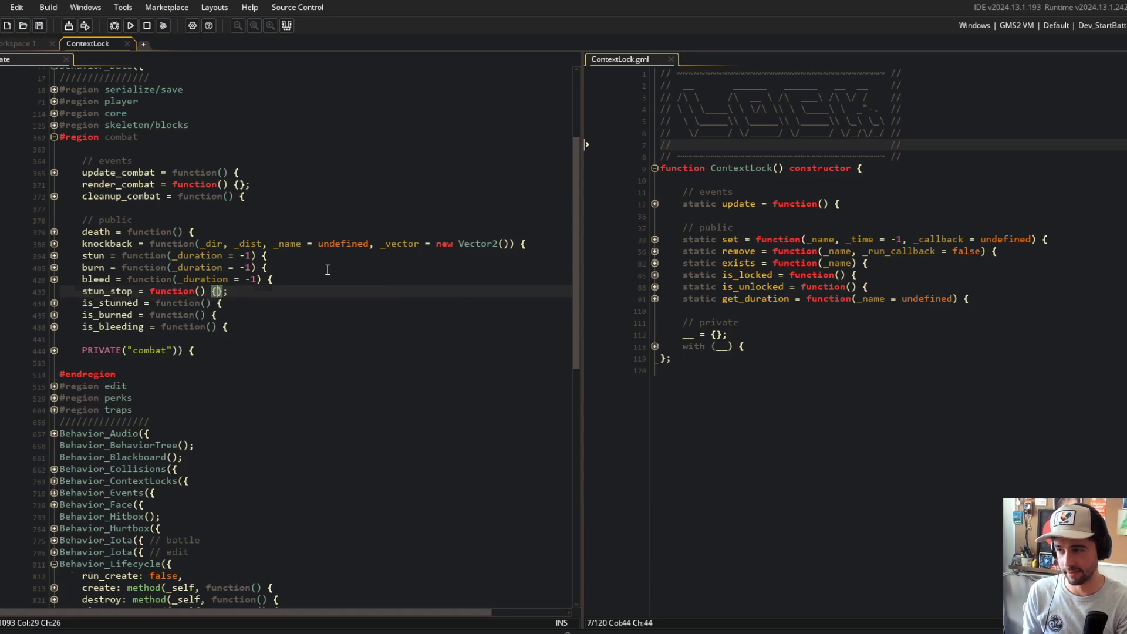
- Open an empty line in stun_stop, then review ContextLock's remove function
key(Return)
key(Up)
key(Up)
key(Up)
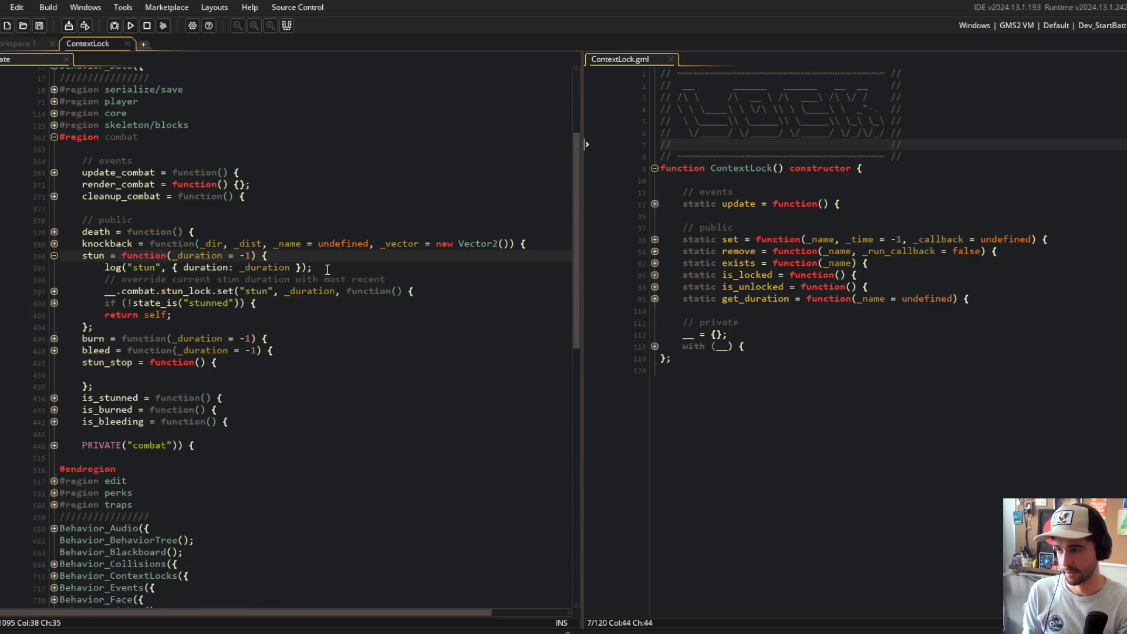
click(857, 263)
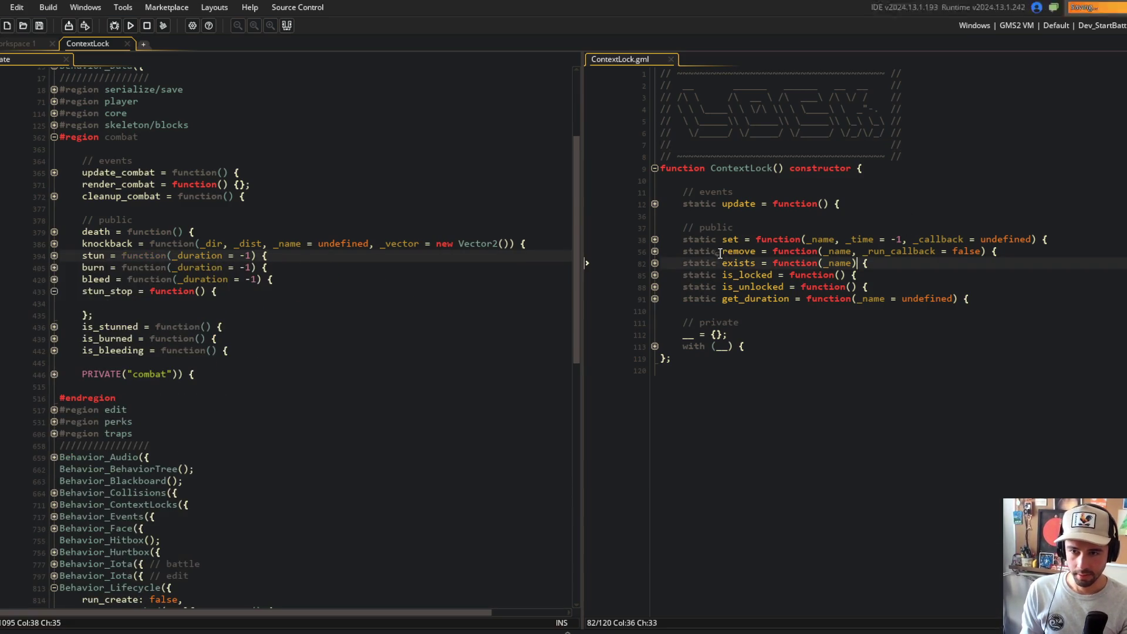
click(655, 251)
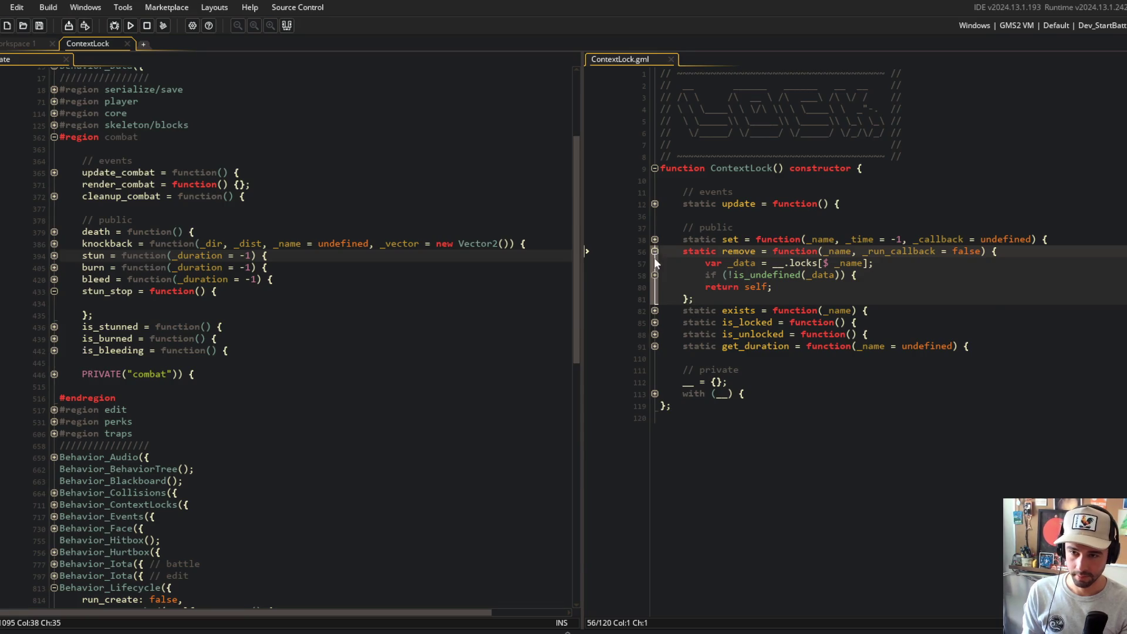
click(653, 274)
click(654, 274)
click(654, 251)
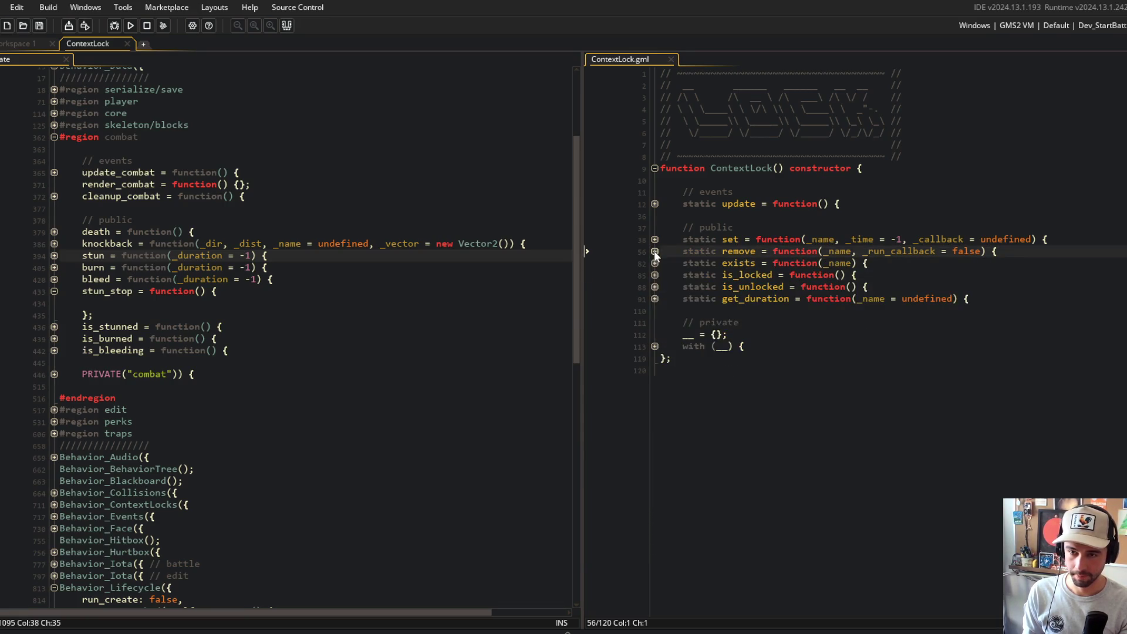
- Add an empty static reset = function() {} below remove in ContextLock.gml
click(1030, 254)
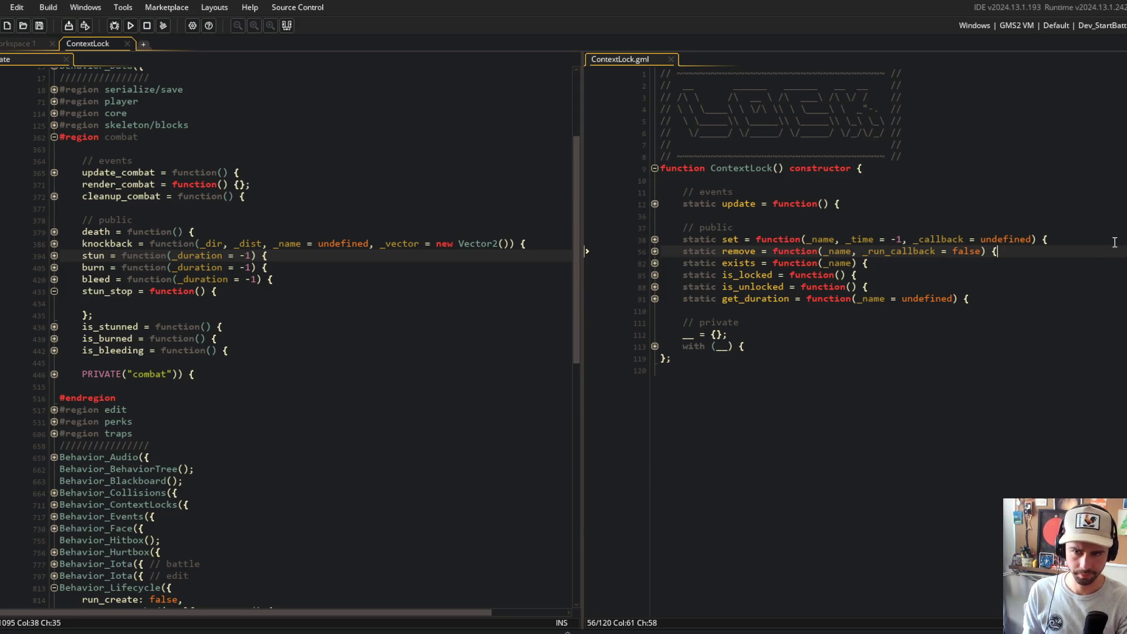
key(Return)
text(static reset = function() {)
key(Return)
key(Return)
text(};)
key(ctrl+s)
key(Down)
key(Down)
key(Down)
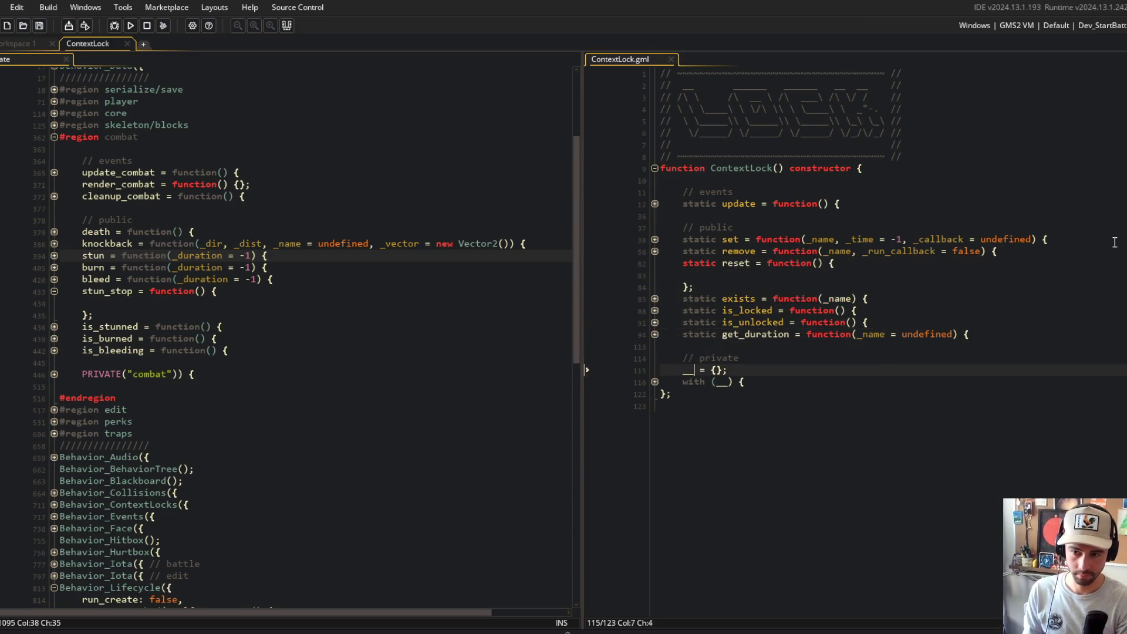
key(Down)
key(Down)
- Fill reset with updating = false, lock_names = [], lock_count = 0, locks = {}, return self; save
click(790, 279)
text(__)
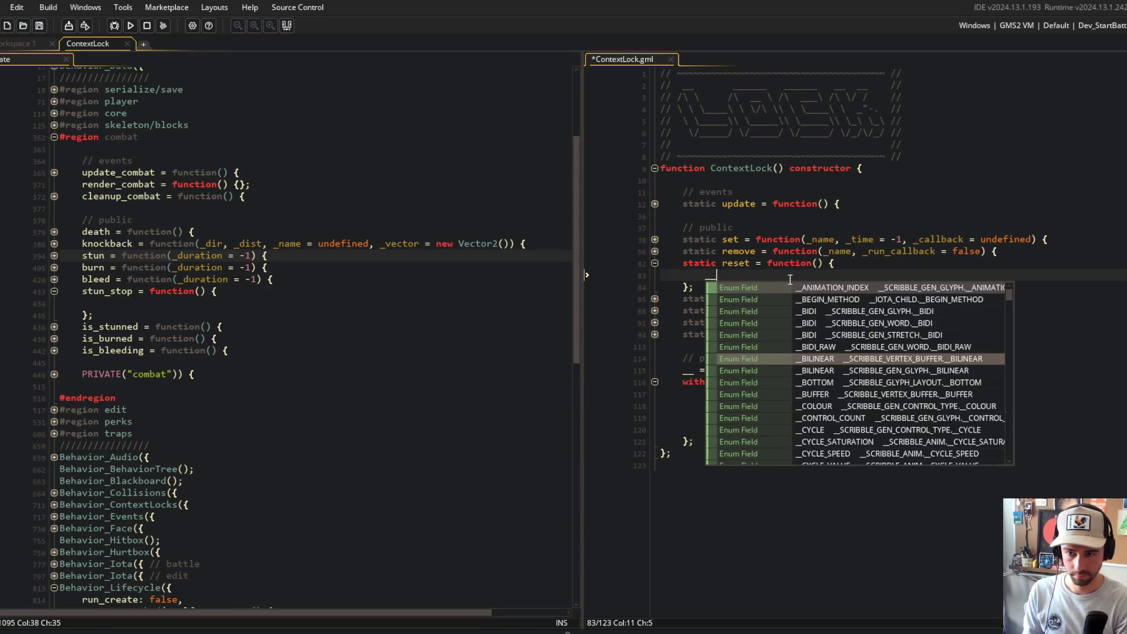
text(.updating = false;)
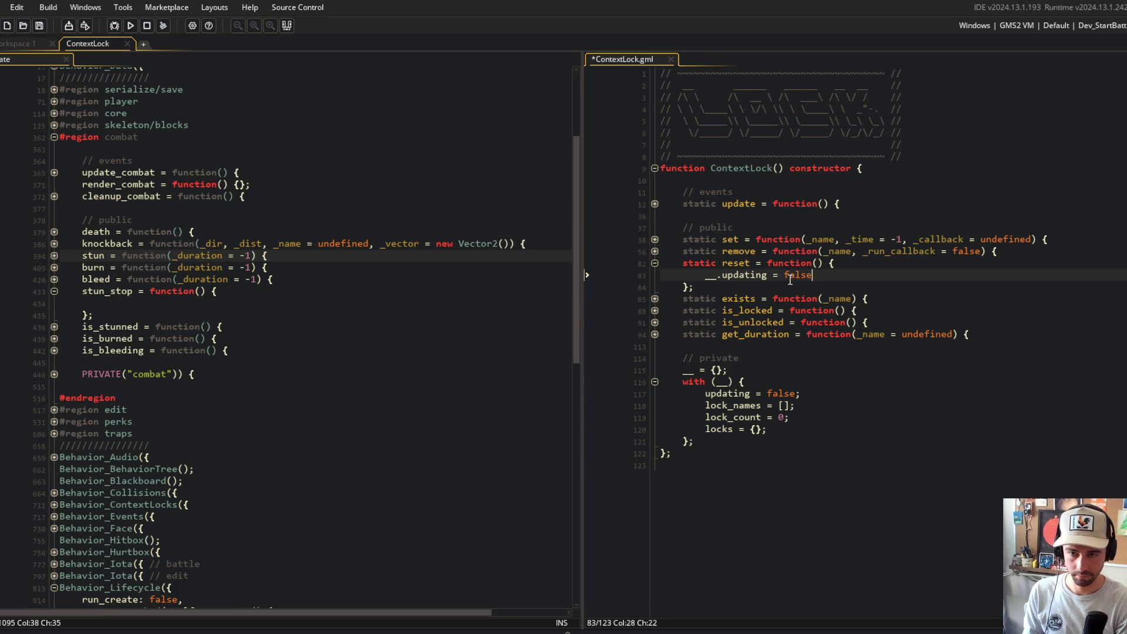
key(Return)
text(__.lock_names = [];)
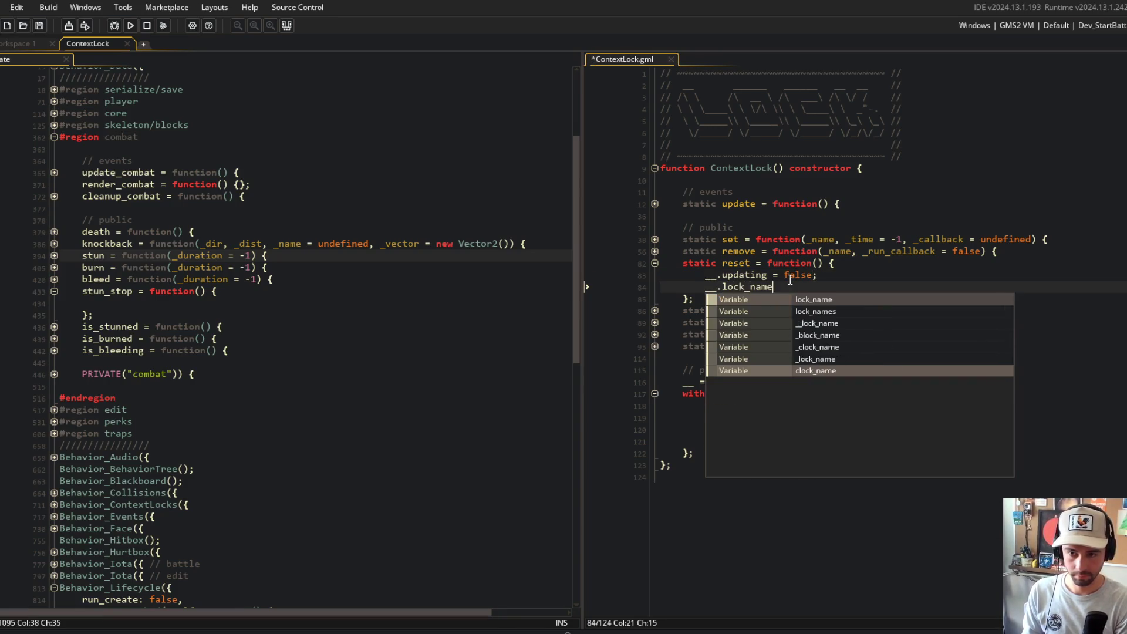
key(Return)
text(__.lock)
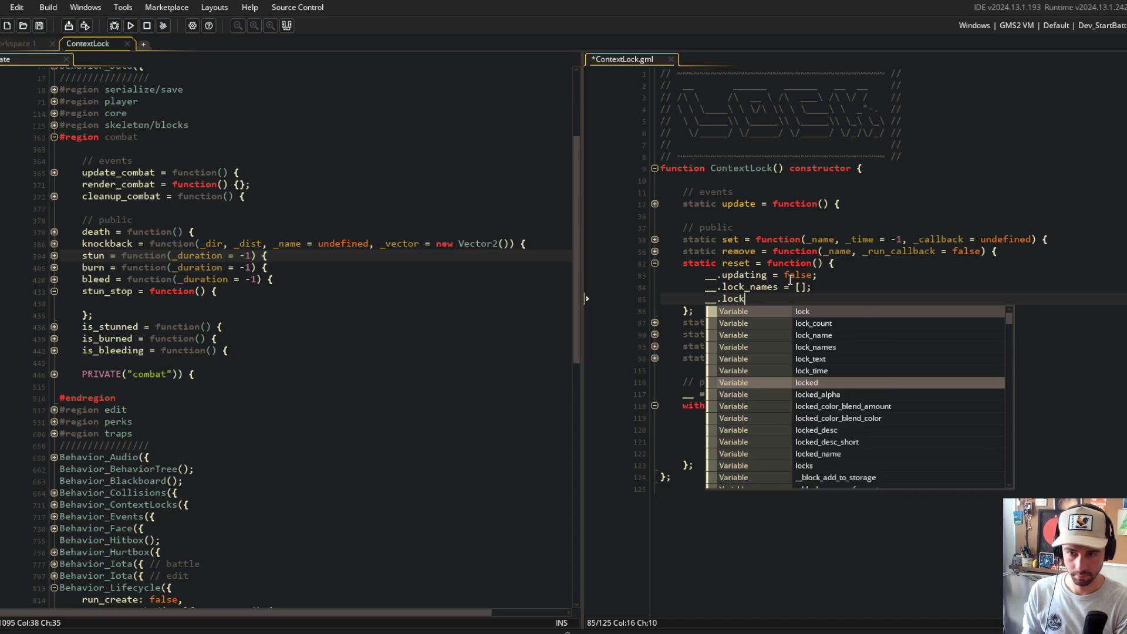
text(_count = 0;)
key(Return)
text(__.)
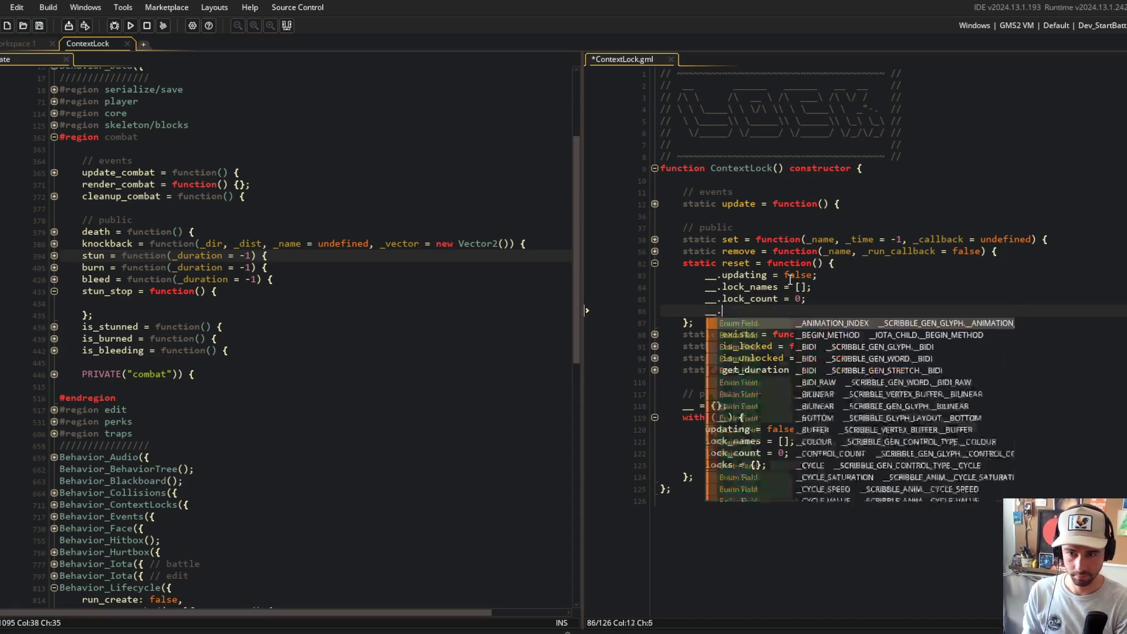
text(locks = {};)
key(Return)
text(return self;)
key(ctrl+s)
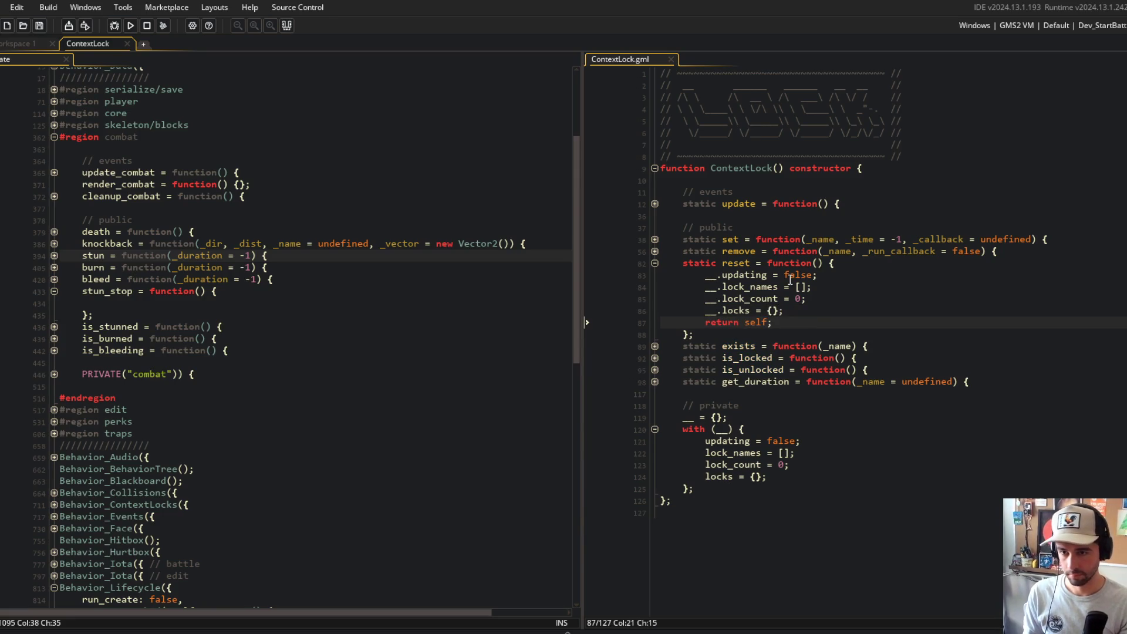
click(732, 263)
click(148, 304)
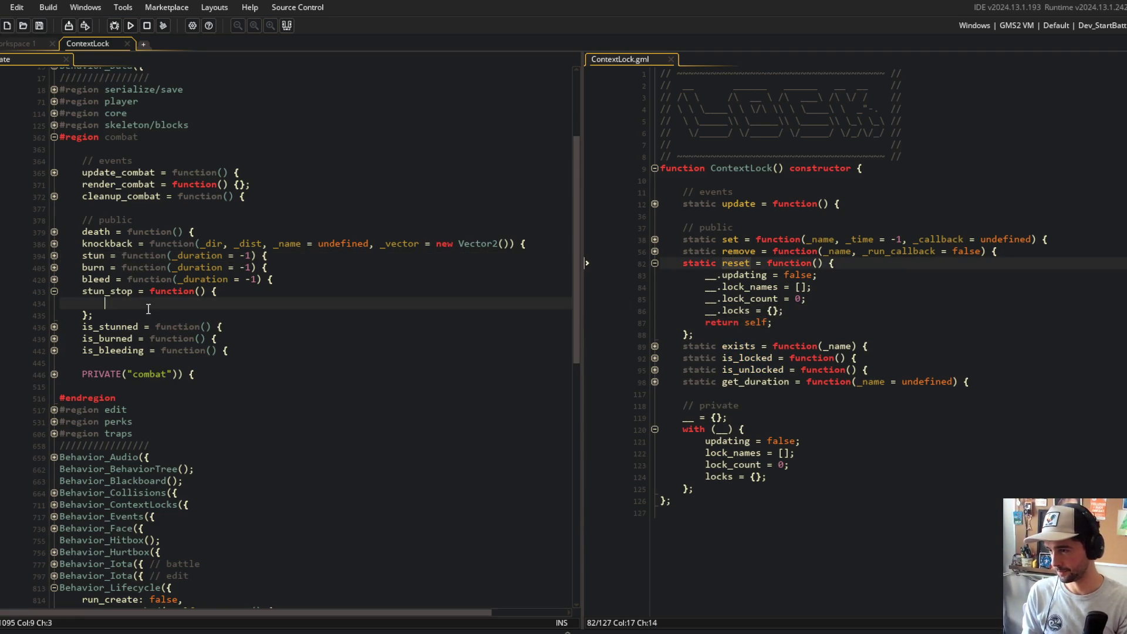
- Make stun_stop call __.combat.stun_lock.reset() and return self
text(__.combat.)
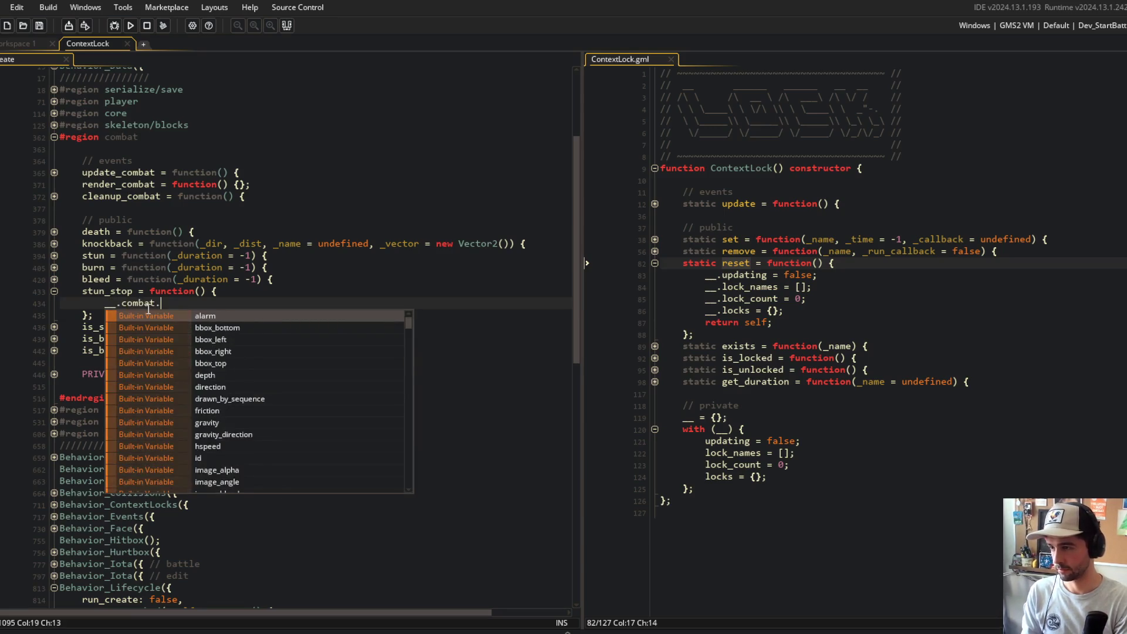
text(stun_l)
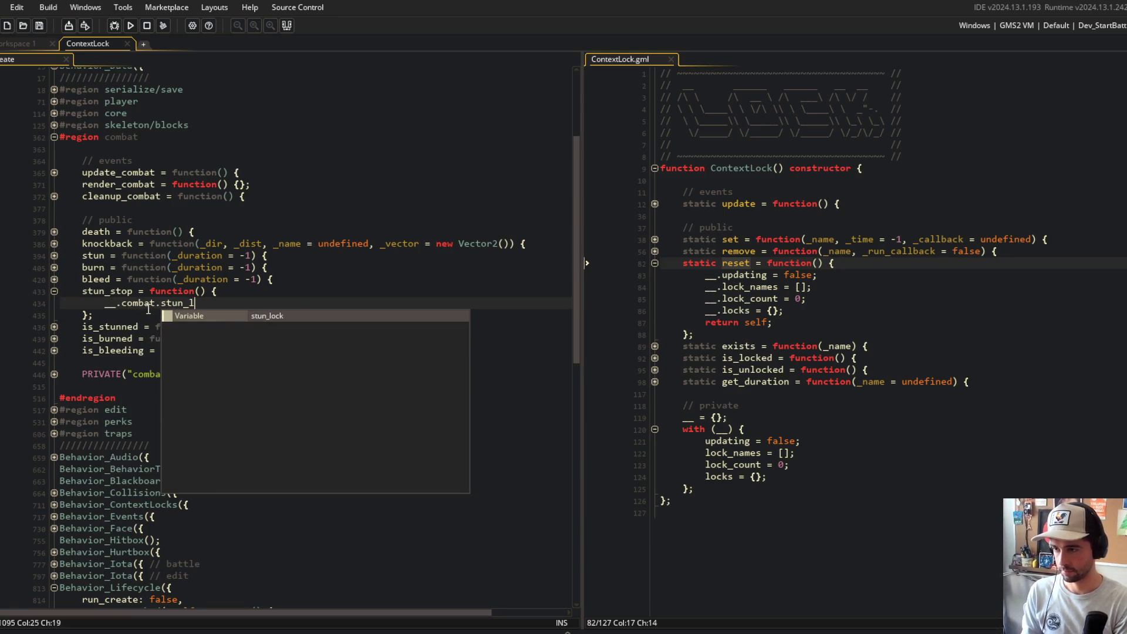
text(ock.reset();)
key(Return)
text(ret)
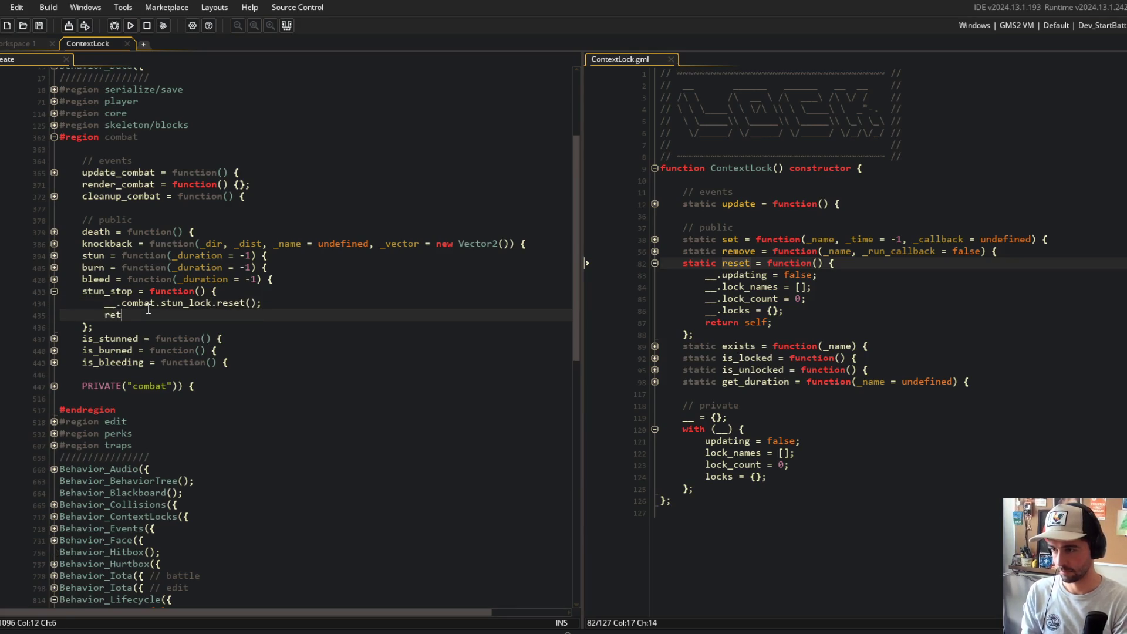
text(urn self;)
key(Down)
key(Down)
key(Down)
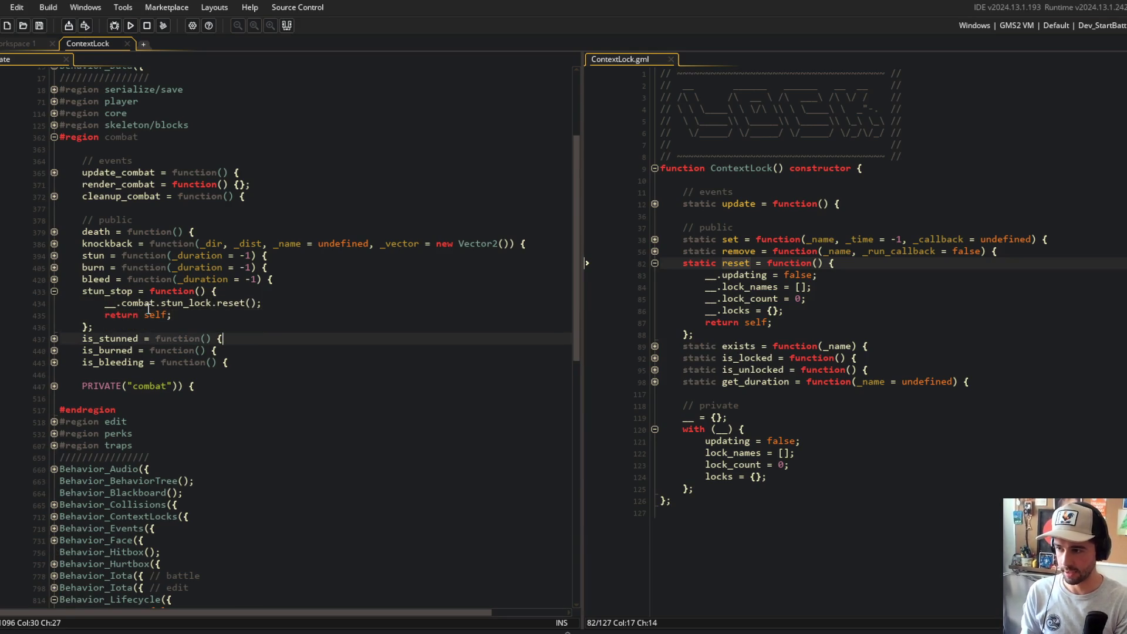
key(Up)
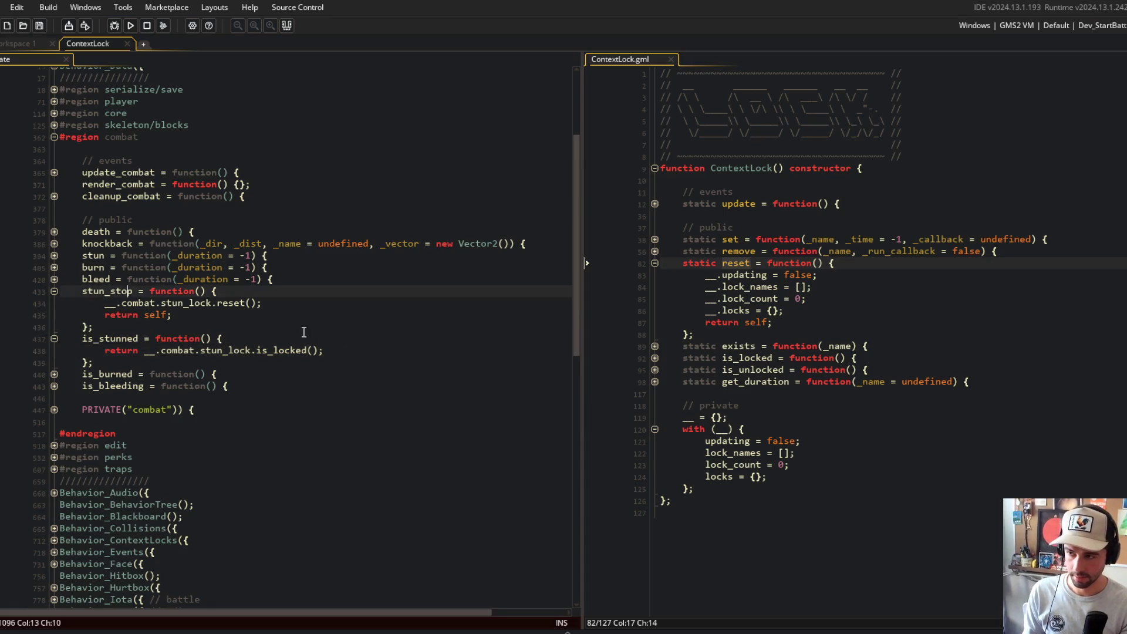
- Review the stun and bleed functions, then go to ContextLock reset's parameter list
click(54, 280)
click(54, 255)
click(54, 256)
click(54, 279)
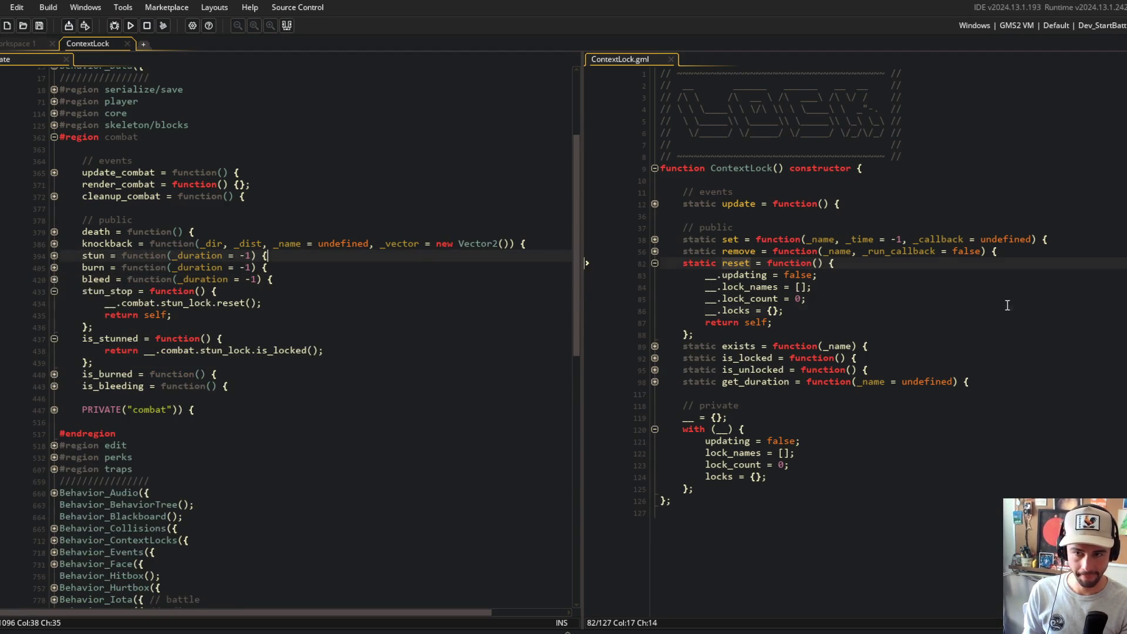
drag(785, 311, 809, 298)
click(820, 263)
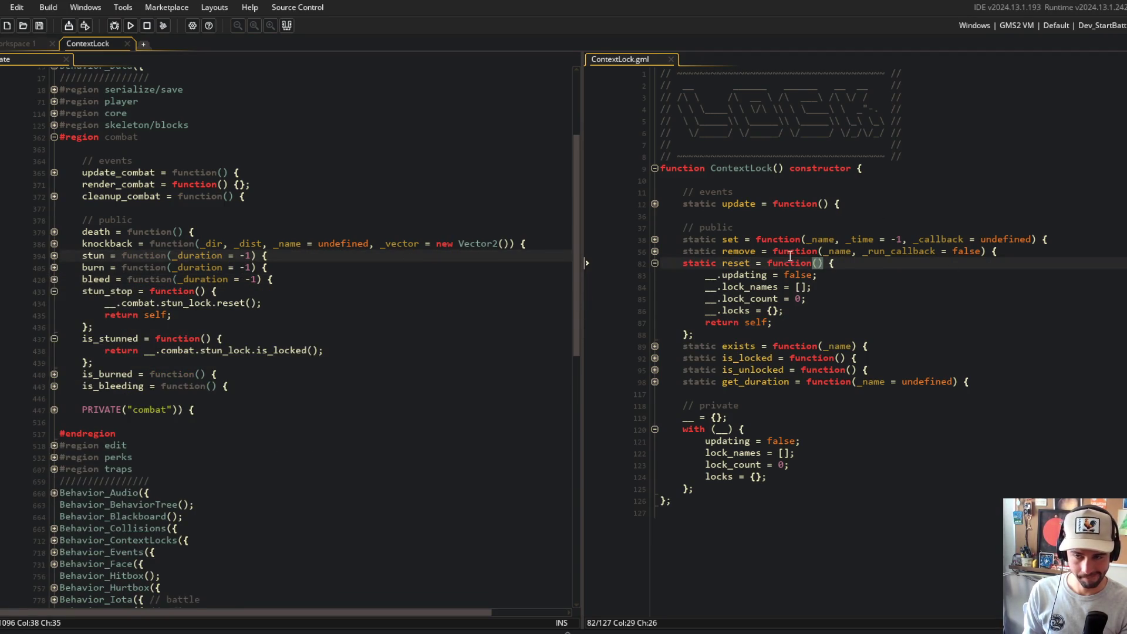
- Give reset a _run_callbacks = false parameter and make stun_stop call stun_lock.reset(true)
text(_run_callbacks )
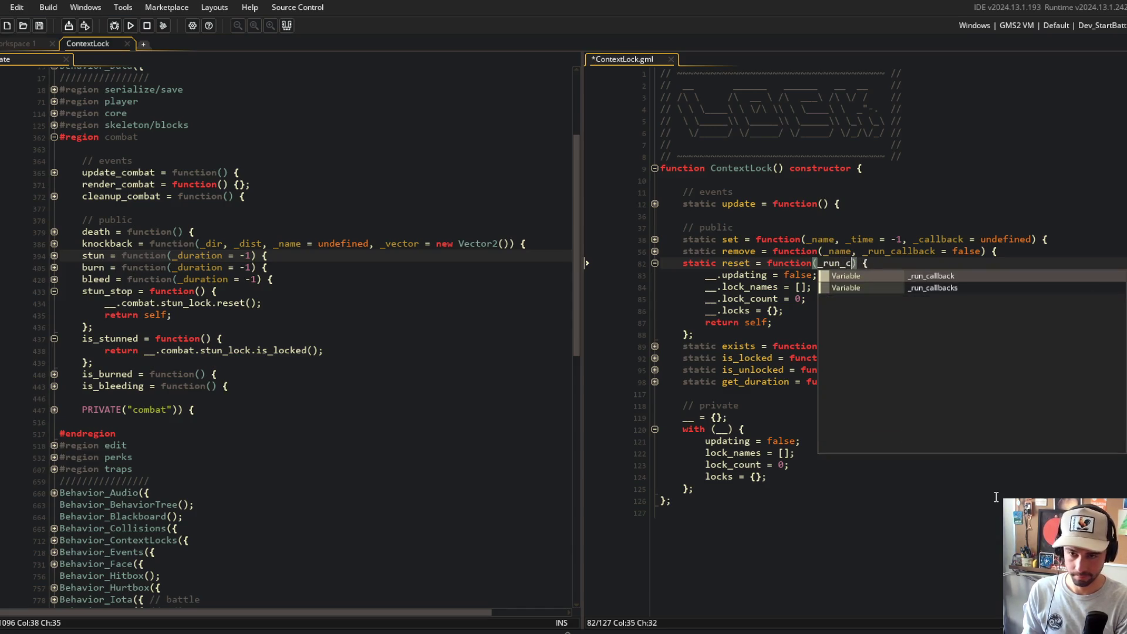
text(= false)
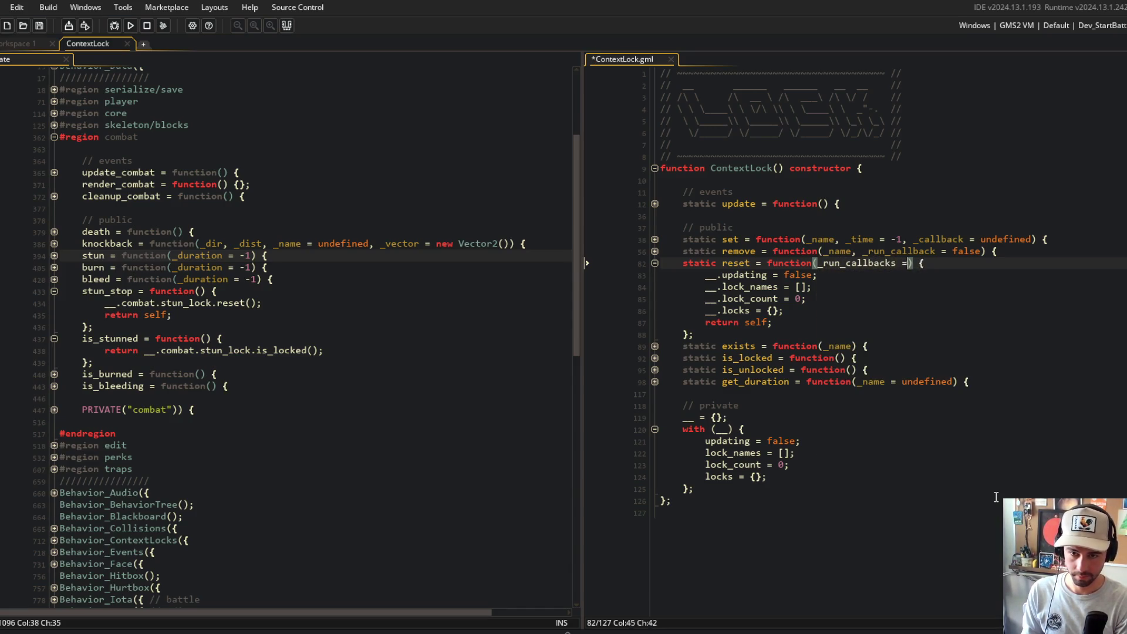
key(ctrl+s)
click(255, 302)
text(true)
- Duplicate stun_stop and turn one copy into bleed_stop resetting bleed_lock
key(ctrl+Left)
key(ctrl+Left)
key(ctrl+Left)
key(Up)
key(Home)
key(shift+Down)
key(shift+Down)
key(shift+Down)
key(shift+End)
key(ctrl+d)
key(ctrl+d)
key(Up)
key(Up)
key(Left)
key(Left)
key(Left)
key(BackSpace)
key(BackSpace)
key(BackSpace)
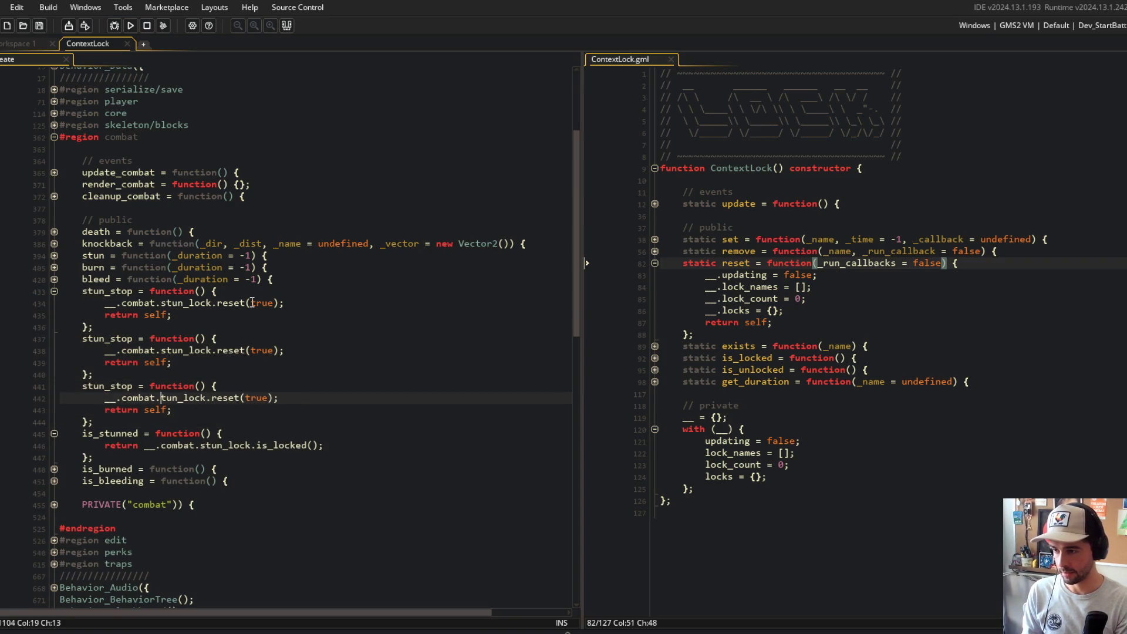
text(bleed)
key(Up)
key(Left)
key(Left)
key(Left)
key(BackSpace)
key(BackSpace)
key(BackSpace)
text(bleed)
- Turn the other copy into burn_stop resetting burn_lock, and fold the stop functions
key(Up)
key(Up)
key(Up)
key(Right)
key(Delete)
key(Delete)
key(Delete)
text(burn)
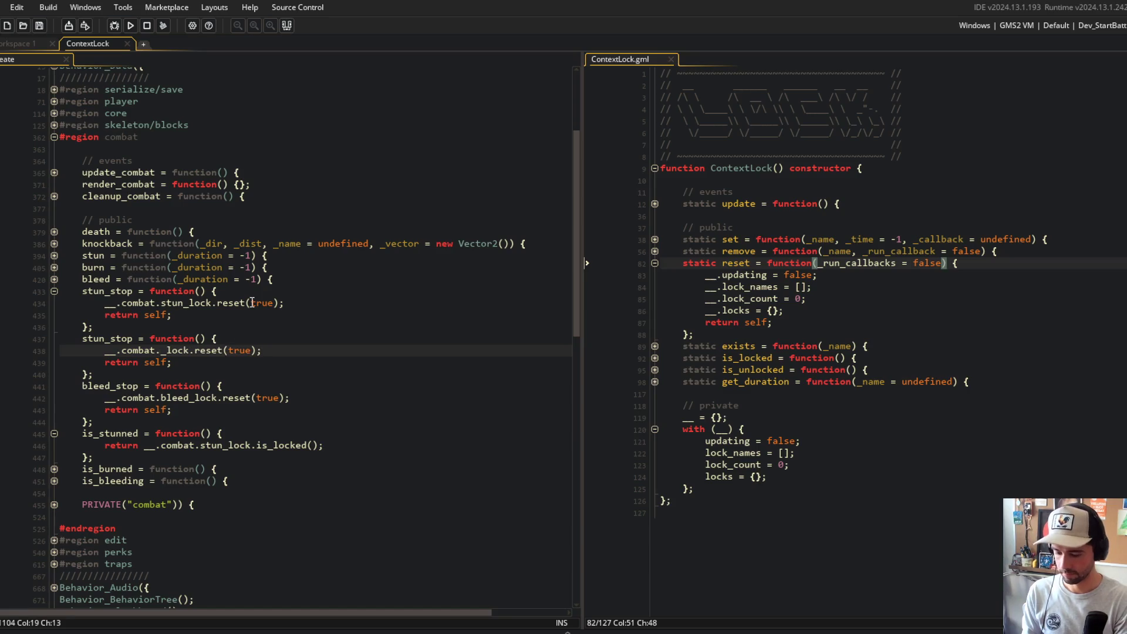
key(Up)
key(Left)
key(Left)
key(Left)
key(BackSpace)
key(BackSpace)
key(BackSpace)
text(burn)
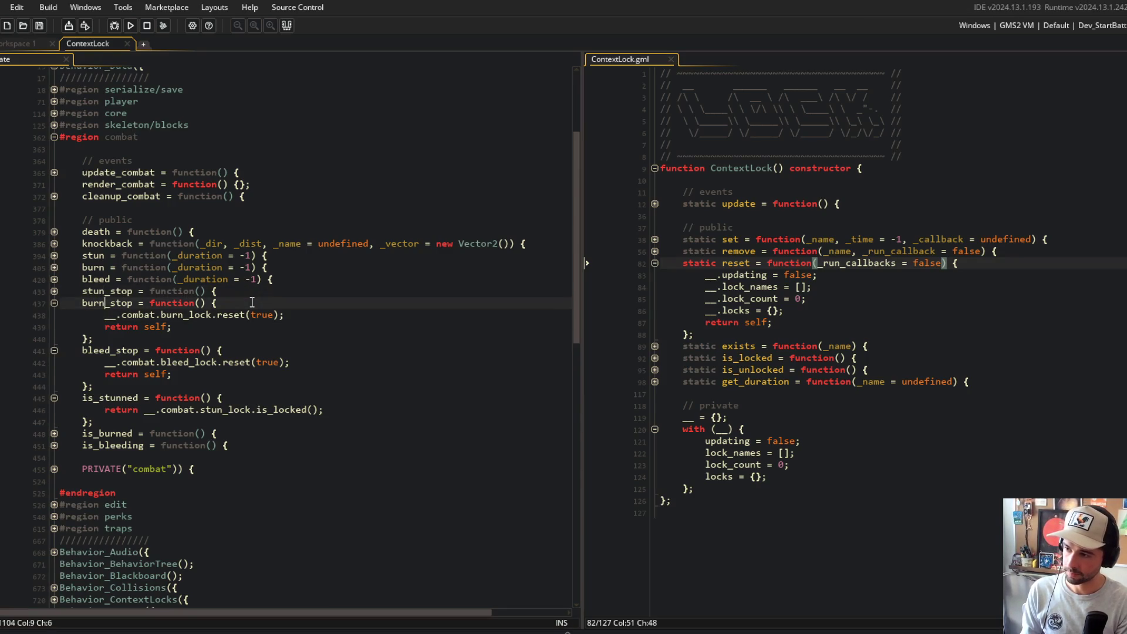
key(Down)
click(1000, 265)
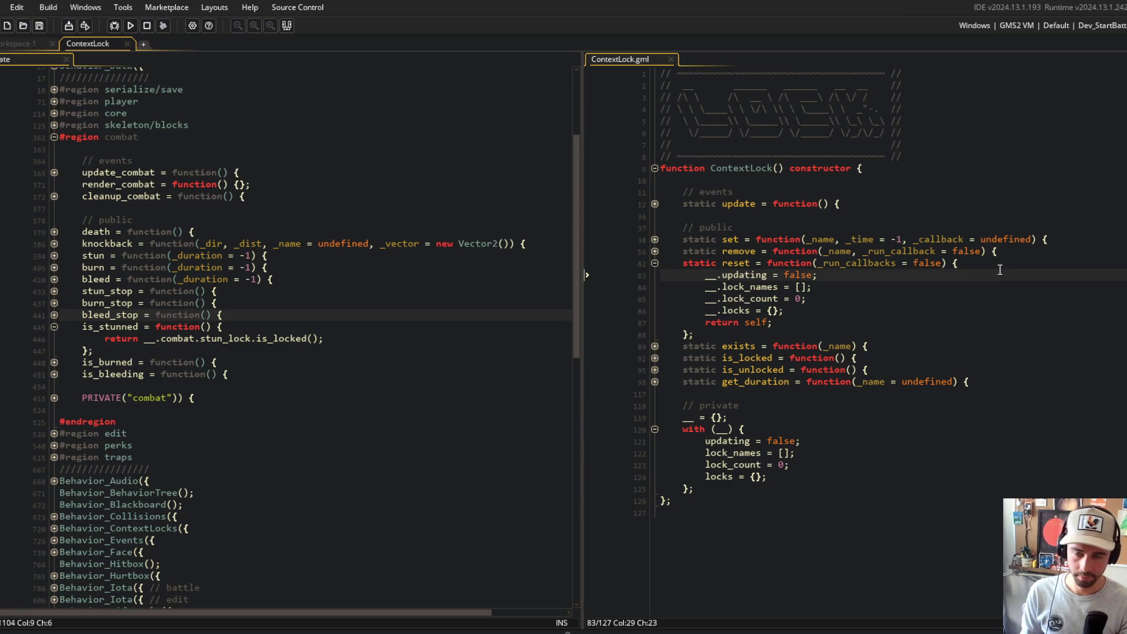
key(Down)
key(Home)
- In reset, add if (_run_callbacks) struct_foreach over __.locks calling _data.callback(self) when is_method; save
key(Return)
key(Up)
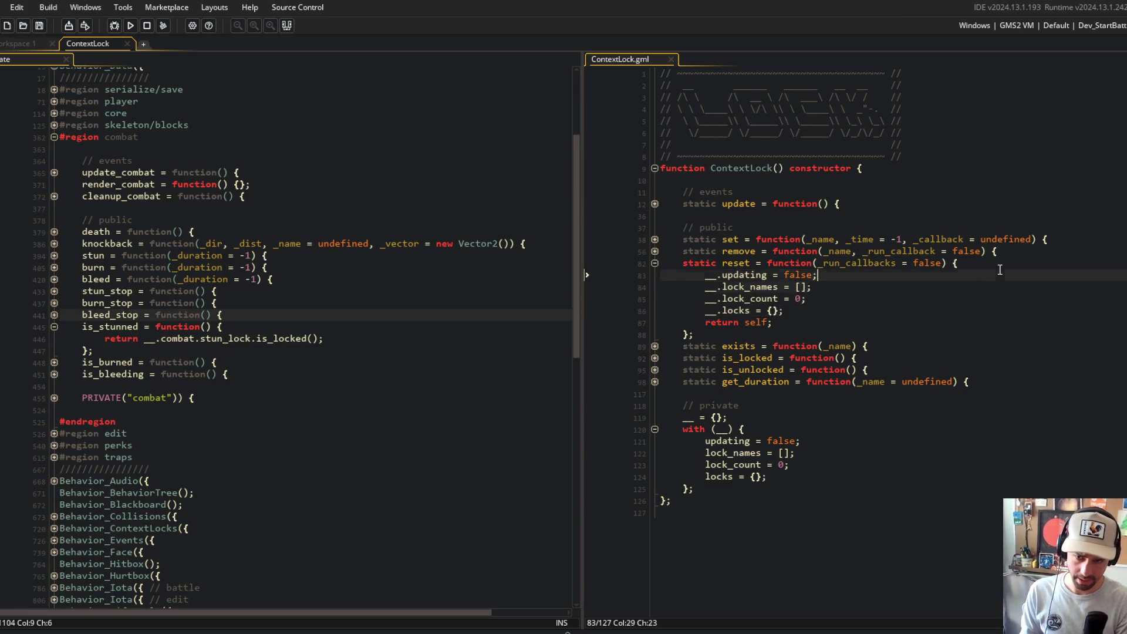
text(str)
text(uct_foreach()
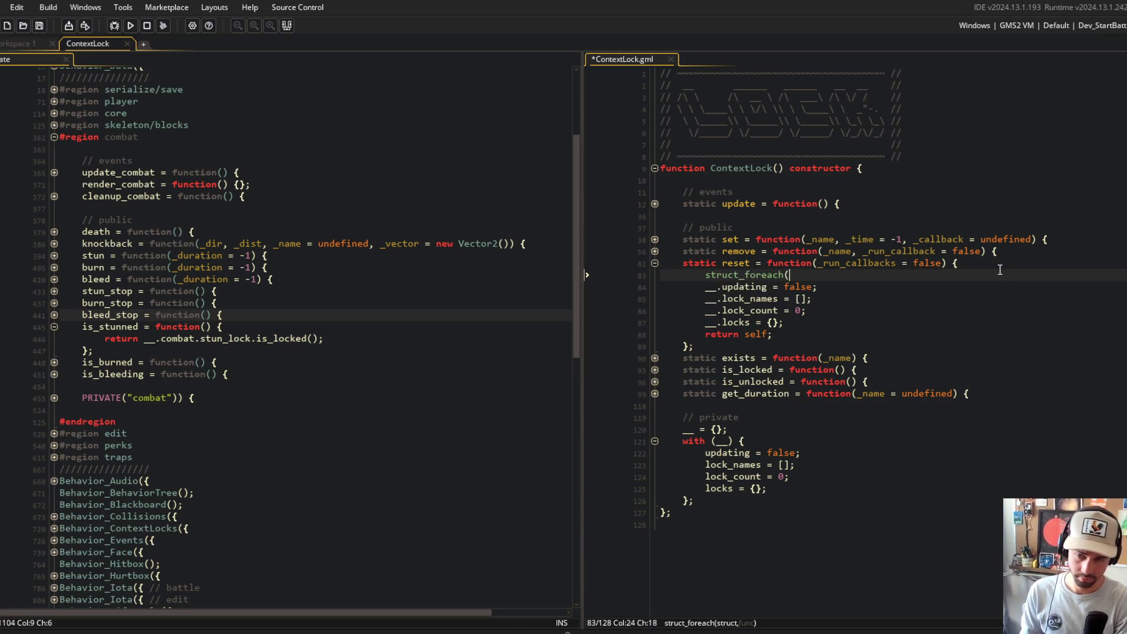
key(BackSpace)
key(BackSpace)
key(BackSpace)
text(if (_)
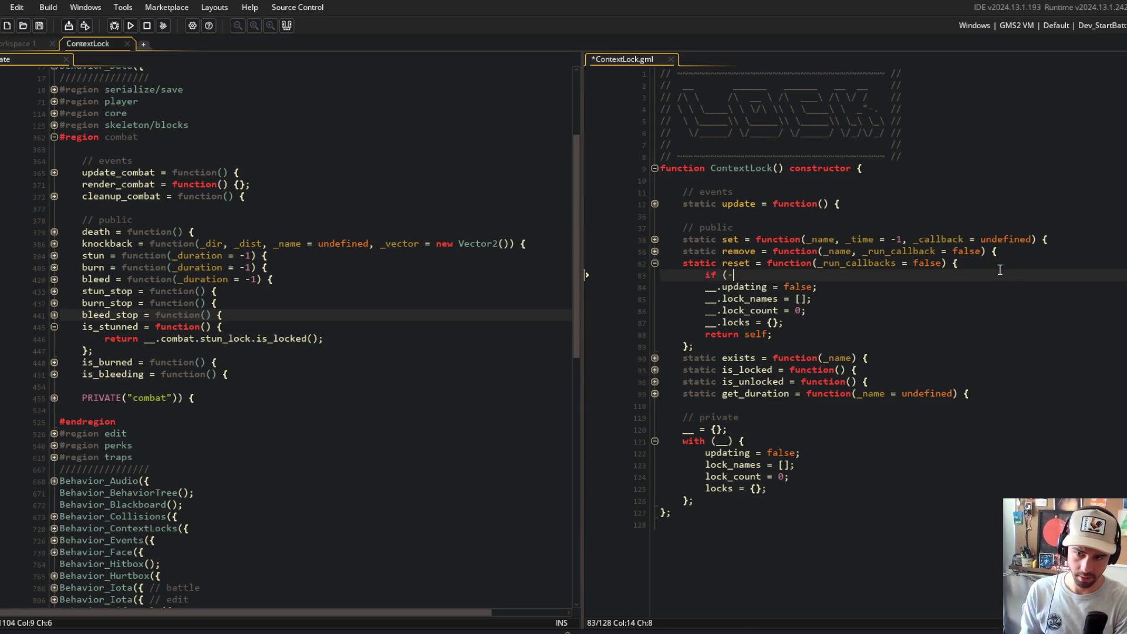
text(run_cla)
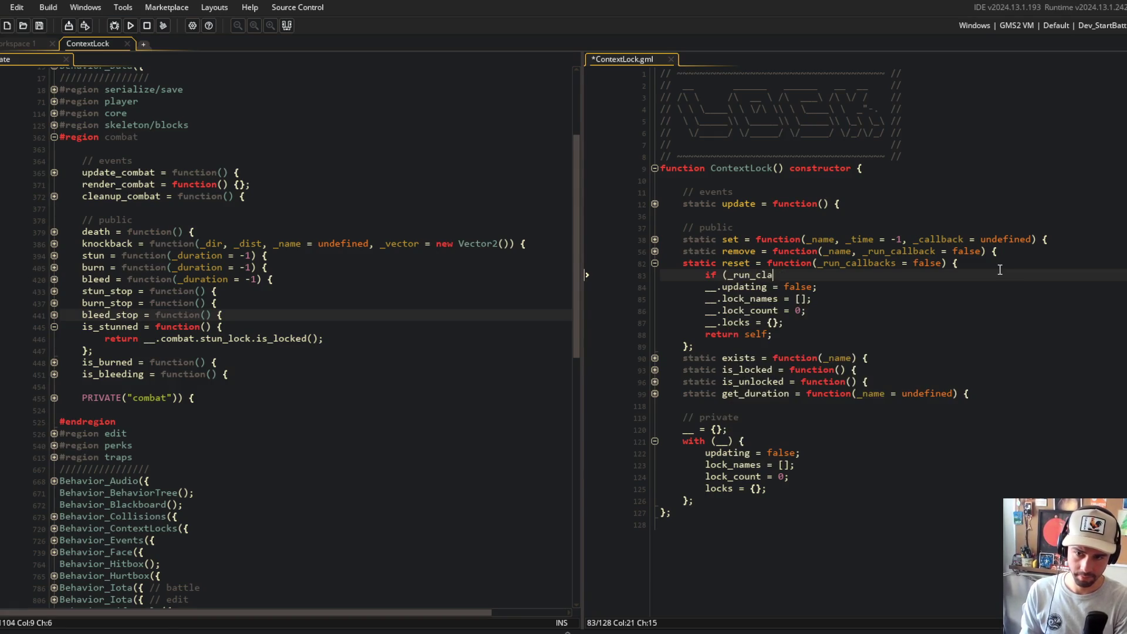
text(ls) {)
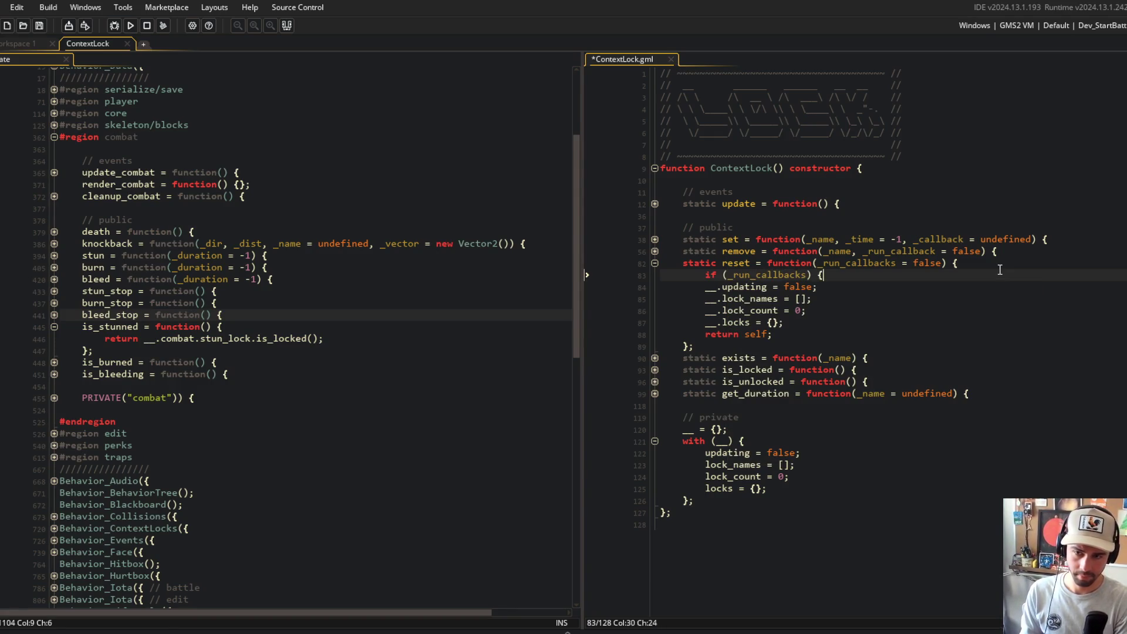
key(Return)
text(struct_foreach)
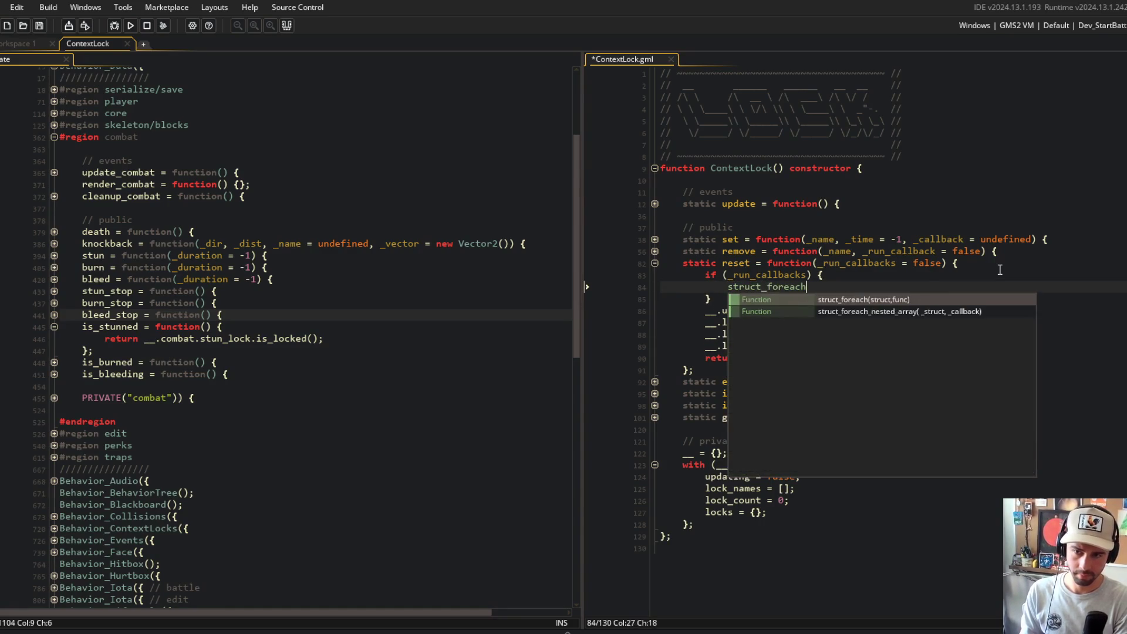
text((__.locks, function(_name, _data))
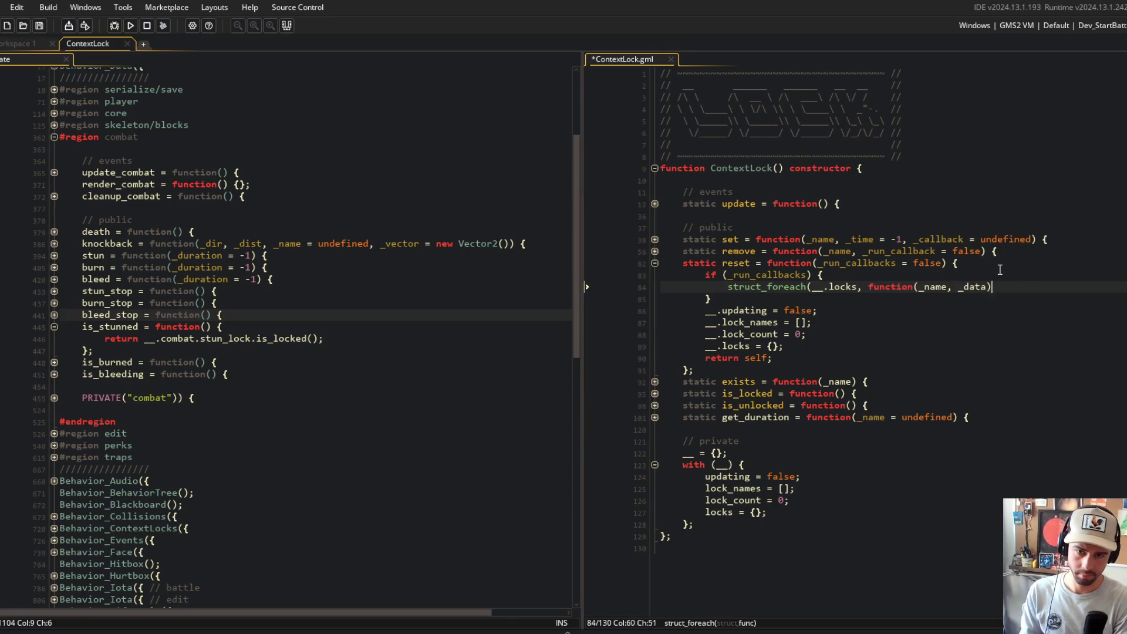
text( {)
key(Return)
text(if )
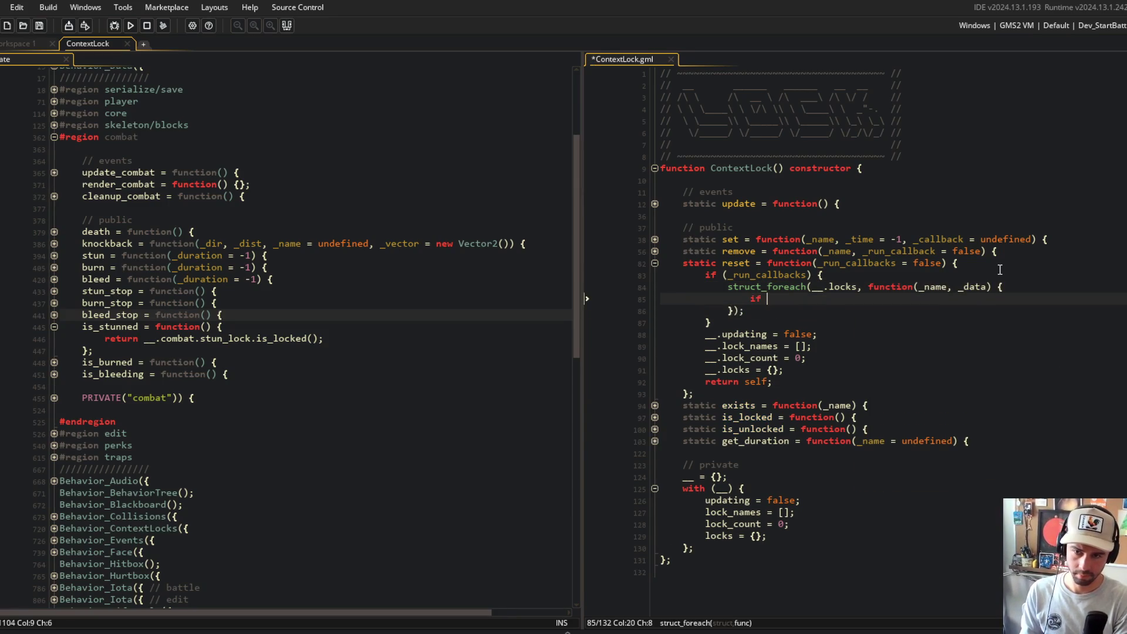
text((is_method(_data)
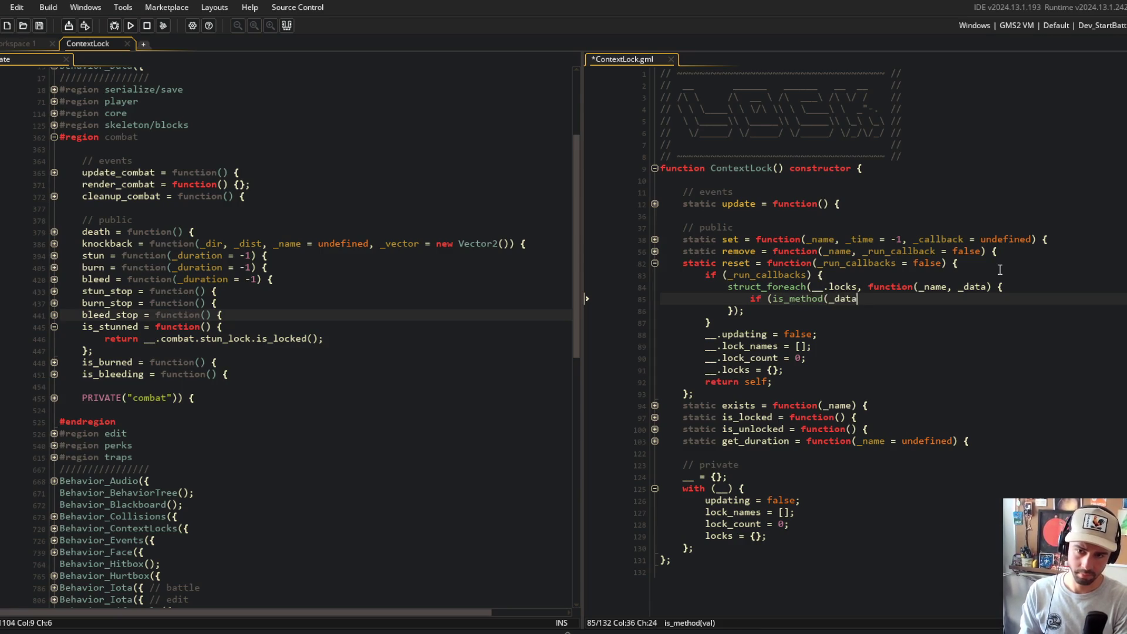
text(.claack)) {)
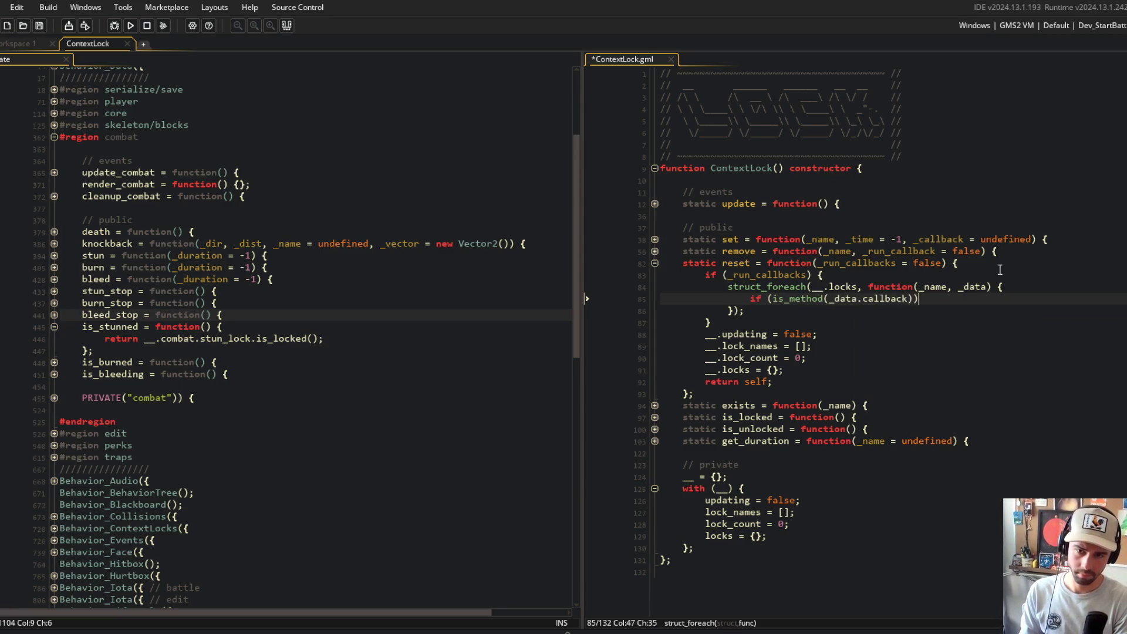
key(Return)
text()da)
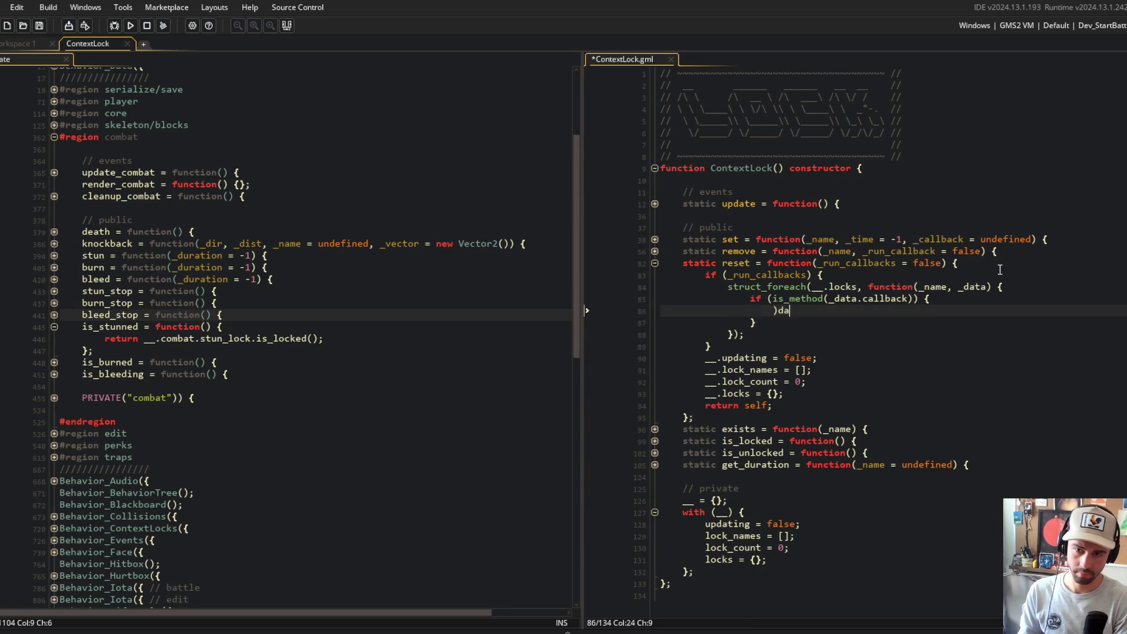
text(ta.callback()
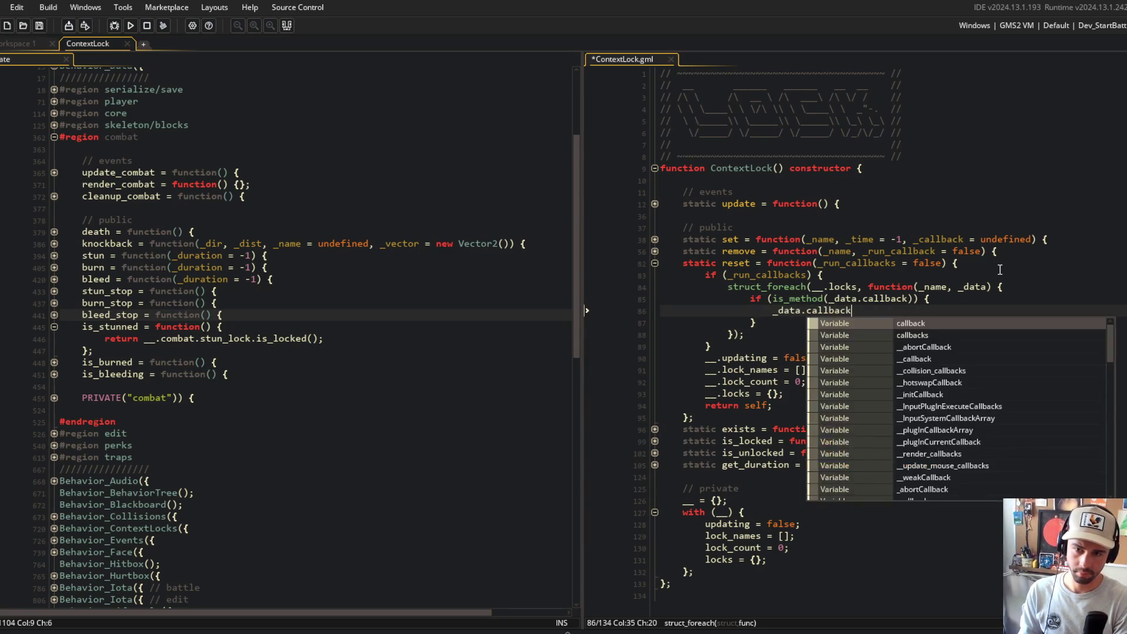
text(self);)
key(ctrl+s)
key(Up)
- Fold is_stunned and reset, then go to the dev stun call's 2*SECONDS argument
click(263, 233)
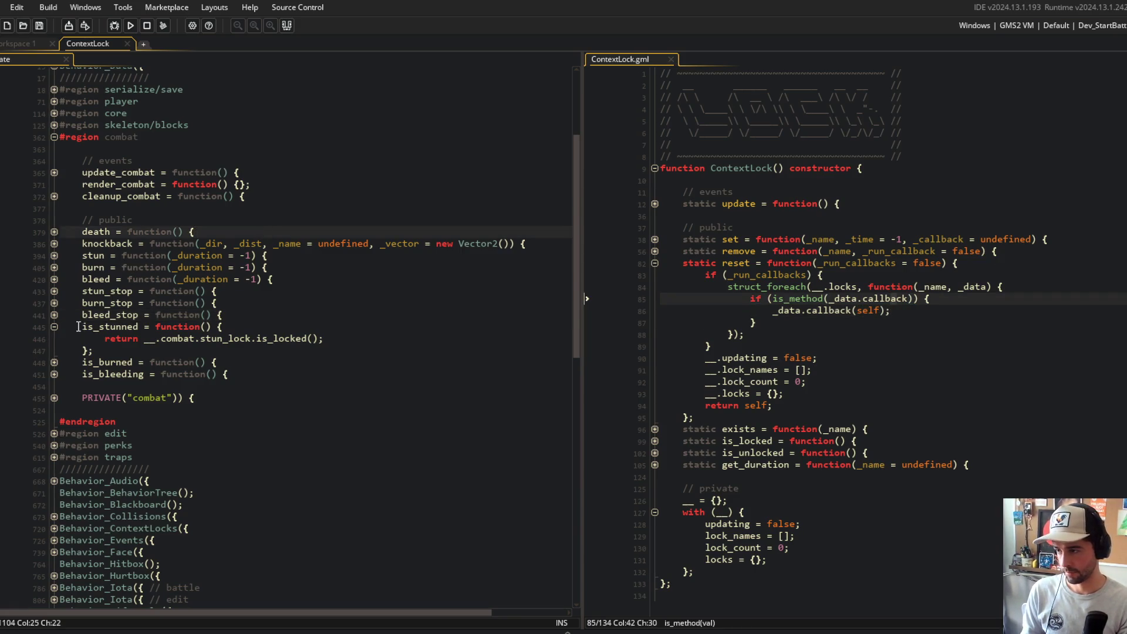
click(53, 326)
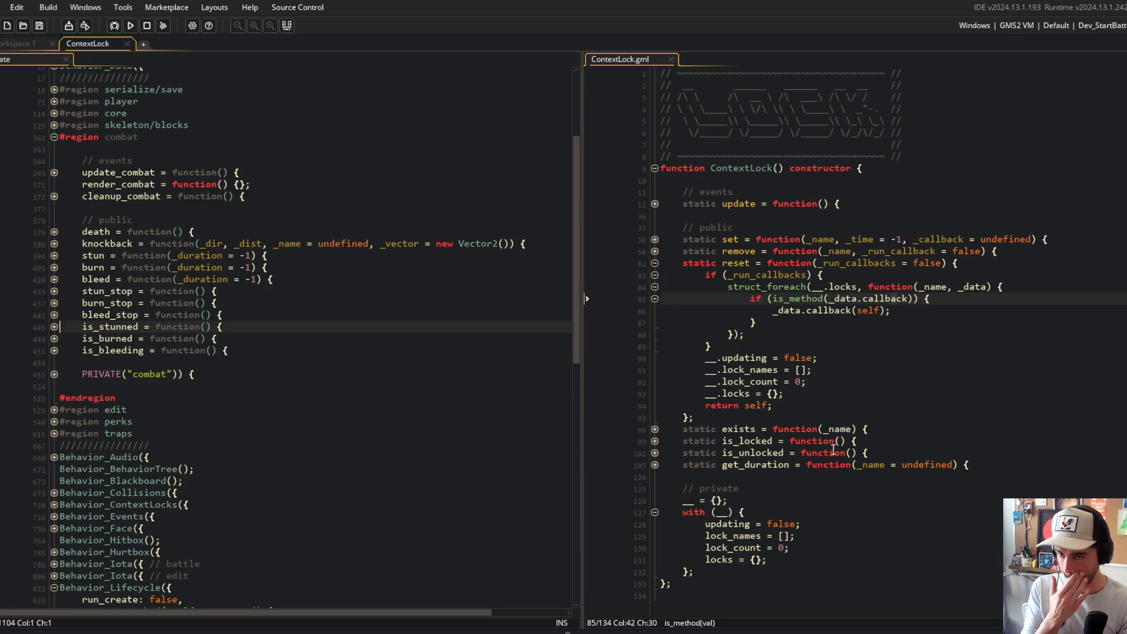
click(655, 274)
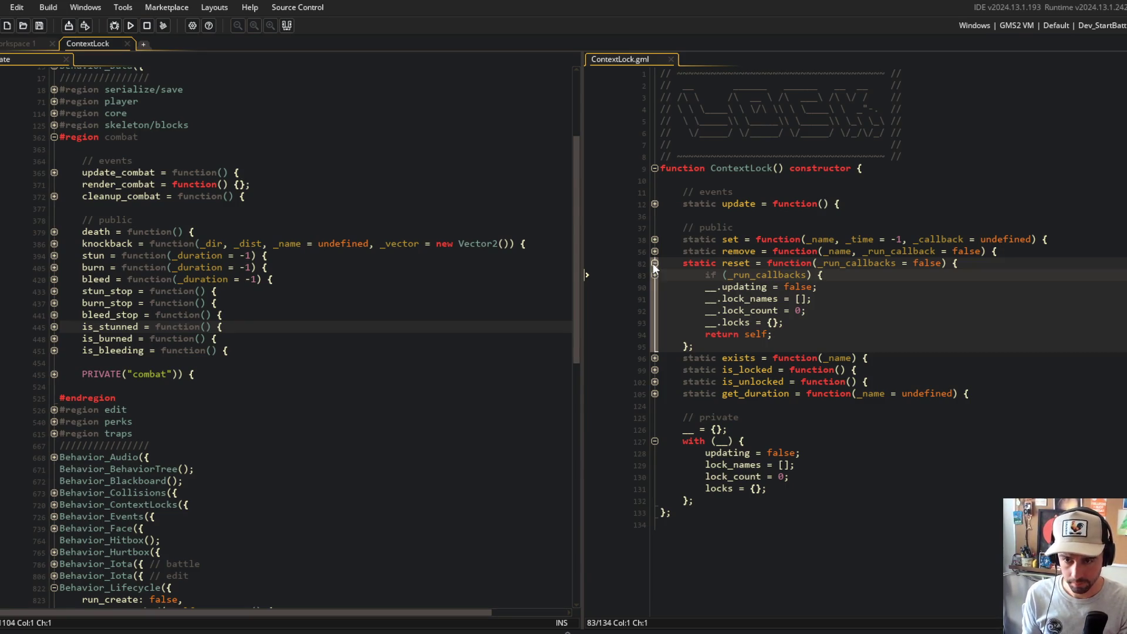
click(655, 262)
click(702, 418)
click(202, 232)
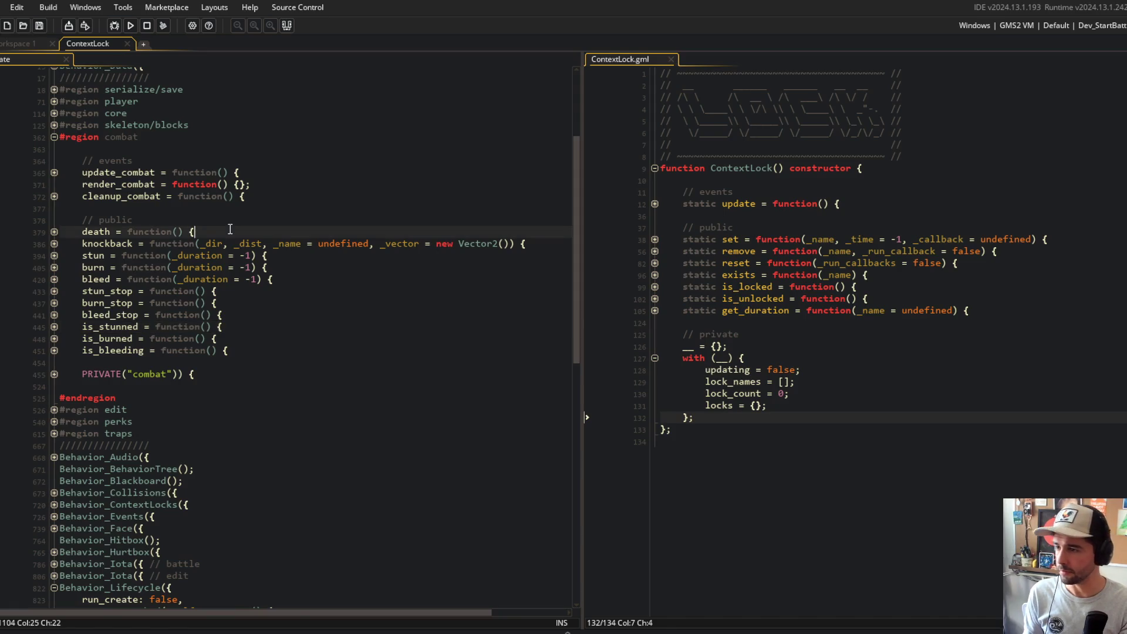
scroll(202, 244, down, 5)
scroll(203, 243, down, 10)
click(296, 231)
- Remove the 2*SECONDS argument from the stun, burn and bleed dev-key calls
key(Left)
key(Left)
key(ctrl+BackSpace)
key(ctrl+BackSpace)
key(ctrl+BackSpace)
key(Down)
key(Down)
key(Down)
key(End)
key(Left)
key(Left)
key(ctrl+BackSpace)
key(ctrl+BackSpace)
key(ctrl+BackSpace)
key(Down)
key(Down)
key(Down)
key(End)
key(Left)
key(Left)
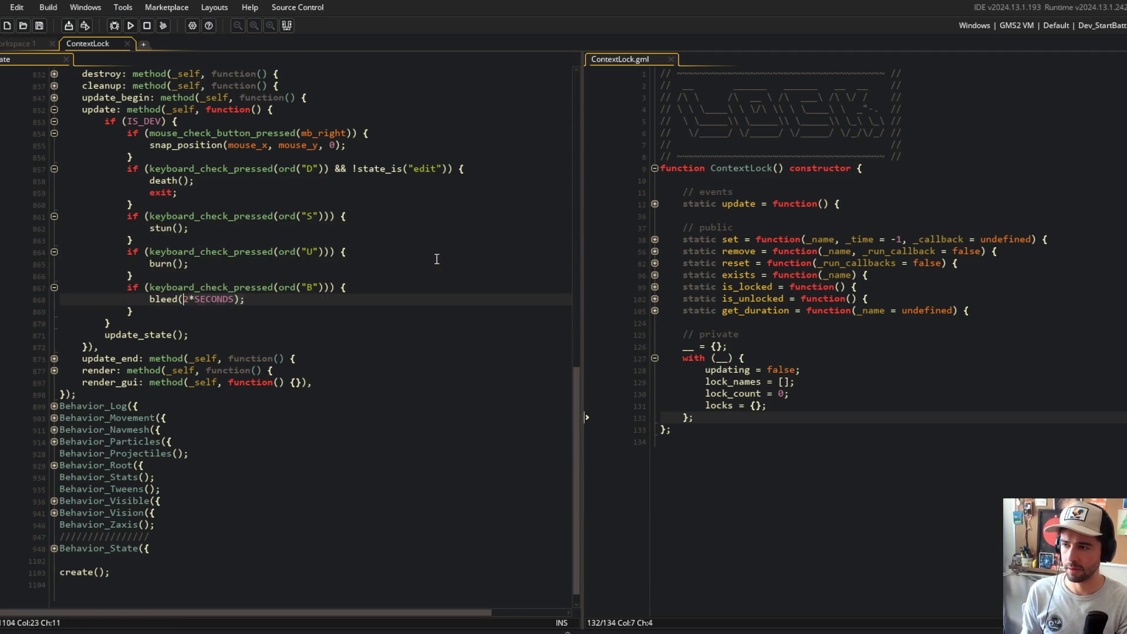
key(ctrl+BackSpace)
key(ctrl+BackSpace)
key(ctrl+BackSpace)
- Wrap the S-key stun() call in an if (is_stunned()) { } block
key(Up)
key(Up)
key(Up)
key(End)
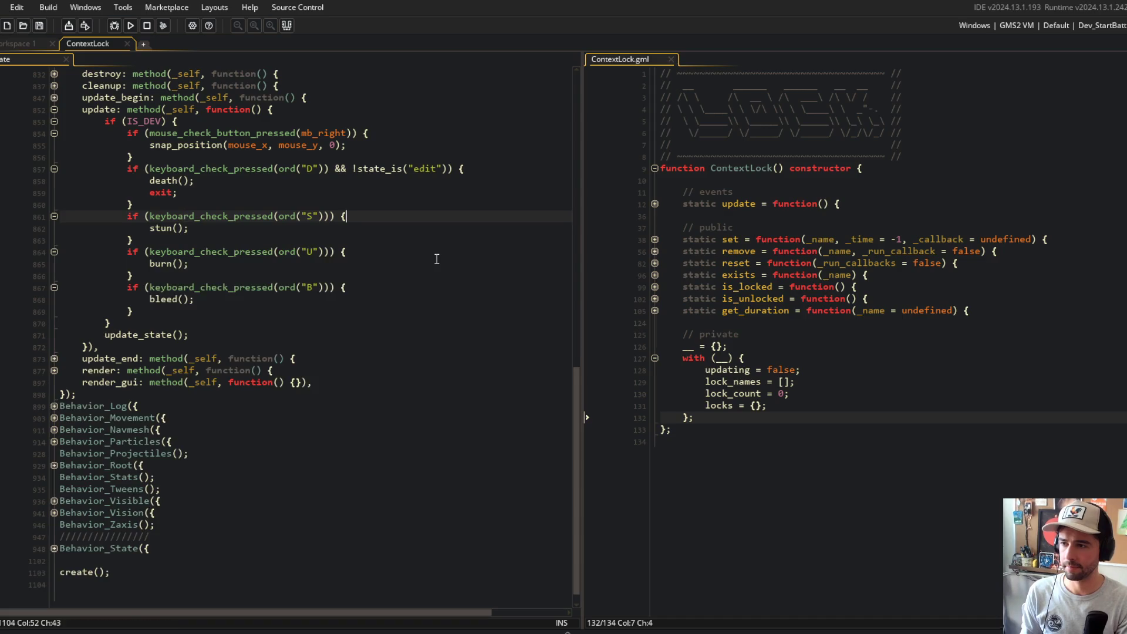
key(Return)
text(if (is_st)
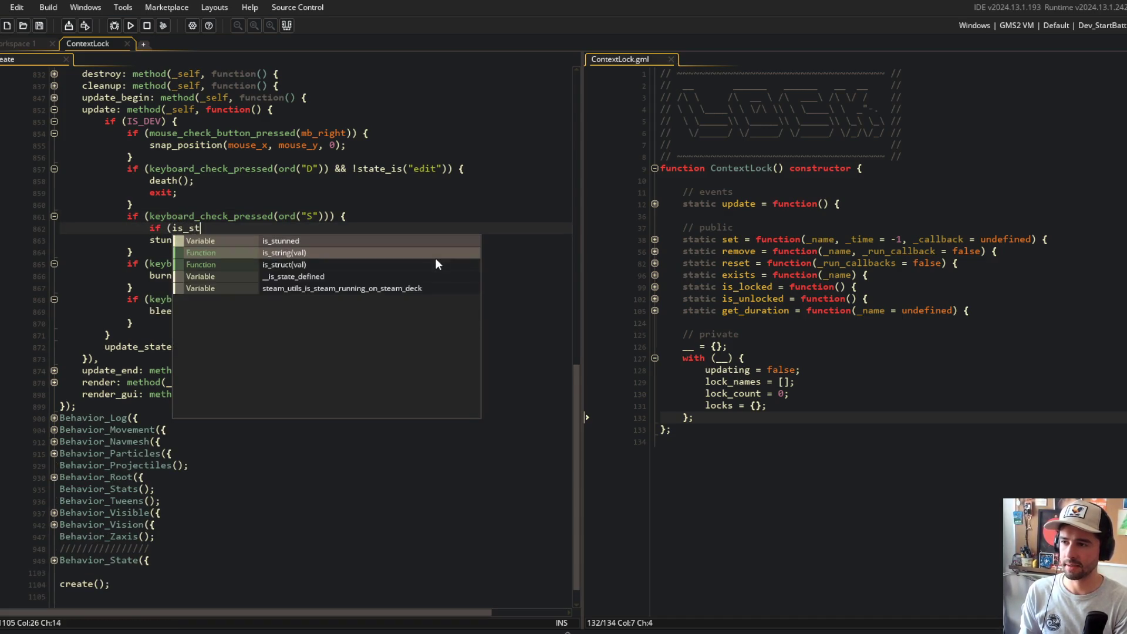
text(unned()) {)
key(Down)
key(Home)
key(End)
key(Return)
text(})
key(Up)
key(Home)
key(Tab)
- Make the S key call stun_stop() when stunned, else stun()
key(shift+End)
key(Delete)
key(Down)
key(End)
text(lse {)
key(Return)
key(Return)
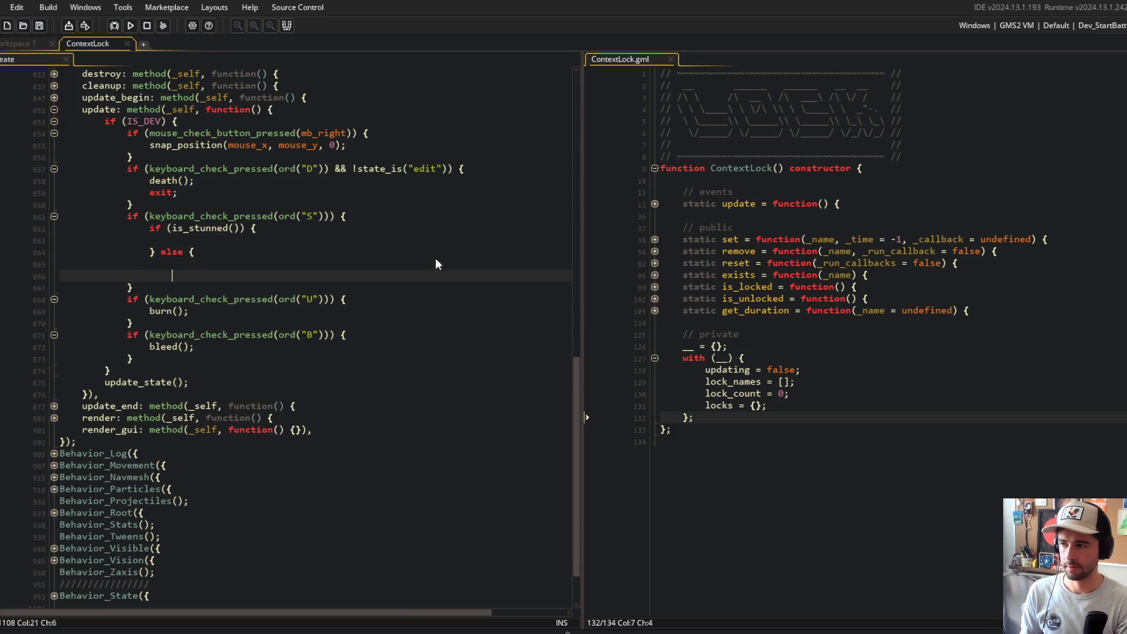
key(BackSpace)
text(})
key(Up)
key(End)
key(Return)
text(stun();)
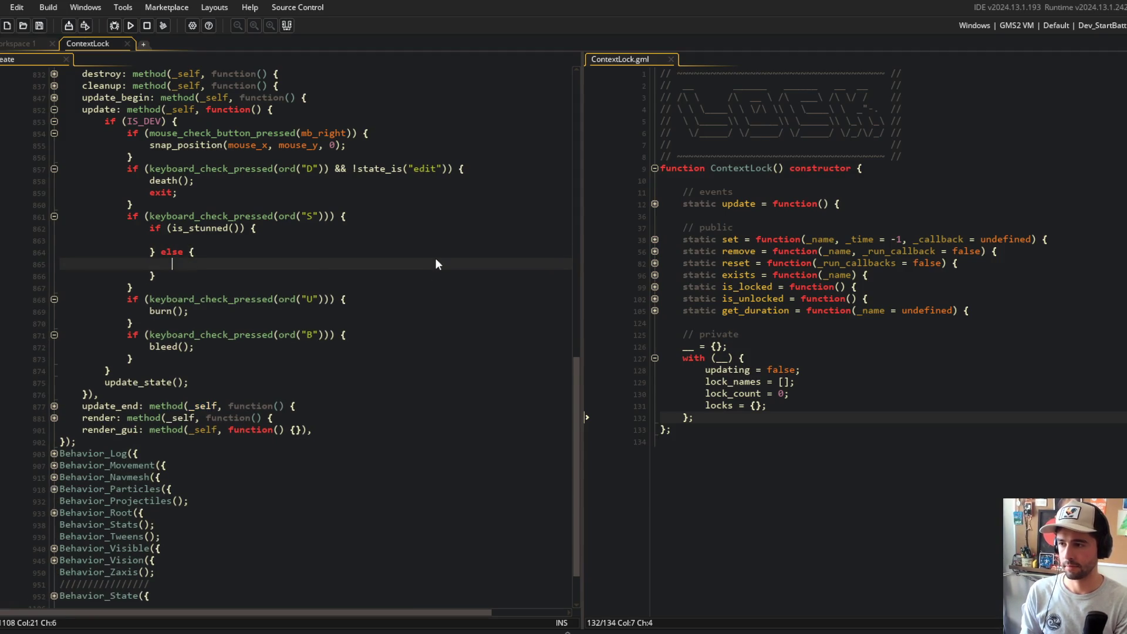
key(Up)
key(Up)
text(stun_sotp)
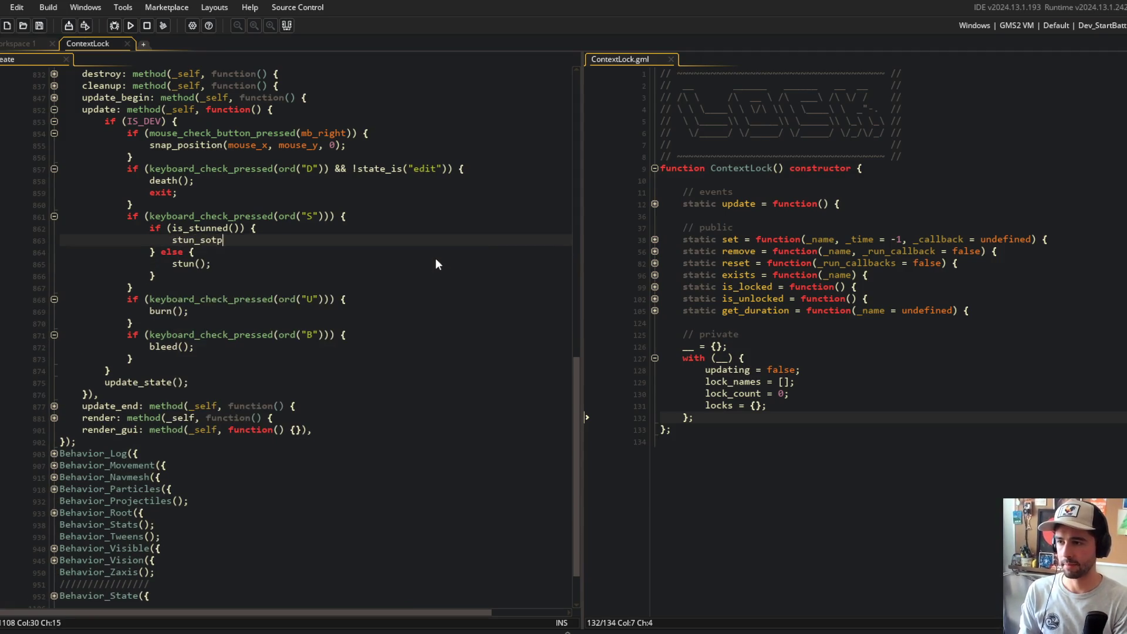
text(top();)
key(Up)
- Copy the stun if/else block over the burn() and bleed() lines
key(Home)
key(shift+Down)
key(shift+Down)
key(shift+Down)
key(shift+End)
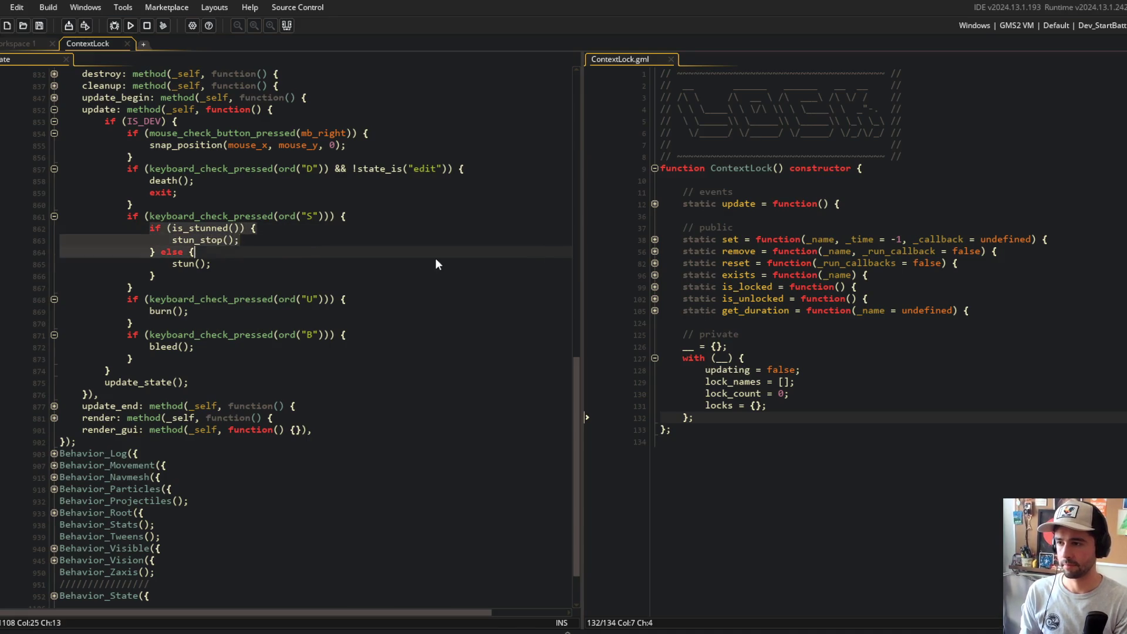
key(ctrl+c)
key(Down)
key(Down)
key(Down)
key(Home)
key(shift+End)
key(ctrl+v)
key(Down)
key(Down)
key(Down)
key(Home)
key(shift+End)
key(ctrl+v)
- Adapt the B-key copy to is_bleeding(), bleed_stop() and bleed()
key(Up)
key(Up)
key(Up)
key(Left)
key(Left)
key(Left)
key(BackSpace)
key(BackSpace)
key(BackSpace)
key(BackSpace)
key(BackSpace)
key(BackSpace)
text(bleeding)
key(Down)
key(Left)
key(Left)
key(Left)
key(BackSpace)
key(BackSpace)
key(BackSpace)
text(bleed)
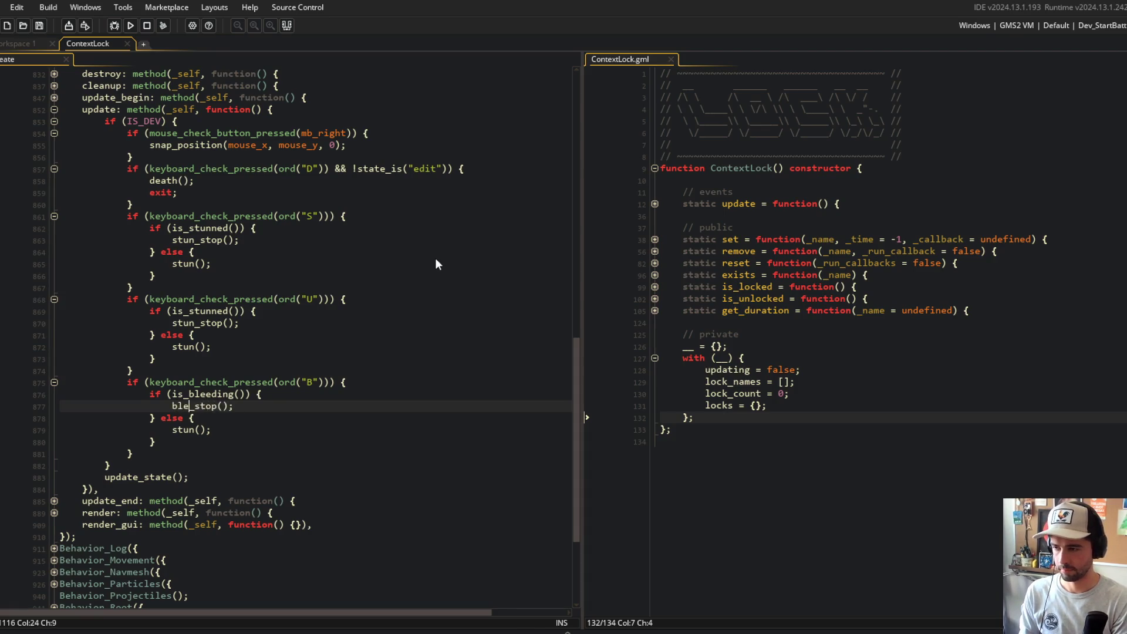
key(Down)
key(Down)
key(Left)
- Adapt the U-key copy to is_burning(), burn_stop() and burn(), then build and run
key(BackSpace)
key(BackSpace)
key(BackSpace)
text(bleed)
key(Up)
key(Up)
key(Up)
key(BackSpace)
key(BackSpace)
key(BackSpace)
text(burn)
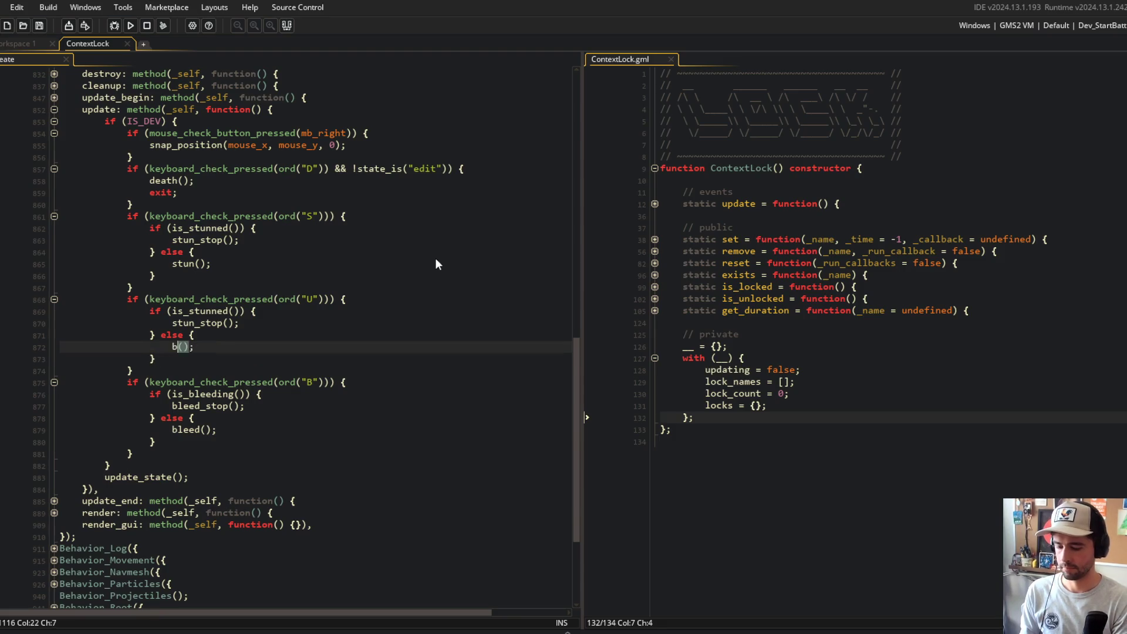
key(Escape)
key(Up)
key(Up)
key(Up)
key(Left)
key(Left)
key(Left)
key(Down)
key(BackSpace)
key(BackSpace)
key(BackSpace)
text(burn)
key(Up)
text(i)
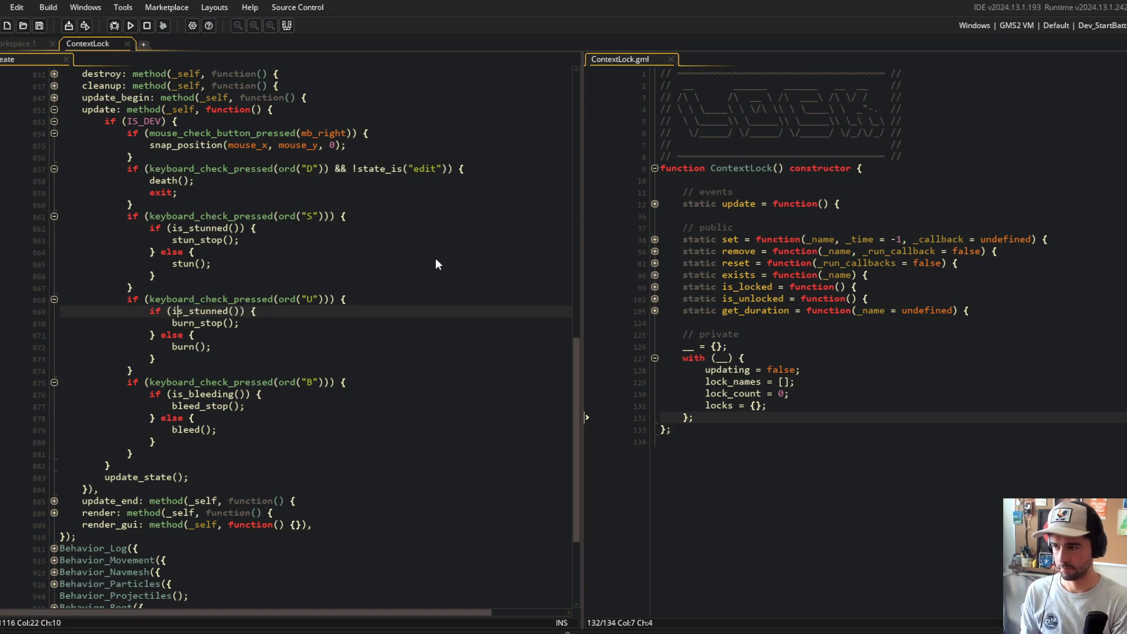
key(ctrl+Delete)
text(burn)
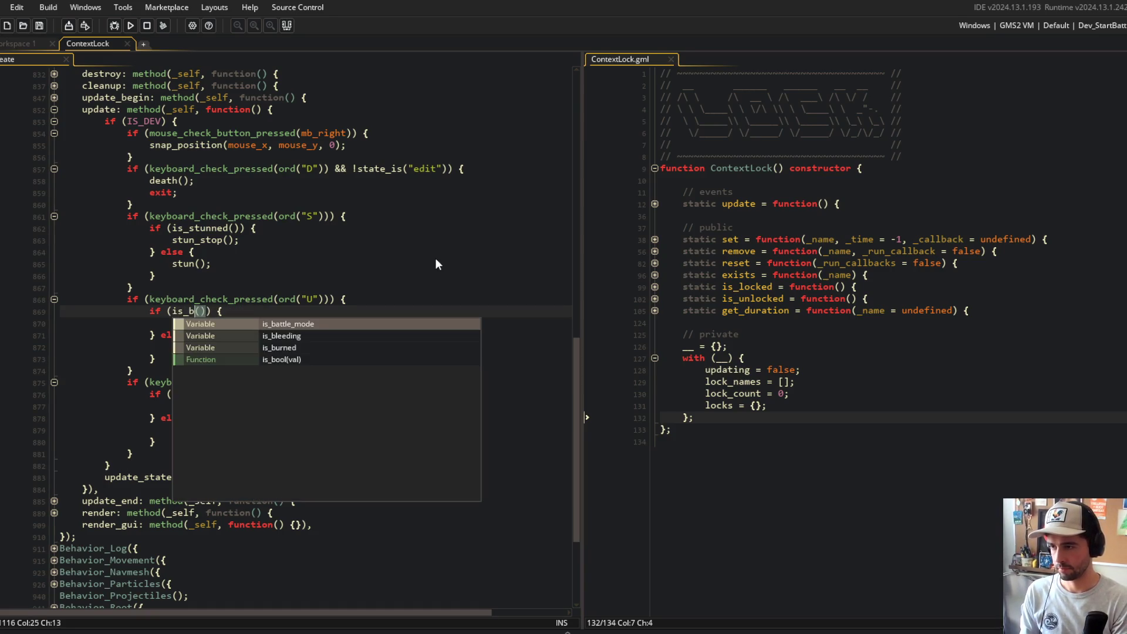
text(ing)
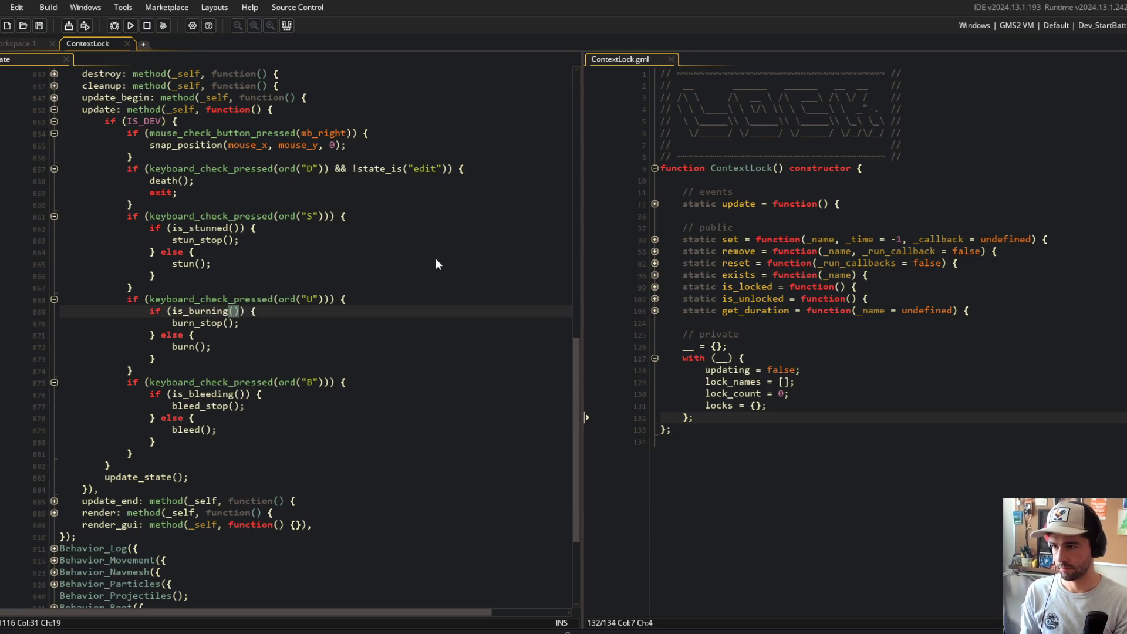
key(Up)
key(Up)
key(Up)
key(End)
click(131, 25)
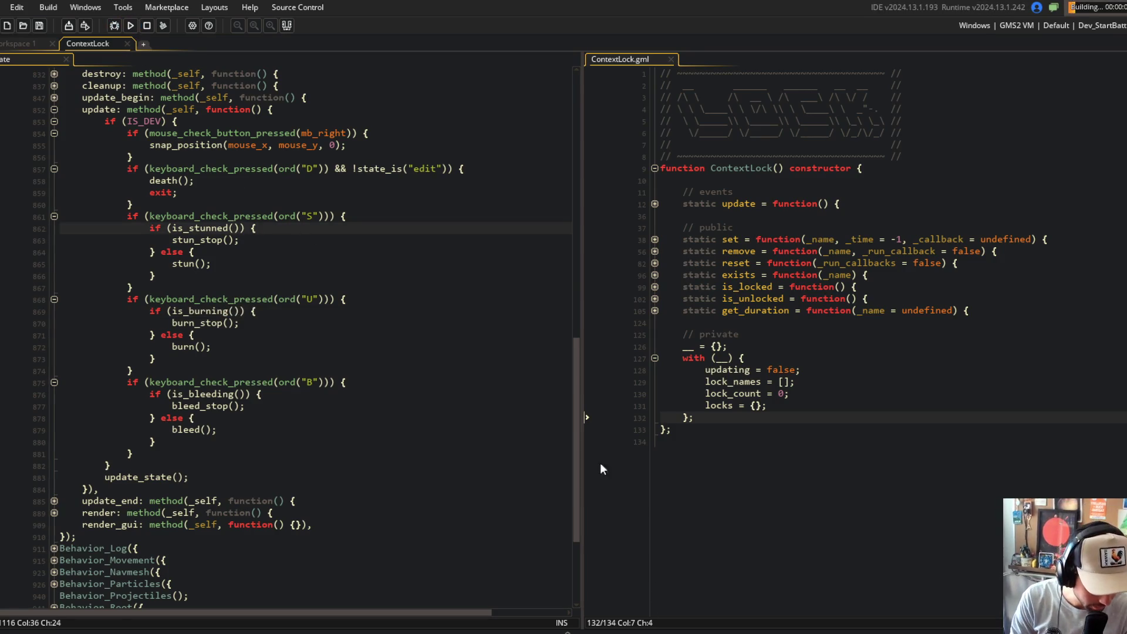
- Browse the dev-control lines around snap_position and mouse_check_button_pressed while the build runs
click(178, 157)
scroll(178, 162, up, 2)
scroll(177, 162, up, 2)
scroll(199, 176, down, 3)
scroll(229, 187, up, 3)
scroll(263, 204, down, 2)
click(262, 207)
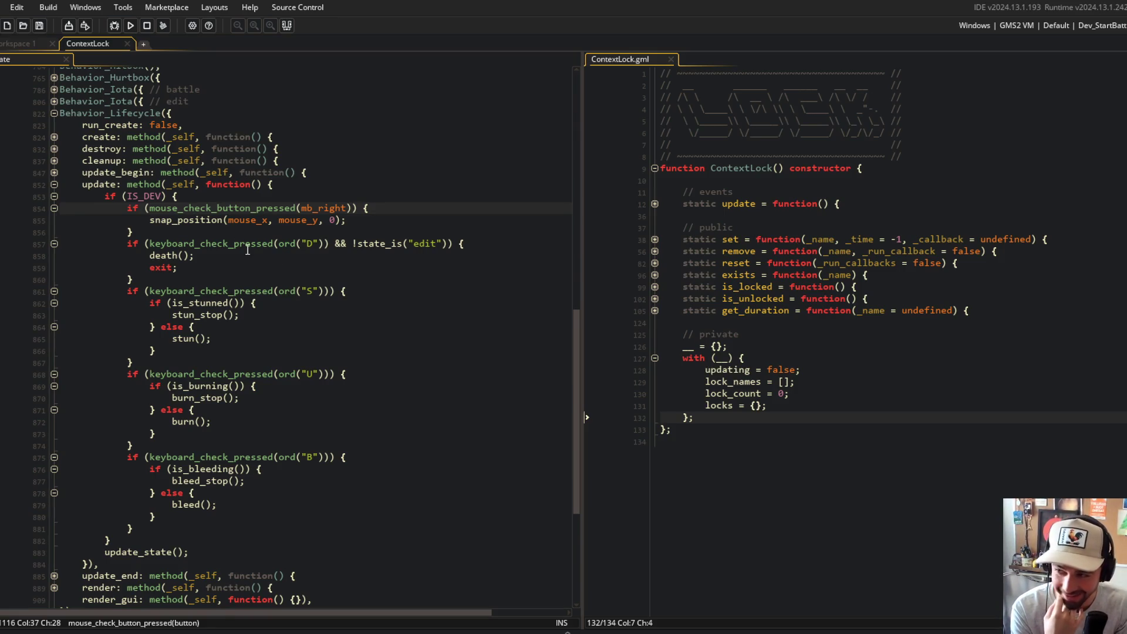
click(279, 232)
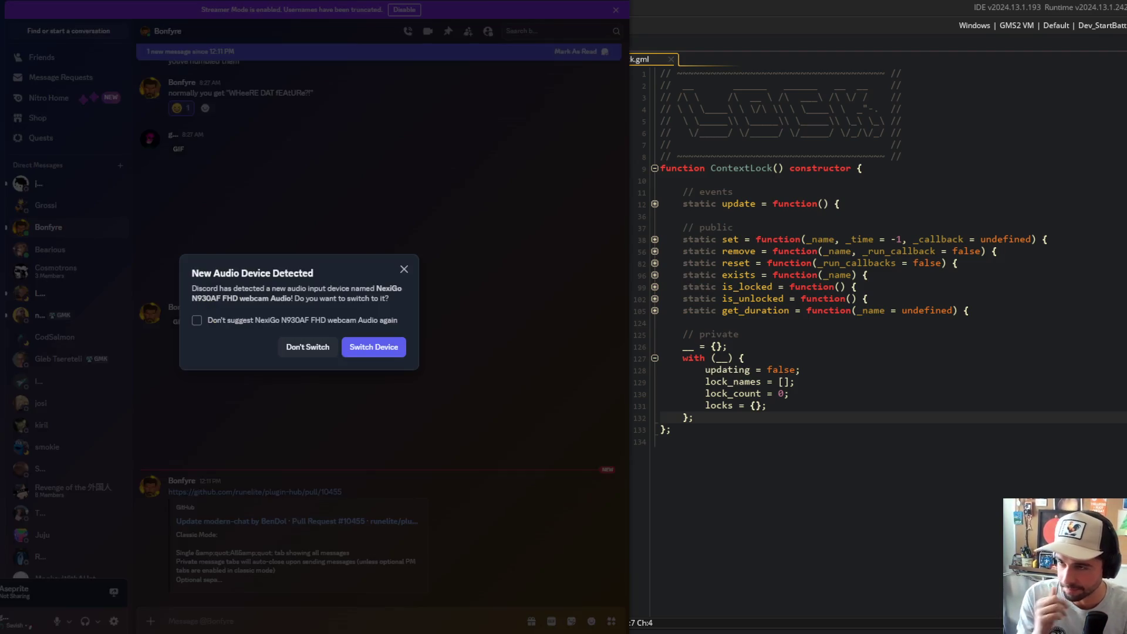
- Dismiss the audio-device prompt with Don't Switch and go to the #coding channel
click(297, 351)
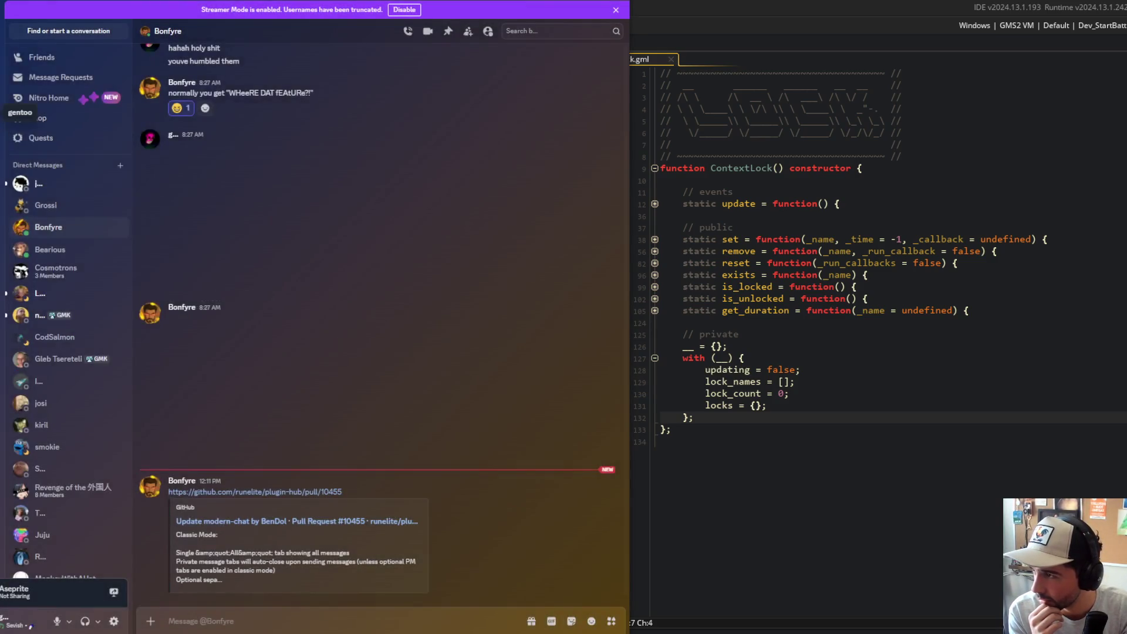
click(5, 112)
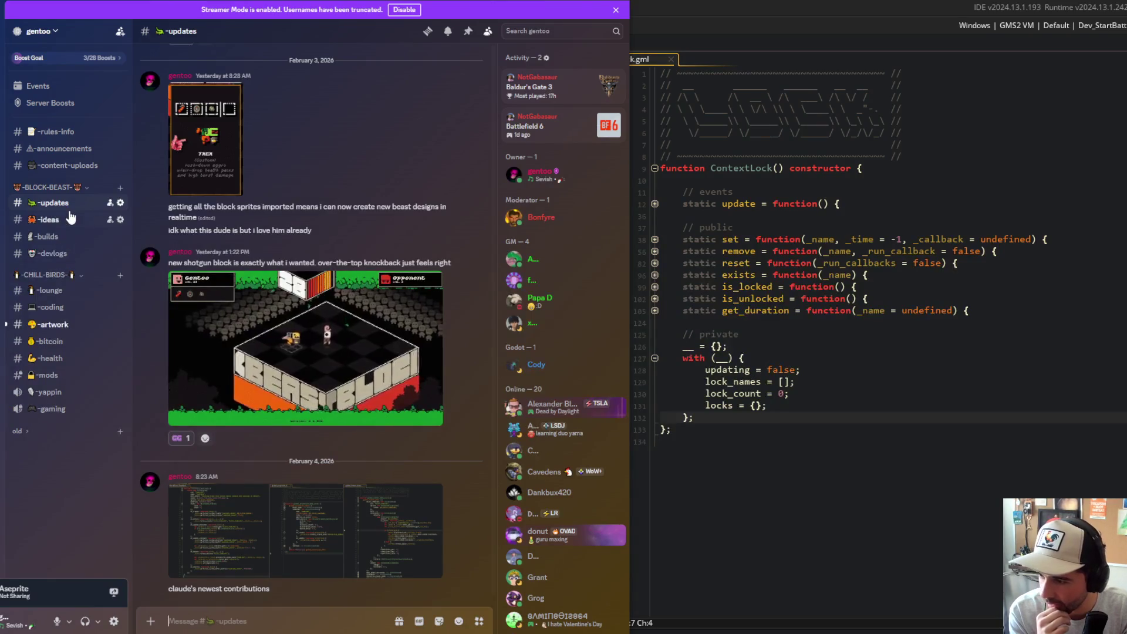
click(50, 290)
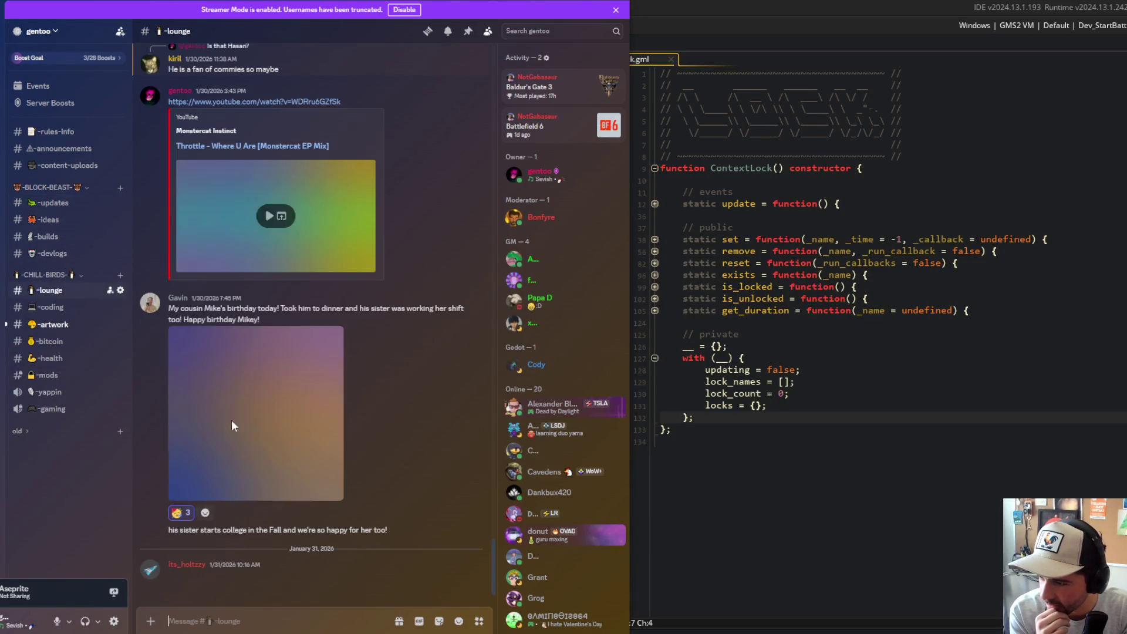
click(51, 307)
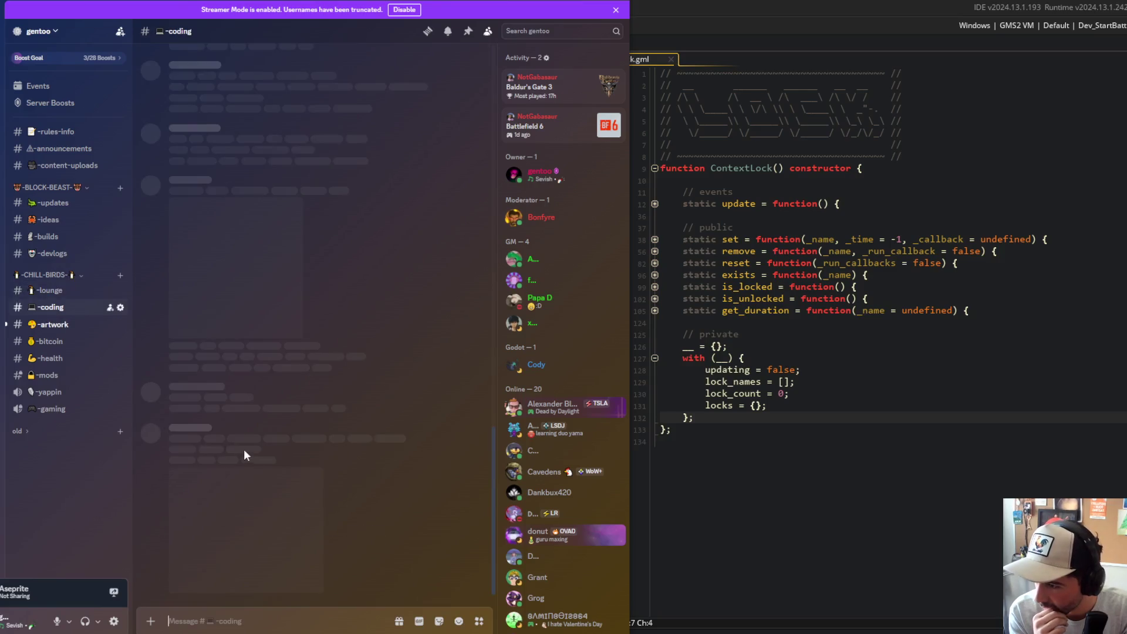
- View the posted planning screenshot and the next three, then close the viewer
click(233, 532)
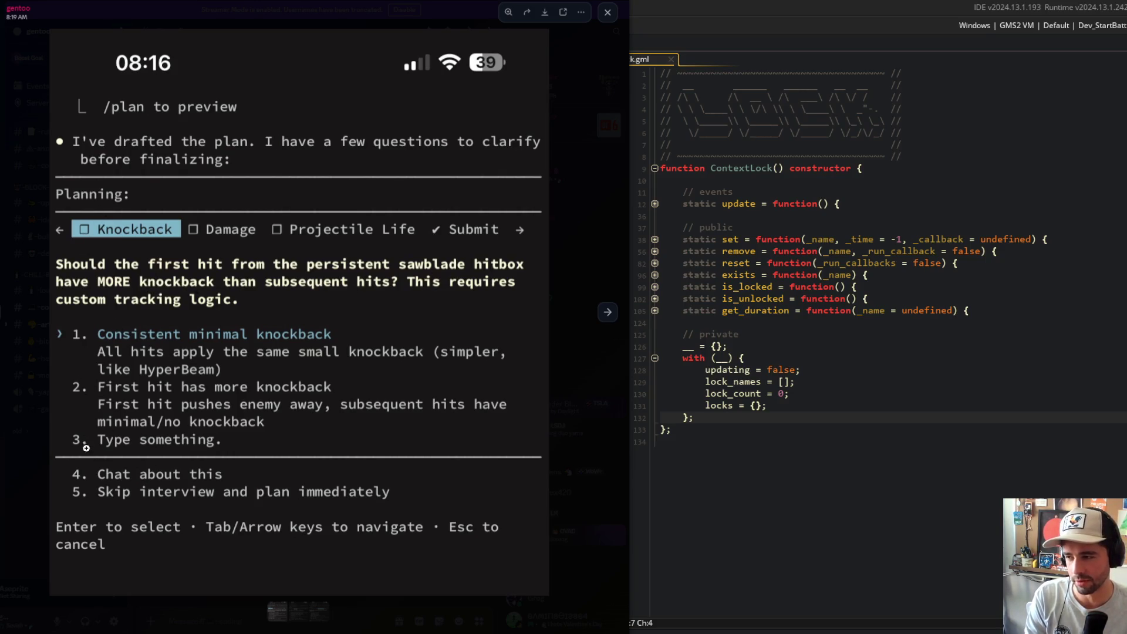
click(607, 312)
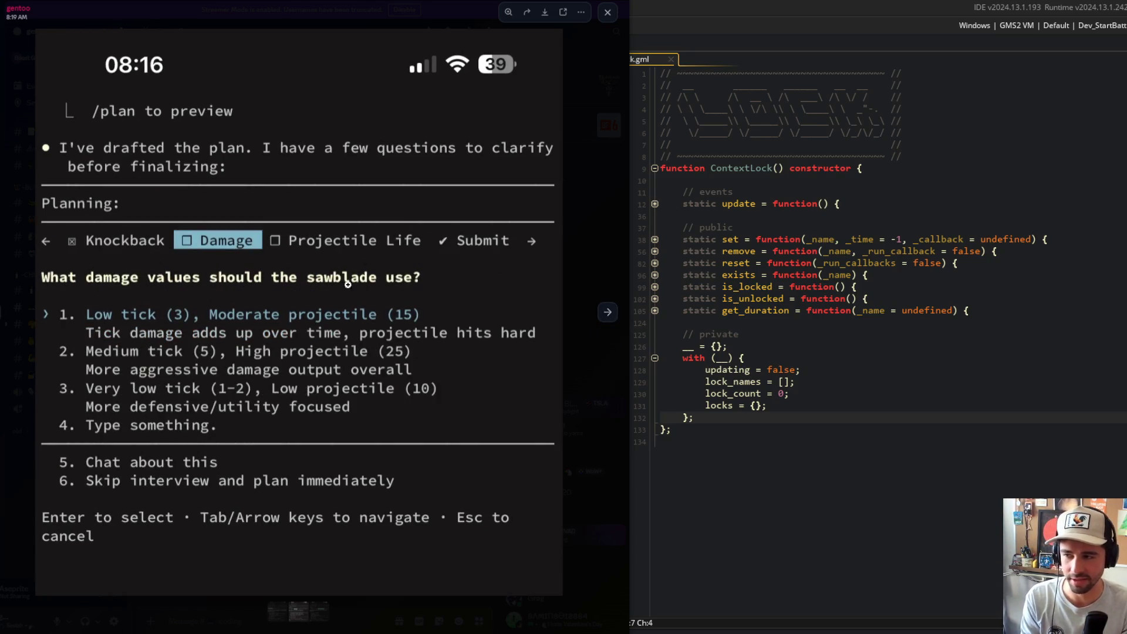
click(608, 312)
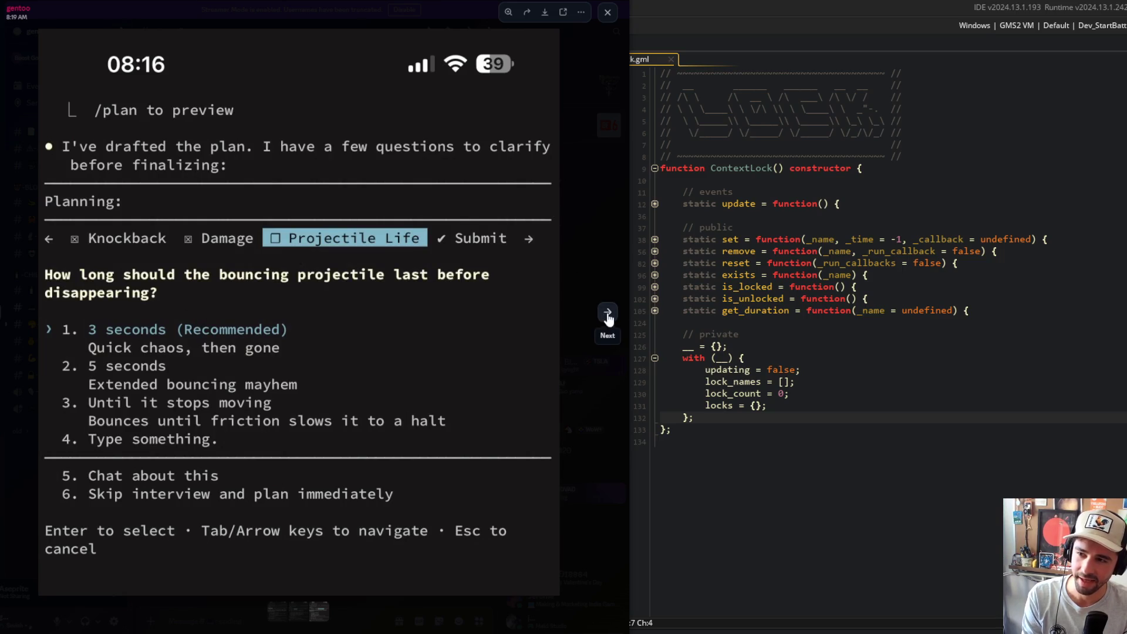
click(608, 312)
click(596, 274)
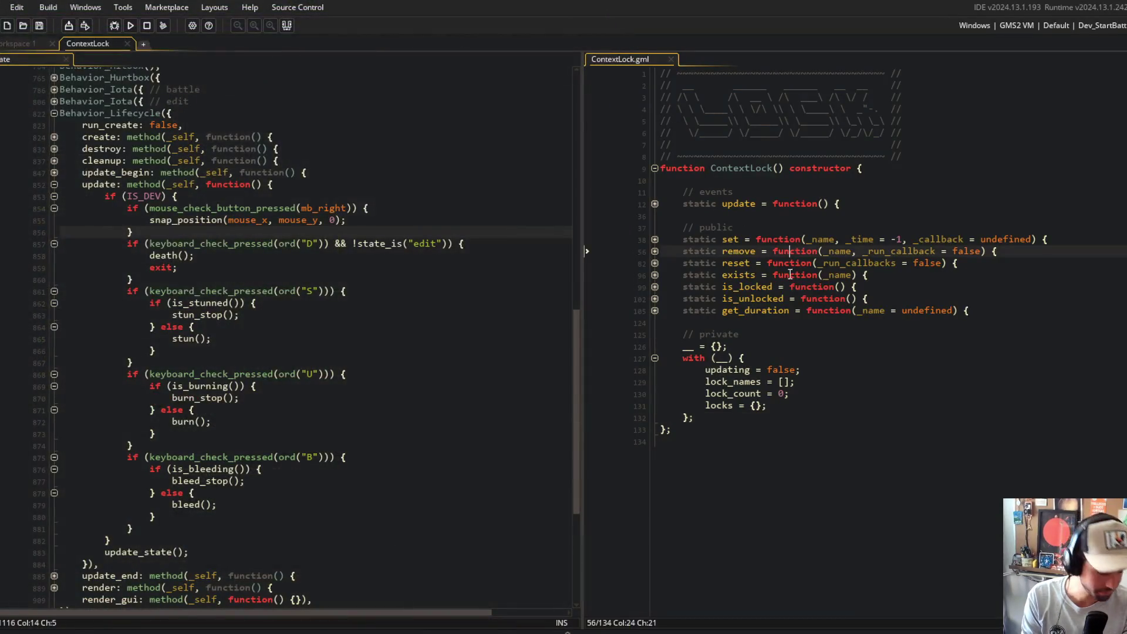
- Click into the ContextLock editor at line 105, then Alt+Tab back to Discord
click(834, 311)
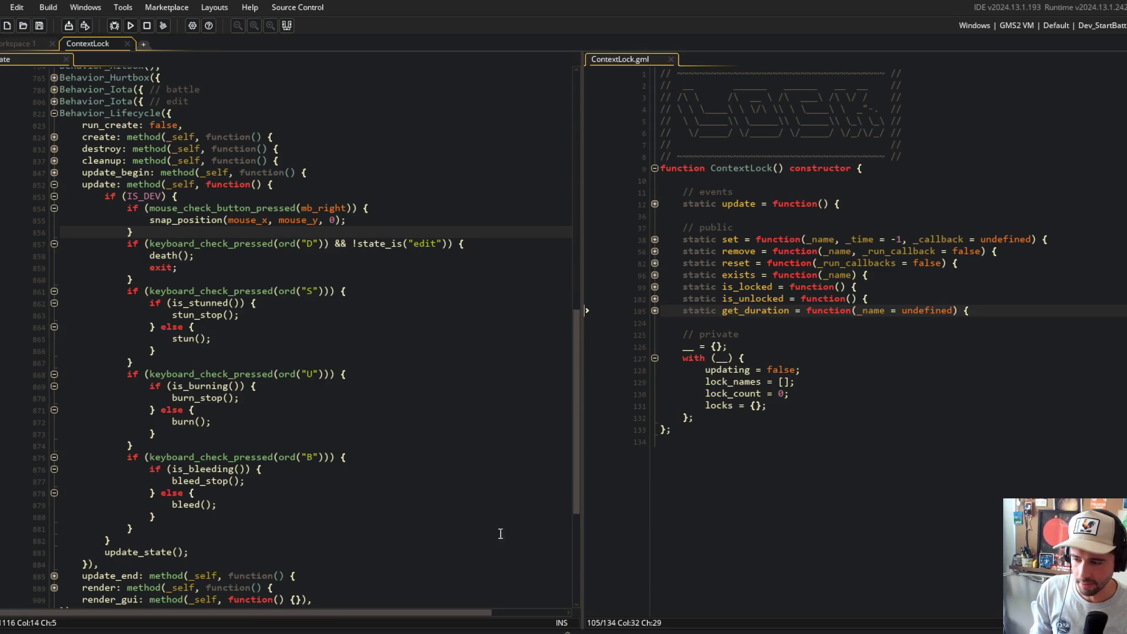
key(alt+Tab)
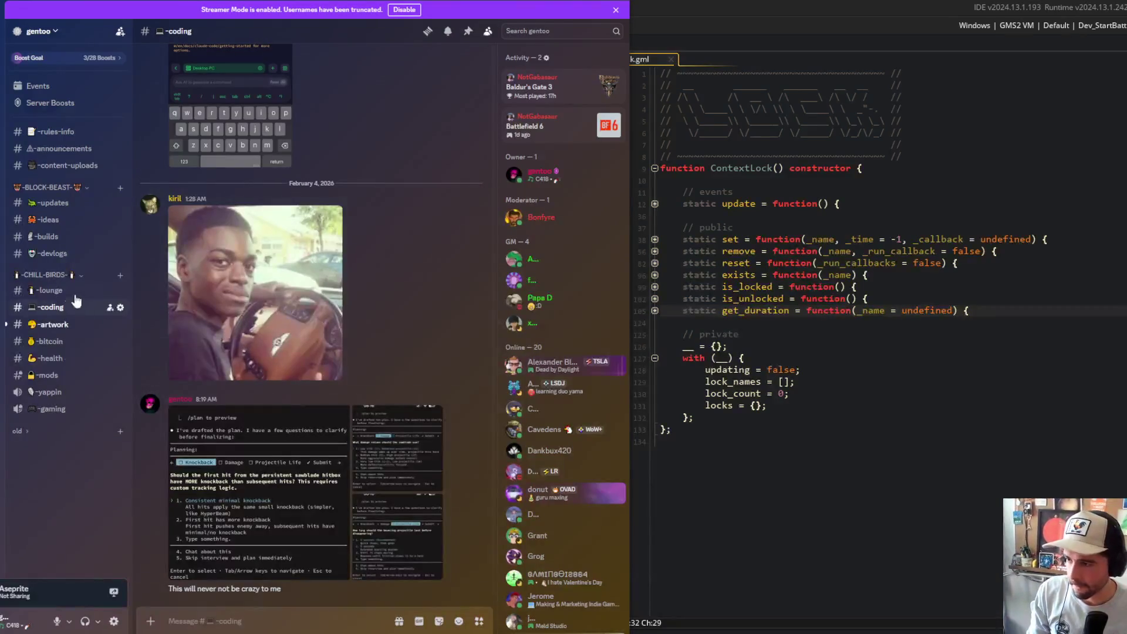
- Go through #lounge and #builds to #updates and open the code screenshot full size
click(57, 291)
click(55, 237)
click(55, 203)
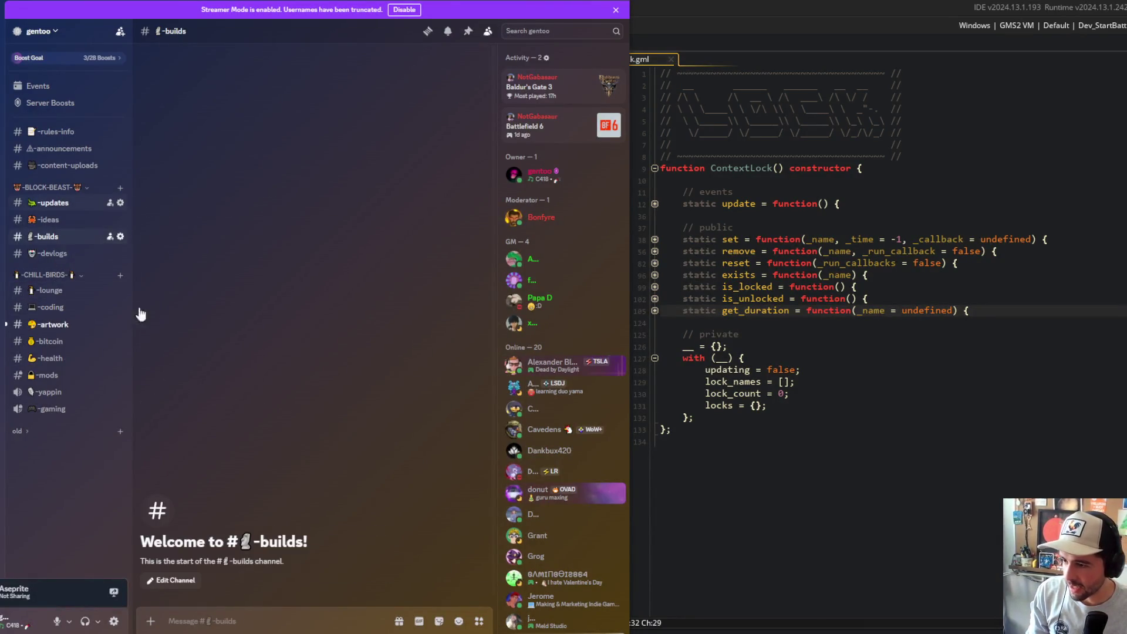
click(305, 528)
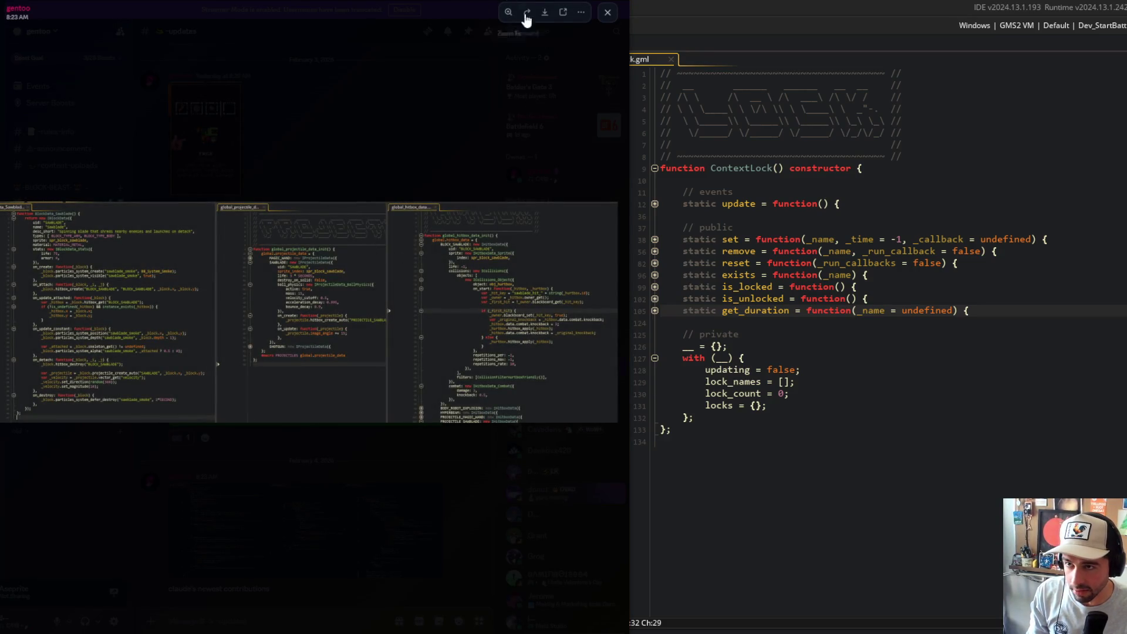
- Open the screenshot in a maximized browser window, then open a new tab
click(562, 11)
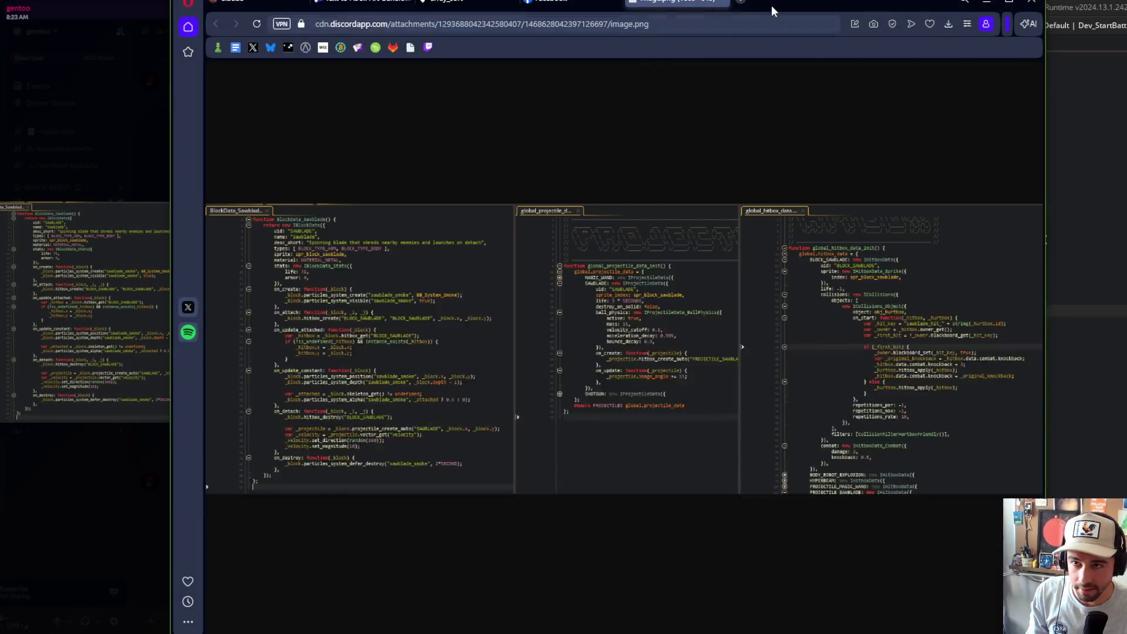
drag(773, 7, 411, 0)
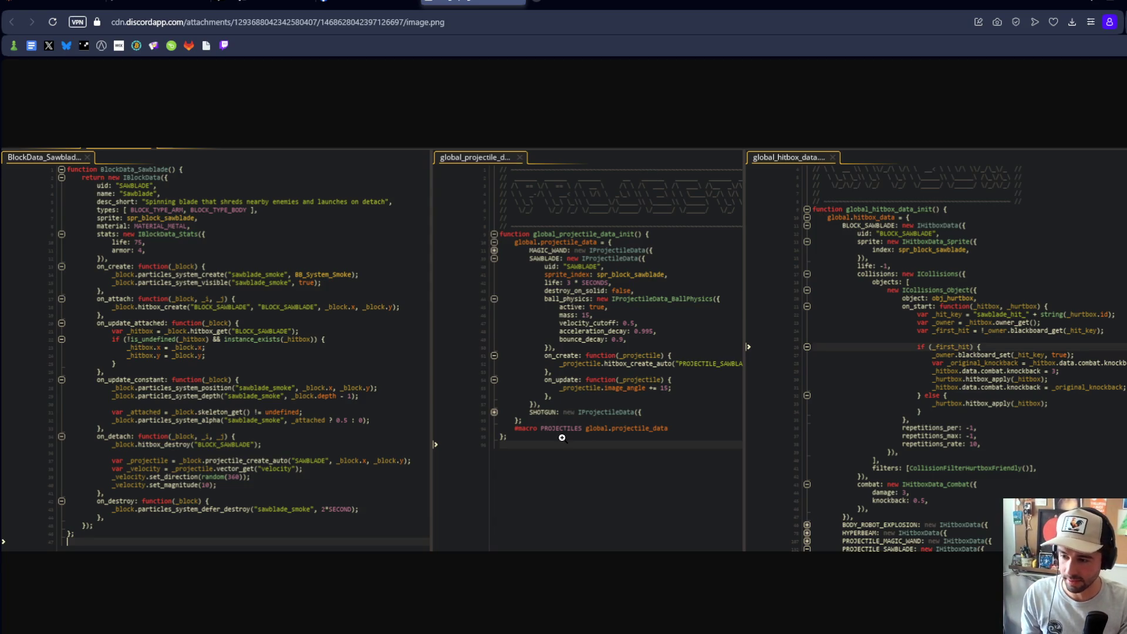
key(ctrl+t)
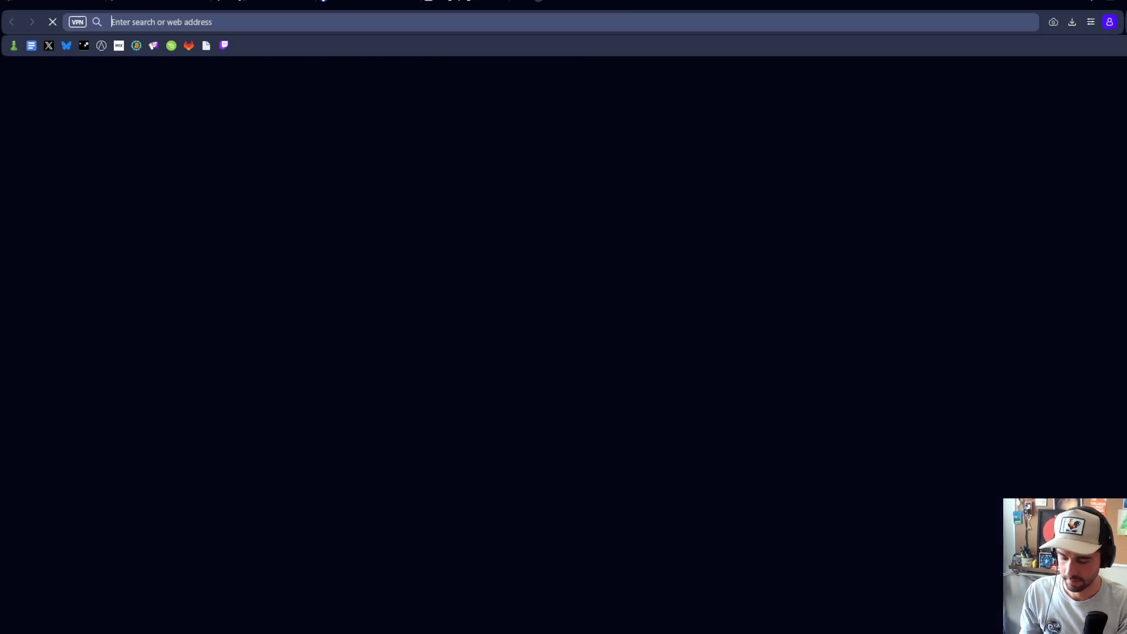
- Play the Claude Code video from YouTube history, pause it, and select its URL
text(you)
key(Return)
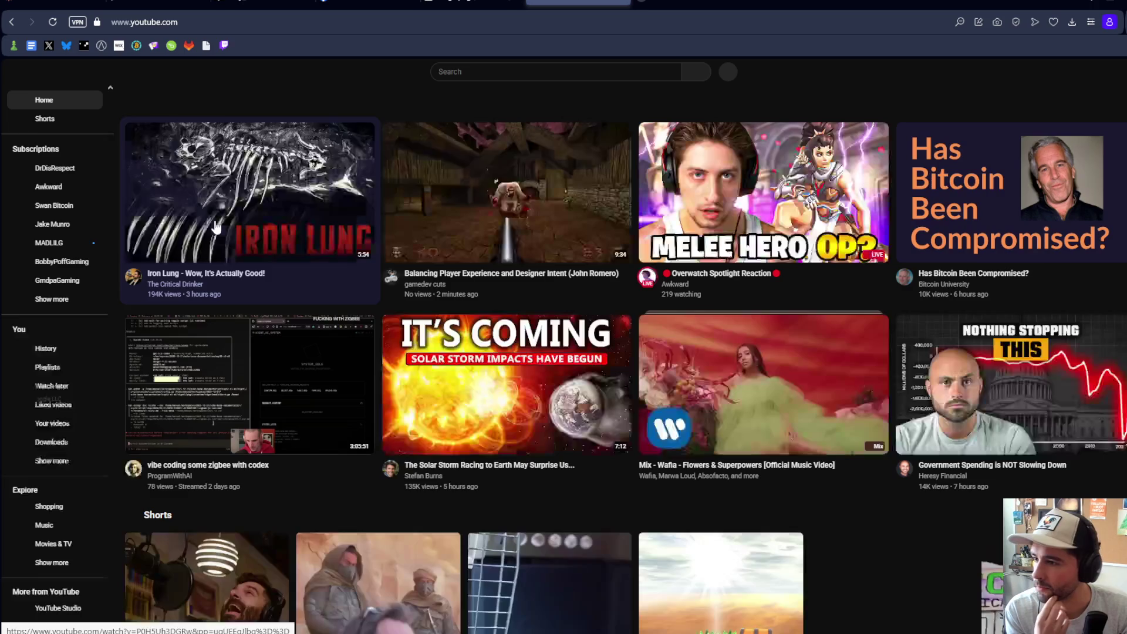
click(57, 352)
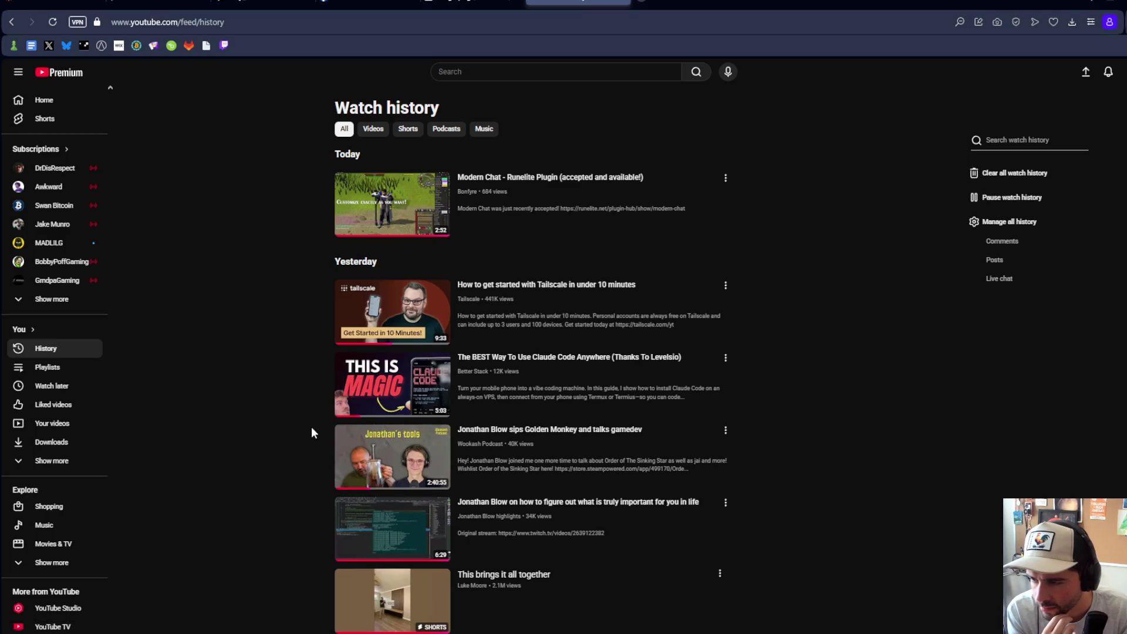
click(383, 405)
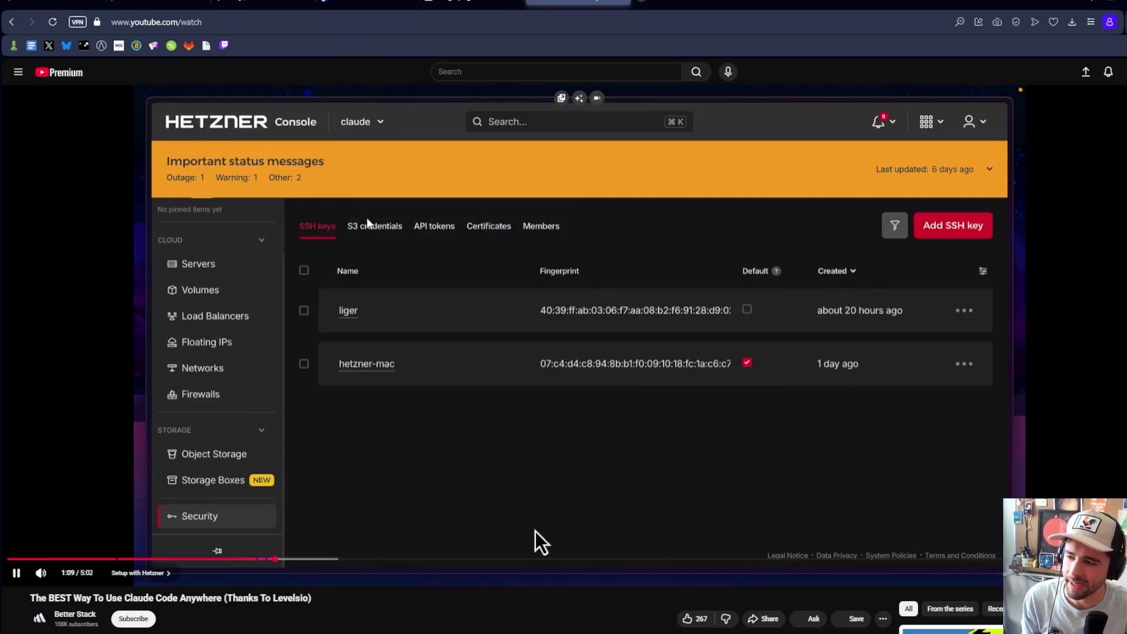
click(338, 88)
click(336, 29)
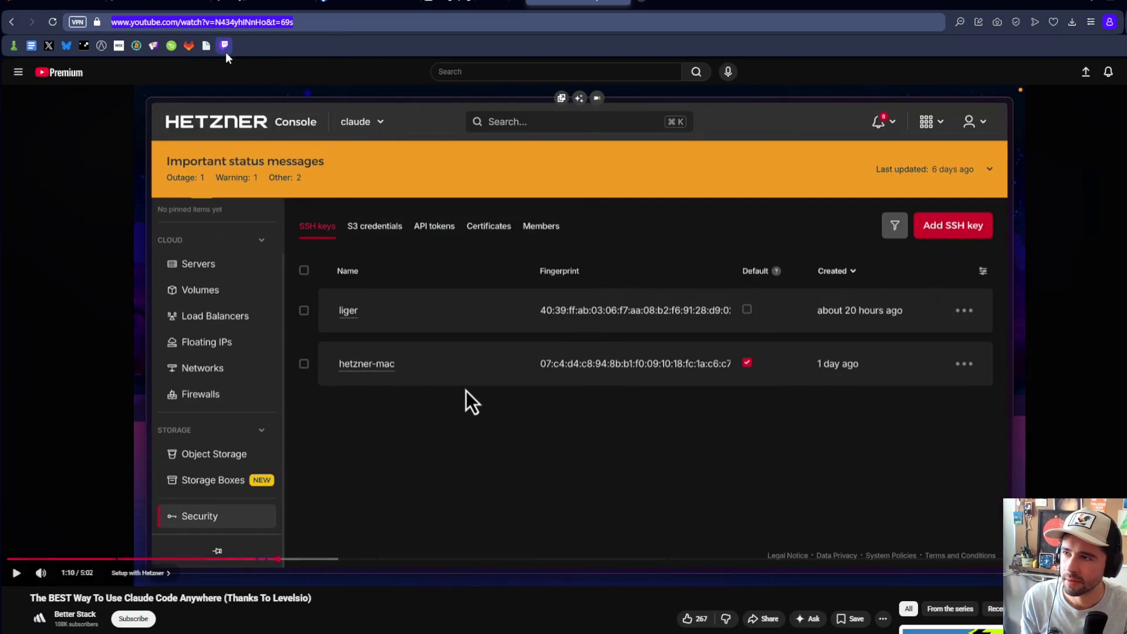
- Paste the video link into the Twitch stream chat
scroll(205, 594, down, 2)
scroll(205, 594, down, 2)
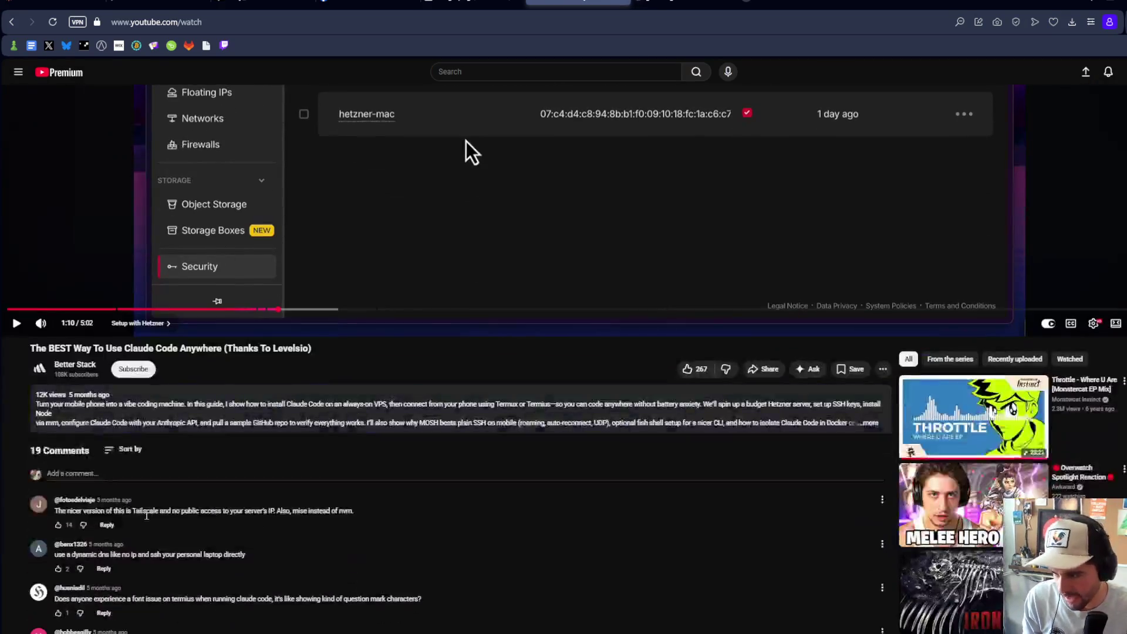
double_click(149, 514)
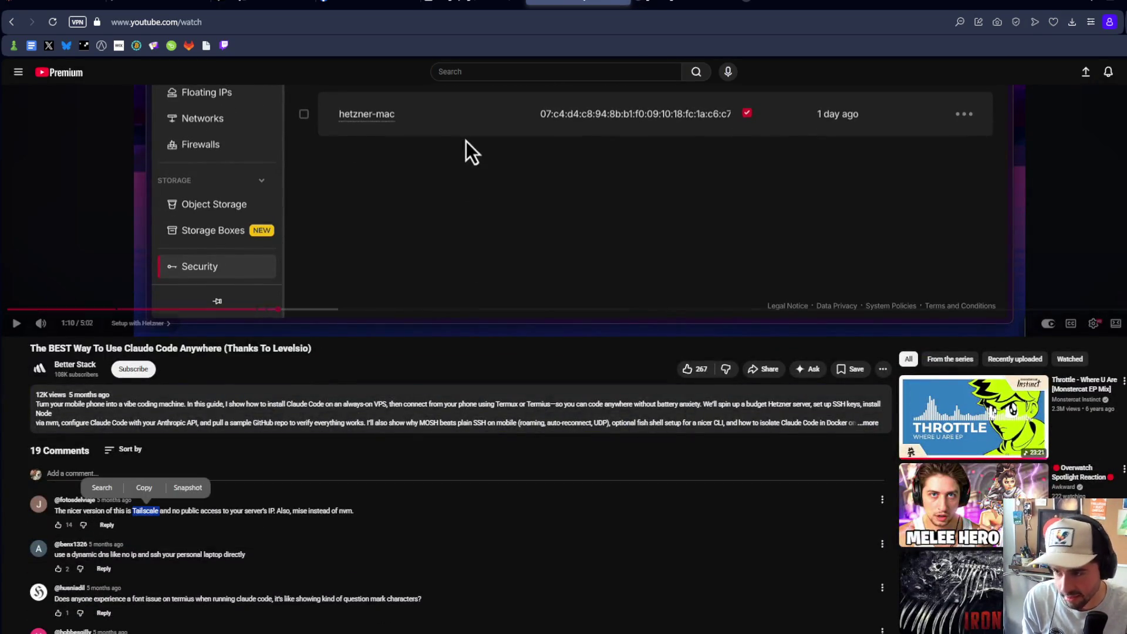
key(ctrl+Tab)
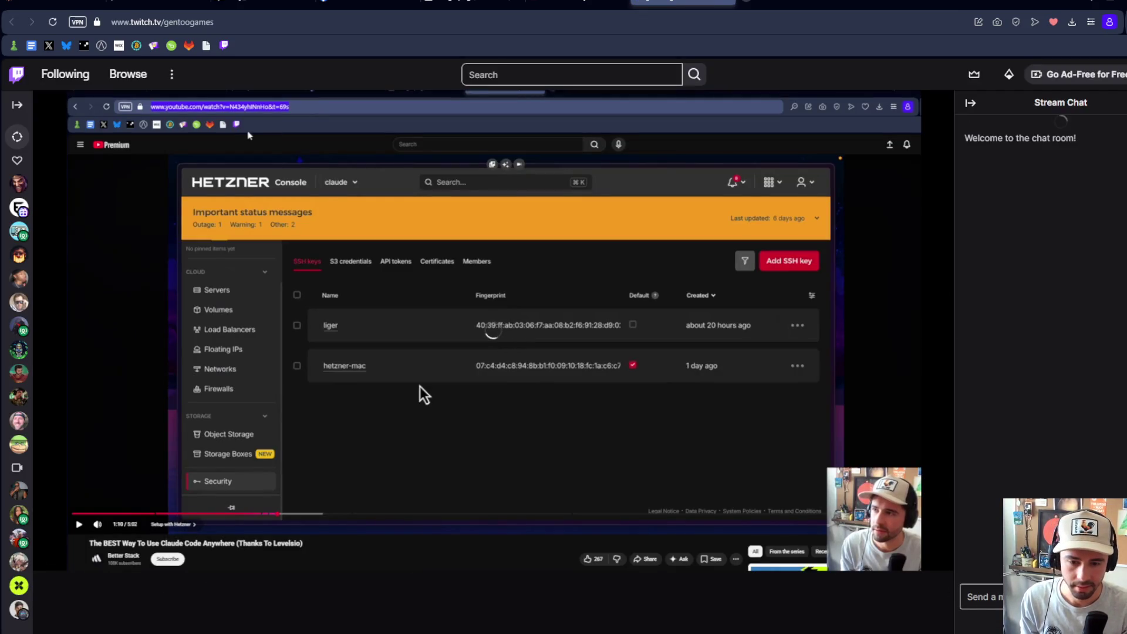
click(999, 597)
key(ctrl+v)
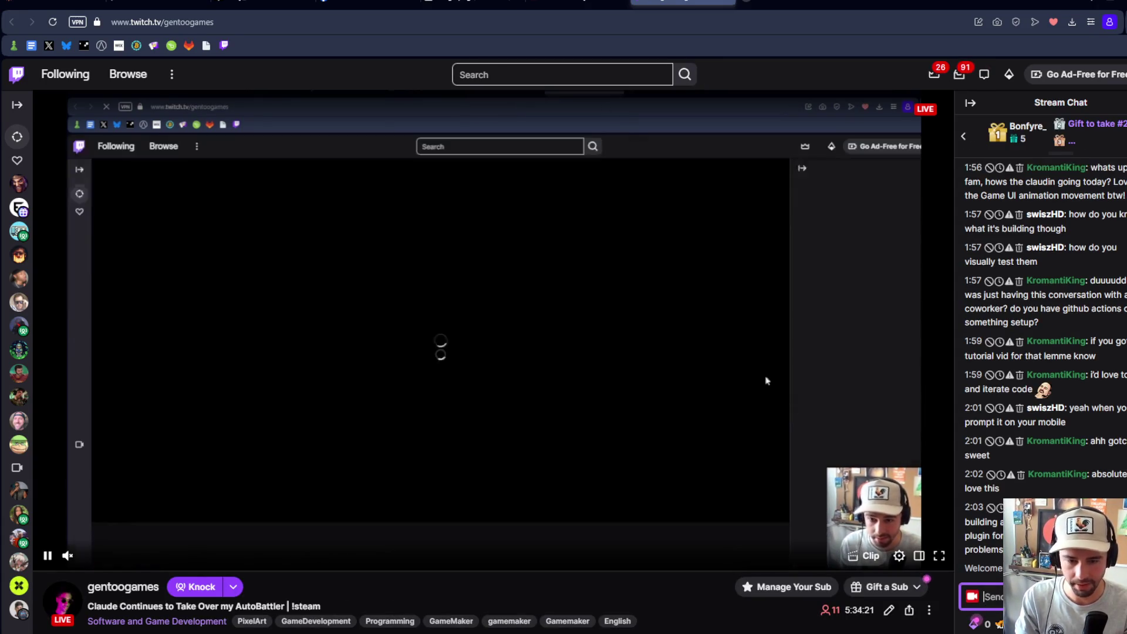
- Close the Twitch tab and return to Discord, closing its image viewer
middle_click(666, 2)
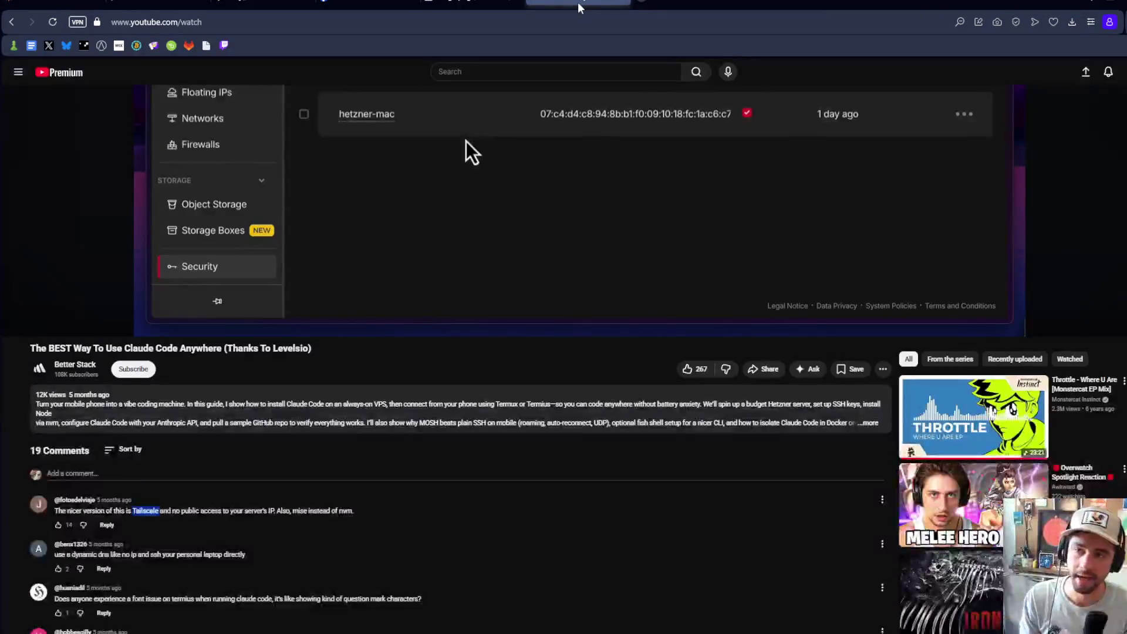
click(1111, 8)
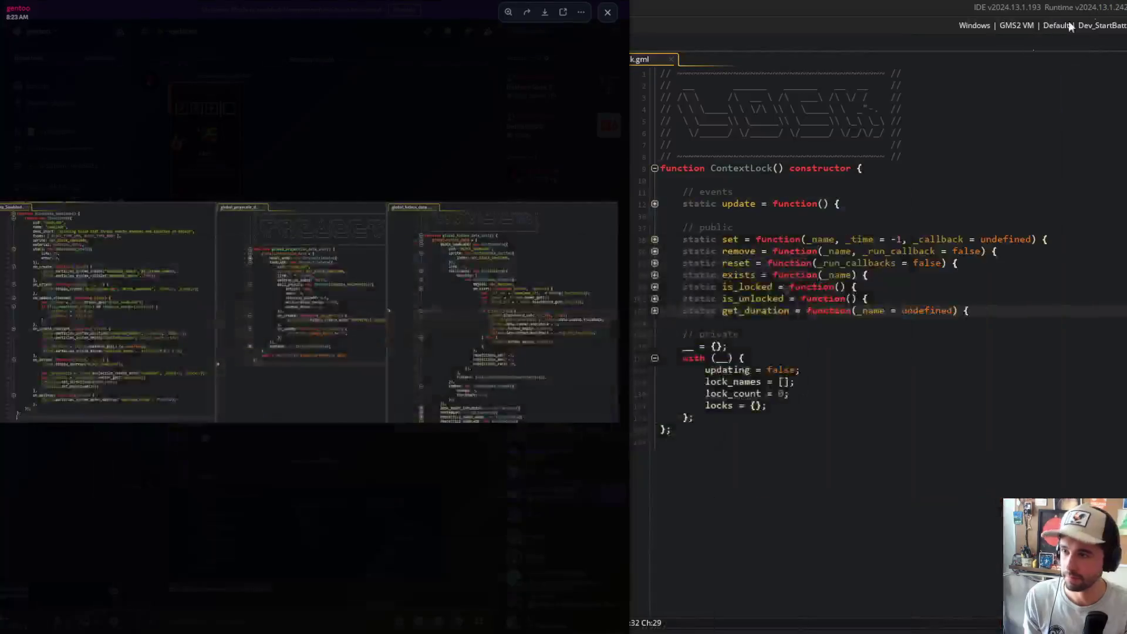
click(489, 127)
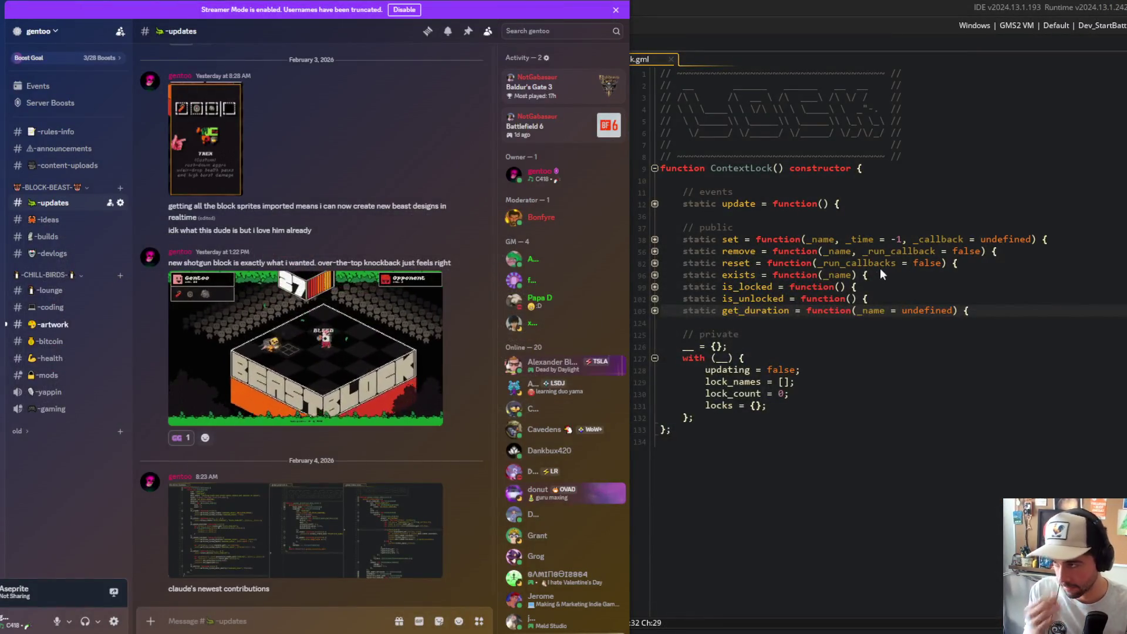
- Bring GameMaker forward and place the caret on line 36 of ContextLock.gml
click(879, 264)
click(877, 217)
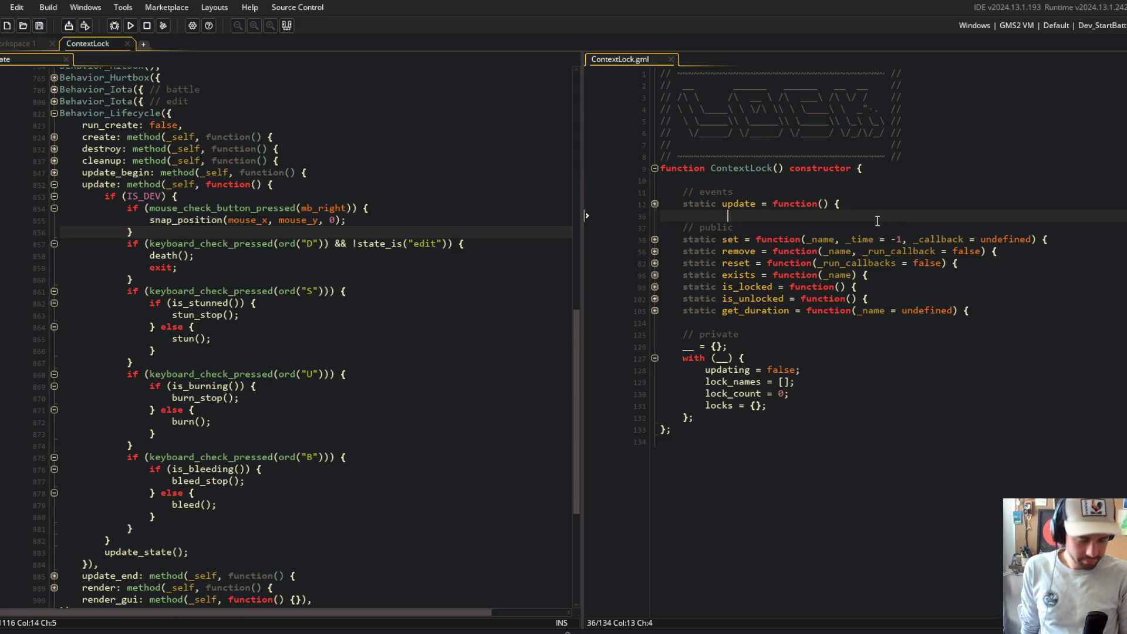
- Start a build, then collapse the combat and player regions to reach the dev-key check
click(128, 279)
click(131, 25)
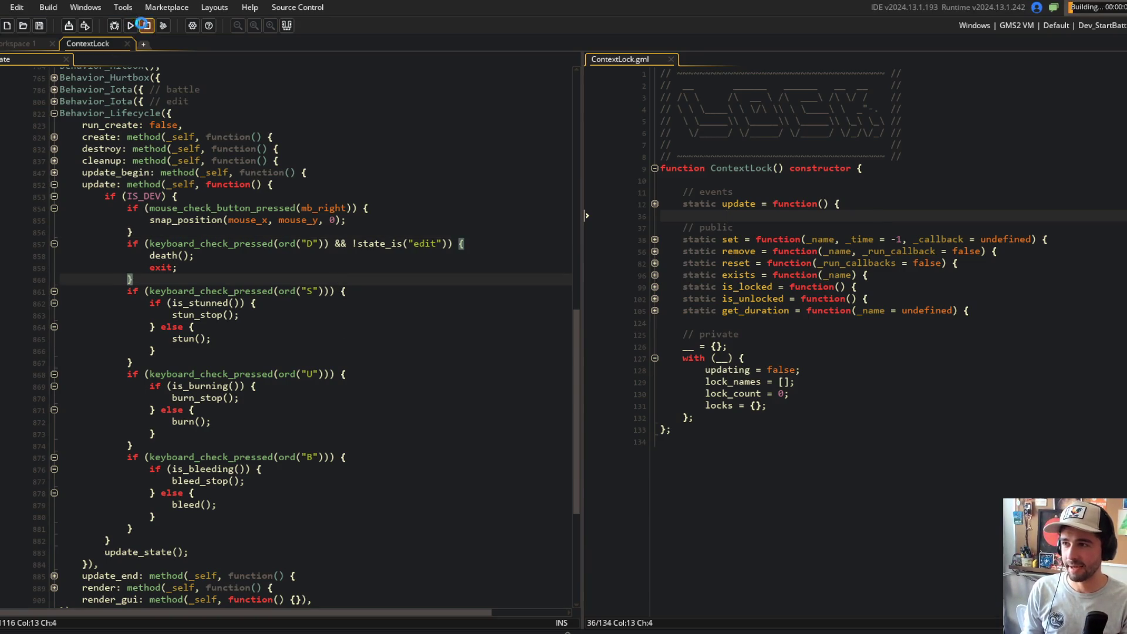
scroll(258, 232, up, 10)
click(259, 232)
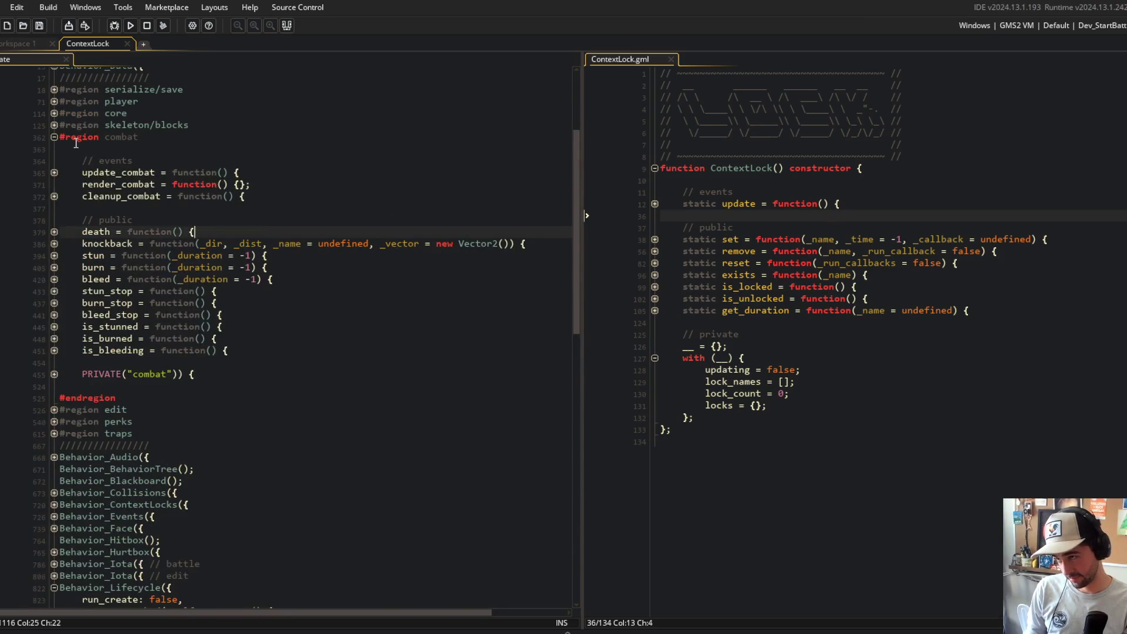
click(54, 137)
click(54, 101)
click(54, 101)
scroll(100, 163, down, 7)
- Change the check to if (IS_DEV && player_exists()), run with F5, and press b in game
click(163, 160)
text(&& player_exists())
key(F5)
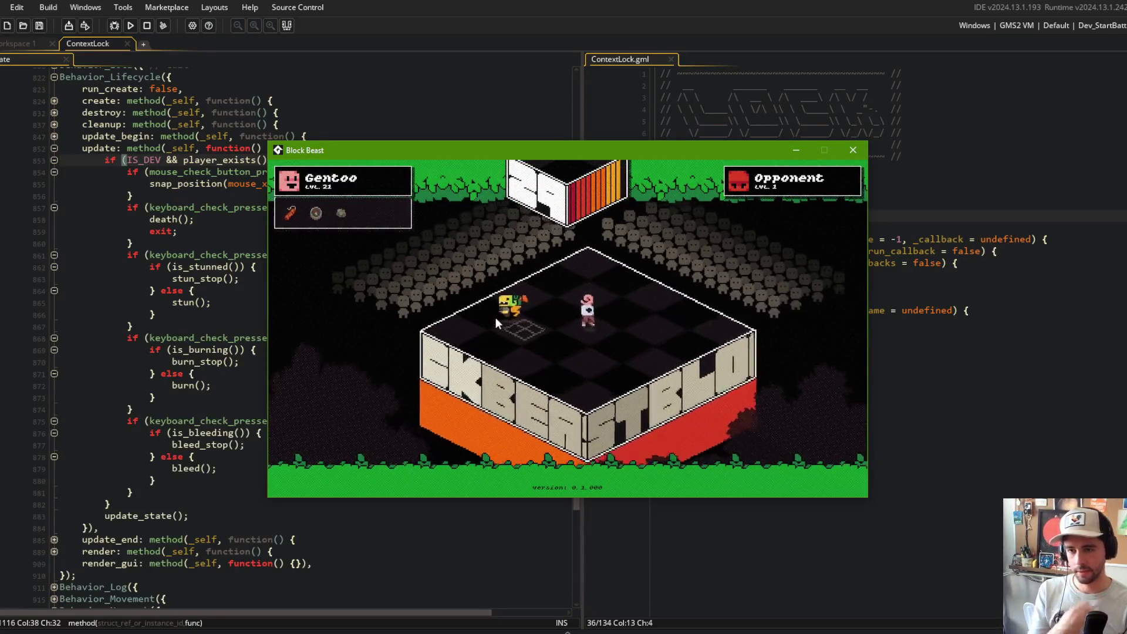
key(b)
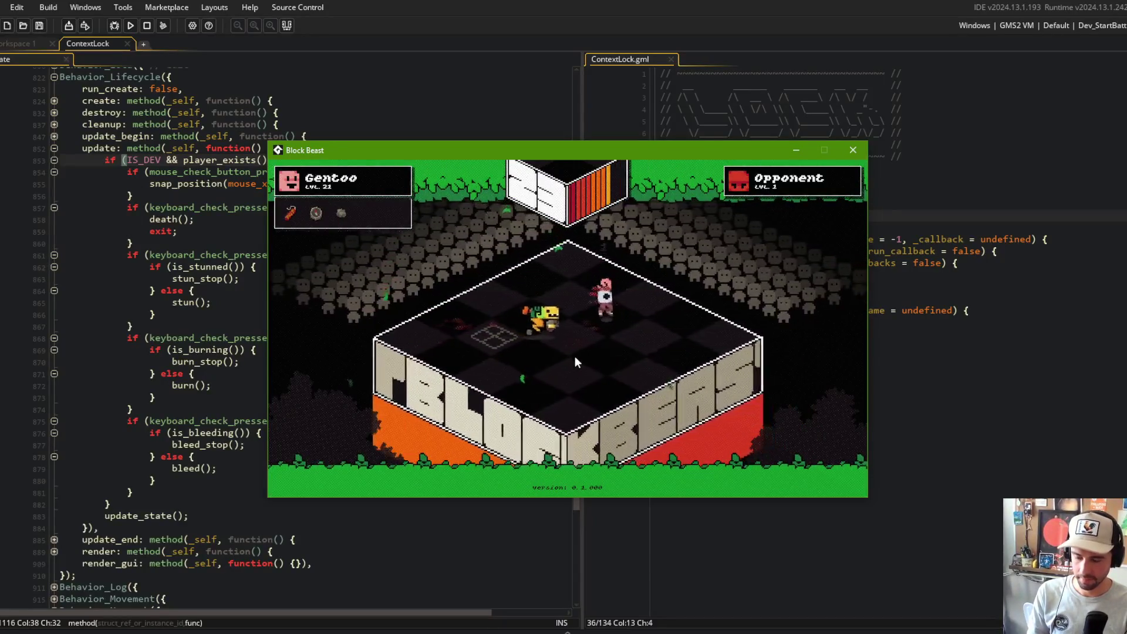
- Toggle burning in game, dismiss the resulting code error, and select is_burned in the combat region
key(f)
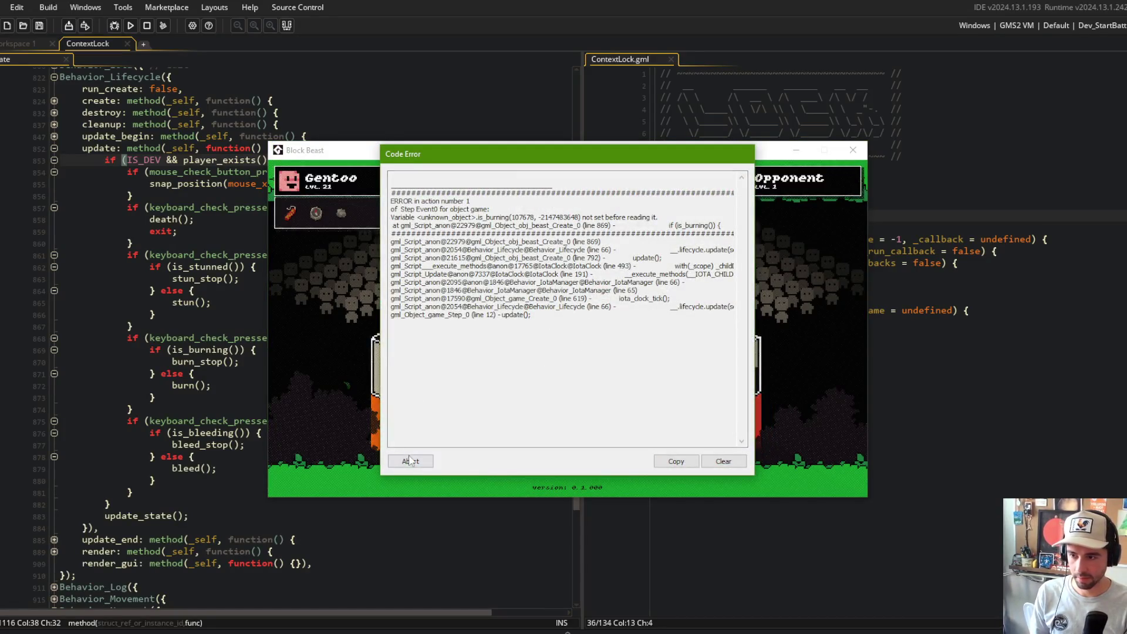
click(409, 461)
click(172, 243)
scroll(172, 243, up, 10)
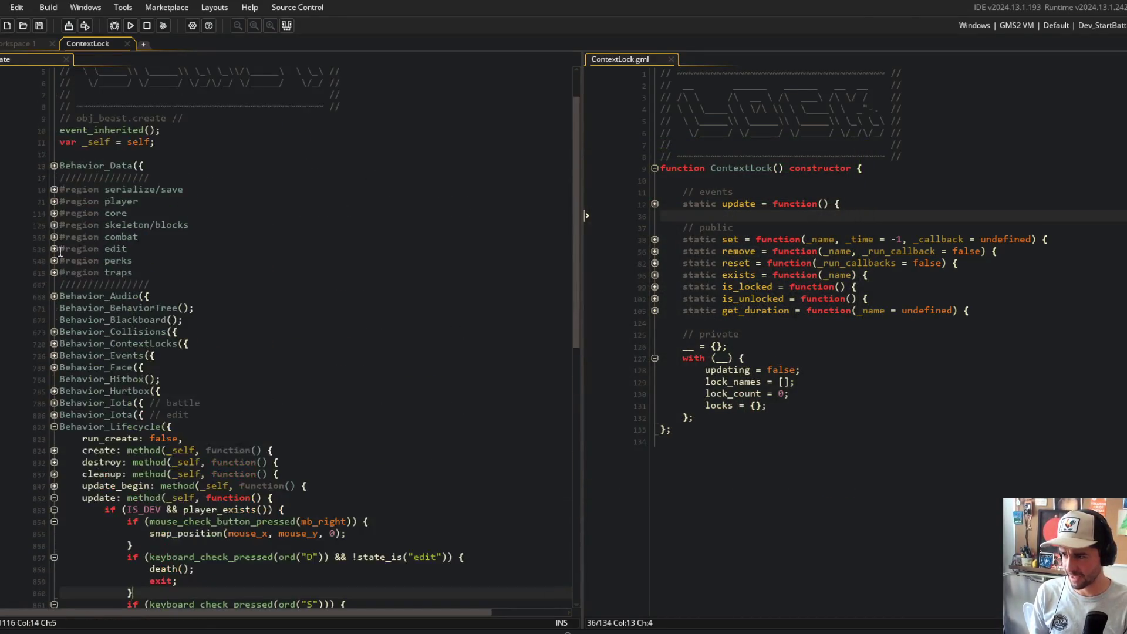
click(53, 237)
double_click(99, 439)
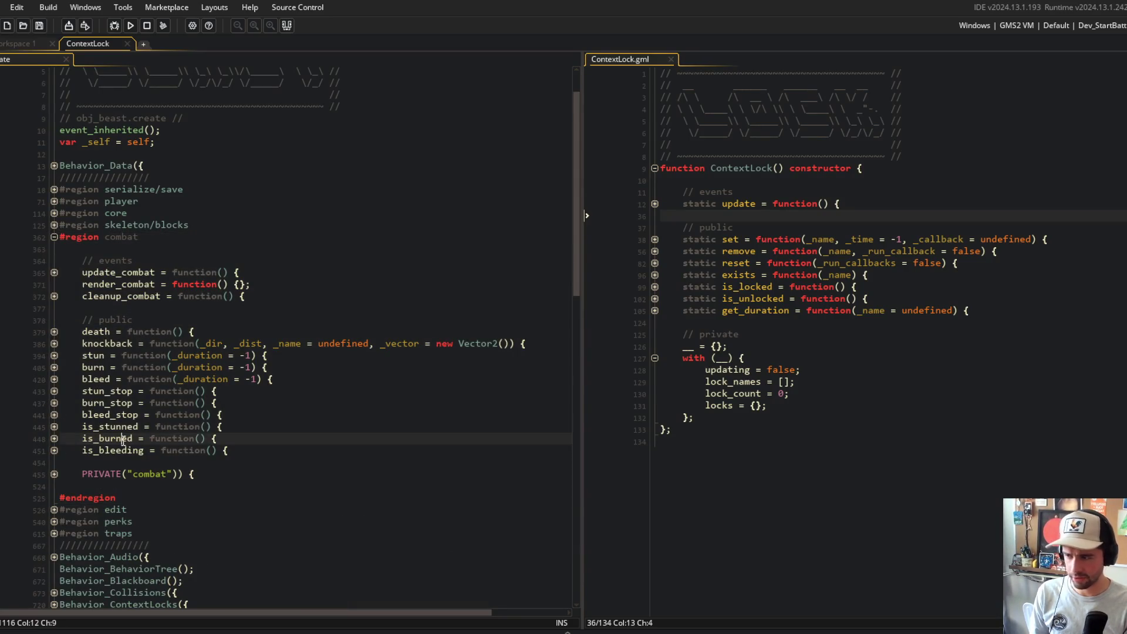
- Replace every occurrence of is_burned with is_burning project-wide and close the search results
key(ctrl+shift+f)
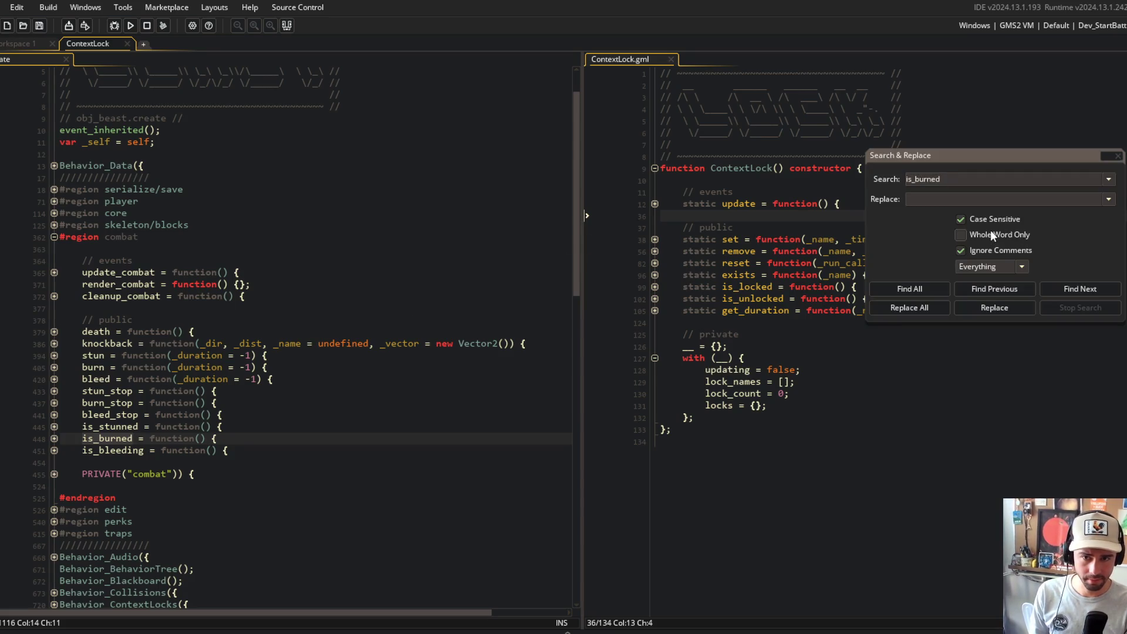
click(901, 289)
click(927, 200)
text(is_burned)
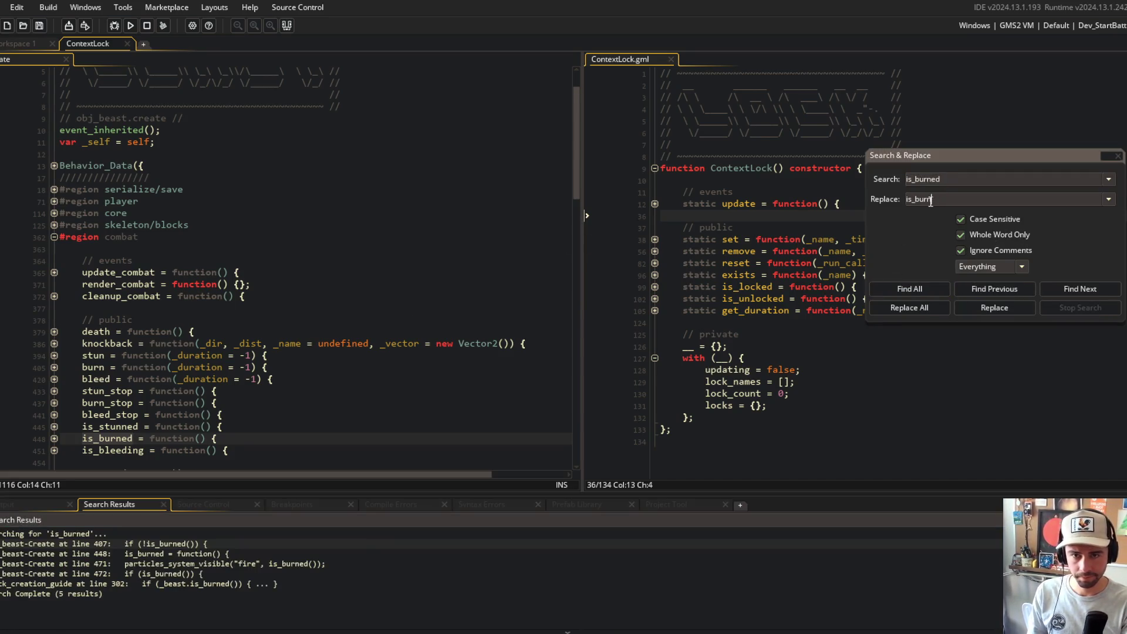
click(902, 313)
click(617, 354)
click(381, 210)
click(378, 201)
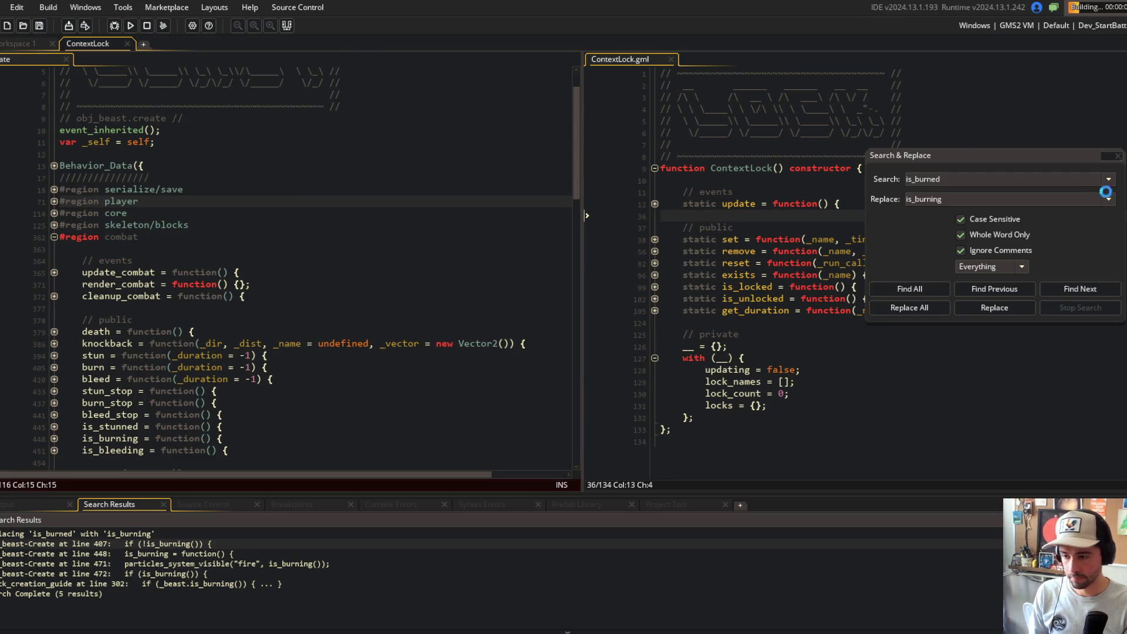
click(1118, 155)
click(329, 142)
click(368, 332)
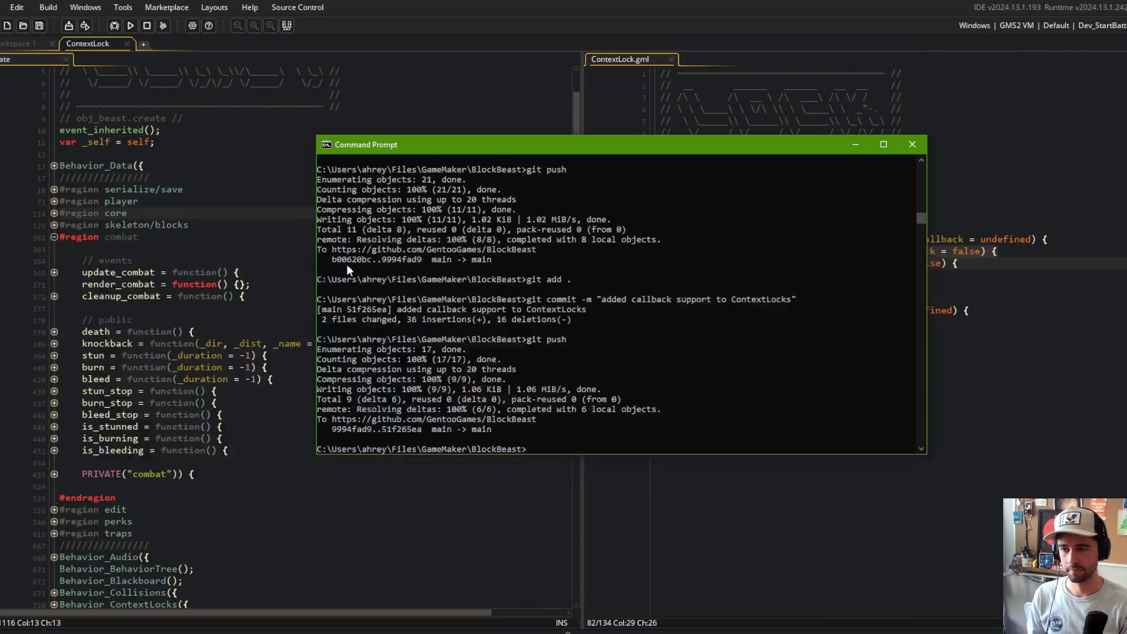
- Stage all changes and commit them as 'bleed and burn apply movement modifiers'
text(git ad .)
key(Return)
text(git commit -m "bleed and burn apply movement mo)
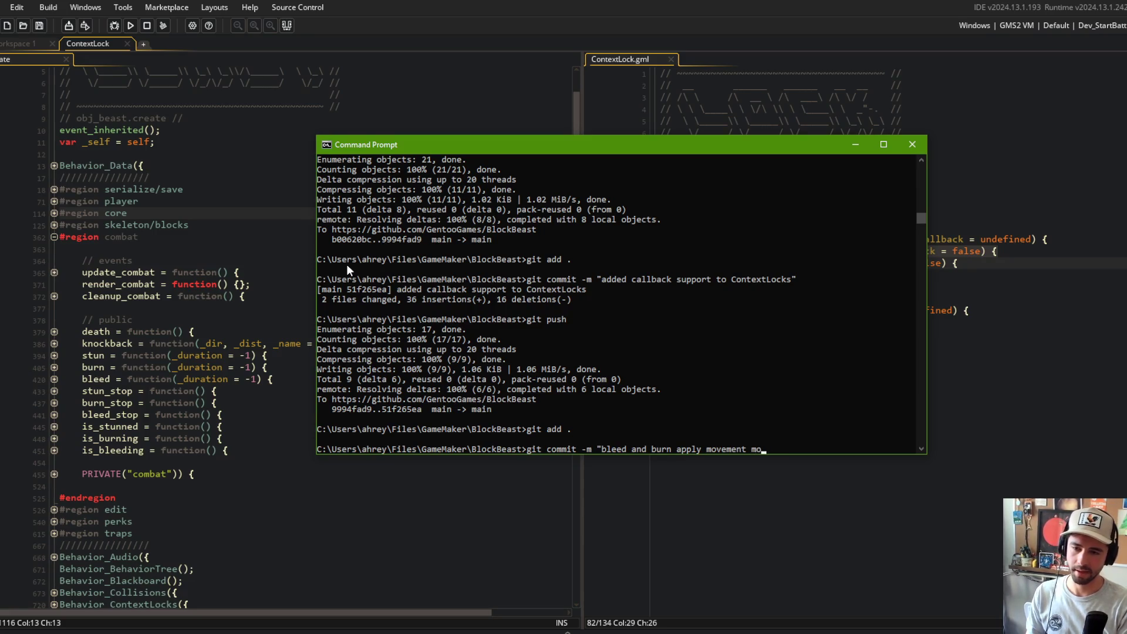
text(difiers")
key(Return)
- Push the commit to main and return to the GameMaker code editor
text(git push)
key(Return)
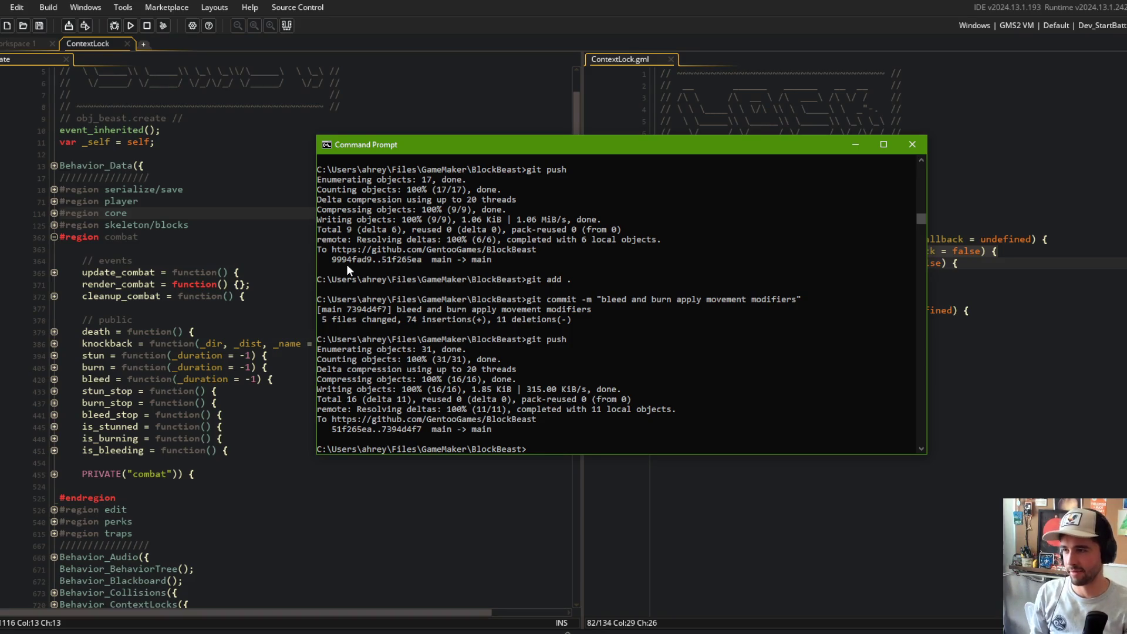
key(alt+Tab)
scroll(292, 158, up, 1)
scroll(292, 158, down, 10)
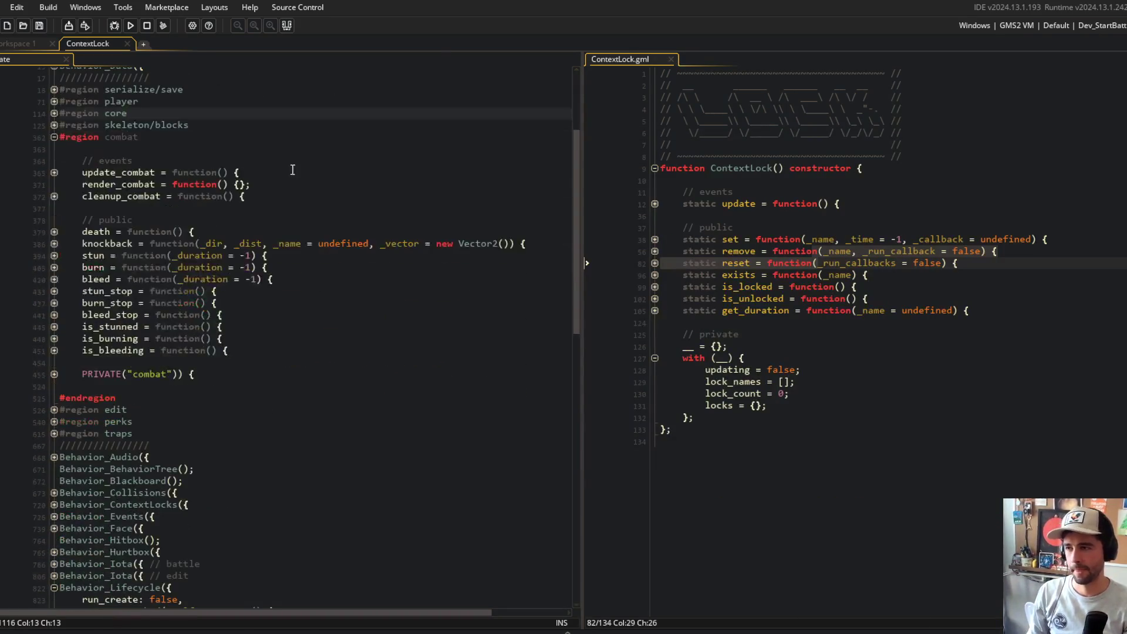
- Collapse every code fold in obj_beast, then reopen the combat region and briefly inspect update_combat
click(297, 172)
click(318, 234)
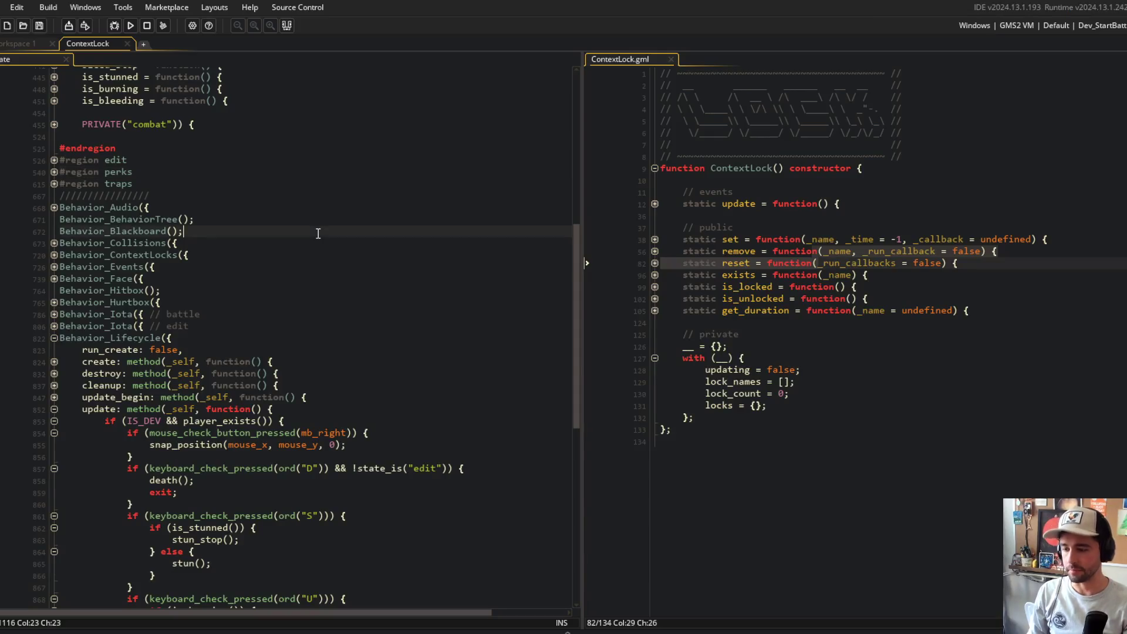
key(ctrl+m)
click(319, 234)
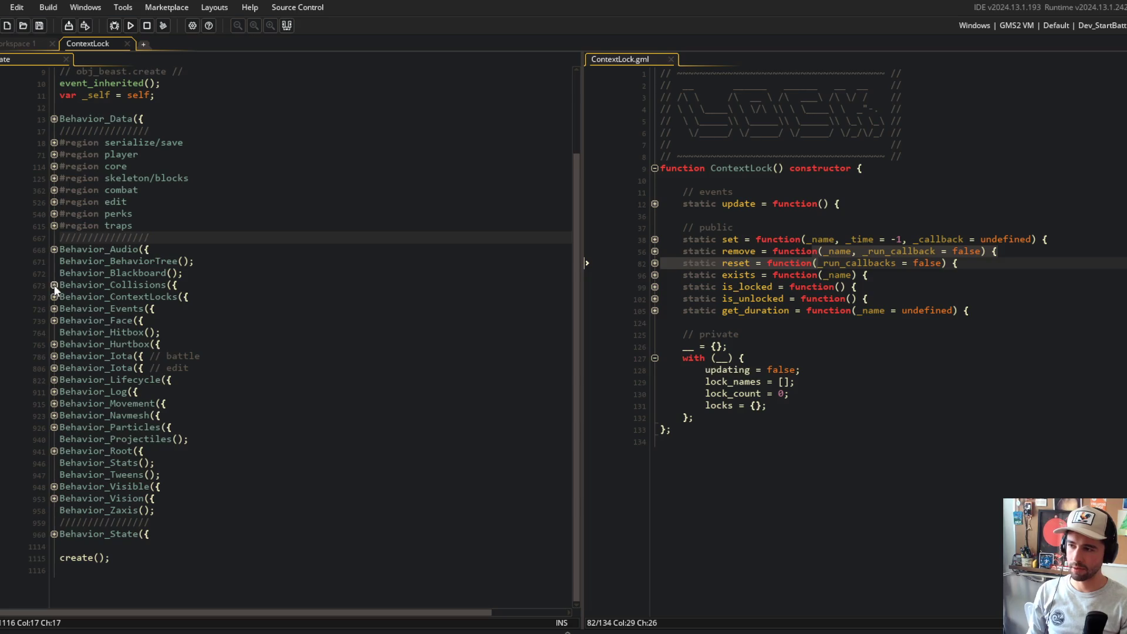
click(55, 190)
click(55, 222)
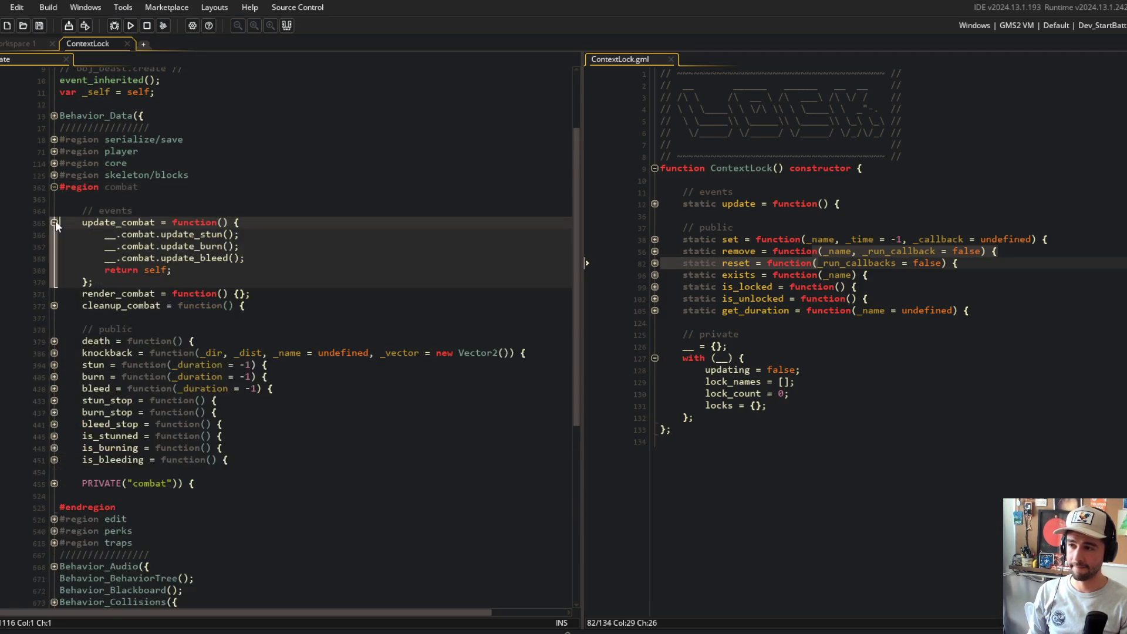
click(55, 222)
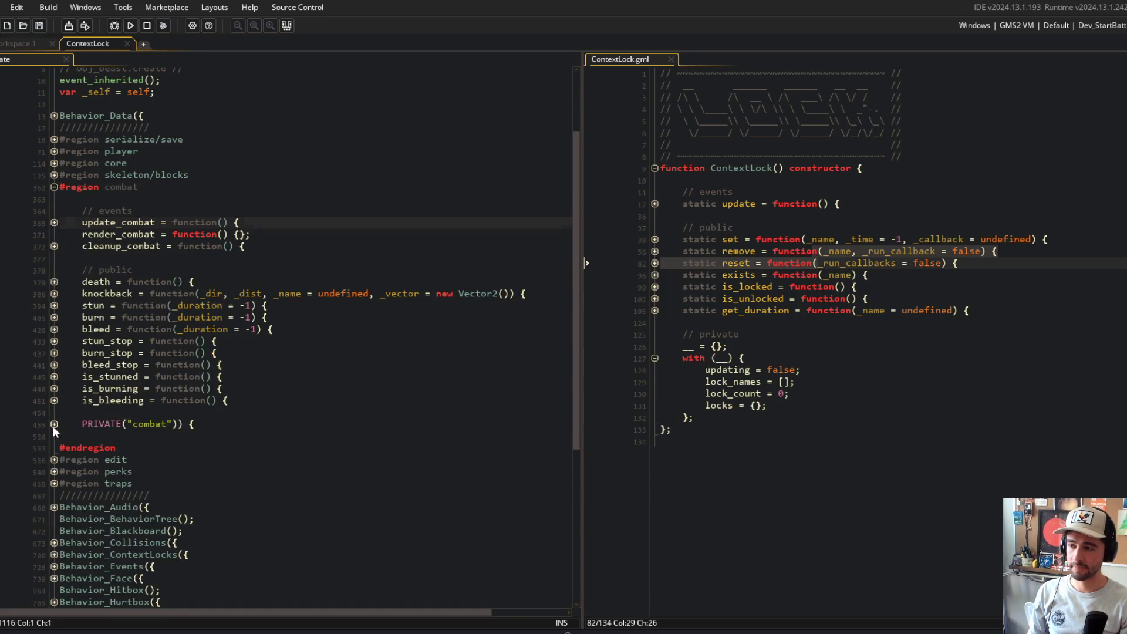
- Unfold the private combat section, update_stun and its is_stunned branch down to the stun depth line
click(54, 425)
click(54, 447)
scroll(56, 450, down, 1)
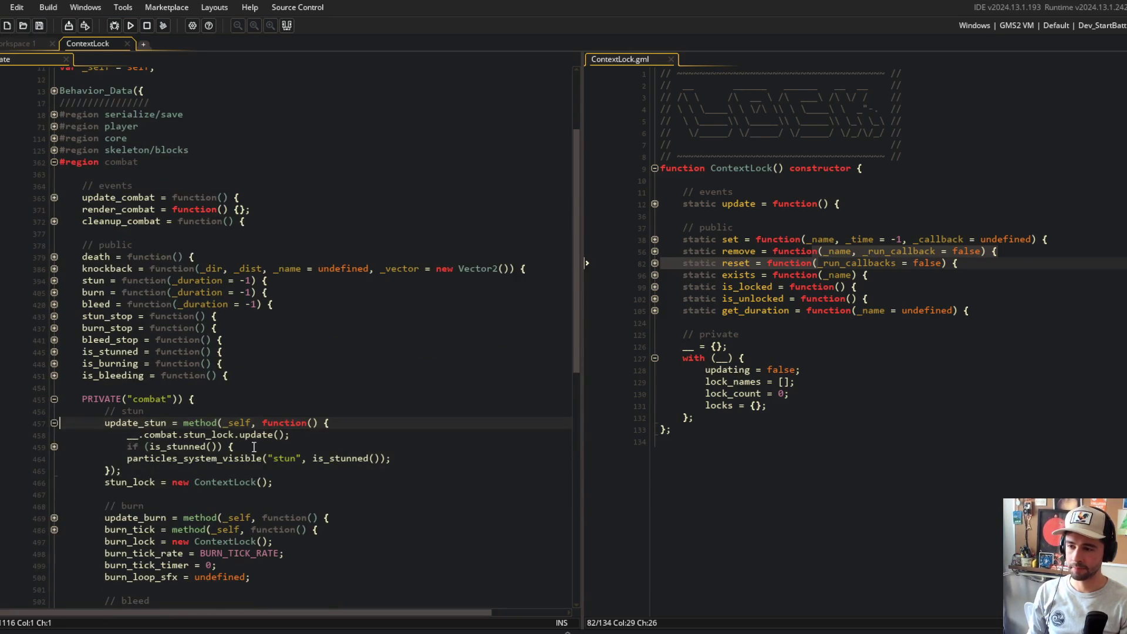
click(58, 448)
click(258, 482)
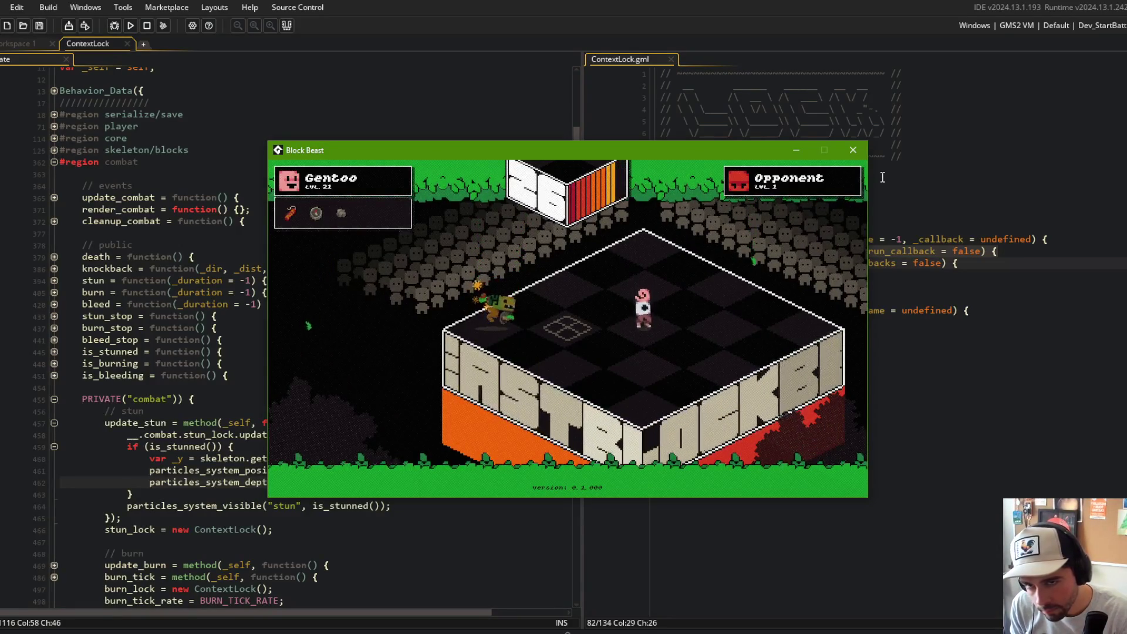
- Close the game, change the stun particle depth offset to 100, and test again
click(857, 151)
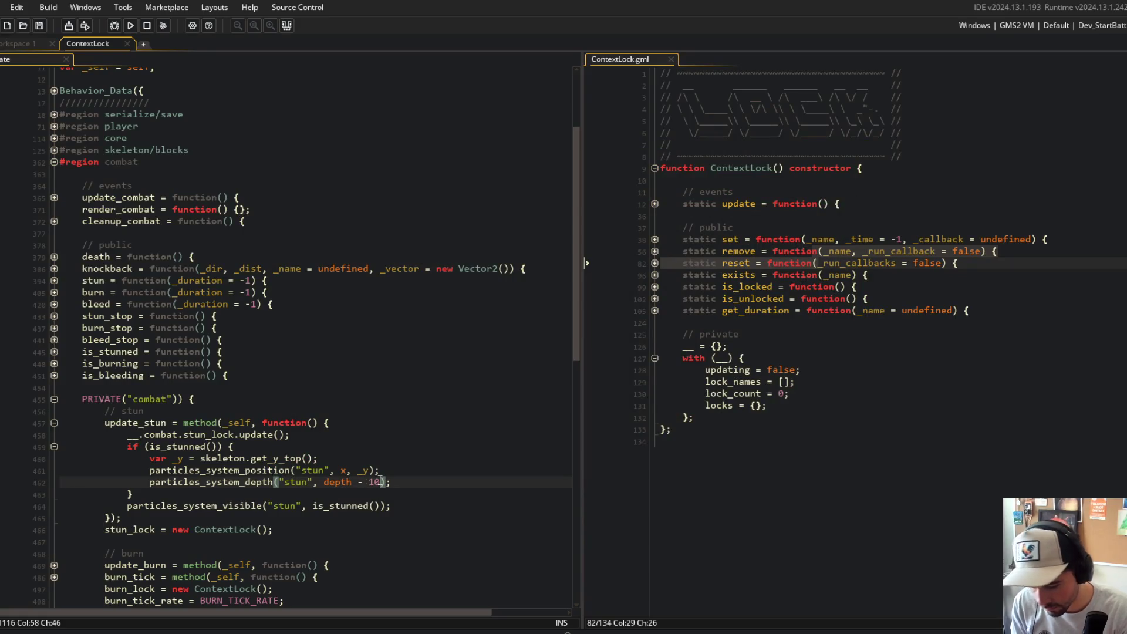
click(379, 436)
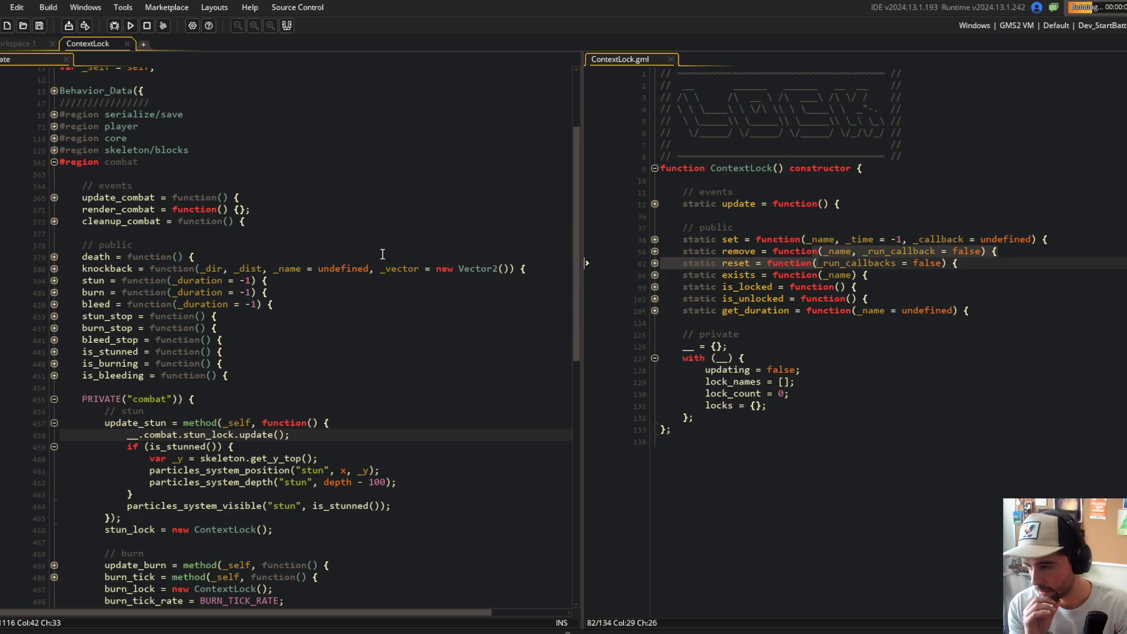
scroll(348, 432, up, 3)
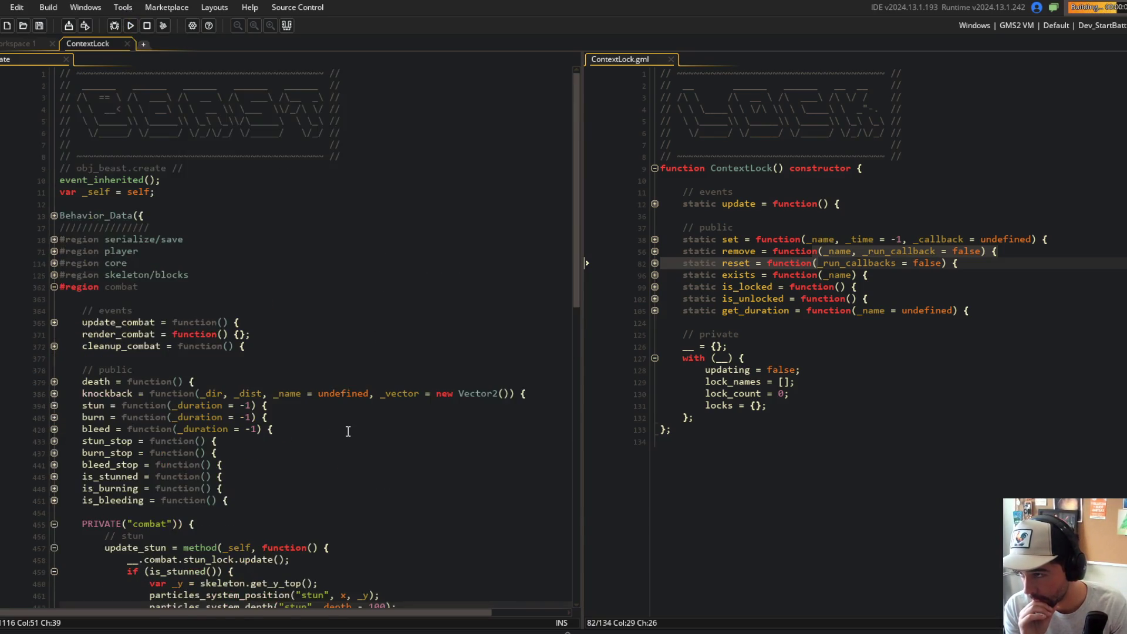
scroll(348, 433, down, 5)
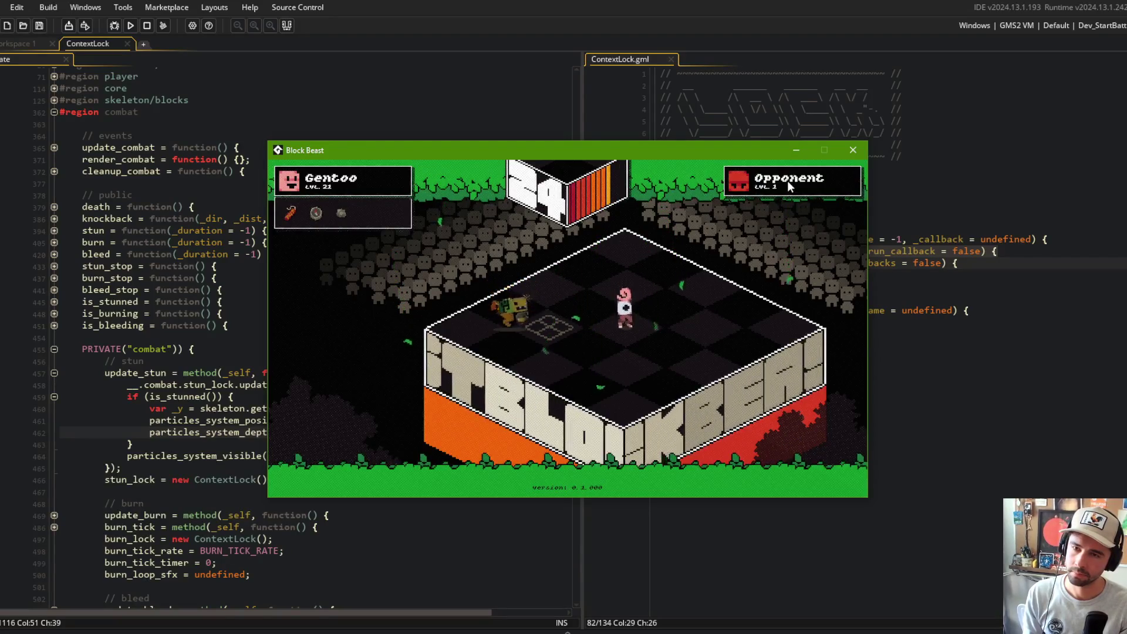
click(853, 151)
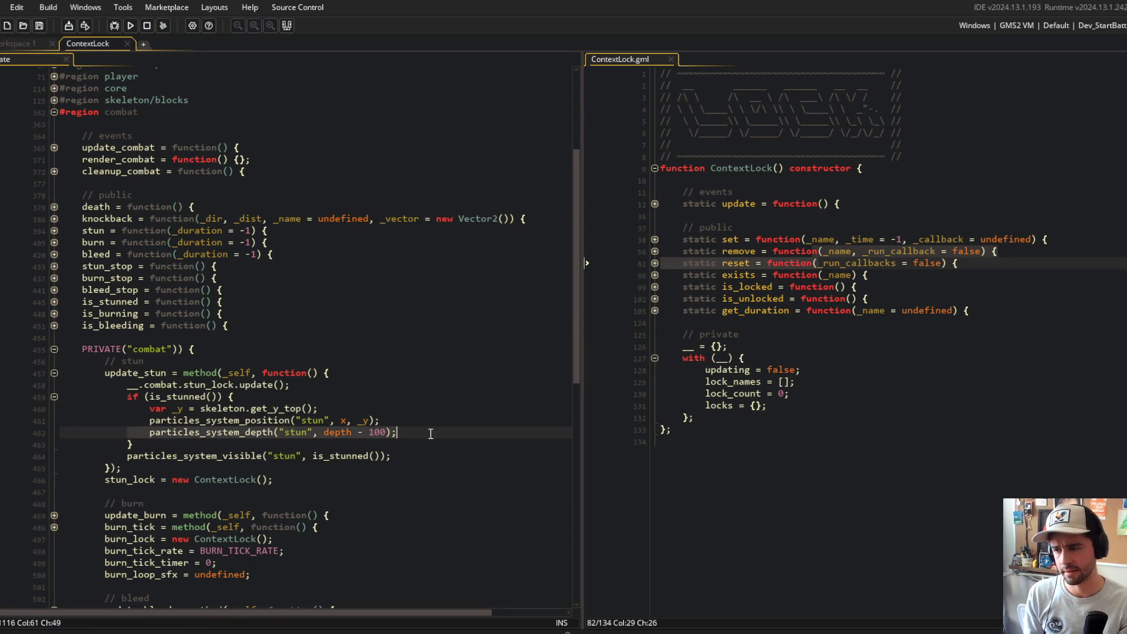
- Change the stun particle depth to depth - 1000 and close the test run
click(398, 419)
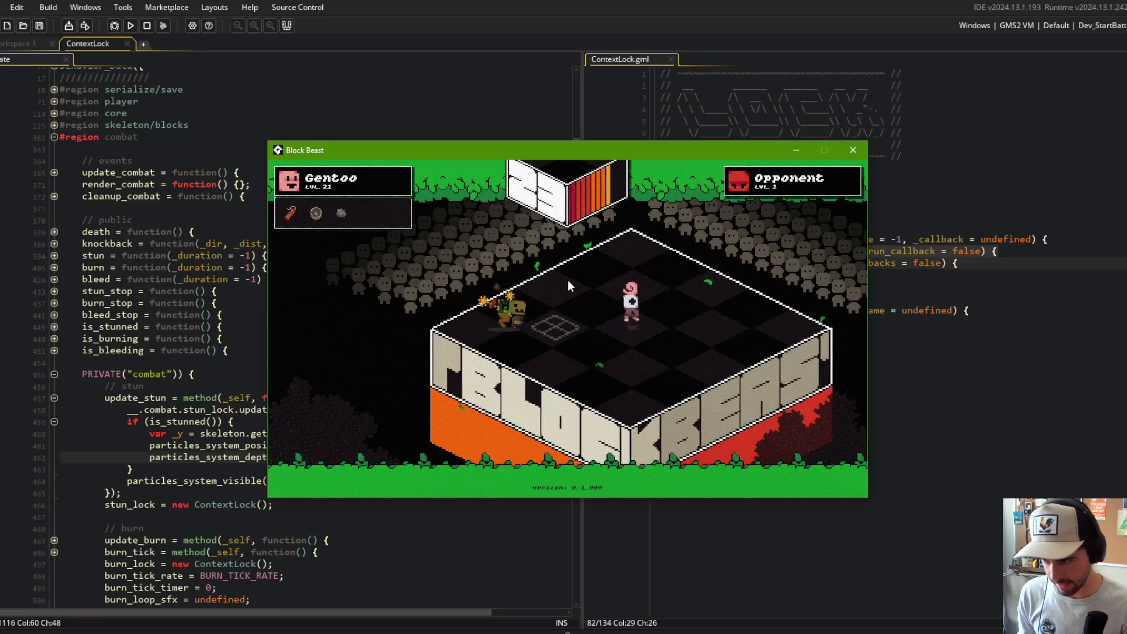
key(Escape)
click(186, 290)
click(255, 457)
click(961, 357)
key(ctrl+t)
text(behavior_part)
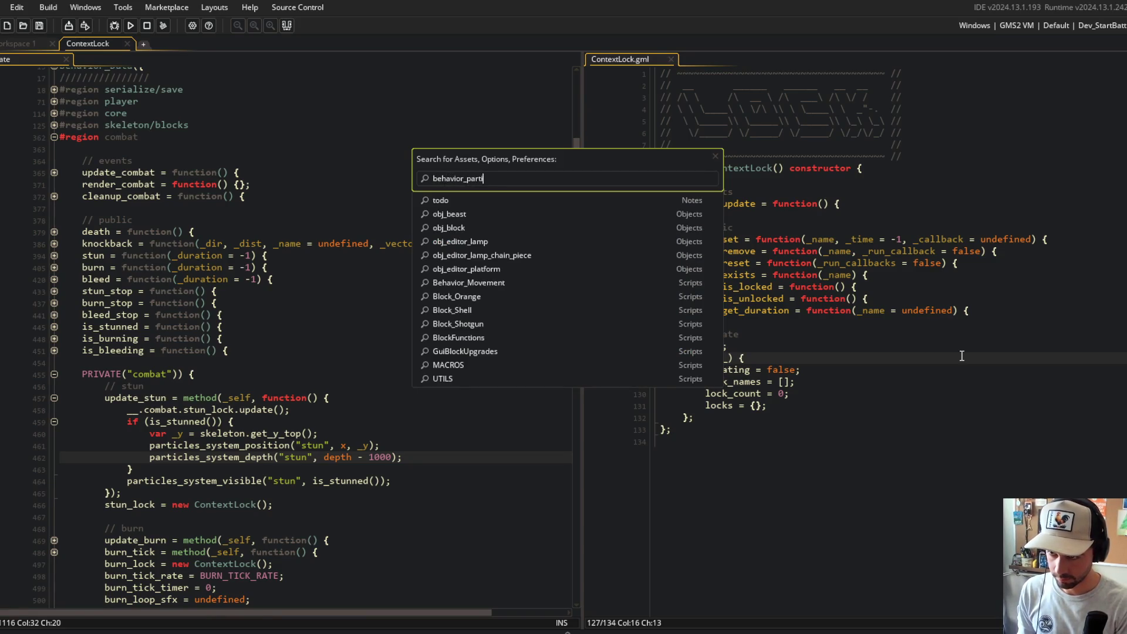
- Open the Behavior_Particles script and read the particles_system_depth function
text(cle)
key(Return)
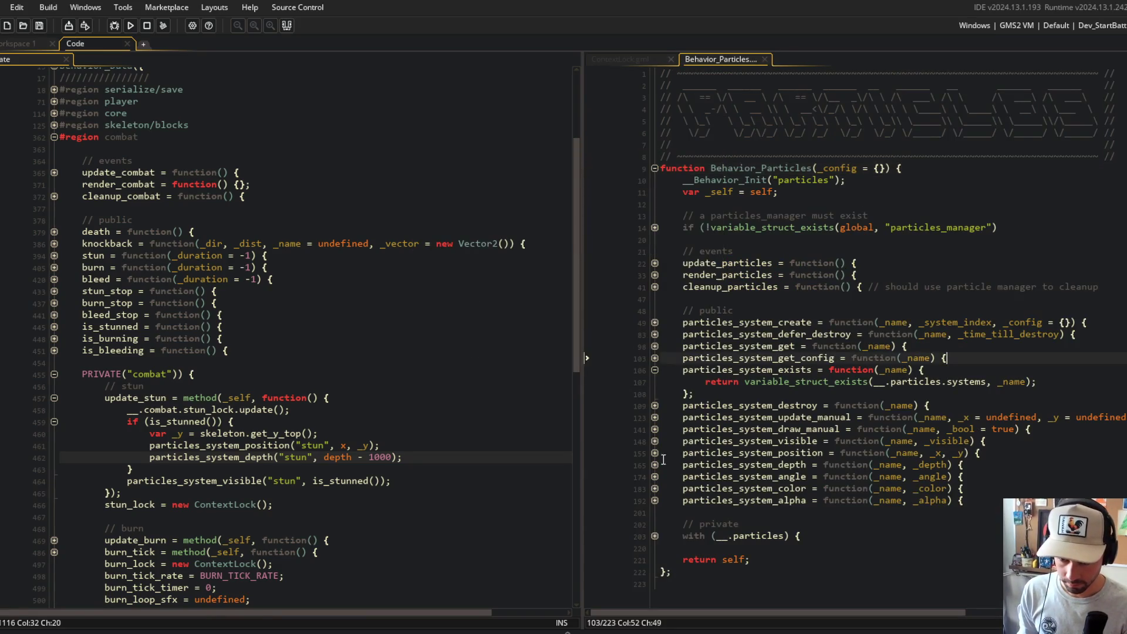
click(655, 464)
click(656, 477)
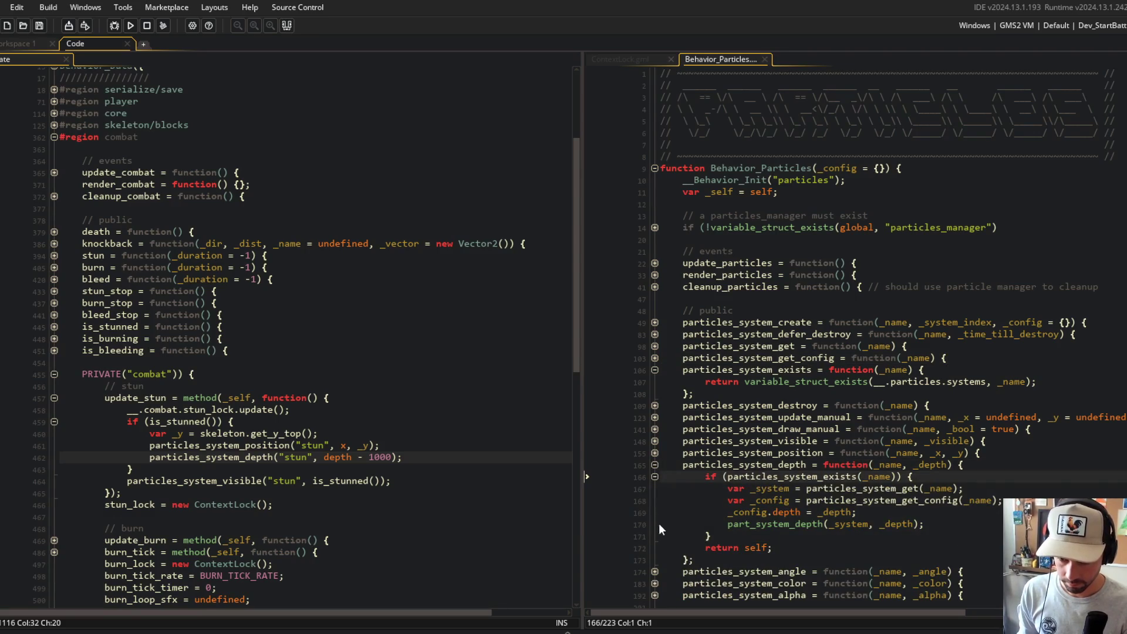
scroll(658, 523, down, 3)
scroll(287, 339, down, 7)
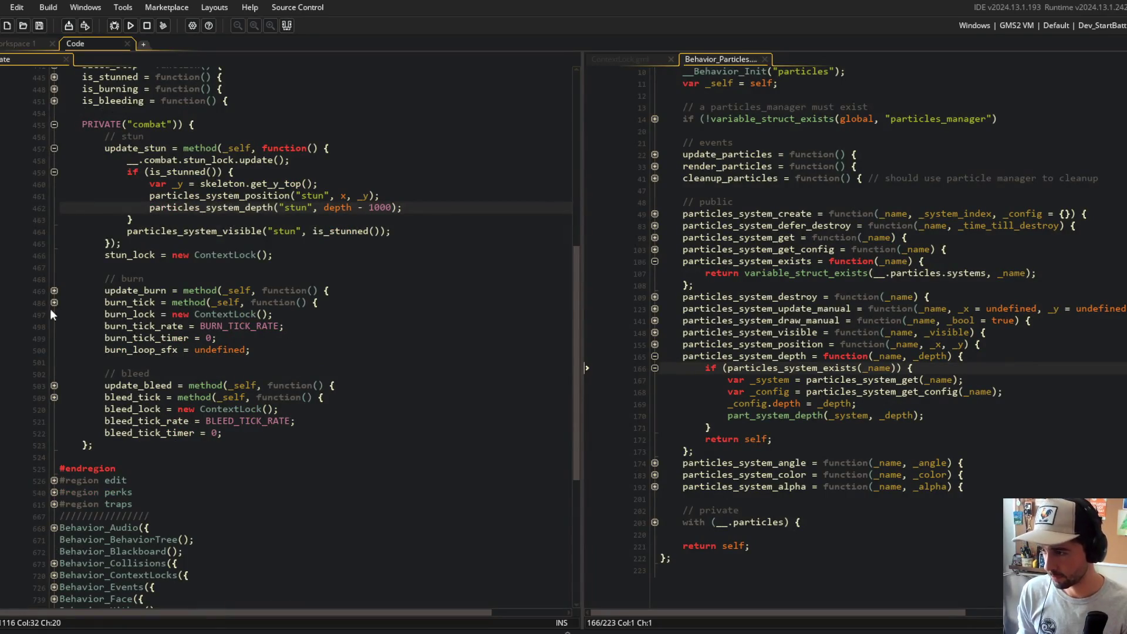
scroll(100, 195, up, 4)
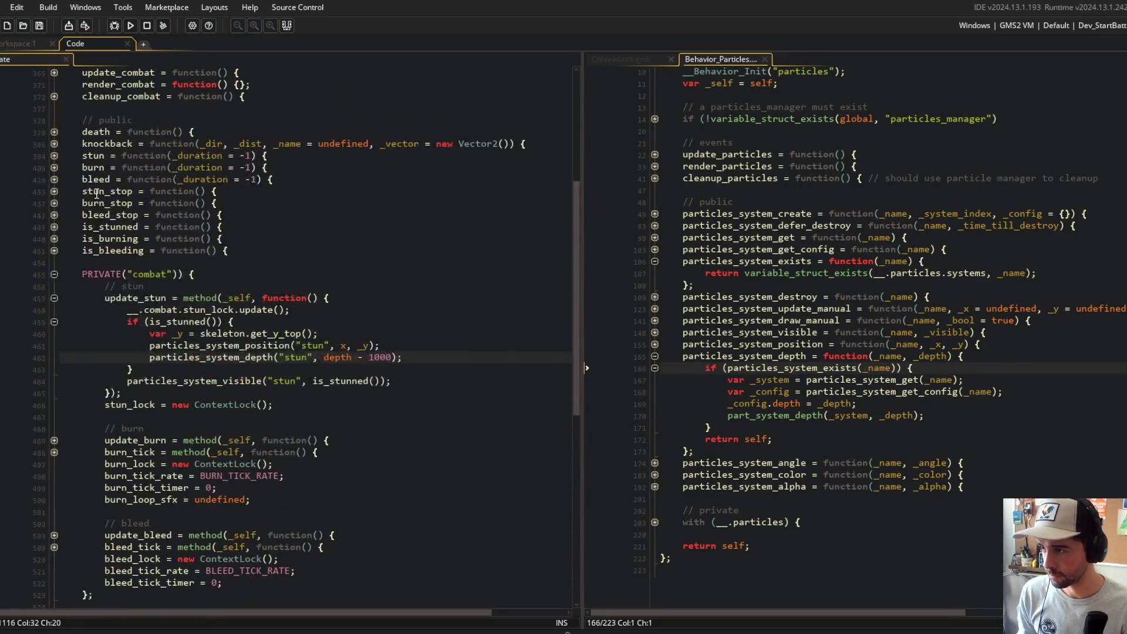
scroll(96, 192, up, 1)
- Inspect the cleanup_combat and update_combat functions, then review the stun function code
click(54, 146)
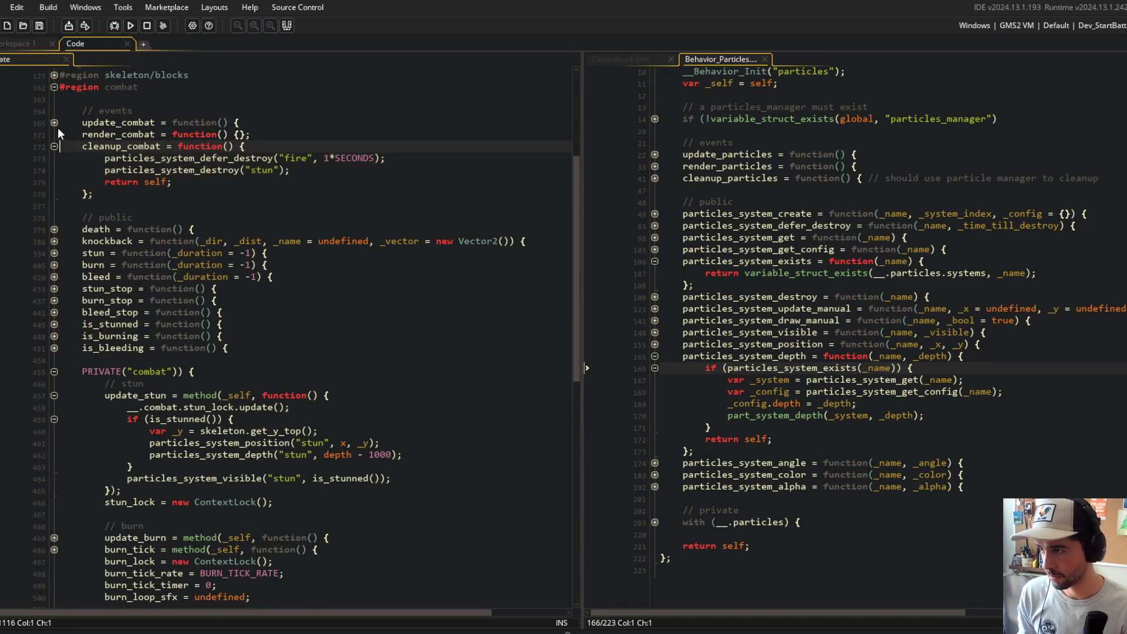
click(54, 123)
click(54, 123)
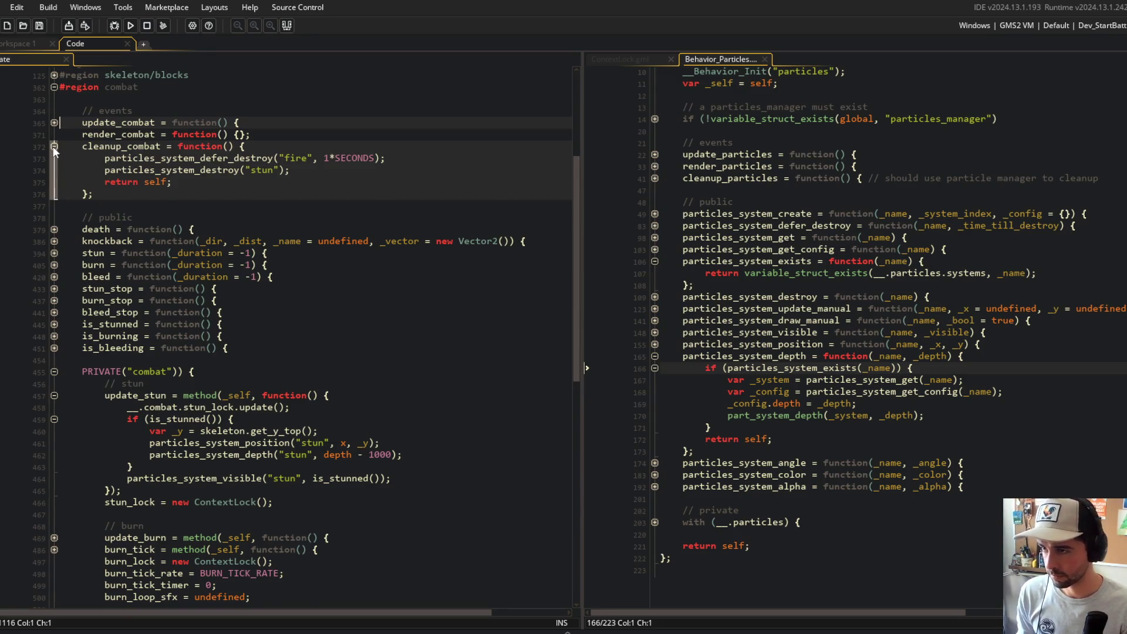
click(54, 146)
click(270, 206)
scroll(263, 274, down, 2)
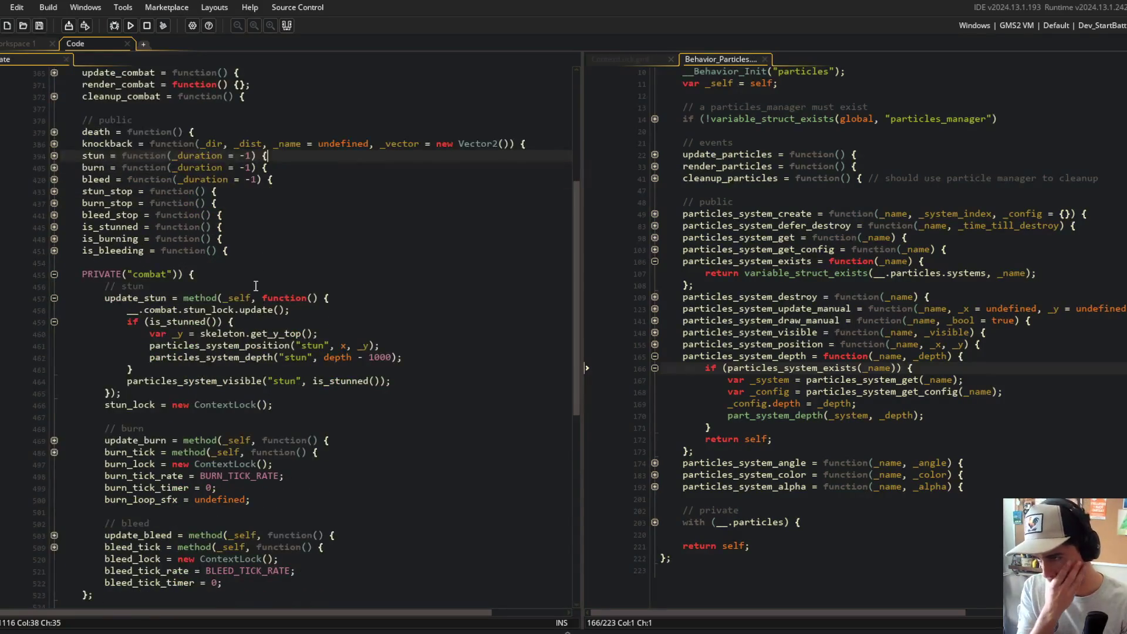
scroll(264, 277, down, 1)
click(178, 307)
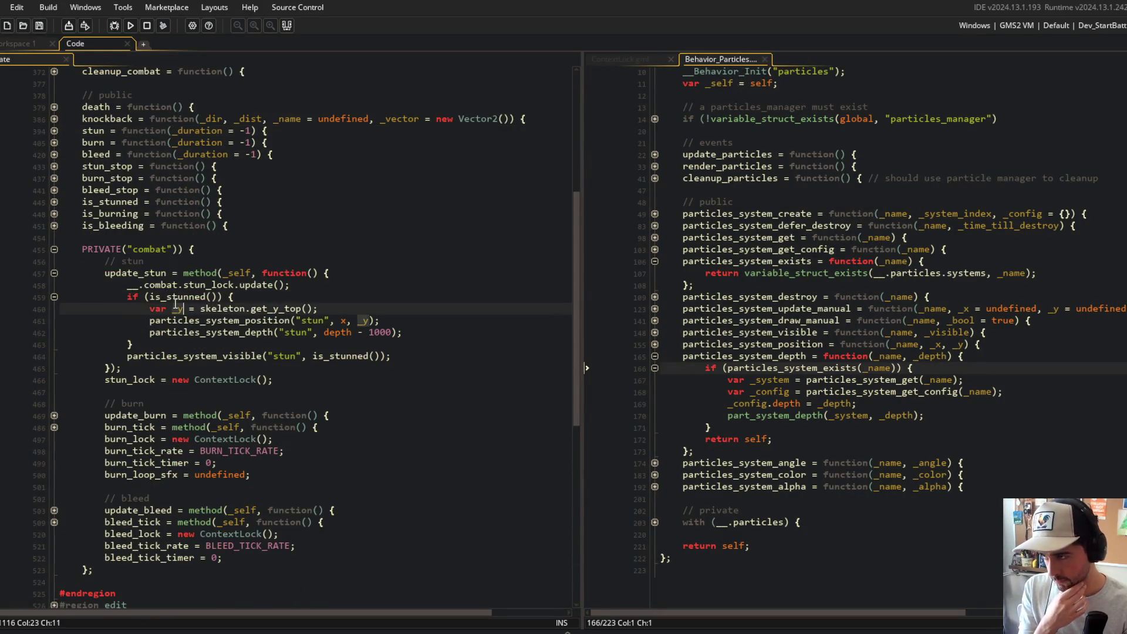
- Replace is_stunned's returned stun-lock check with state_is("stunned");
click(58, 204)
click(65, 211)
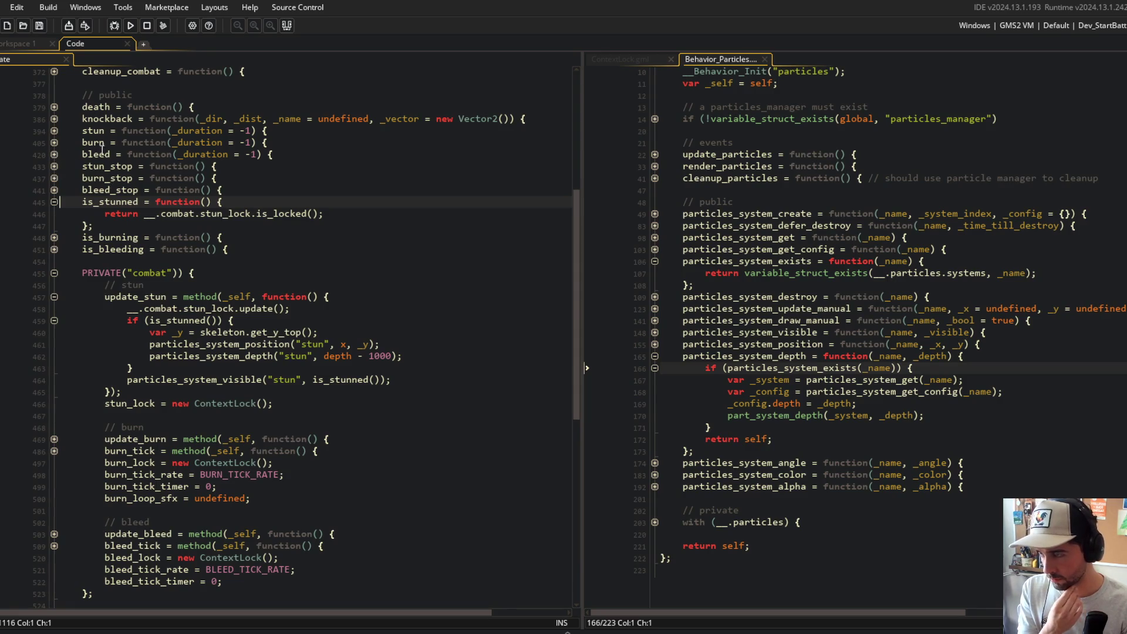
click(144, 214)
key(shift+End)
text(state_)
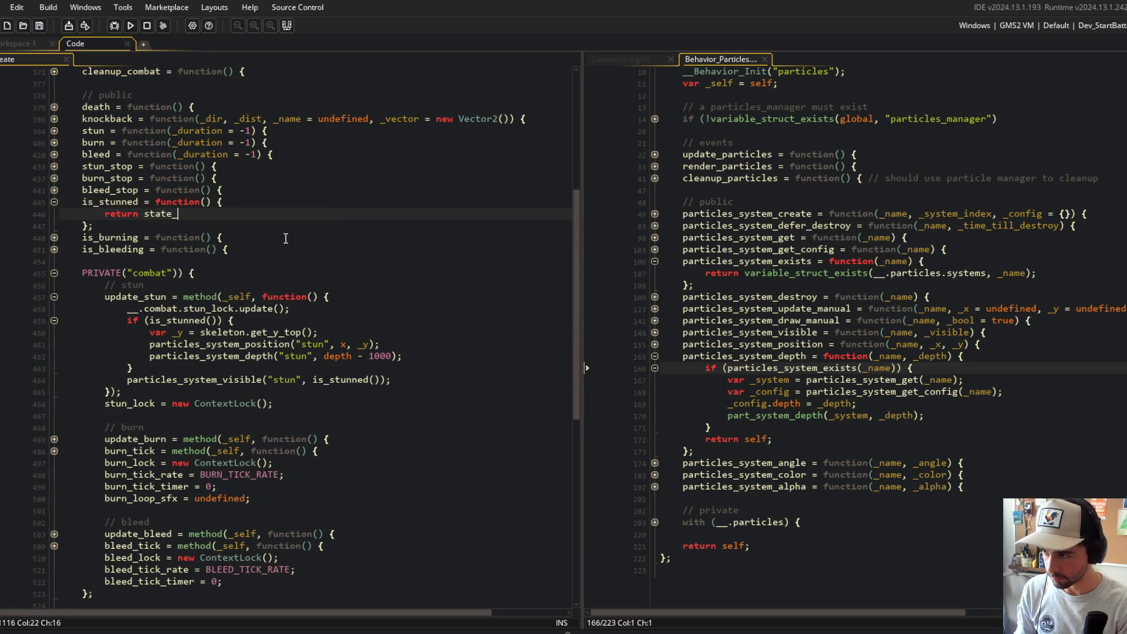
text(is("stunned");)
- Build and run Block Beast with the new is_stunned, review the Behavior_State states, then close the game
key(F5)
scroll(340, 251, down, 12)
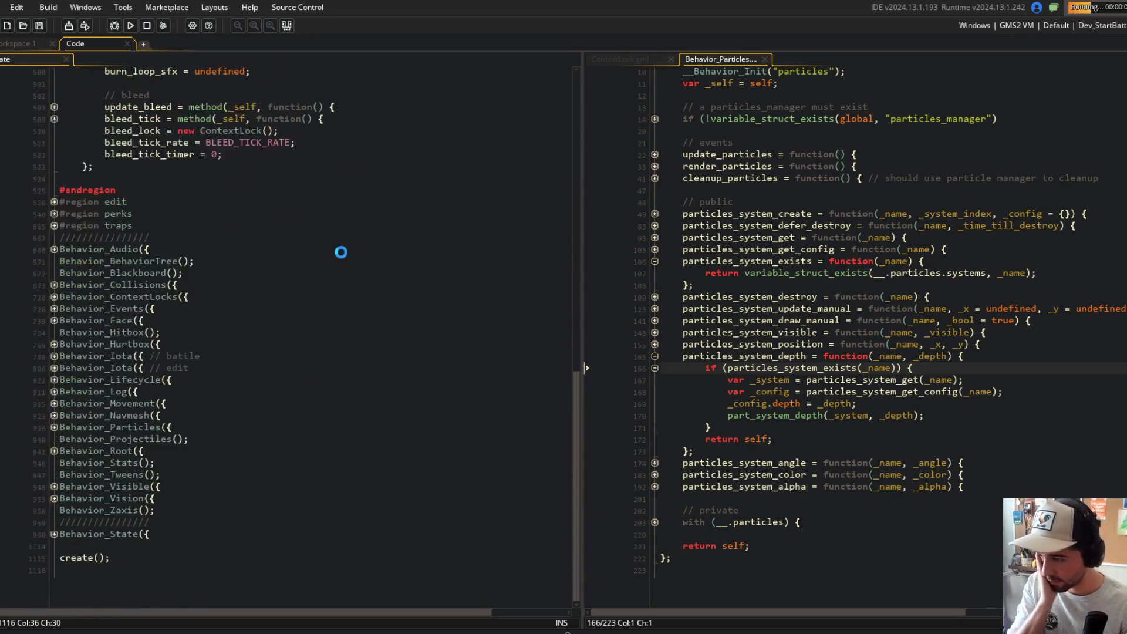
click(54, 536)
click(54, 560)
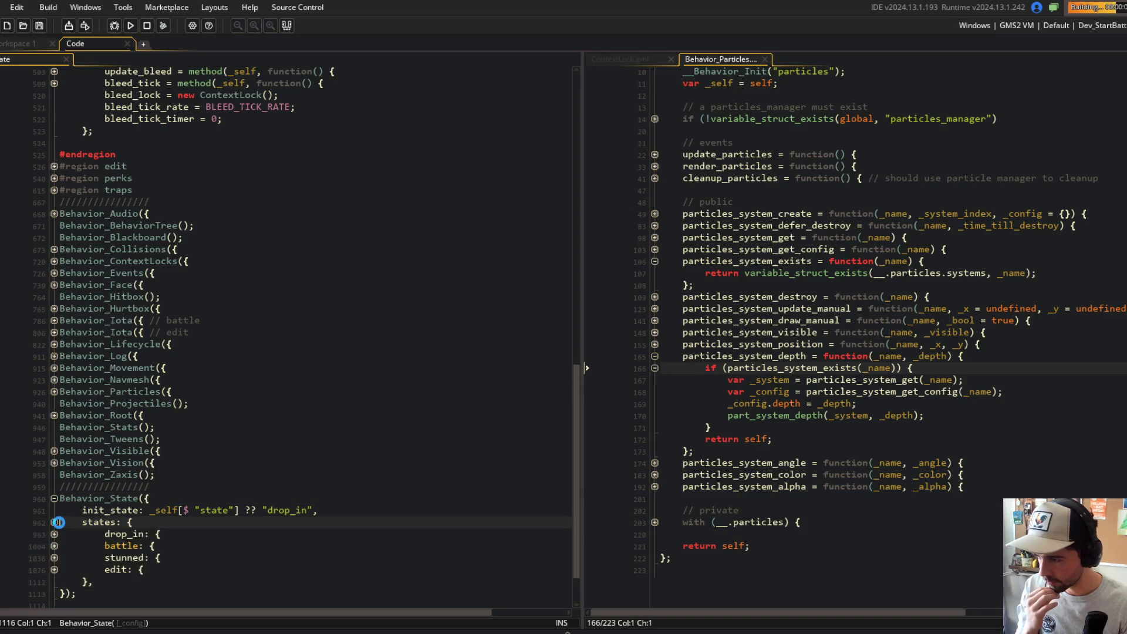
scroll(252, 322, up, 7)
scroll(251, 322, up, 4)
click(289, 309)
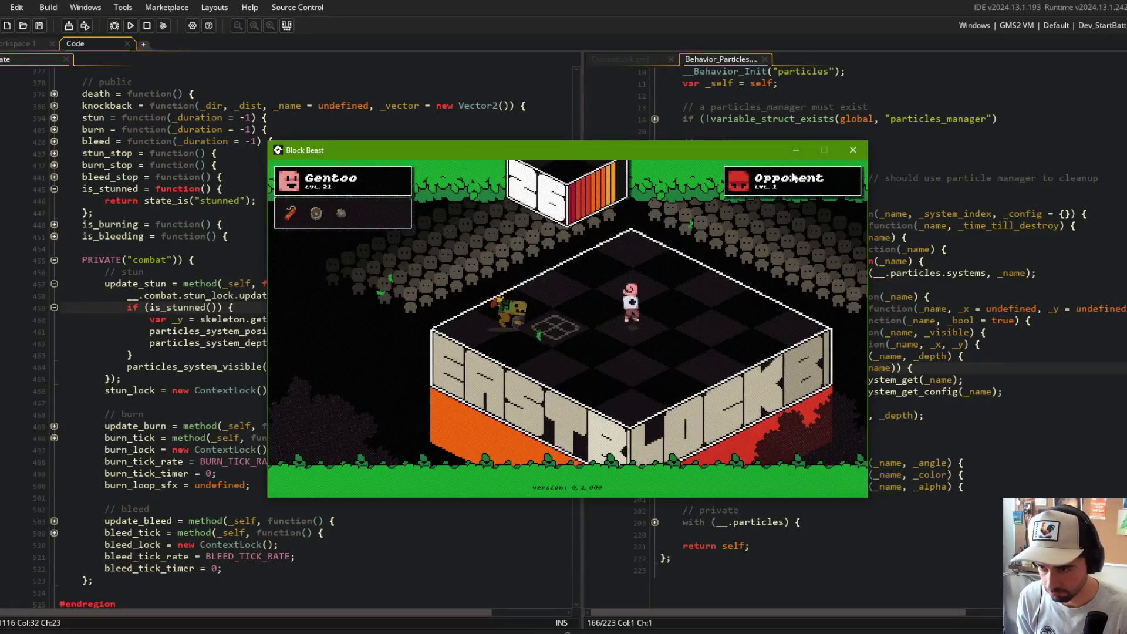
click(852, 151)
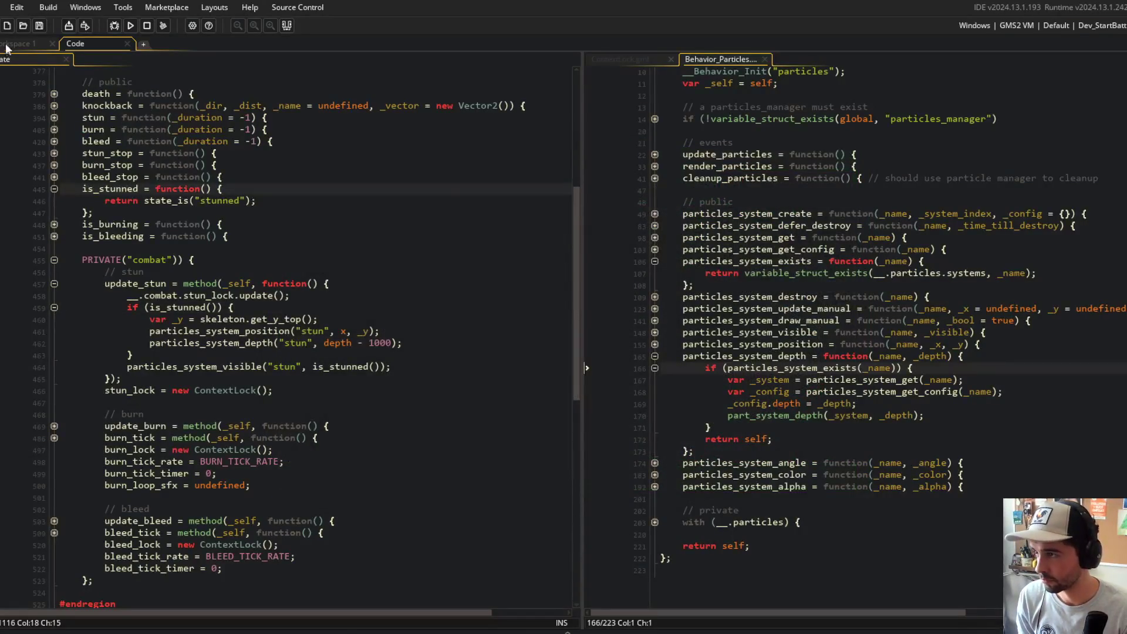
- Add a todo.txt entry 'reset beast rotation/pivot when coming o…' below 'depth sort blood'
click(7, 46)
key(ctrl+t)
text(todo)
key(Return)
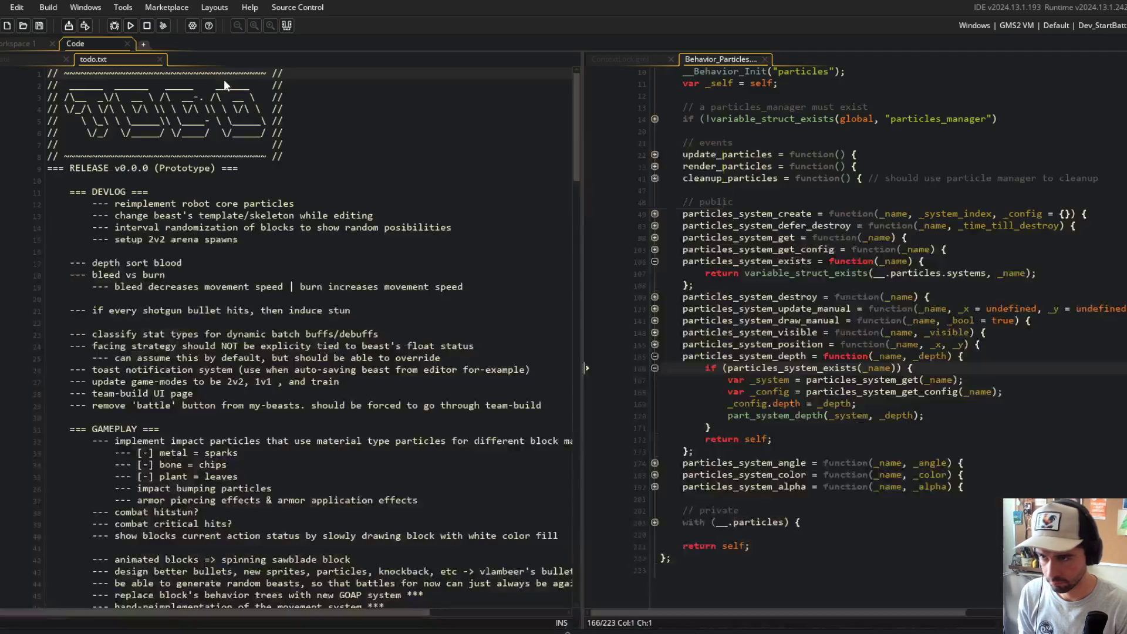
click(247, 255)
key(Down)
key(End)
key(Return)
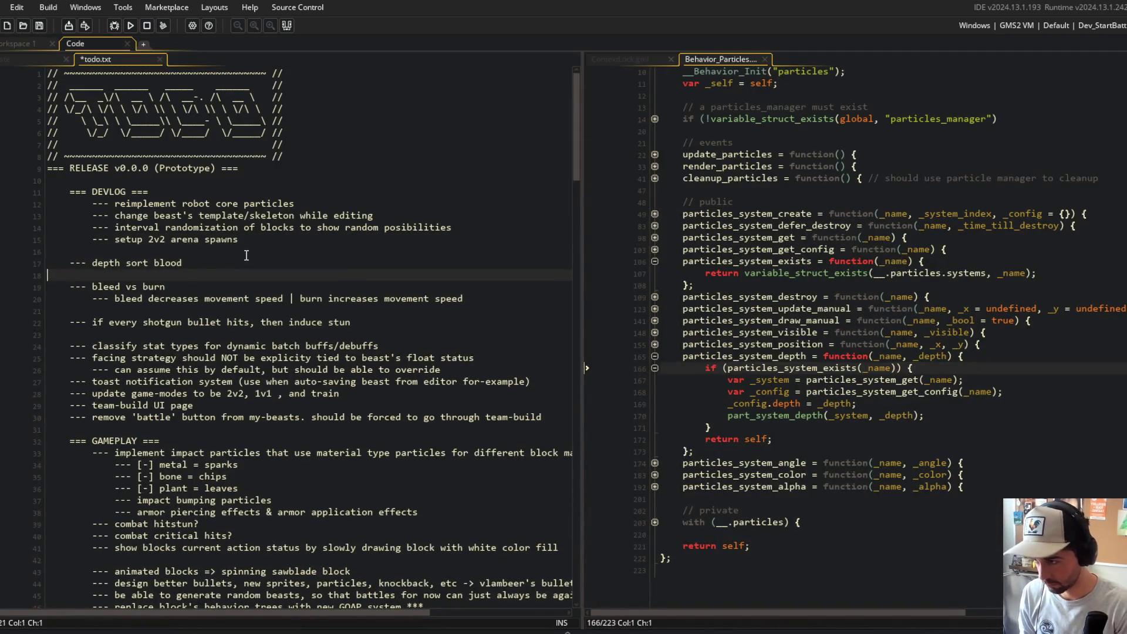
text(-- reset beast rotation/pivot w)
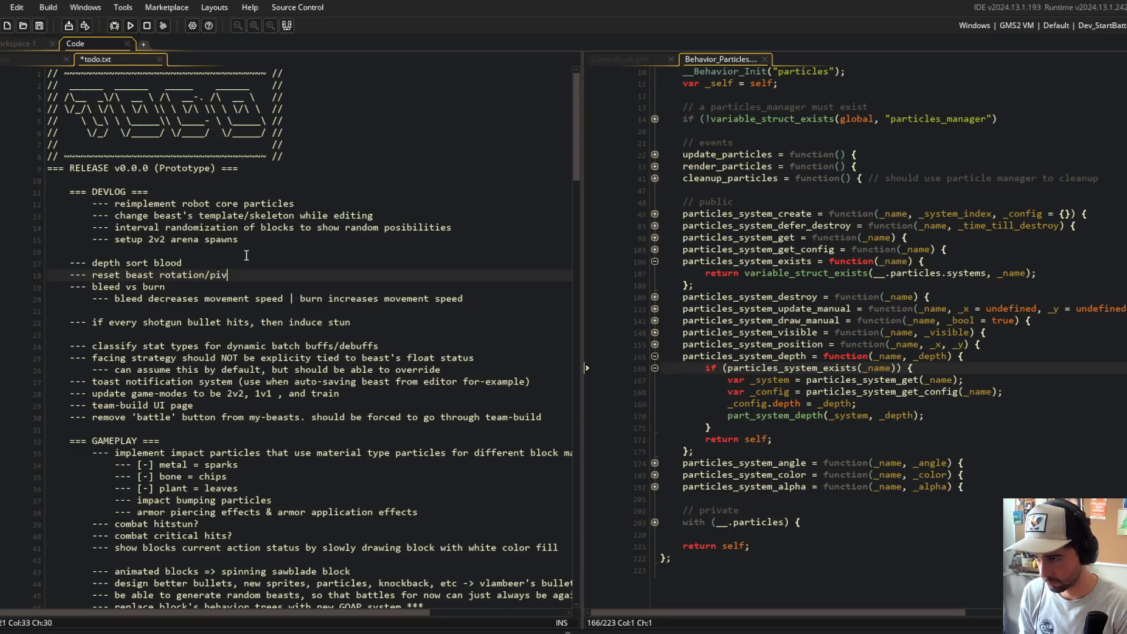
text(hen coming out of stun)
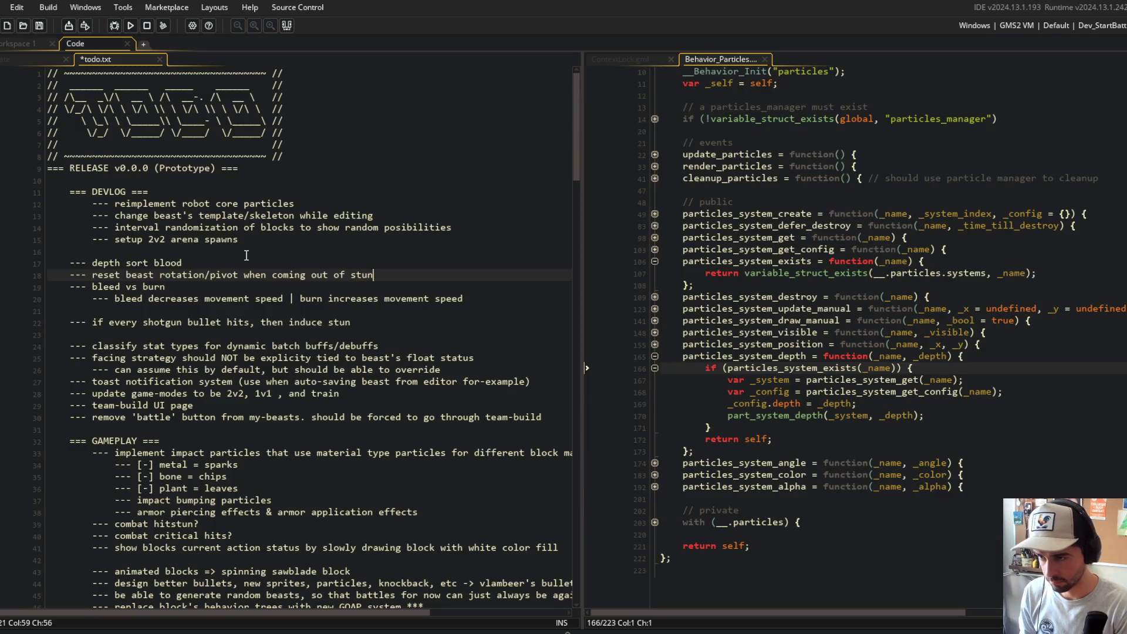
- Return to the obj_beast Create code and fold the is_stunned function body
key(ctrl+Tab)
scroll(317, 258, down, 1)
click(54, 139)
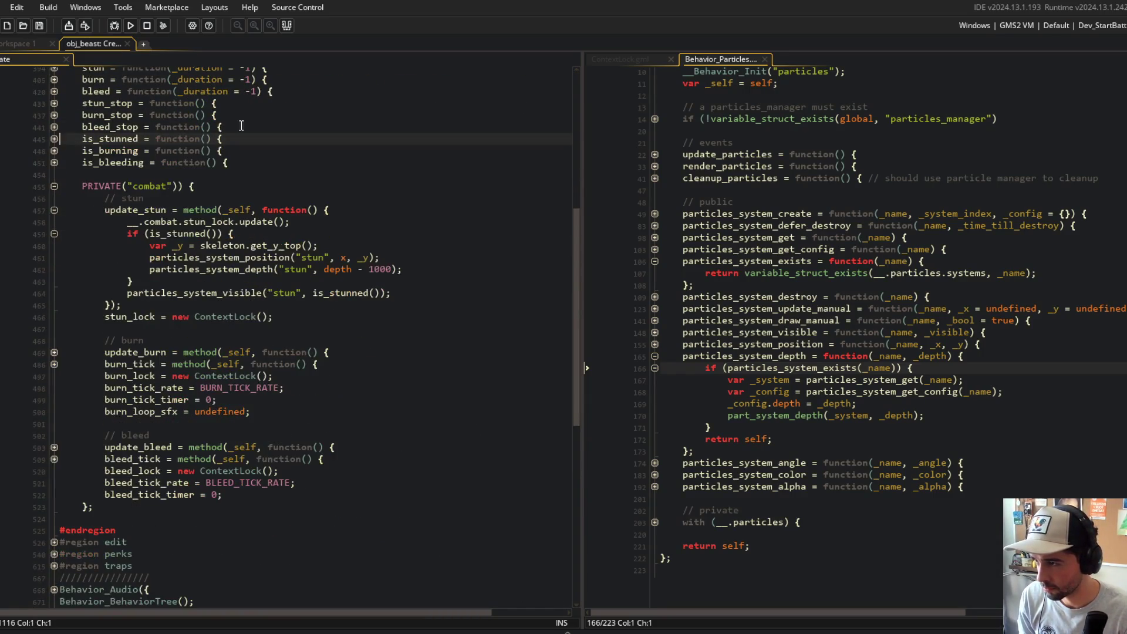
- Check the stun function and place the caret on the stun particle depth call
click(223, 126)
scroll(179, 130, up, 1)
click(54, 93)
click(54, 93)
click(472, 282)
click(474, 290)
key(Left)
key(Left)
key(Left)
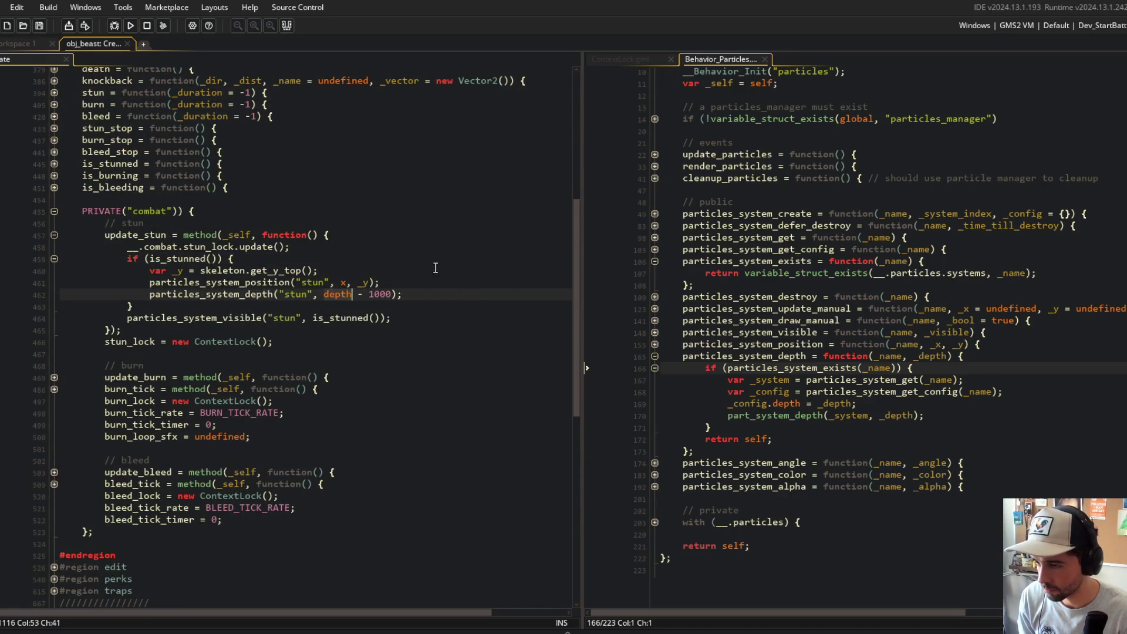
scroll(390, 257, up, 8)
scroll(390, 257, down, 5)
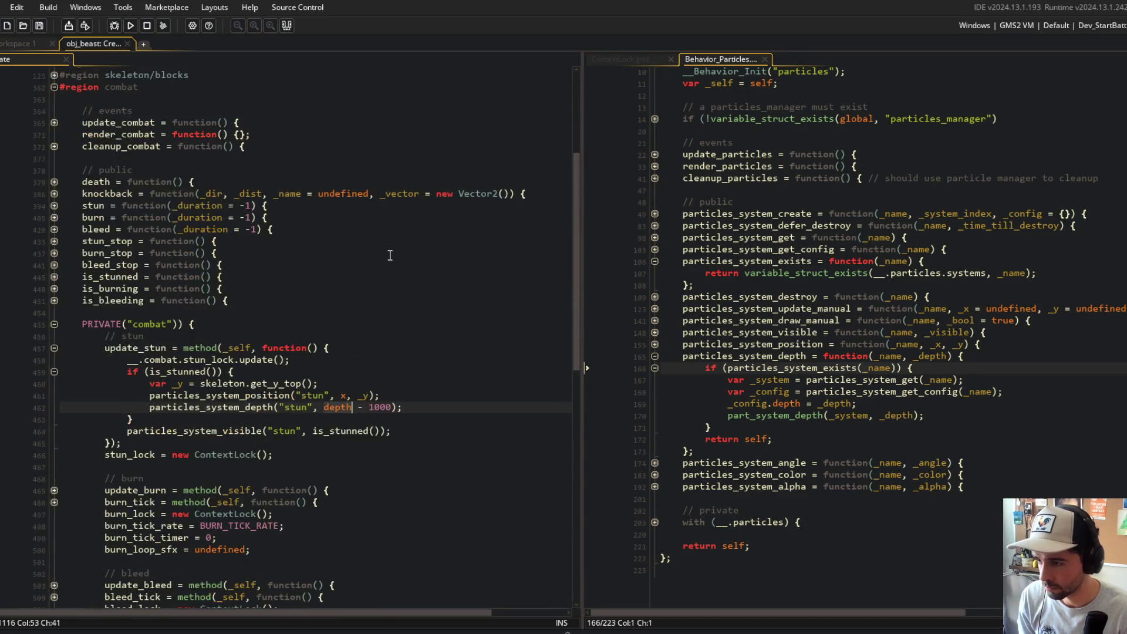
scroll(390, 255, down, 15)
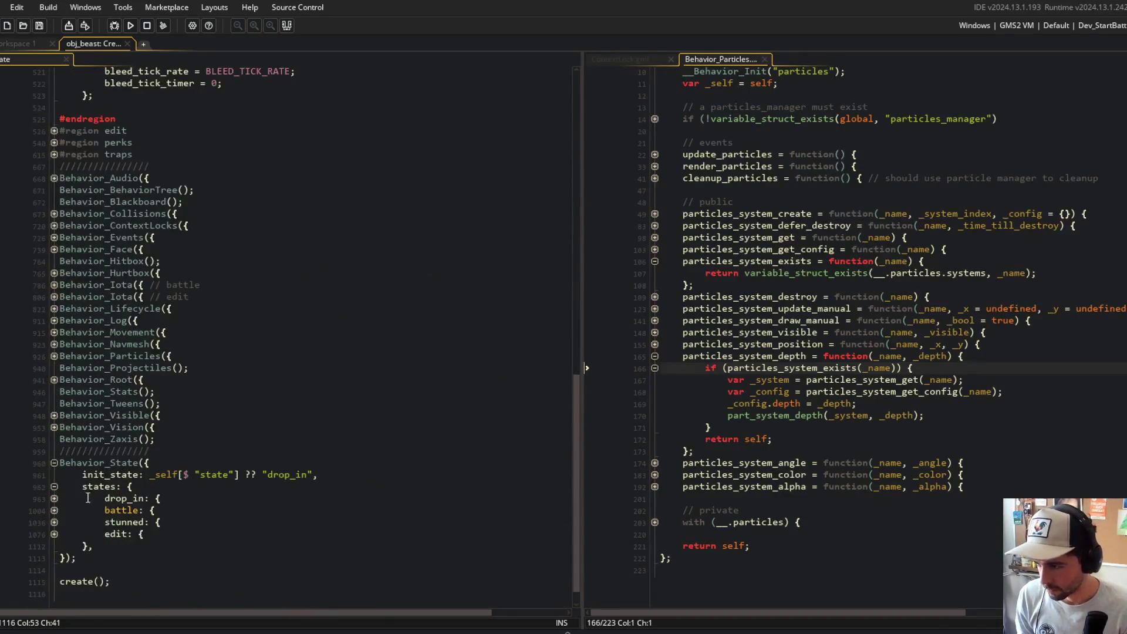
- Inspect the stunned state's enter and step_begin events and the battle state's step_begin and step events
click(53, 522)
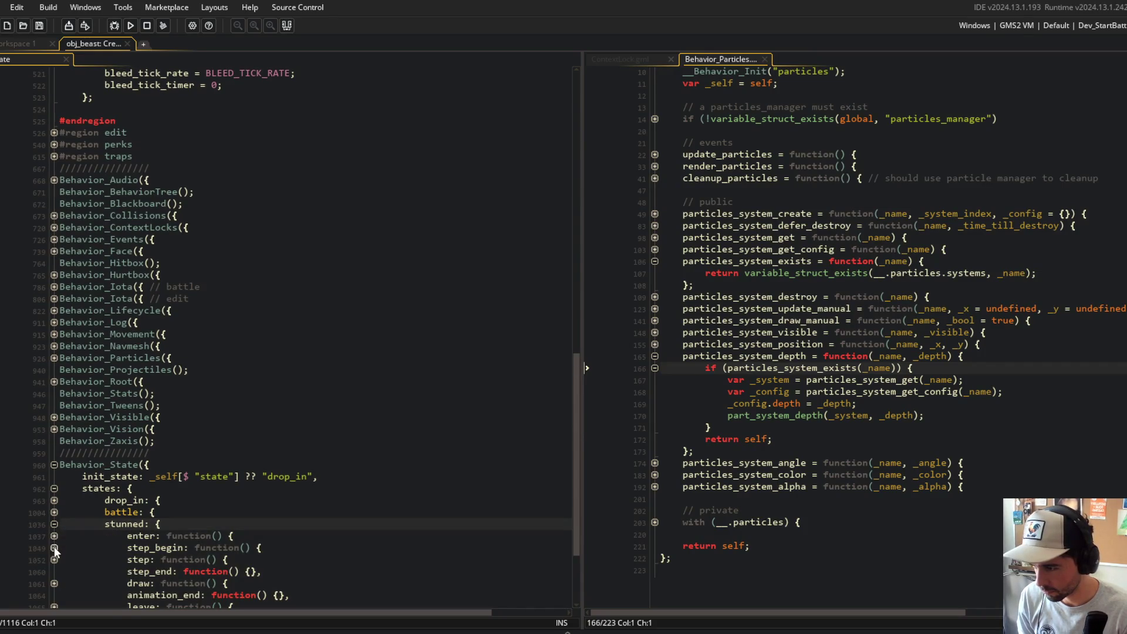
click(54, 547)
click(54, 536)
click(54, 523)
click(54, 511)
click(54, 535)
click(54, 583)
scroll(65, 419, down, 7)
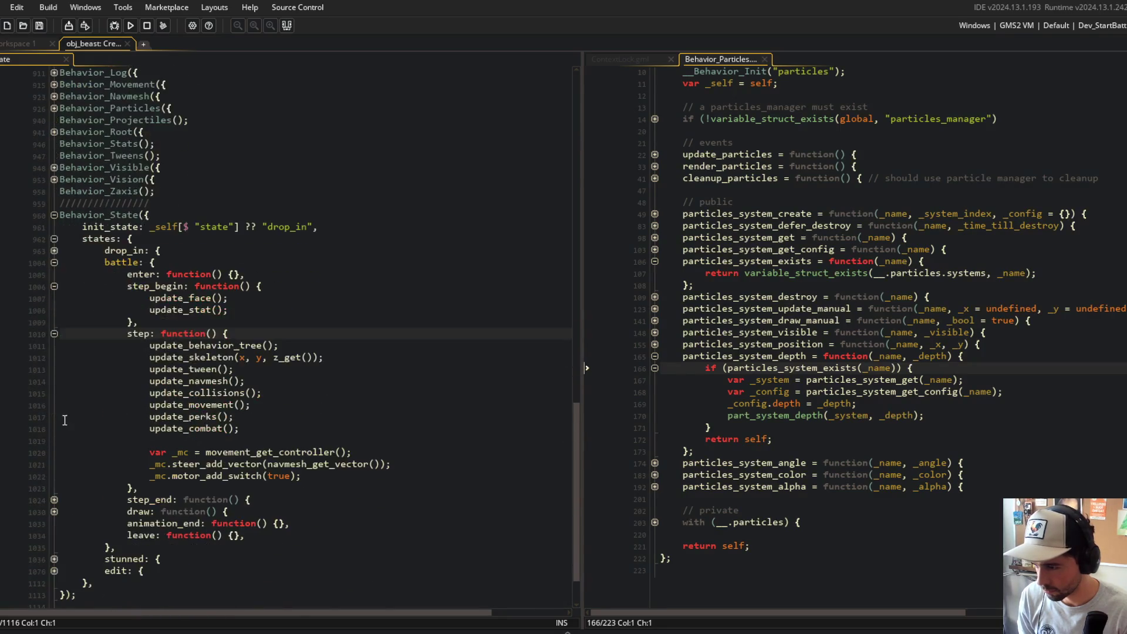
click(54, 262)
scroll(54, 259, up, 7)
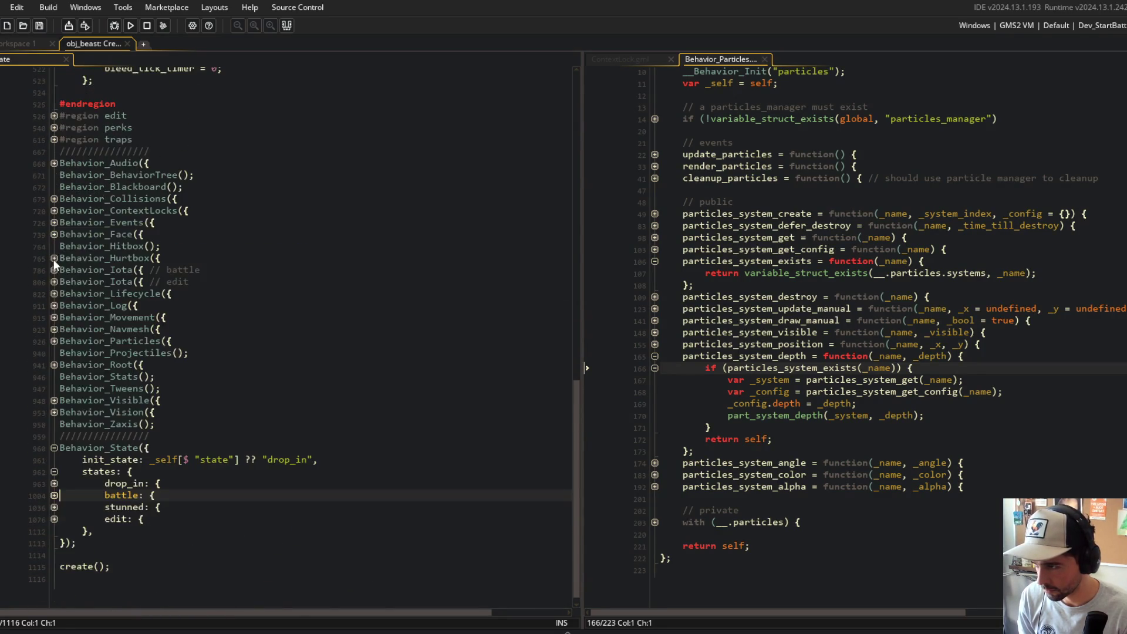
- Unfold Behavior_Lifecycle's update_begin, update and update_end methods and the IS_DEV debug input block
click(54, 293)
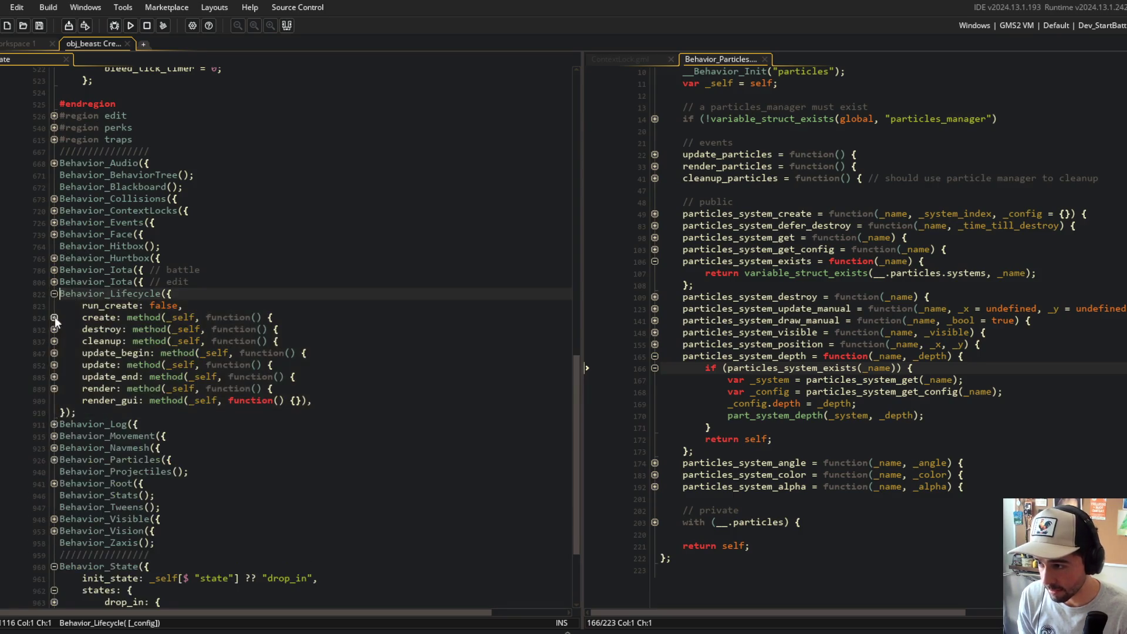
click(54, 317)
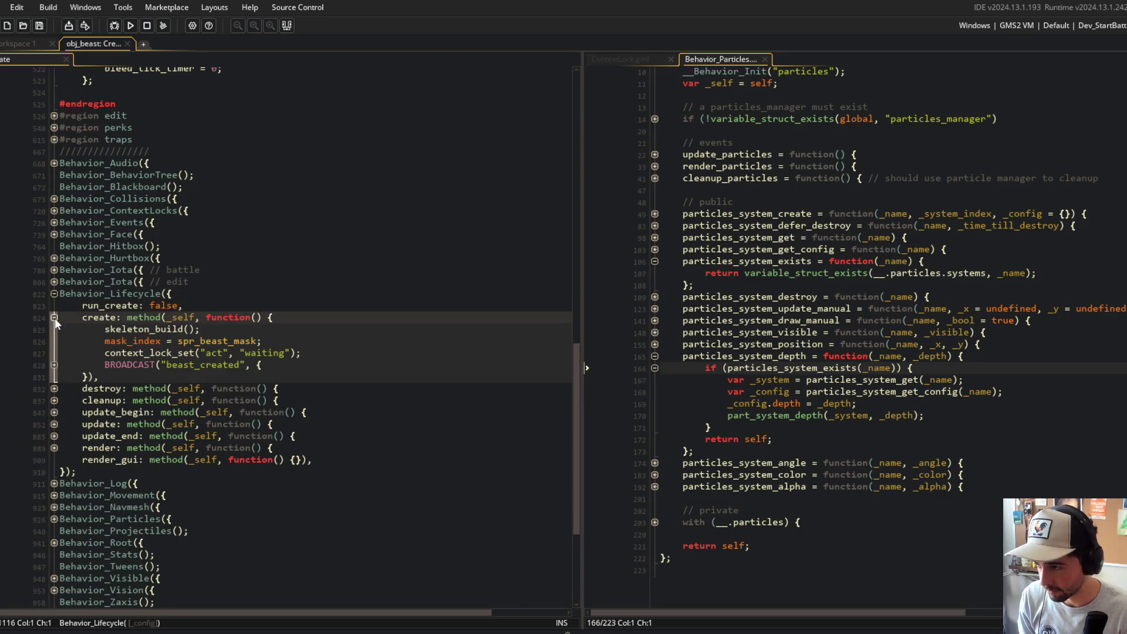
click(54, 317)
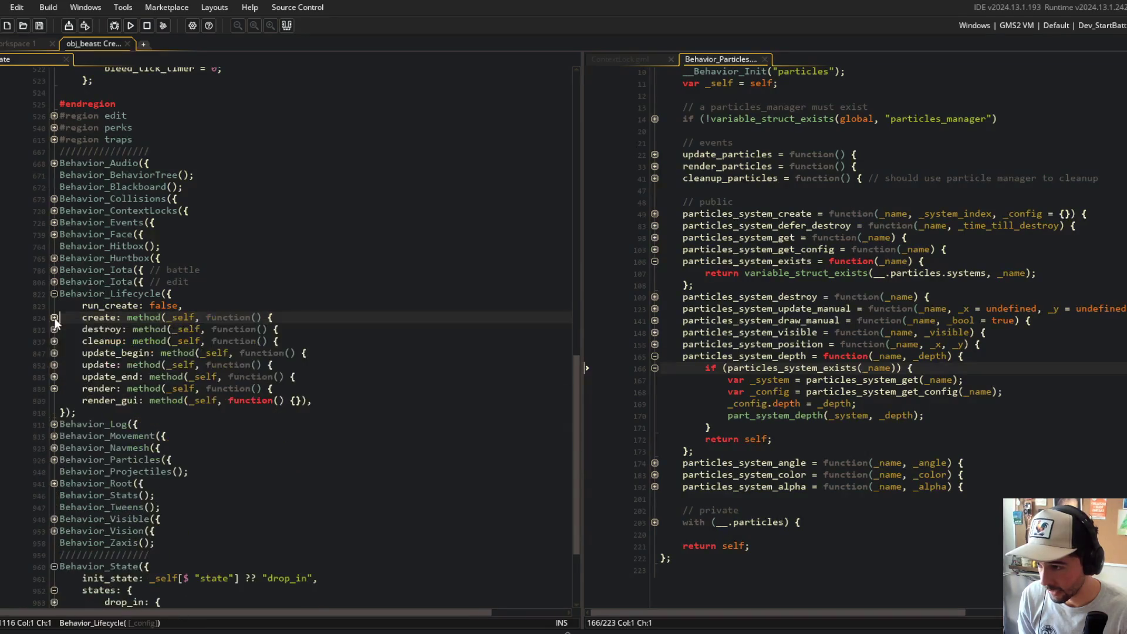
click(54, 353)
click(54, 412)
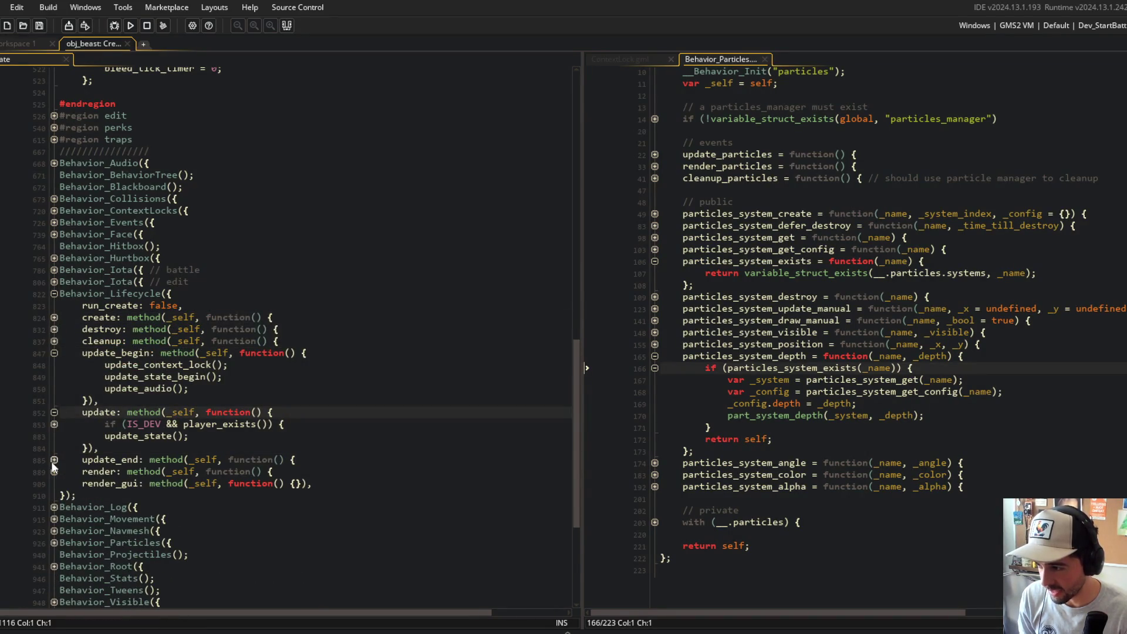
click(54, 460)
scroll(54, 459, down, 4)
click(54, 281)
key(ctrl+f)
- Search obj_beast's code for 'depth' and step through the matches
text(depth)
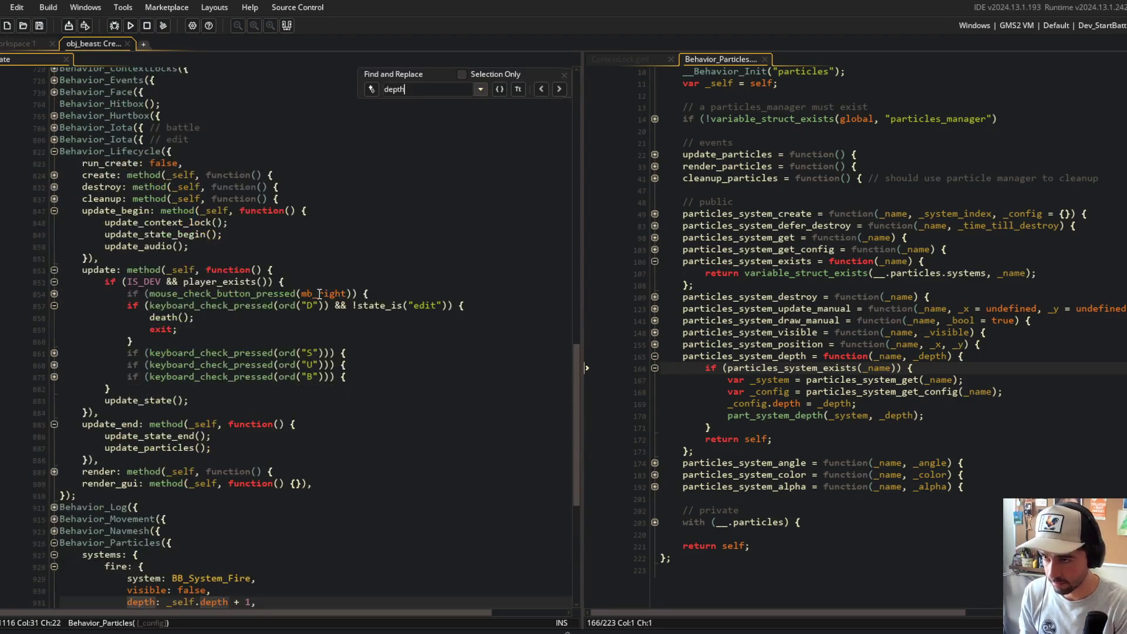
scroll(498, 194, down, 3)
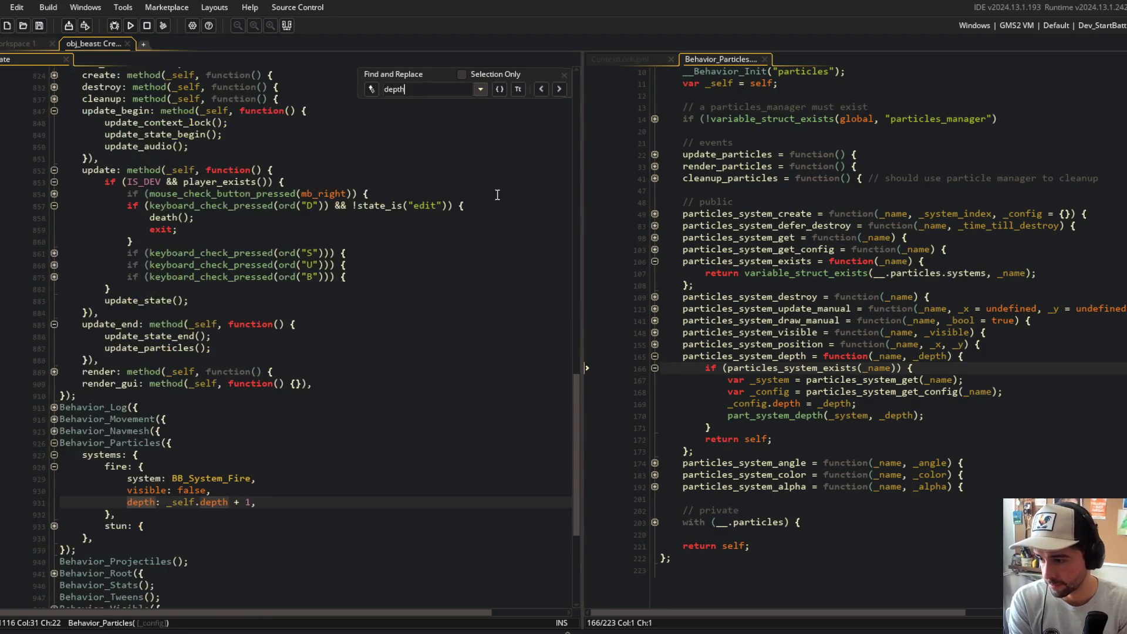
click(565, 88)
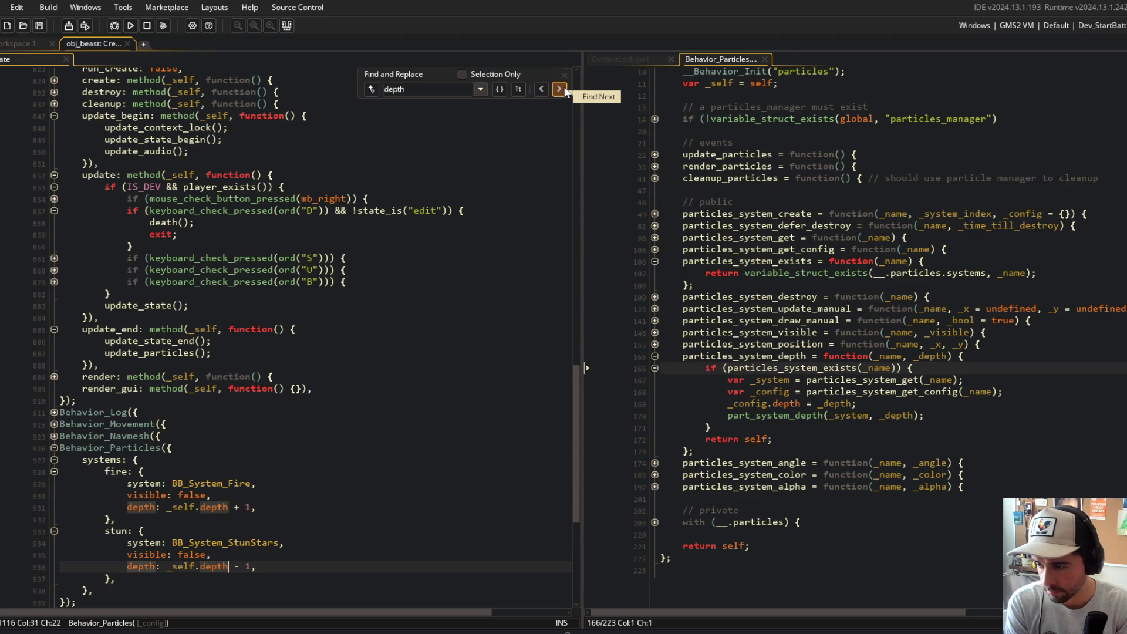
click(564, 88)
click(564, 89)
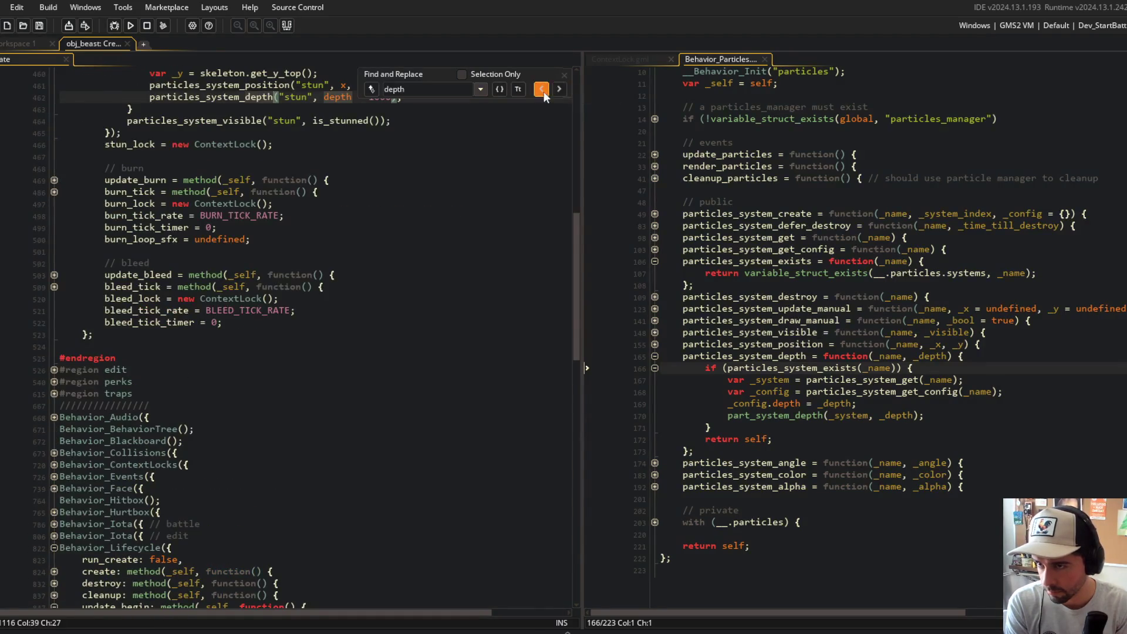
click(540, 89)
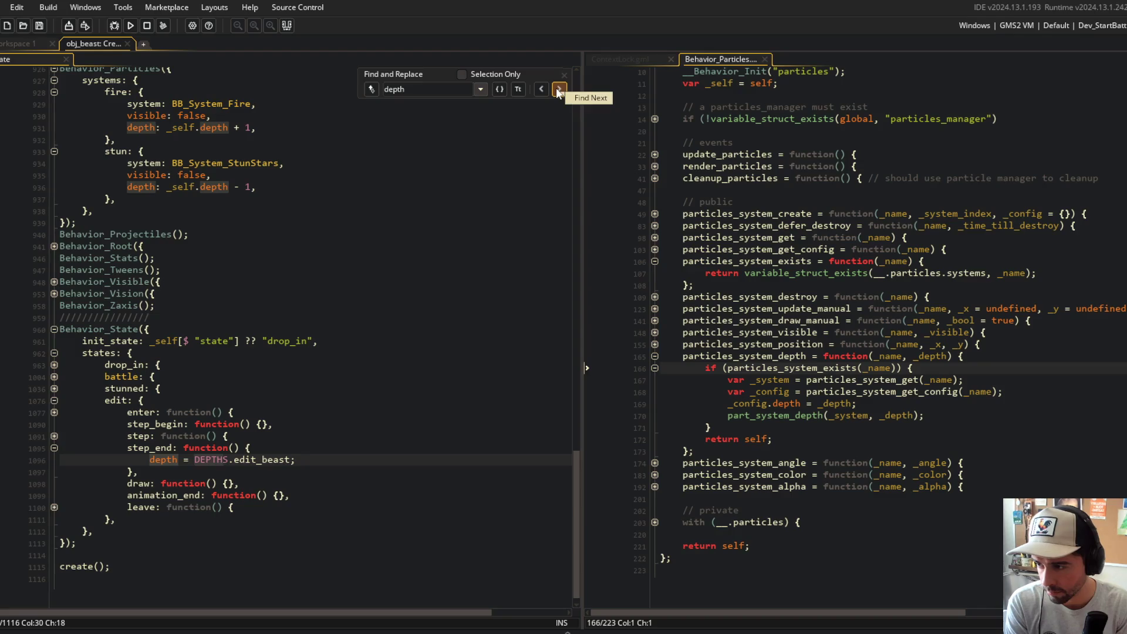
- In the battle state's step_begin, insert 'depth = -y;' above update_face()
click(54, 377)
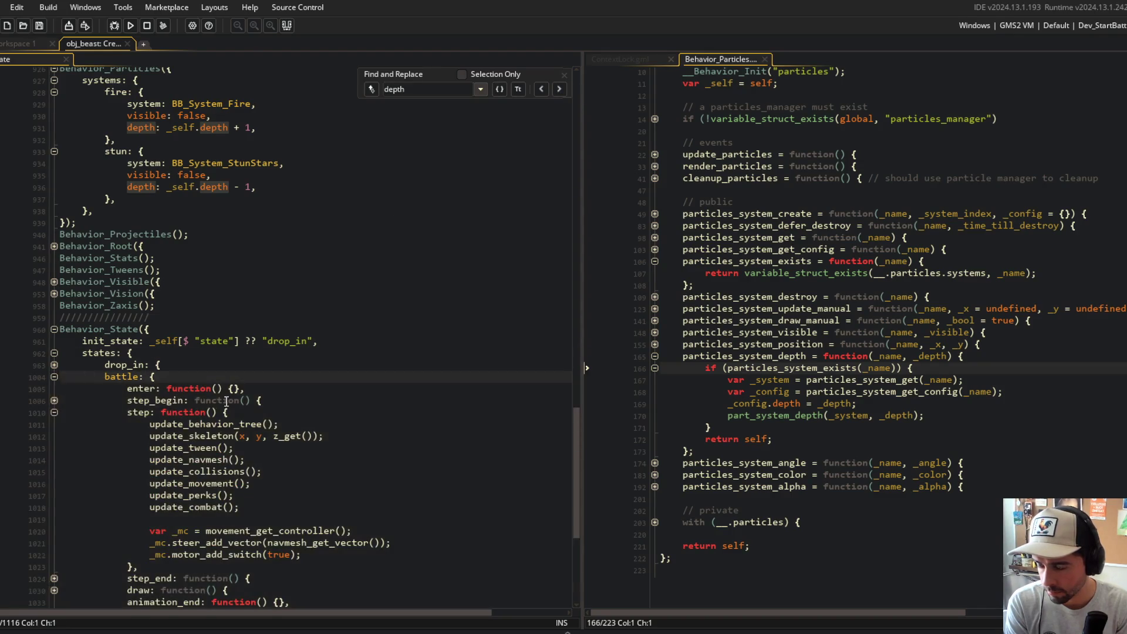
scroll(296, 409, down, 4)
scroll(277, 339, down, 3)
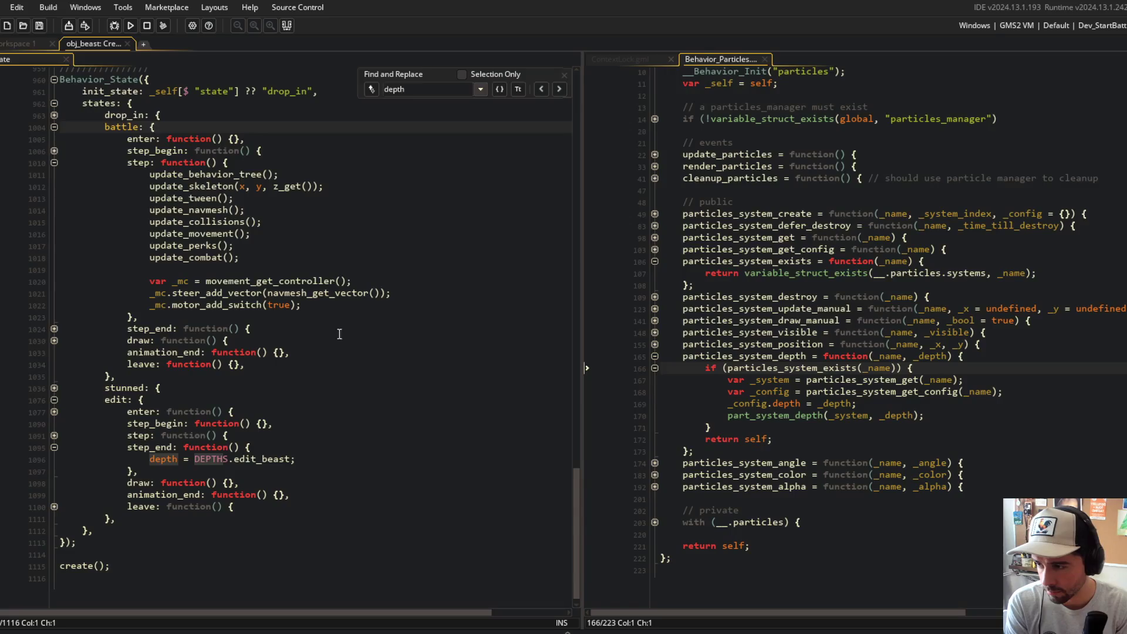
click(54, 151)
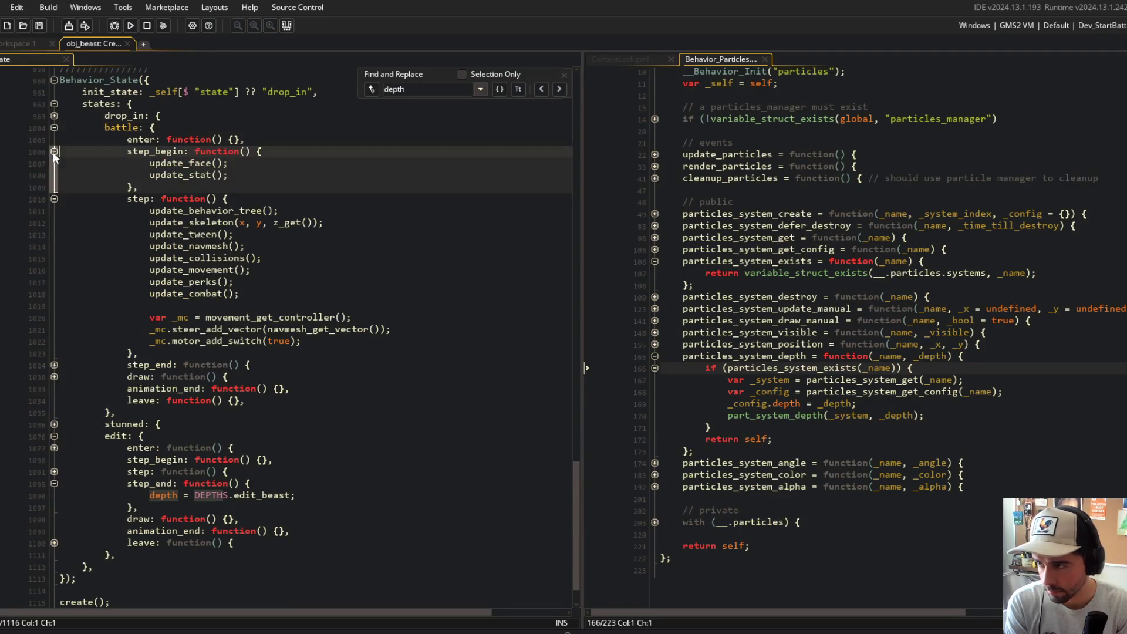
click(274, 176)
key(Up)
key(Up)
key(End)
key(Return)
text(depth = -y;)
- Run Block Beast to test stun star depth, then return to the code editor
key(F5)
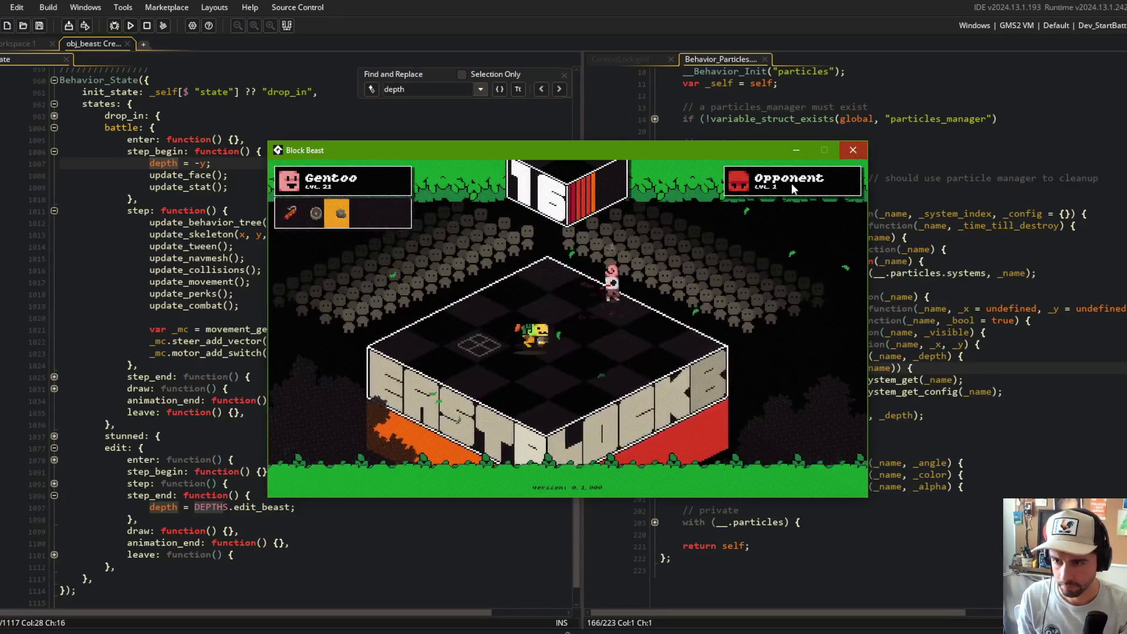
click(215, 305)
click(183, 424)
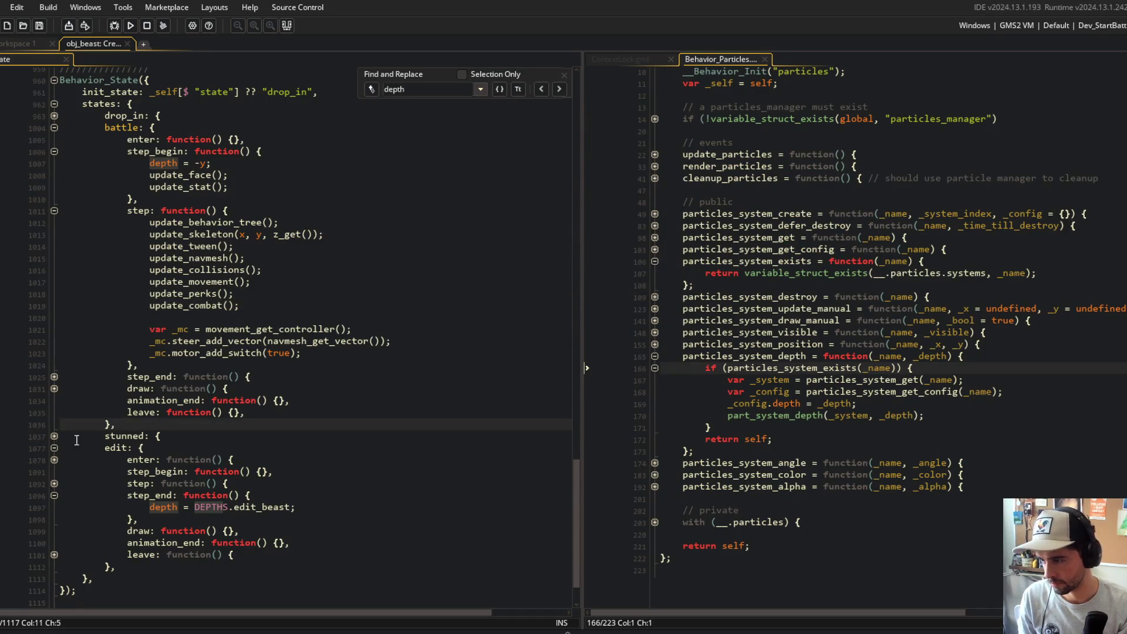
- Add 'depth = -y;' on a new line in the stunned state's step_begin
click(54, 436)
scroll(223, 418, down, 4)
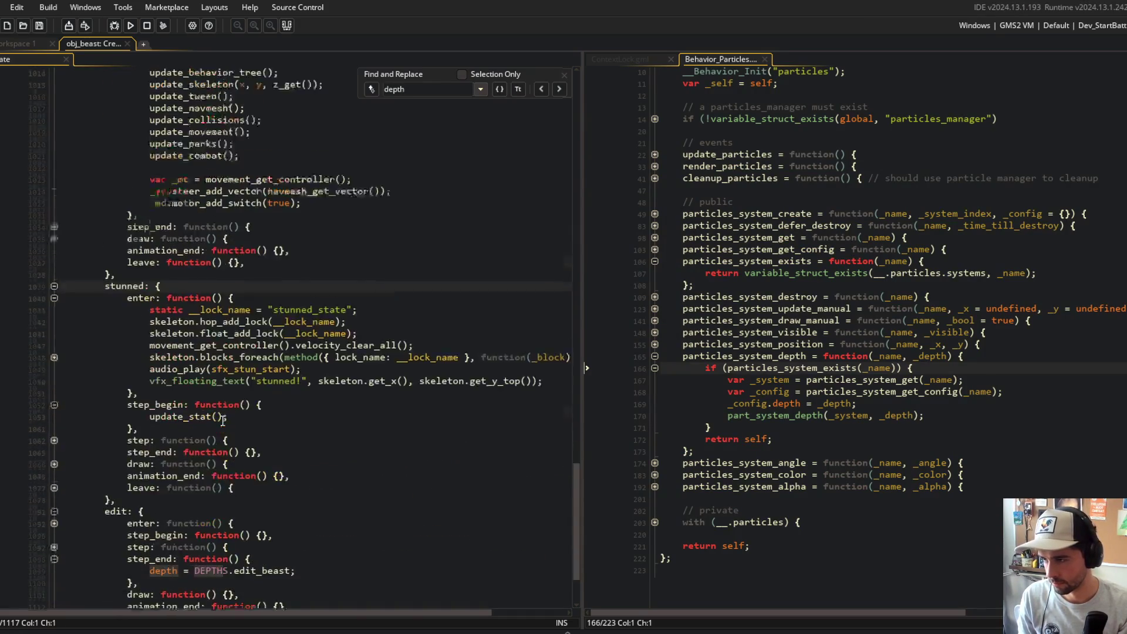
scroll(223, 419, up, 5)
click(244, 192)
key(Home)
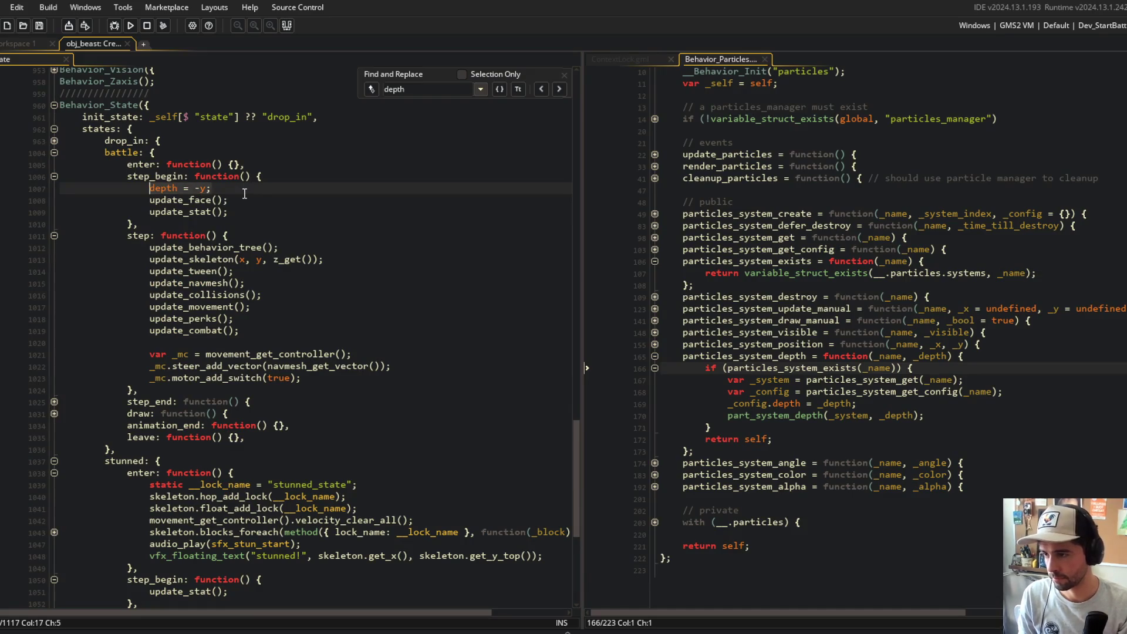
scroll(175, 303, down, 2)
click(54, 338)
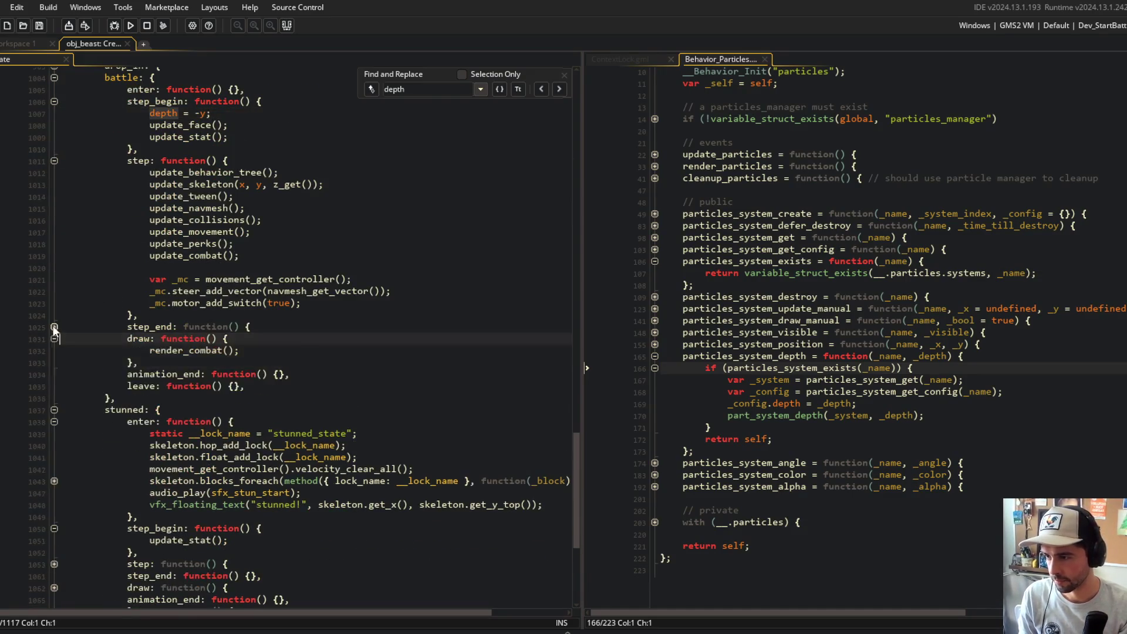
click(54, 326)
scroll(169, 323, down, 2)
scroll(359, 402, down, 2)
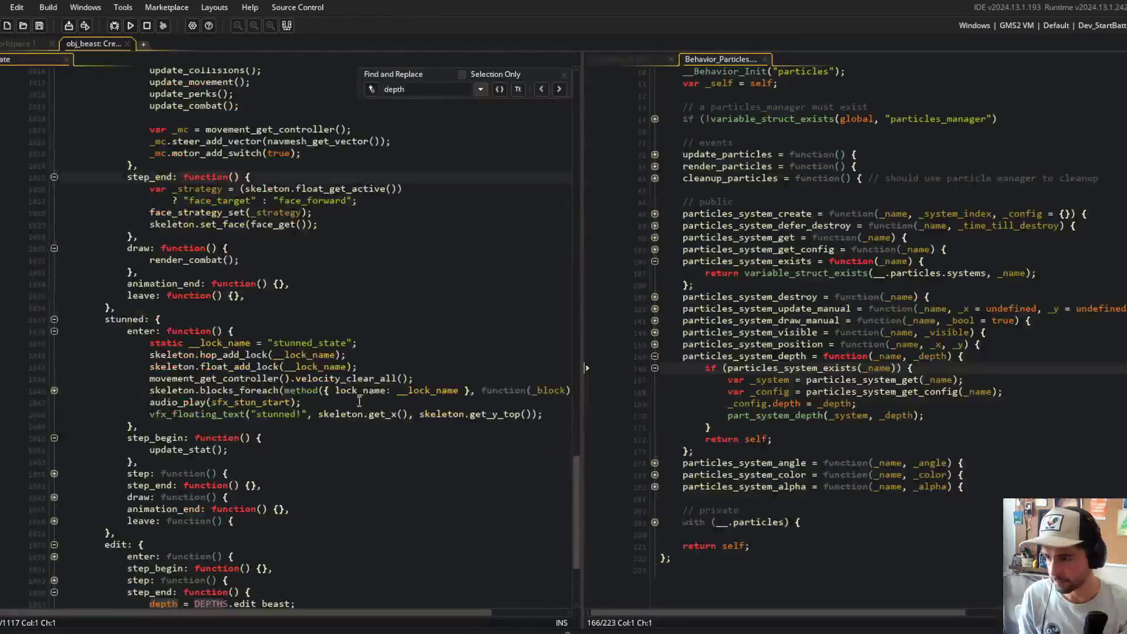
scroll(276, 412, up, 6)
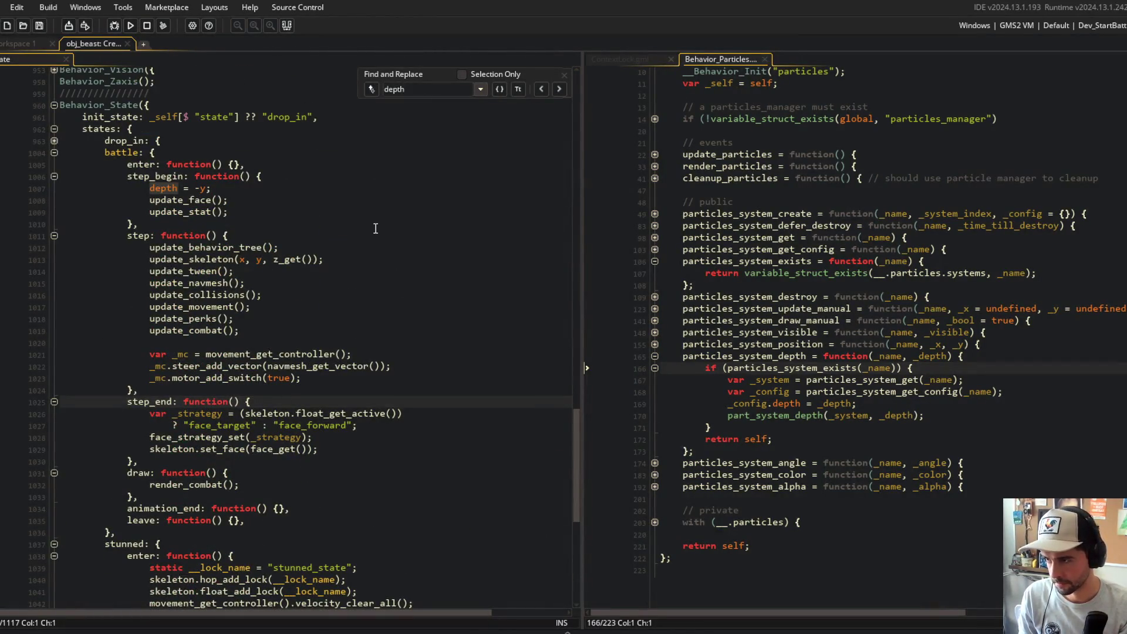
click(233, 235)
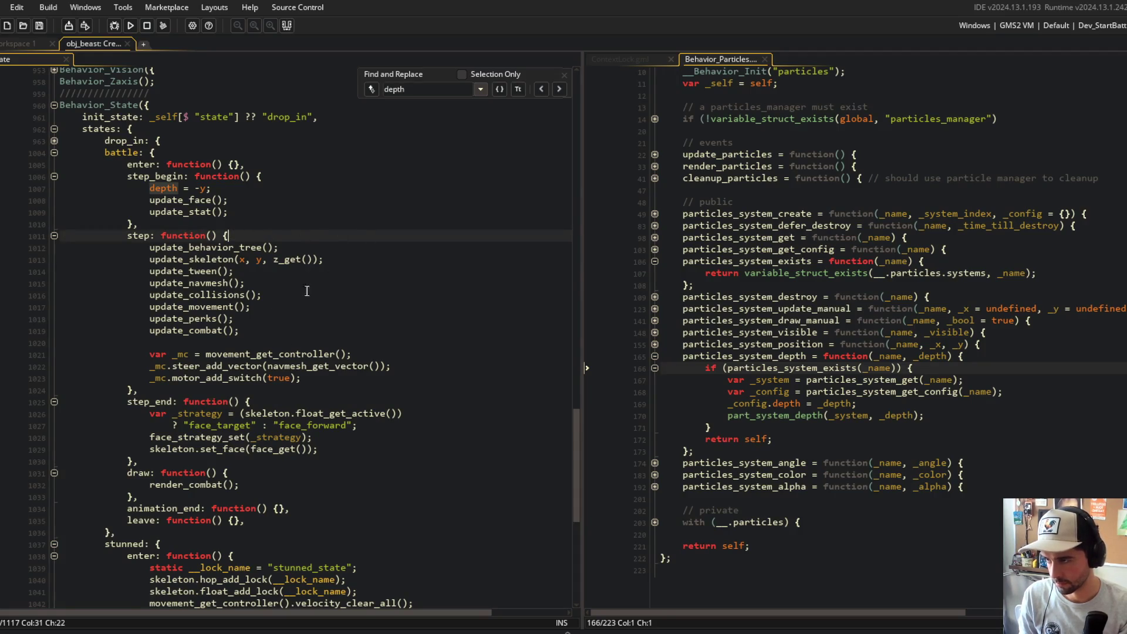
scroll(267, 237, down, 9)
click(283, 340)
key(Return)
text(depth = -y;)
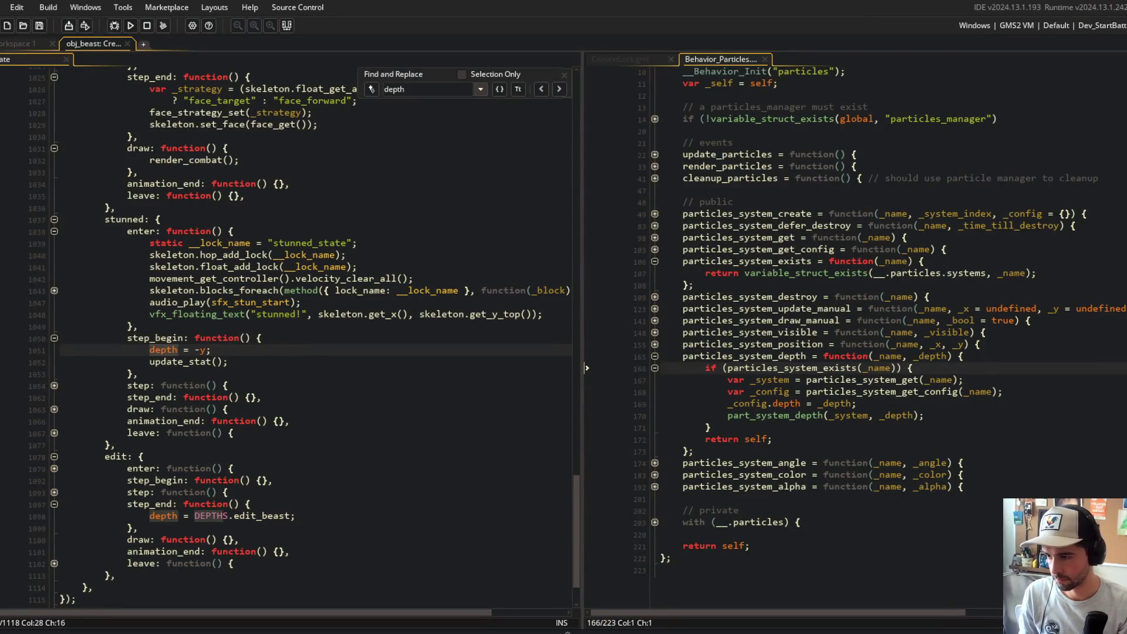
- Paste 'depth = -y;' after update_tween() in the drop_in step function
scroll(261, 329, down, 2)
click(261, 363)
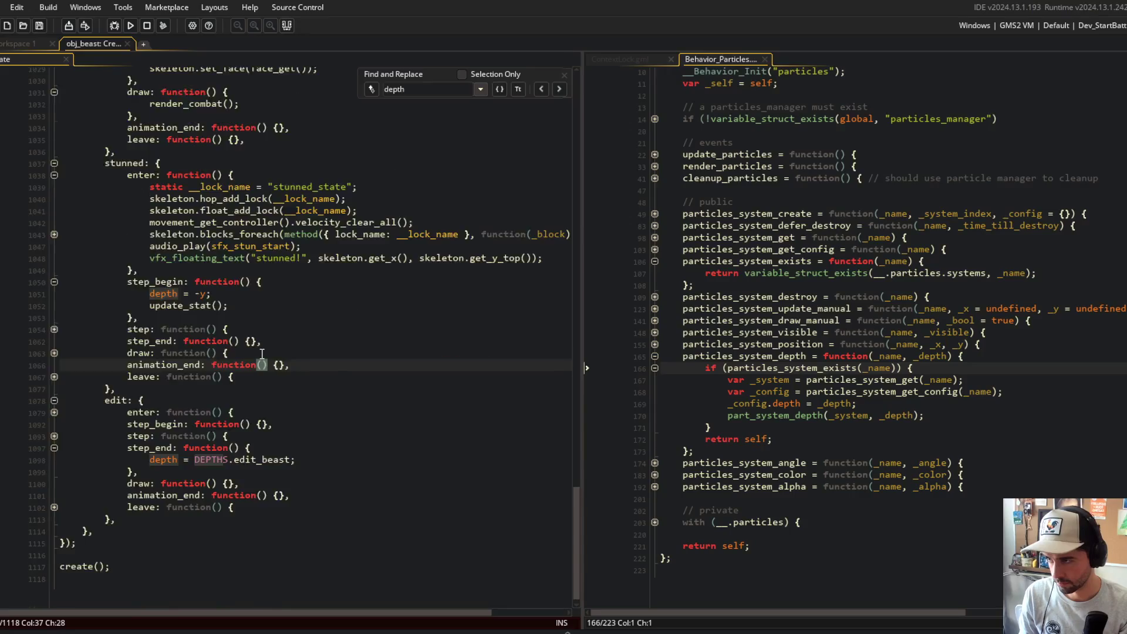
scroll(261, 353, up, 13)
click(180, 226)
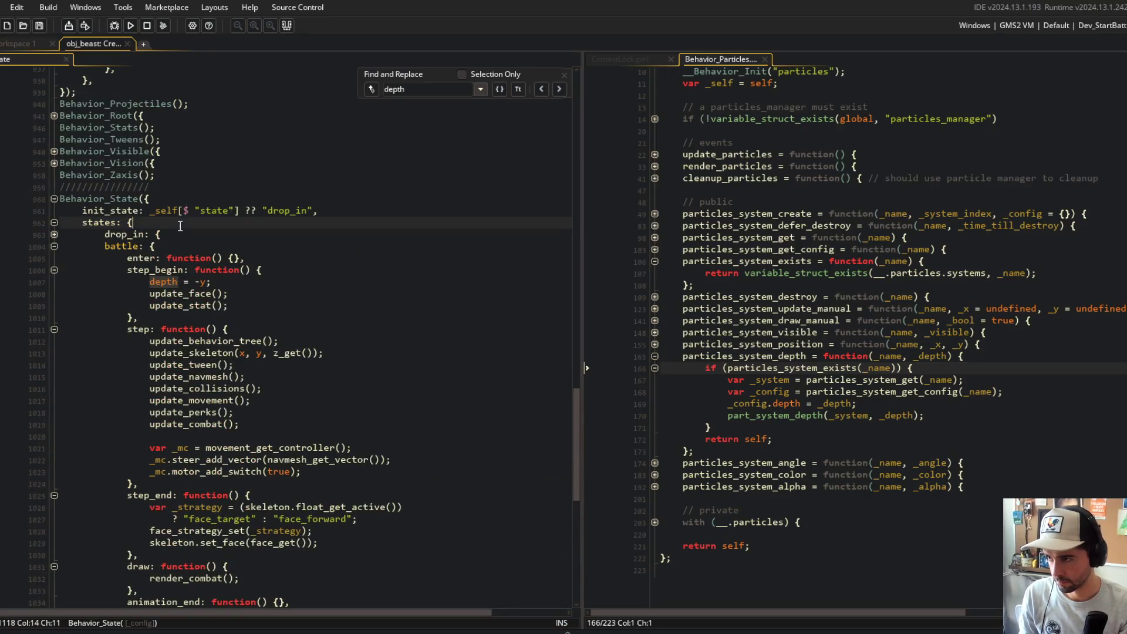
click(55, 235)
click(54, 270)
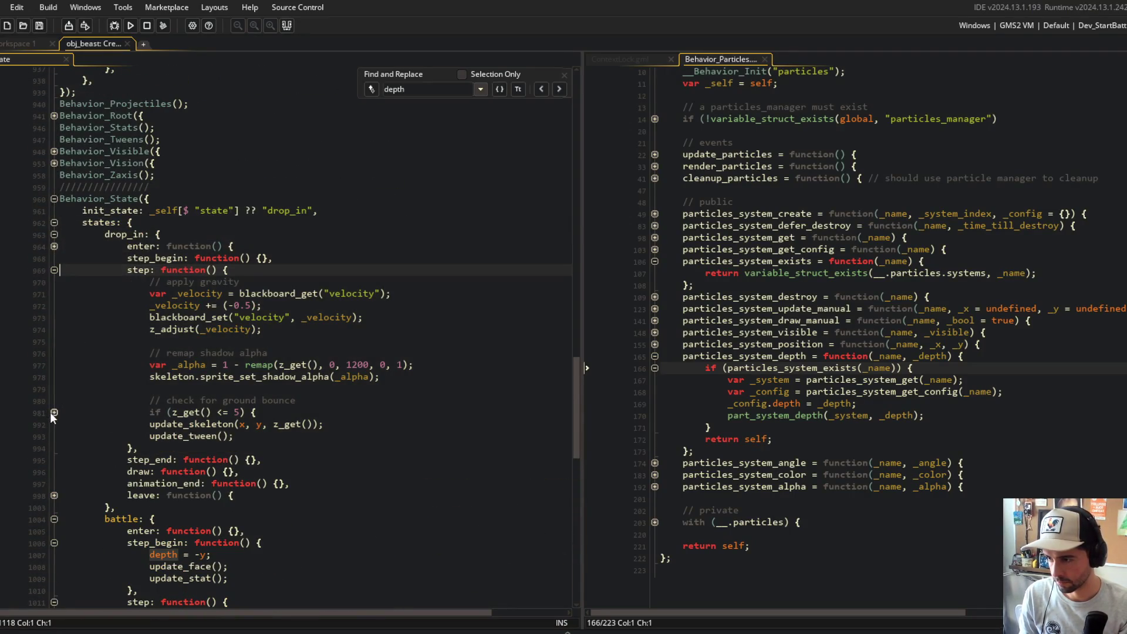
click(52, 412)
click(54, 482)
click(54, 483)
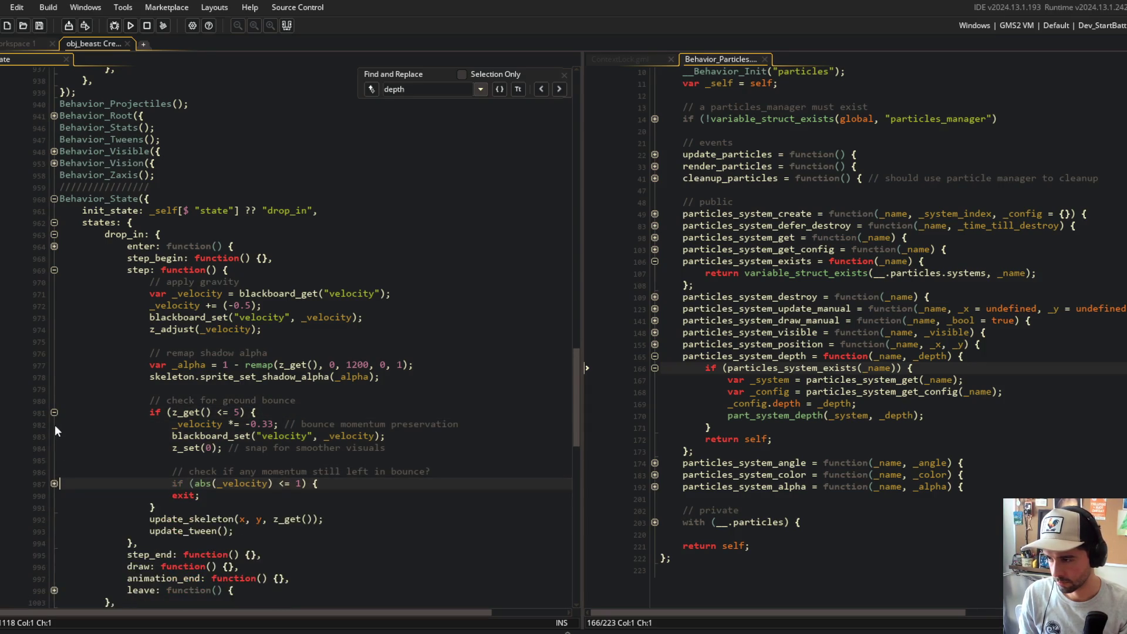
click(54, 412)
click(296, 330)
click(256, 434)
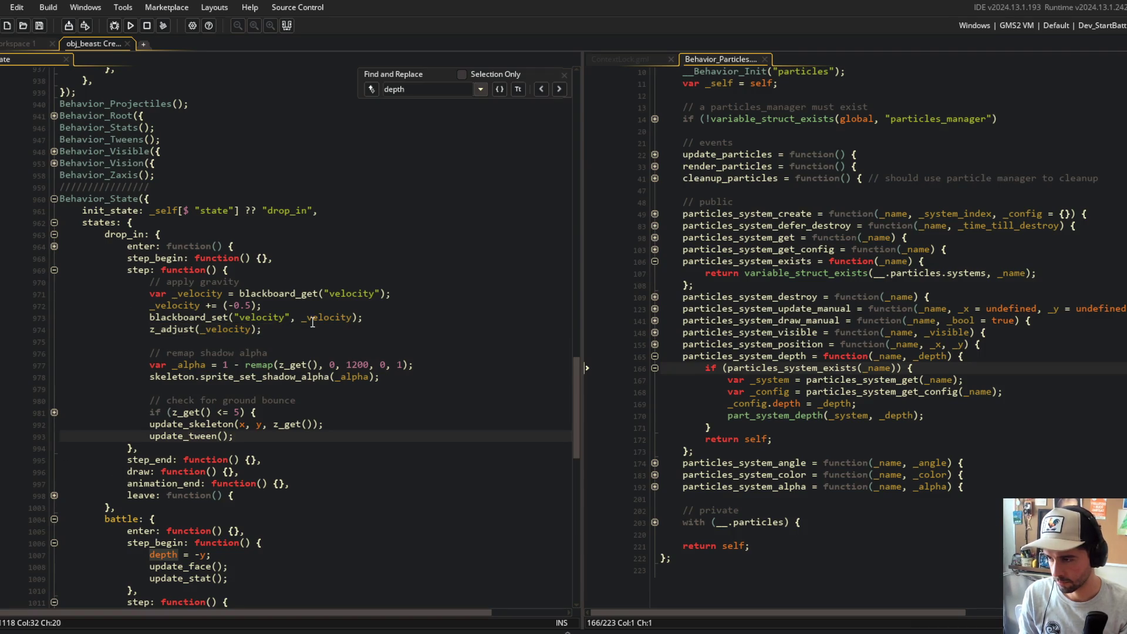
key(Return)
key(Return)
text(depth = -y;)
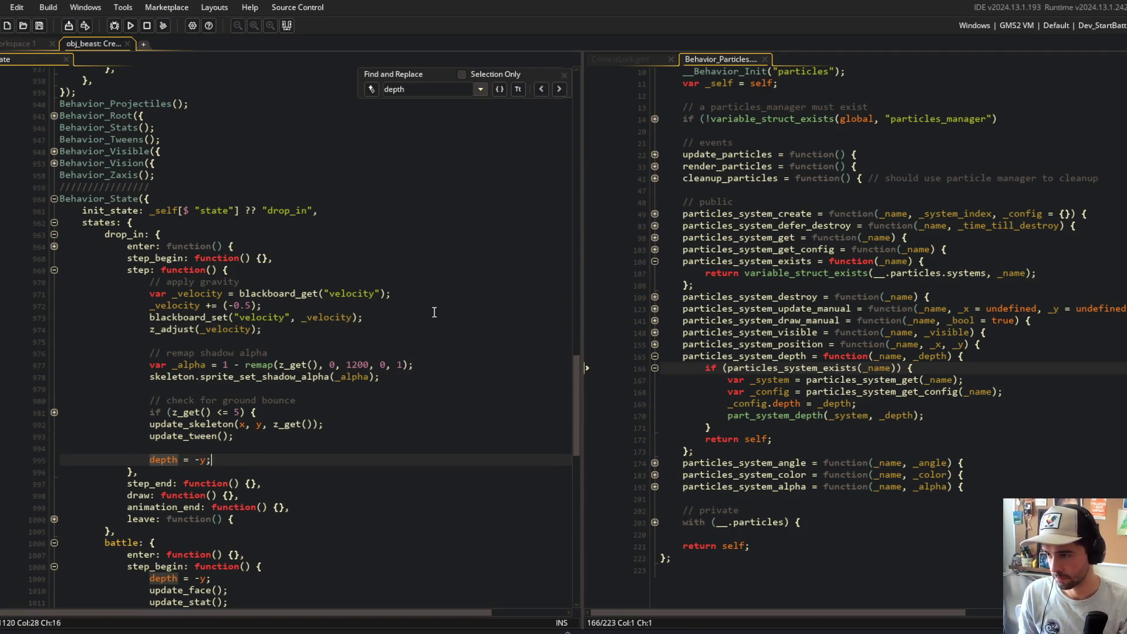
- Run the game to test the new depth, then close the game window
click(130, 25)
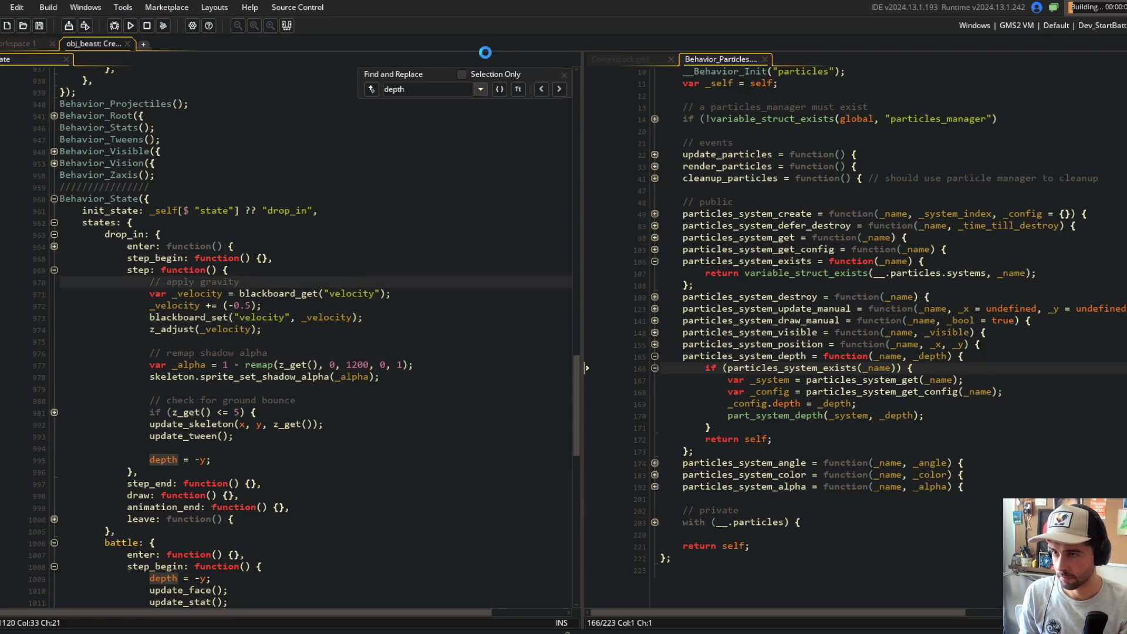
click(564, 75)
click(332, 317)
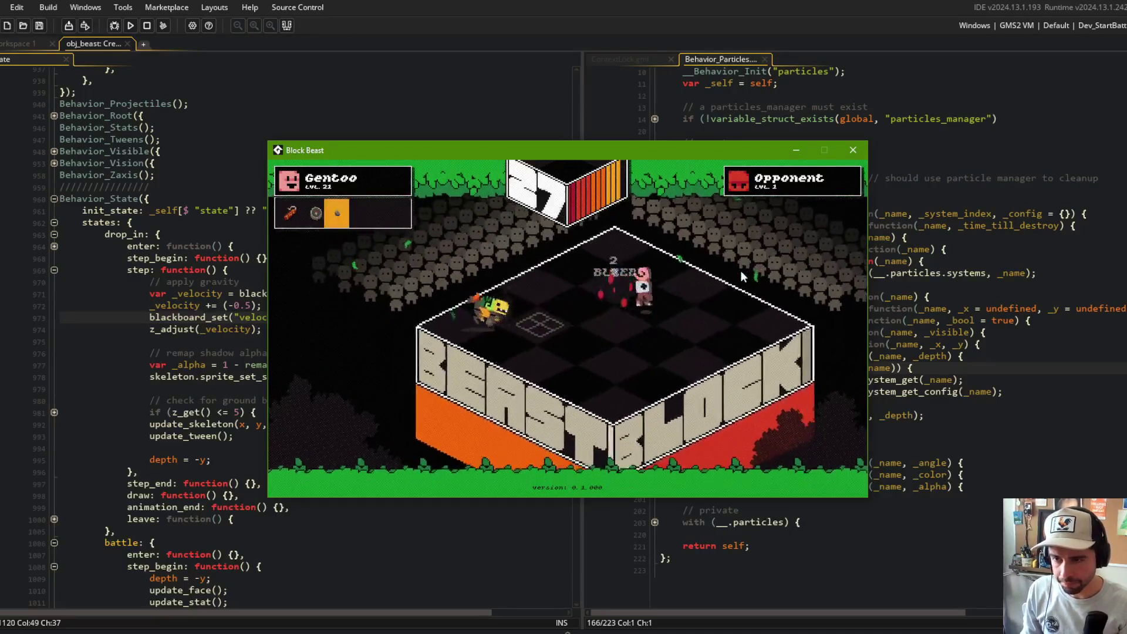
click(849, 153)
scroll(190, 183, up, 5)
scroll(207, 372, up, 1)
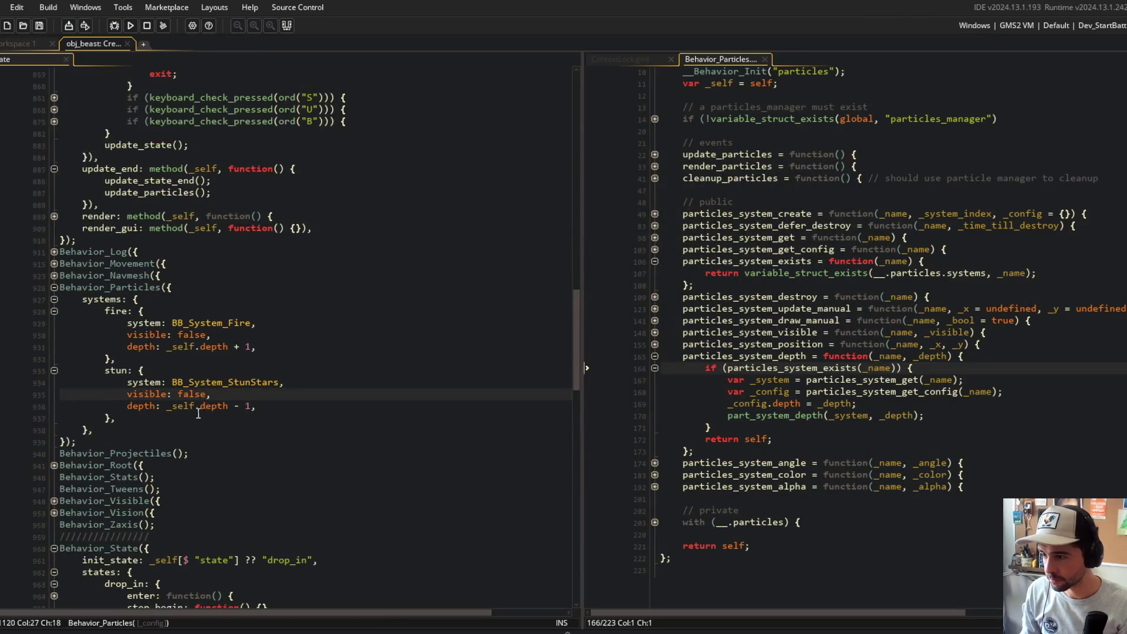
click(138, 406)
key(Left)
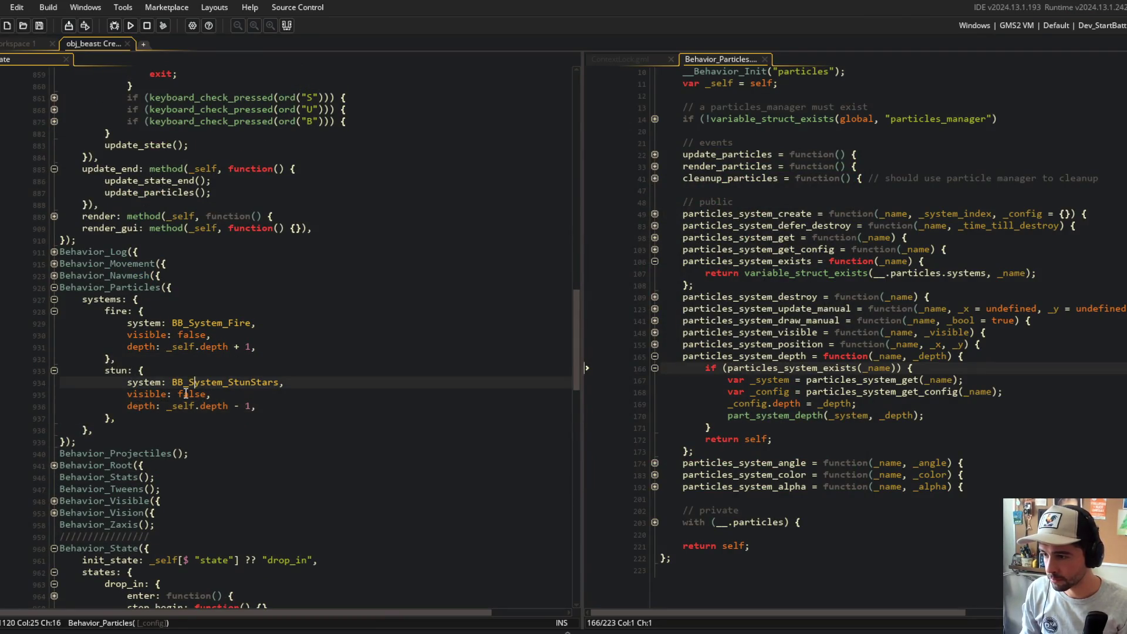
click(161, 346)
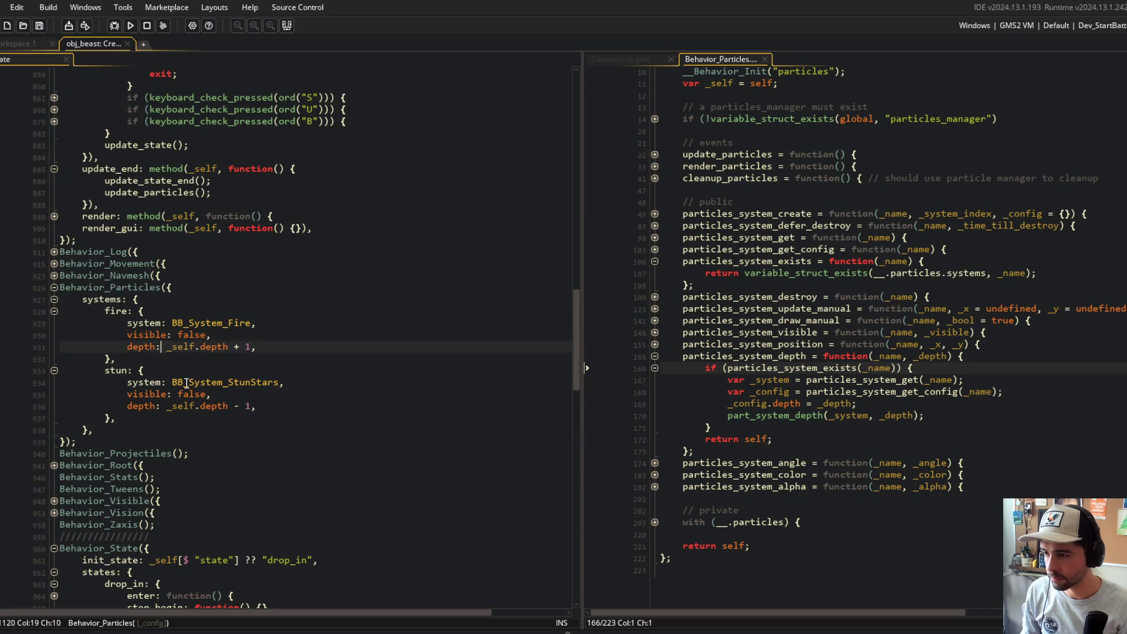
click(222, 405)
click(268, 325)
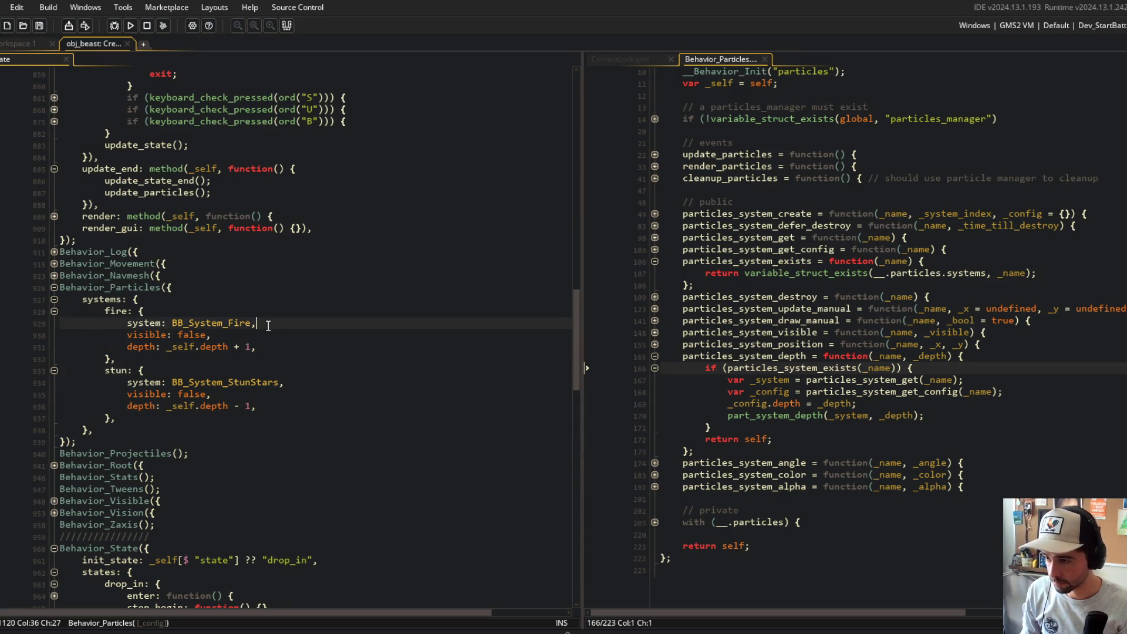
scroll(234, 363, up, 10)
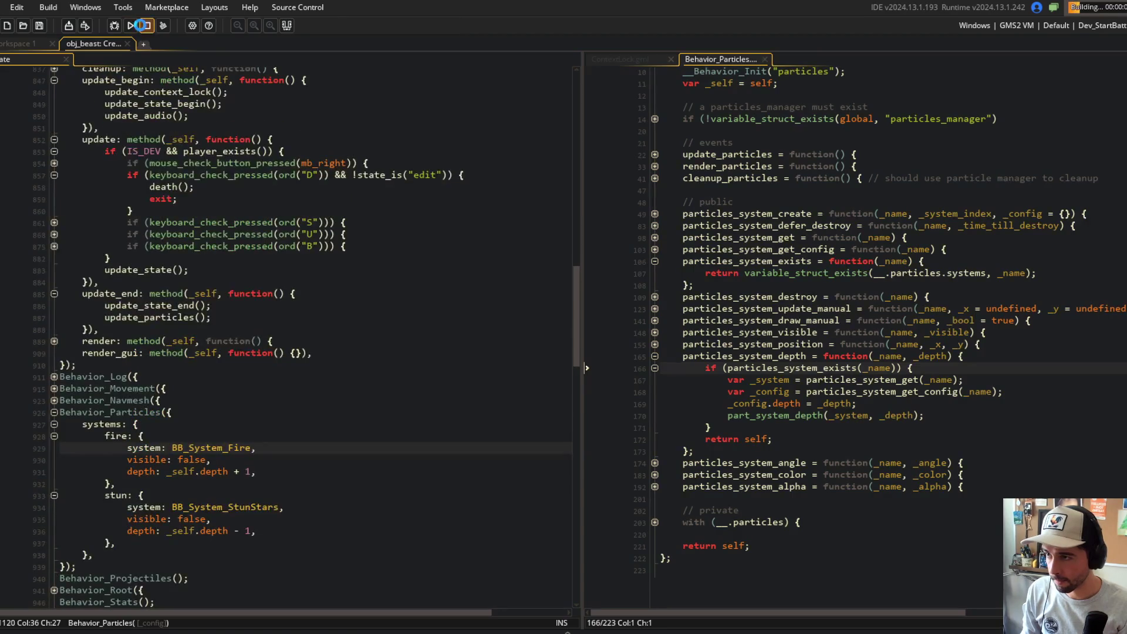
scroll(234, 362, up, 15)
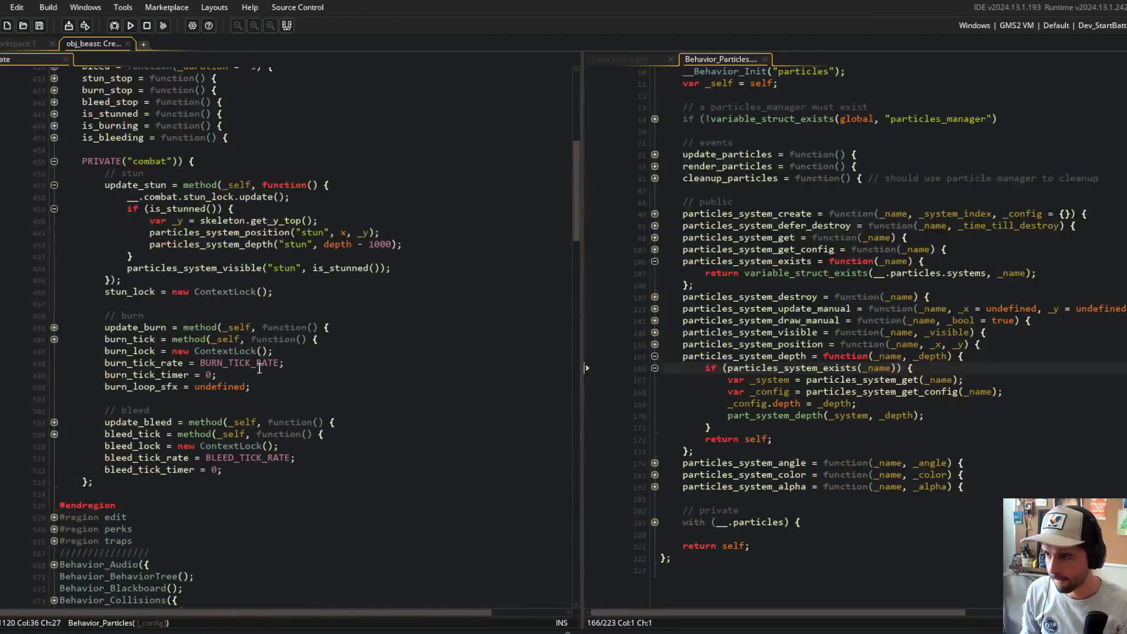
click(176, 233)
key(ctrl+t)
text(obj_bl)
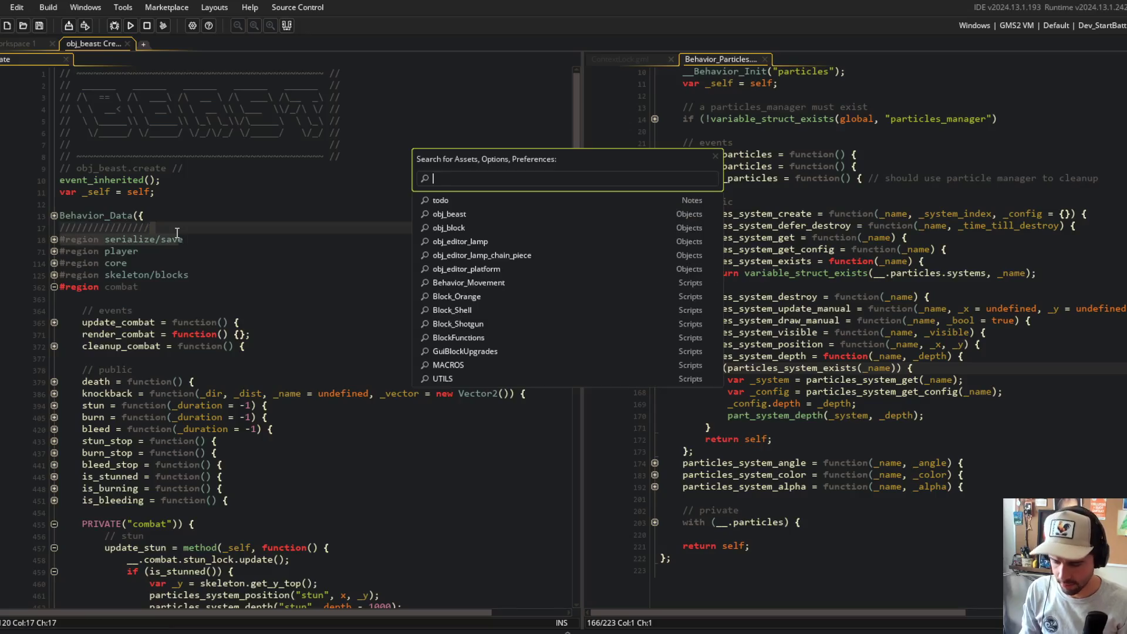
text(ock)
- Dock obj_block's Create code beside obj_beast's and start a case-sensitive search for 'de'
key(Return)
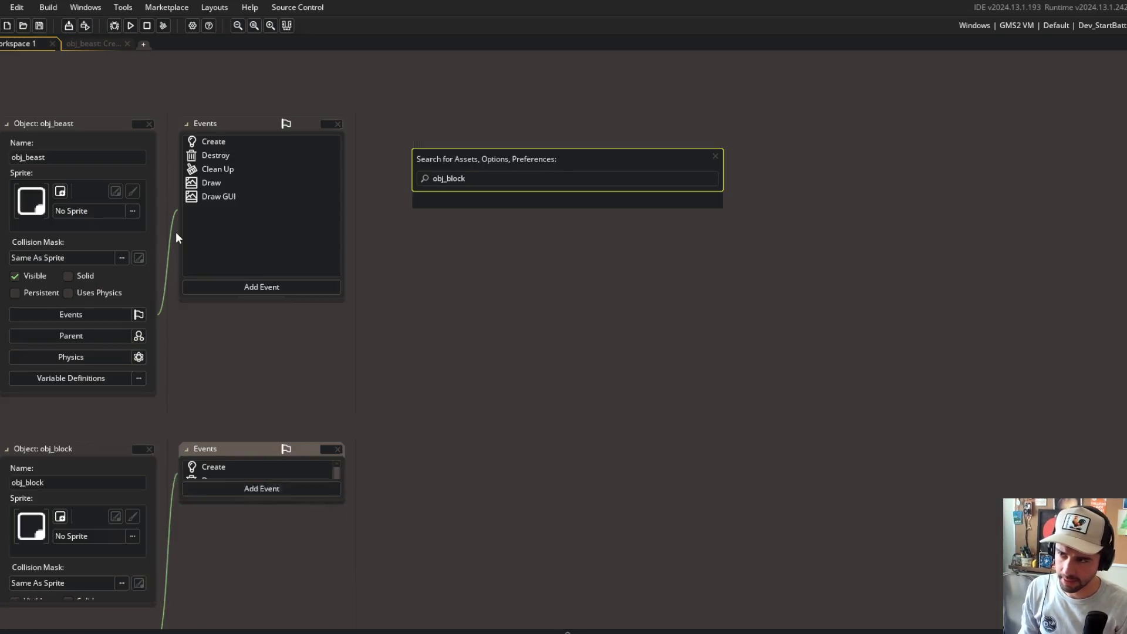
double_click(214, 467)
mouse_move(414, 478)
mouse_down()
mouse_move(109, 227)
mouse_move(113, 44)
mouse_move(627, 85)
mouse_up()
click(800, 322)
key(ctrl+f)
text(depth)
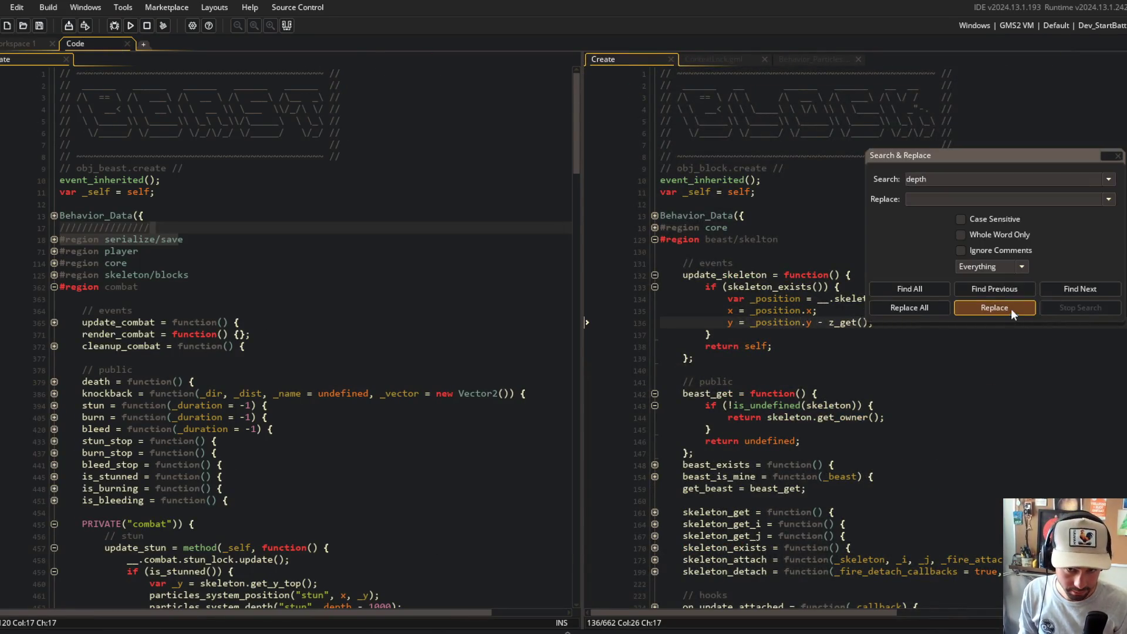
click(963, 220)
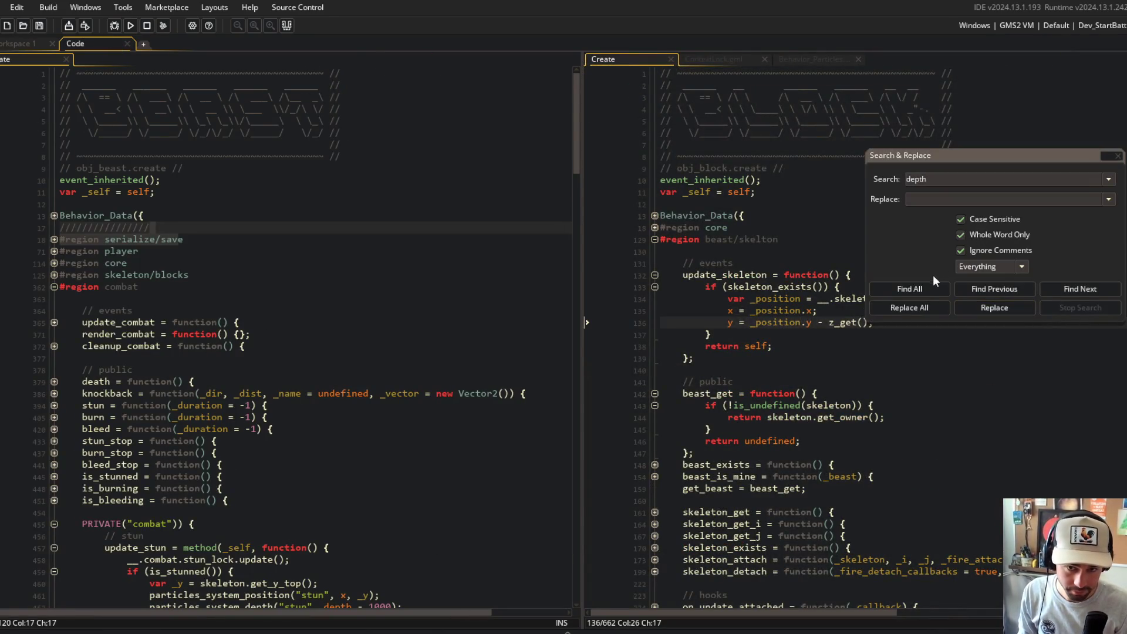
- List all 123 'depth' matches and jump to line 798's depth = DEPTHS.arena - bbox_bottom
click(880, 289)
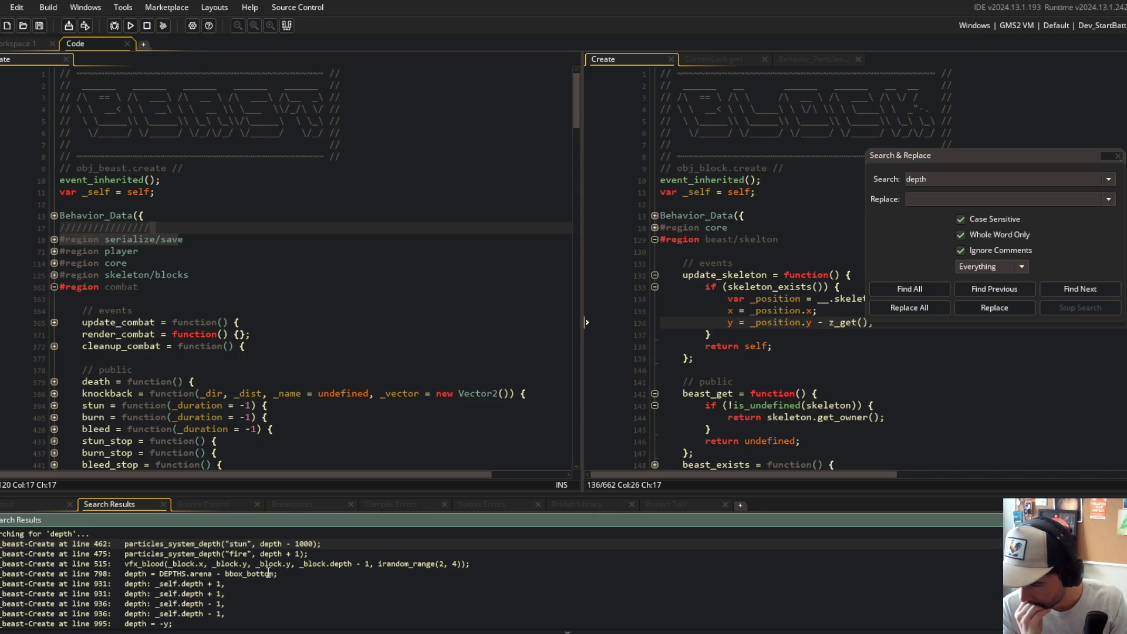
scroll(268, 572, down, 15)
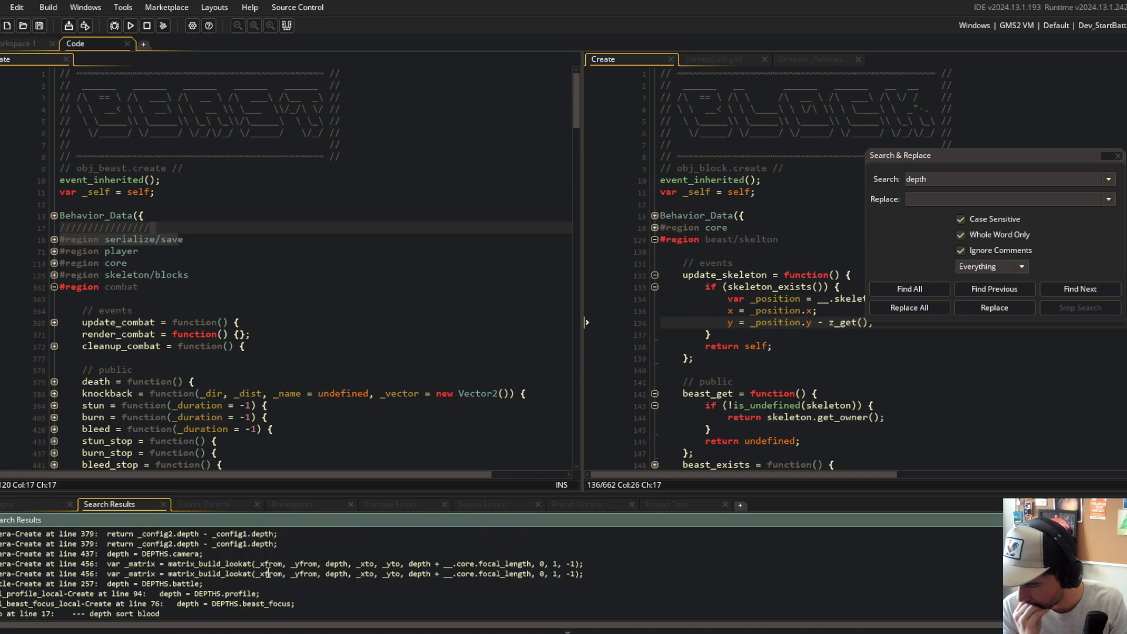
scroll(269, 573, down, 2)
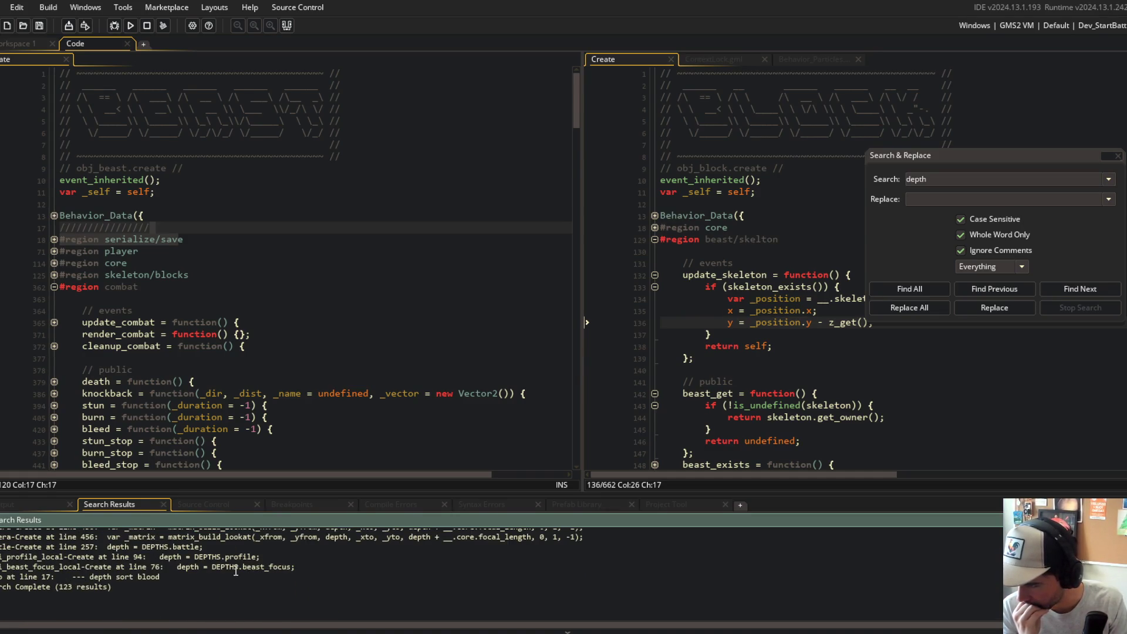
scroll(235, 570, up, 10)
scroll(236, 571, up, 6)
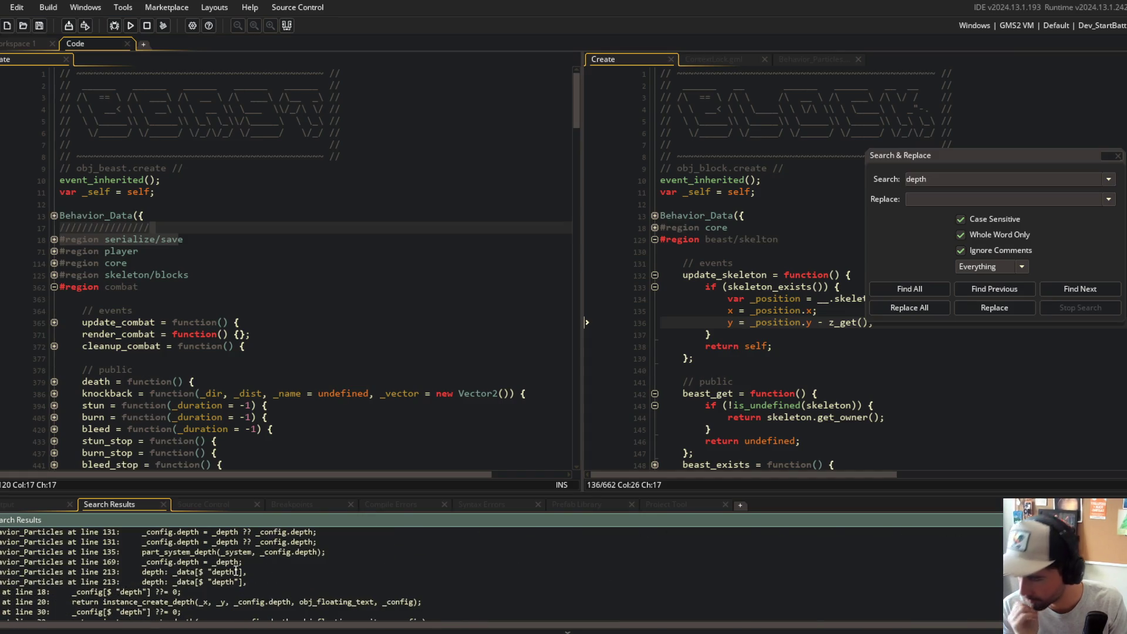
scroll(235, 571, up, 5)
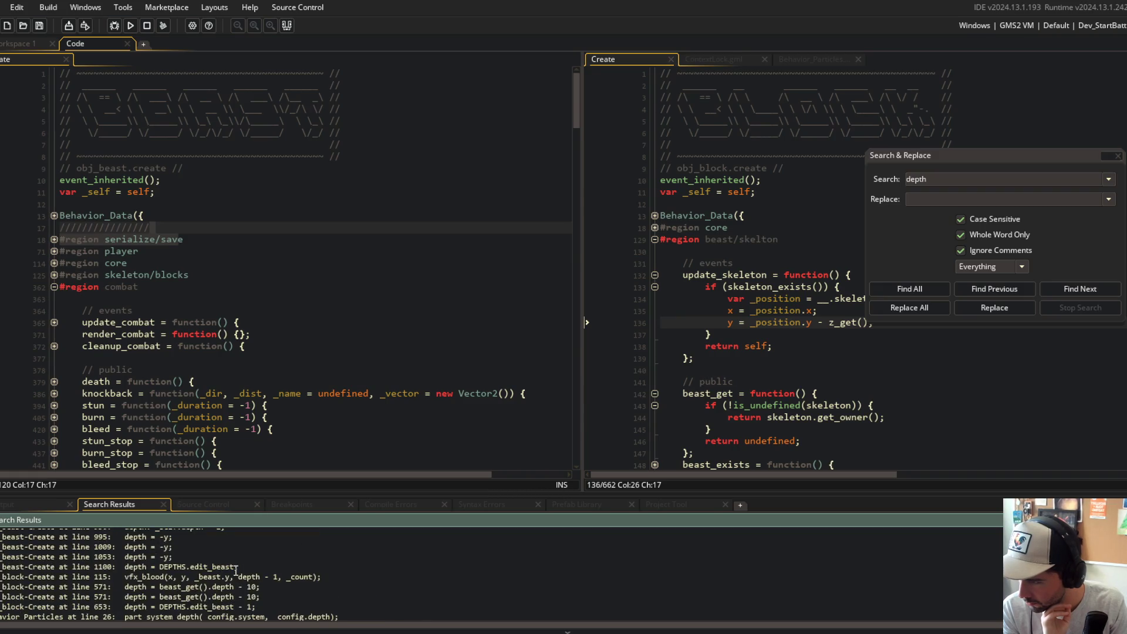
scroll(236, 570, up, 5)
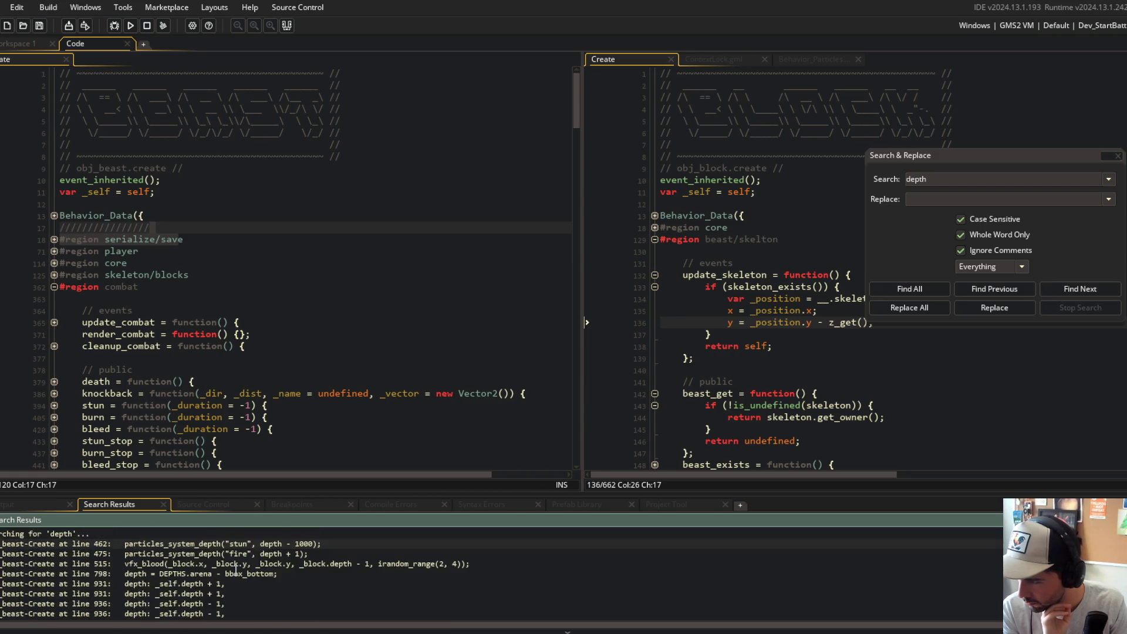
scroll(235, 571, down, 3)
scroll(235, 570, up, 3)
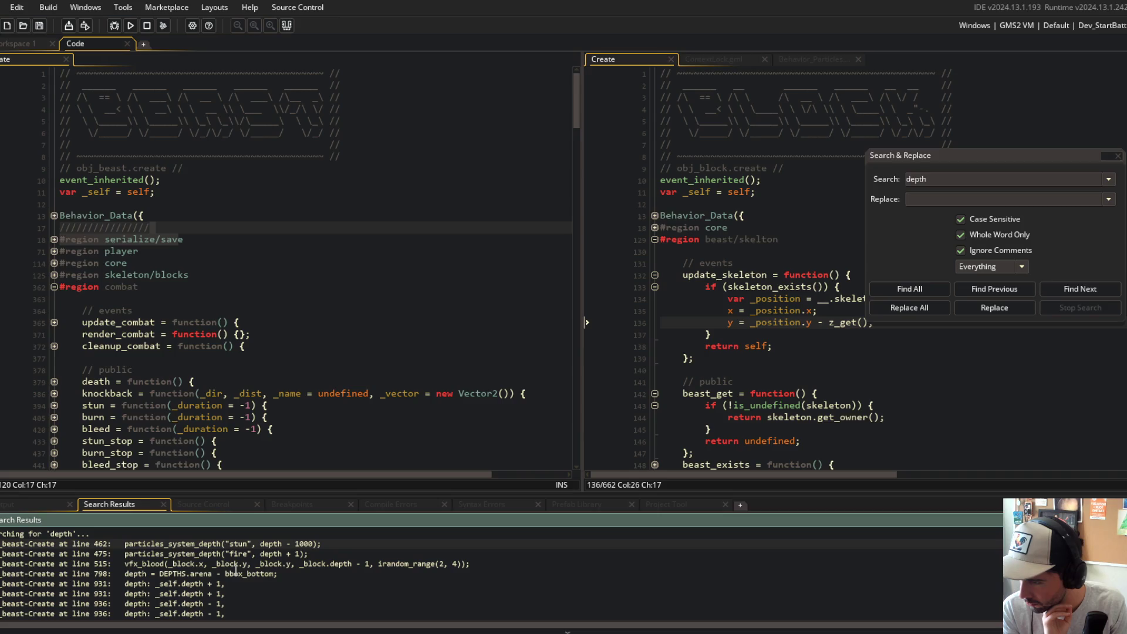
double_click(258, 547)
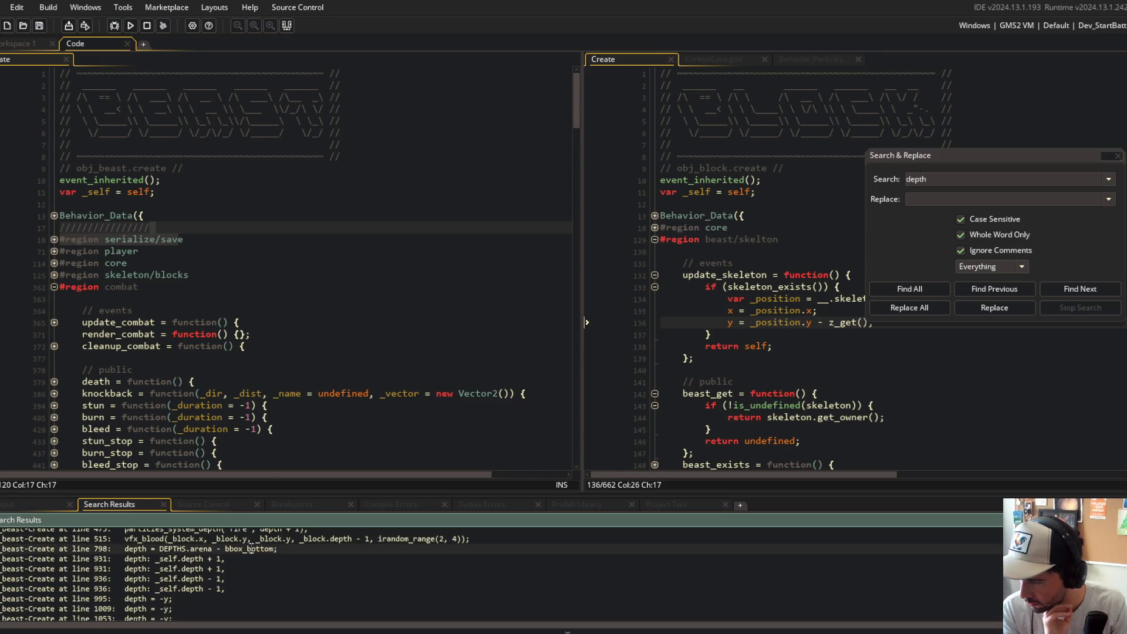
scroll(292, 347, down, 3)
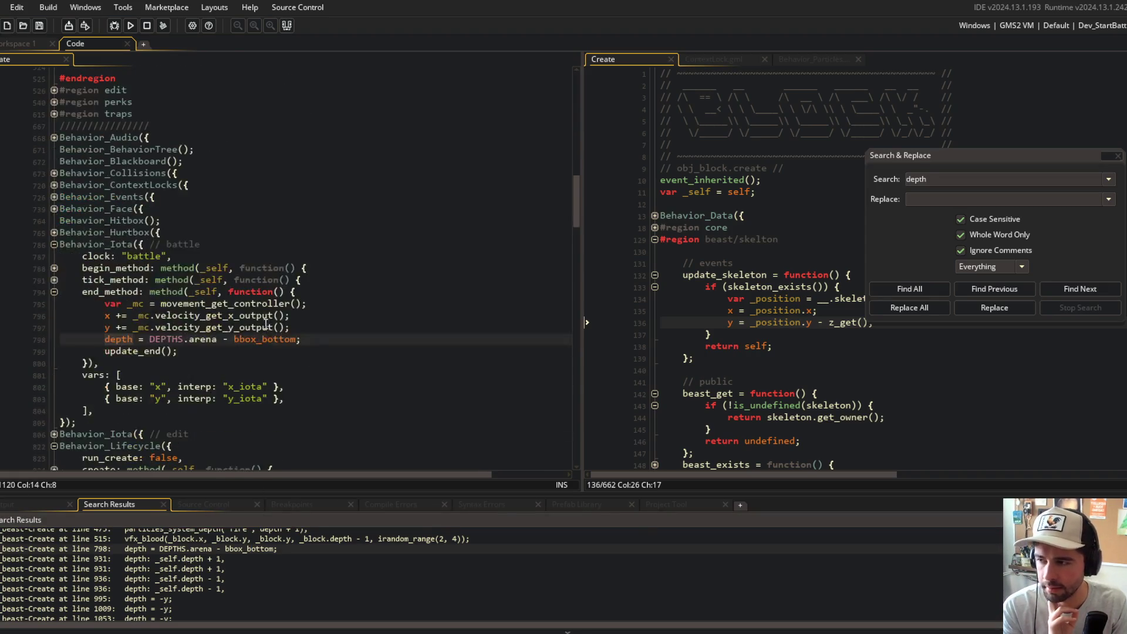
- Close the search results and remove line 798's depth line from the end method
key(Right)
key(Right)
key(Right)
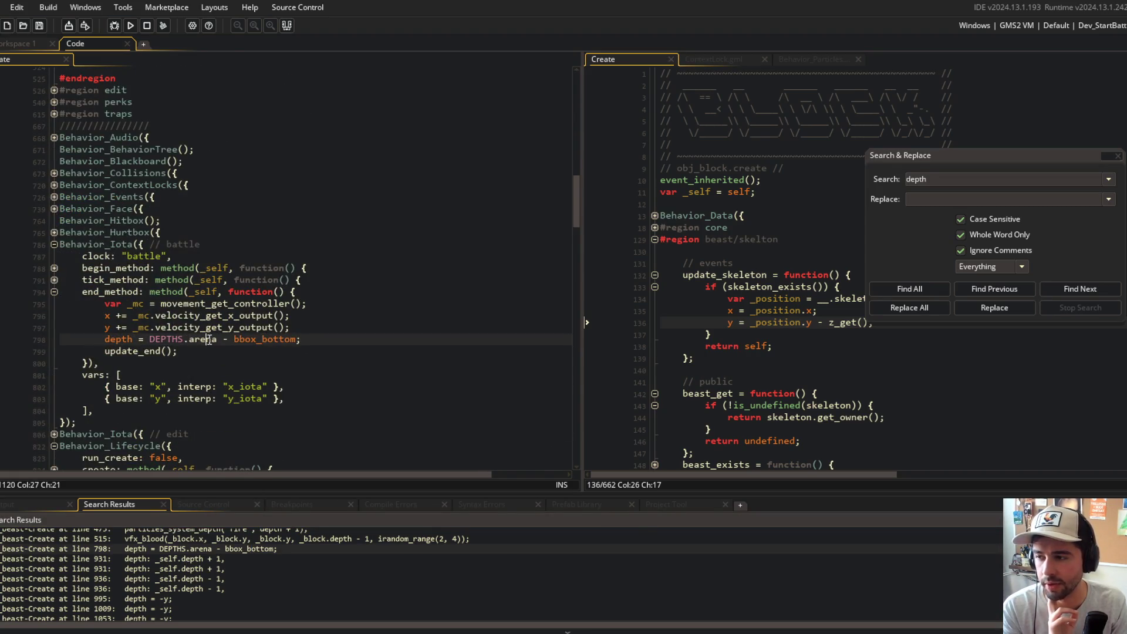
key(Right)
key(Right)
key(Right)
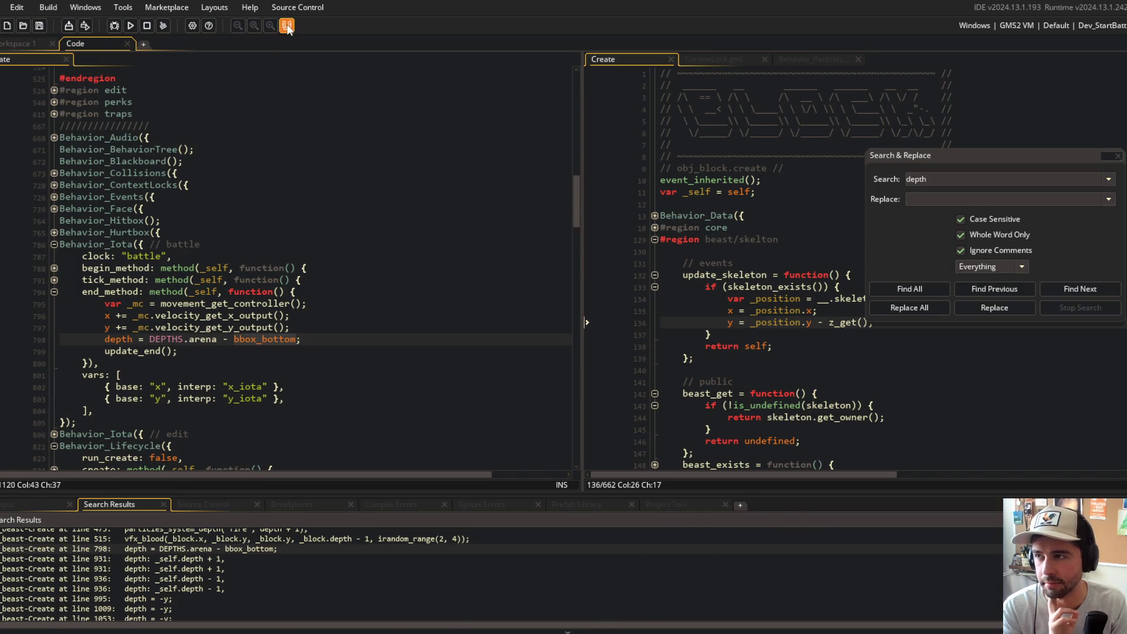
click(287, 26)
click(343, 342)
key(shift+Home)
key(BackSpace)
key(BackSpace)
key(Up)
key(Up)
key(Up)
- Paste the depth line into the begin method after update_begin(), then remove it again
key(End)
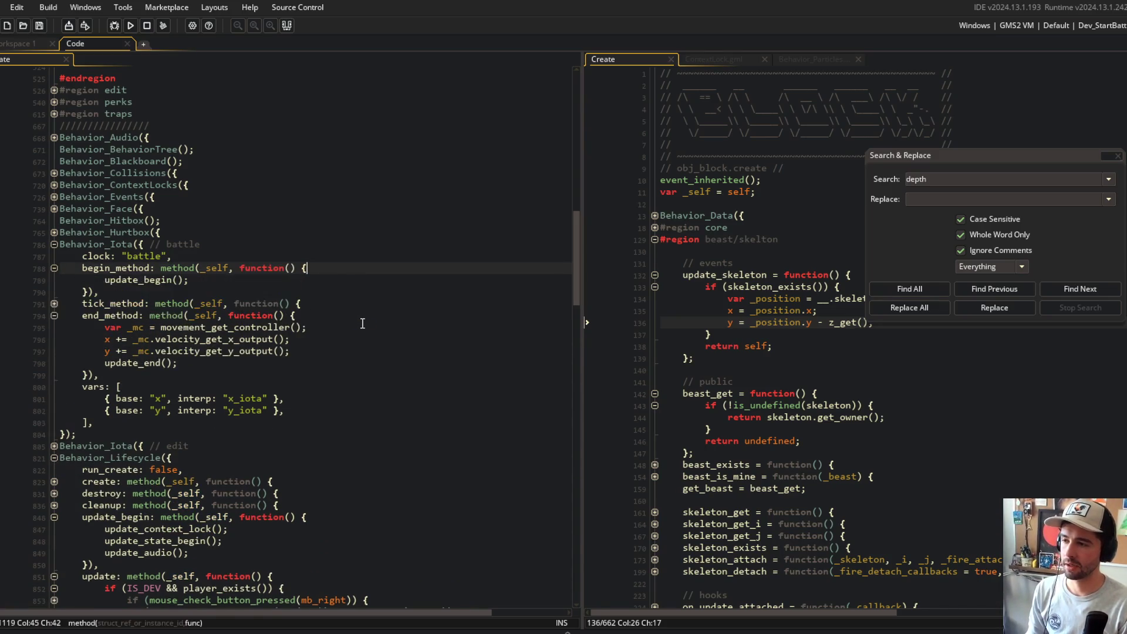
key(Up)
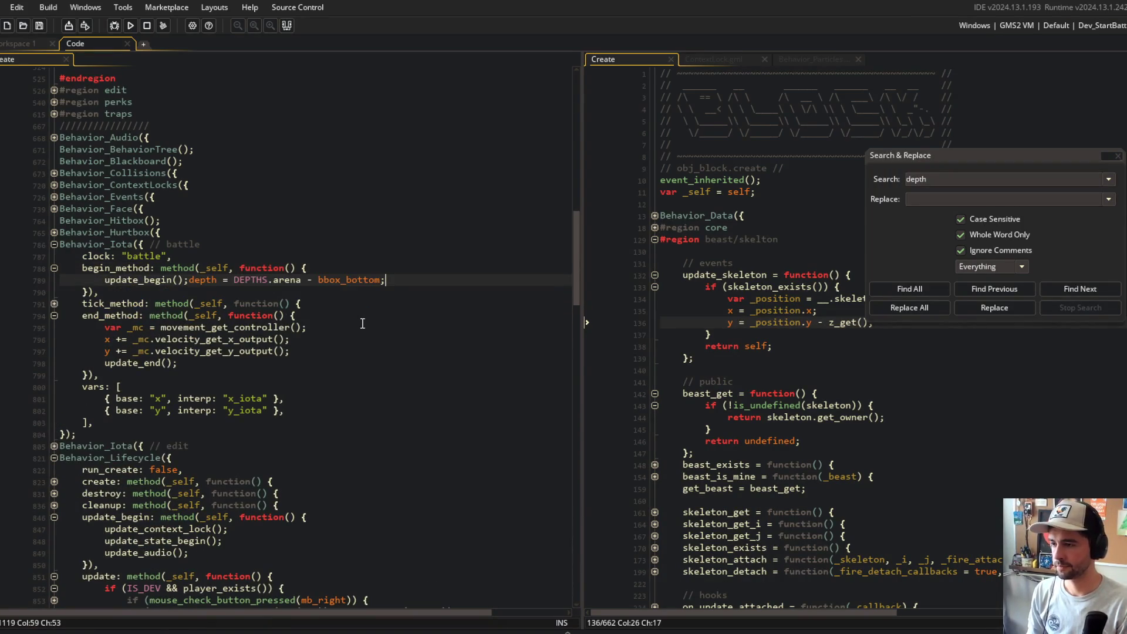
key(Return)
text(depth = DEPTHS.arena - bbox_bottom;)
click(362, 324)
click(393, 279)
key(Down)
key(shift+Home)
key(BackSpace)
key(BackSpace)
key(BackSpace)
click(272, 363)
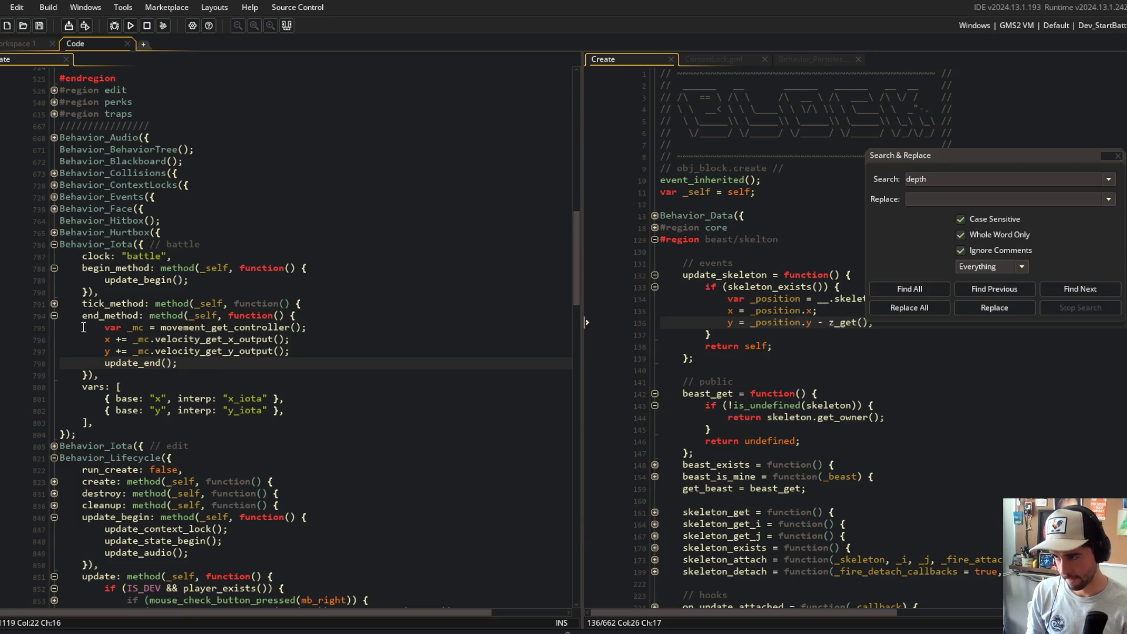
- Expand the tick method and collapse the IS_DEV debug block
click(54, 303)
scroll(149, 294, down, 5)
scroll(149, 294, down, 7)
scroll(148, 276, up, 12)
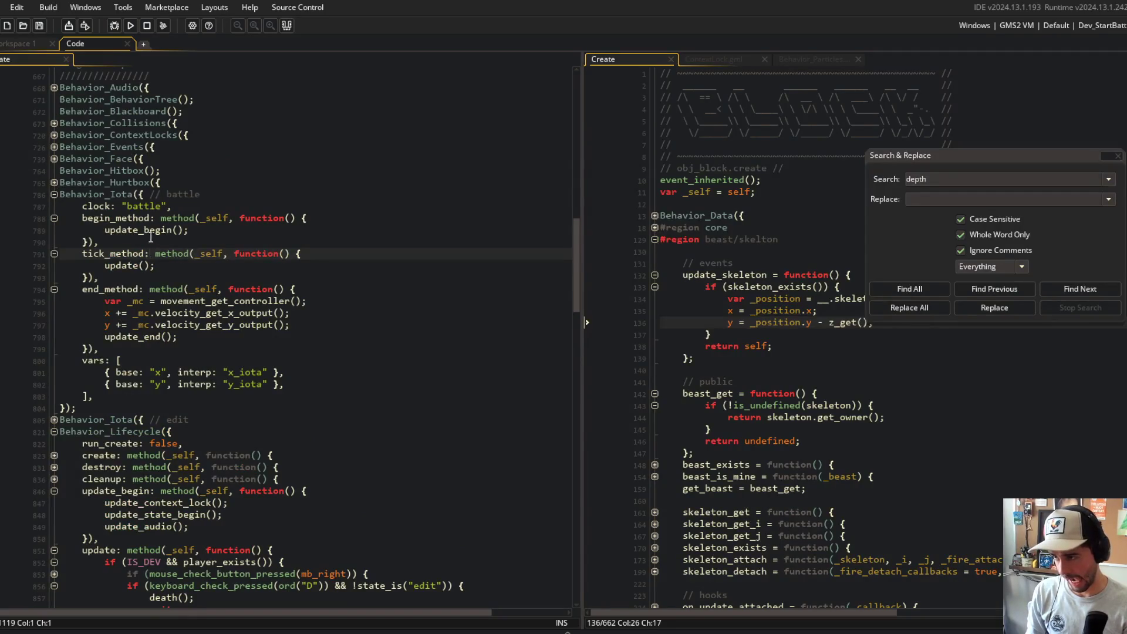
scroll(178, 299, down, 4)
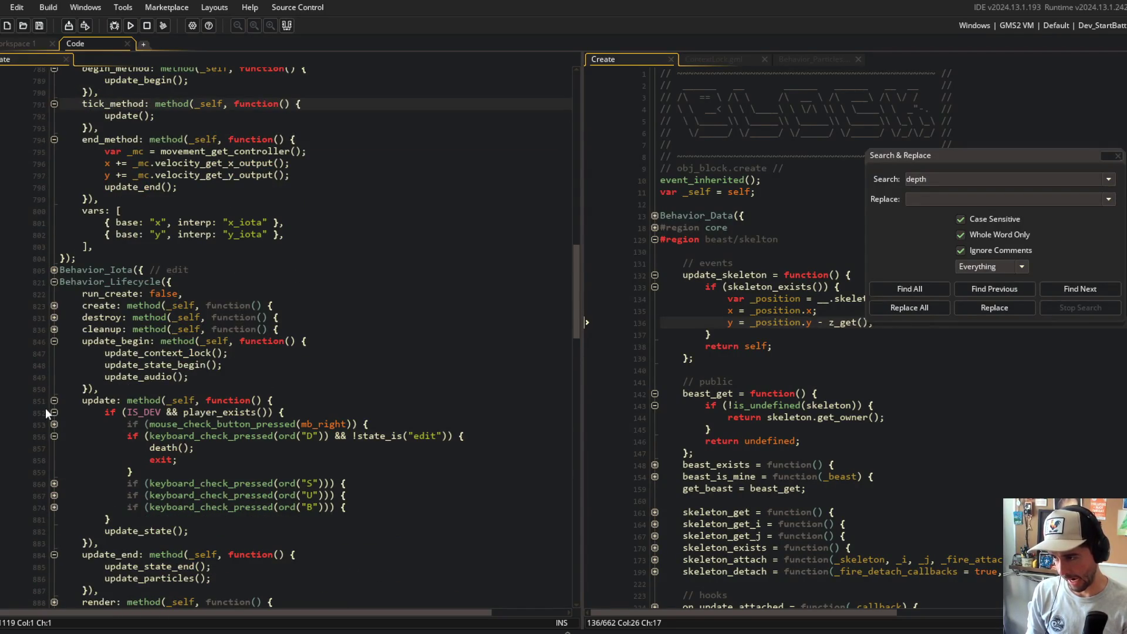
click(54, 412)
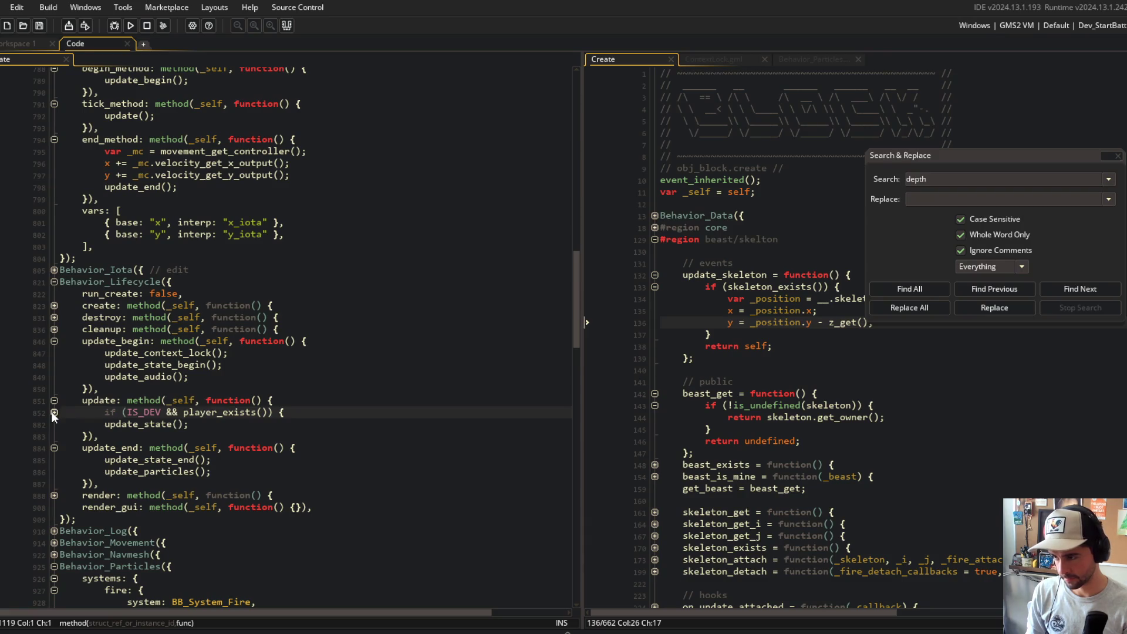
scroll(108, 412, down, 8)
scroll(108, 412, up, 6)
scroll(107, 413, down, 8)
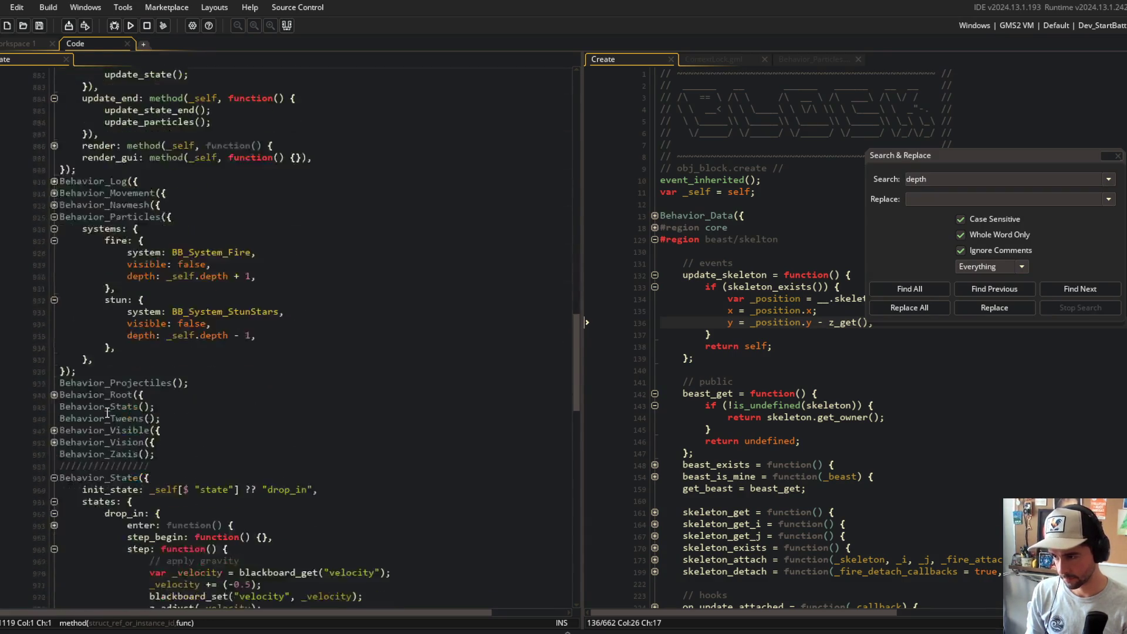
- Change the drop_in depth line to 'depth = obj_arena.depth - bbox_bottom;'
scroll(107, 413, down, 8)
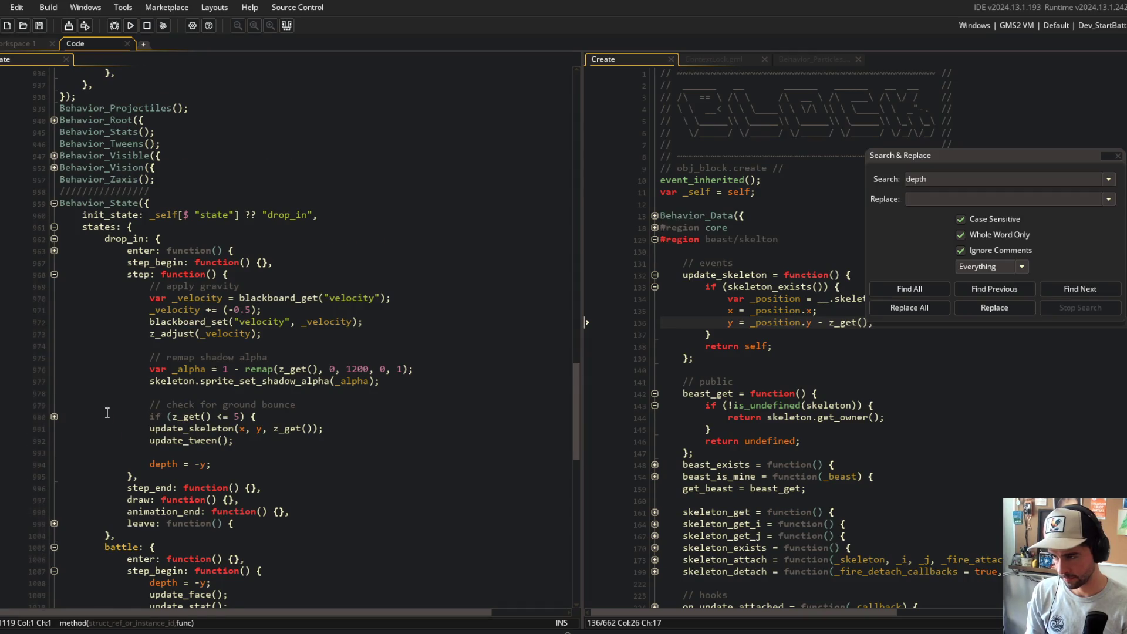
scroll(107, 412, down, 7)
scroll(108, 413, up, 3)
click(233, 314)
key(Home)
key(ctrl+z)
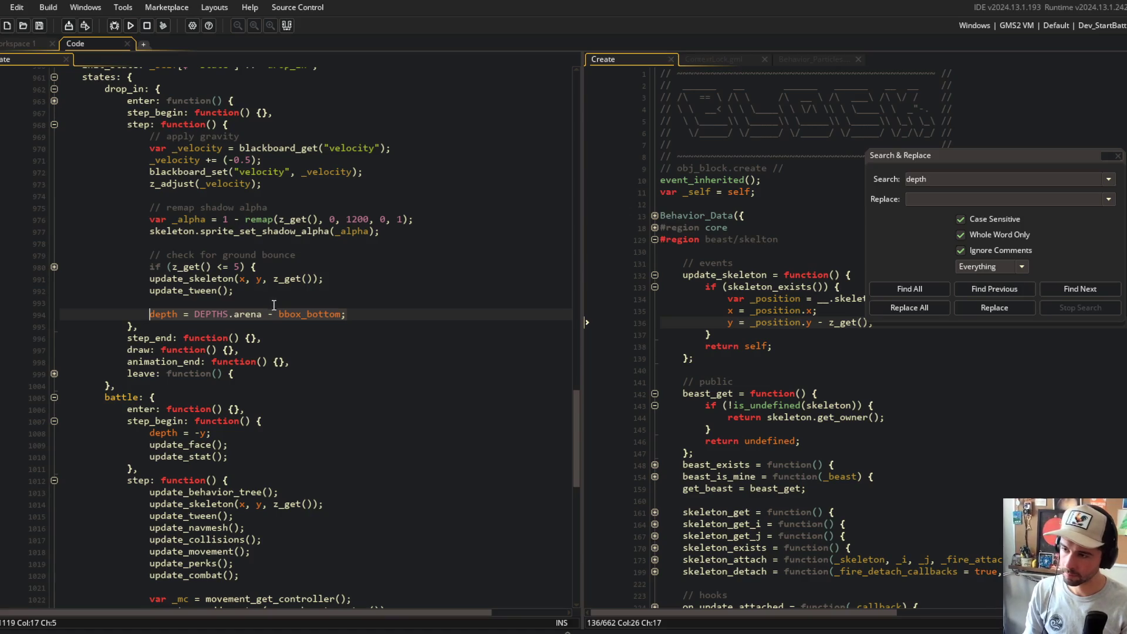
click(259, 314)
scroll(252, 313, up, 15)
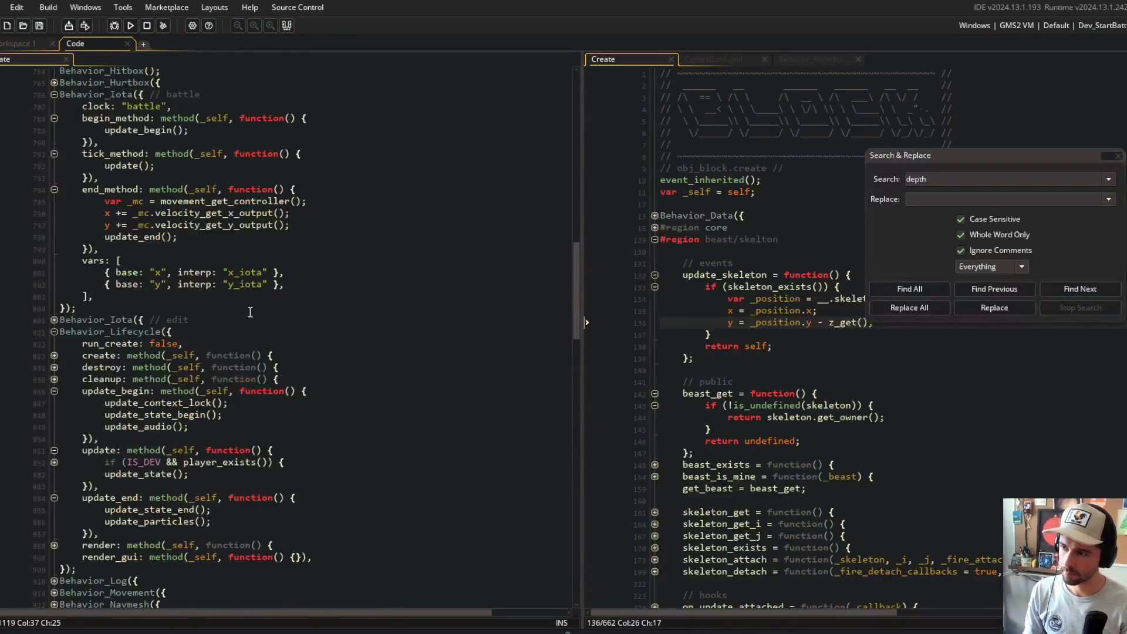
scroll(250, 312, up, 10)
scroll(234, 350, up, 15)
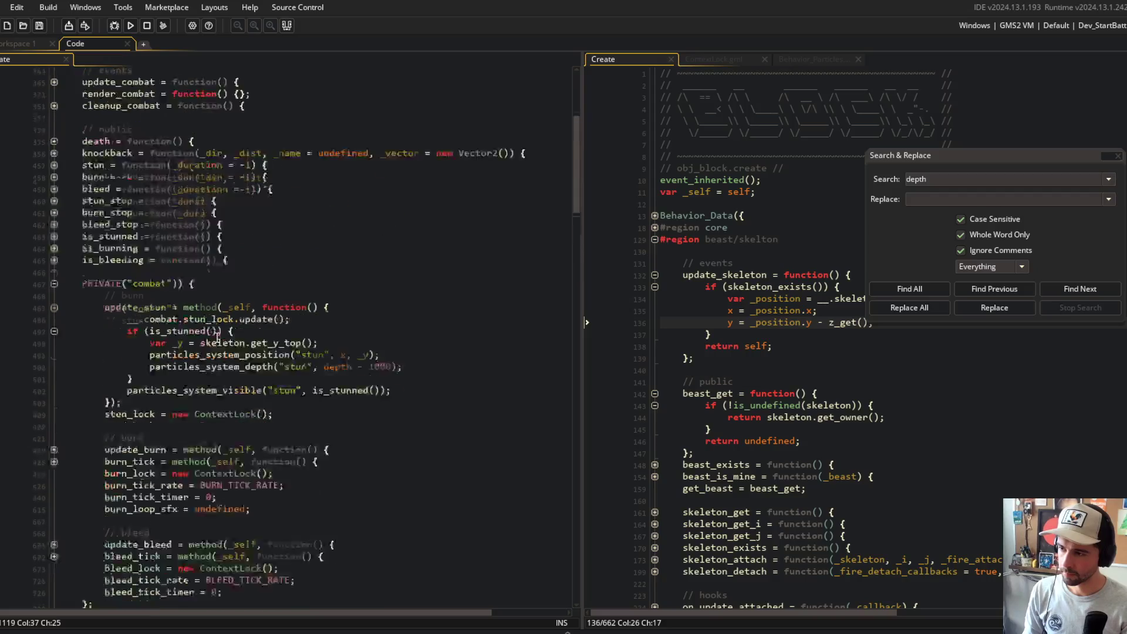
scroll(75, 273, down, 20)
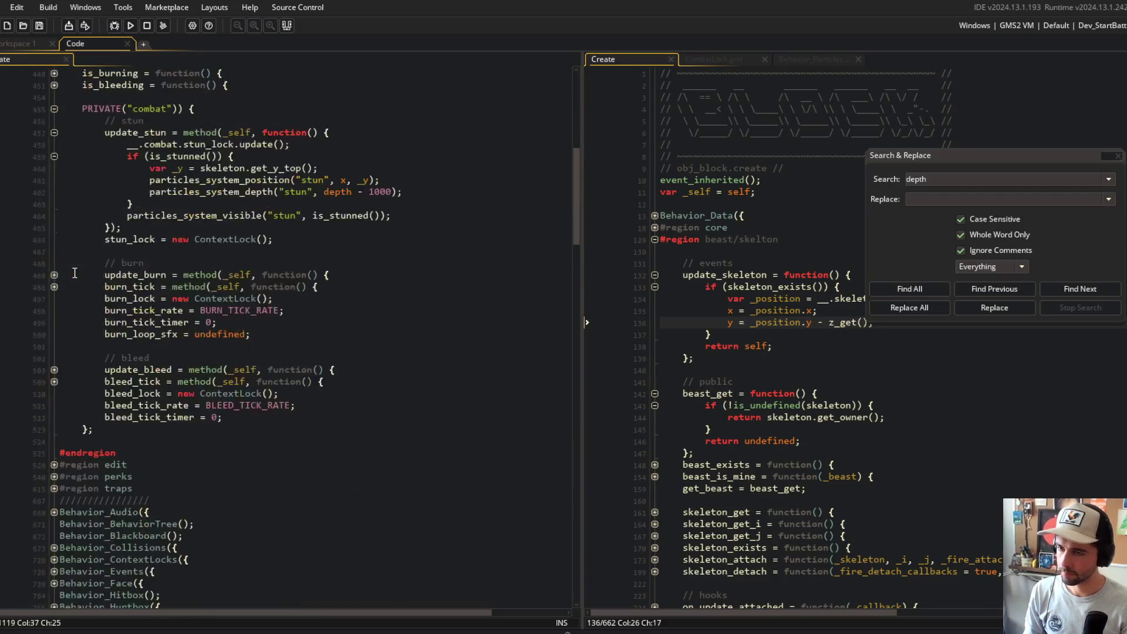
scroll(74, 274, down, 7)
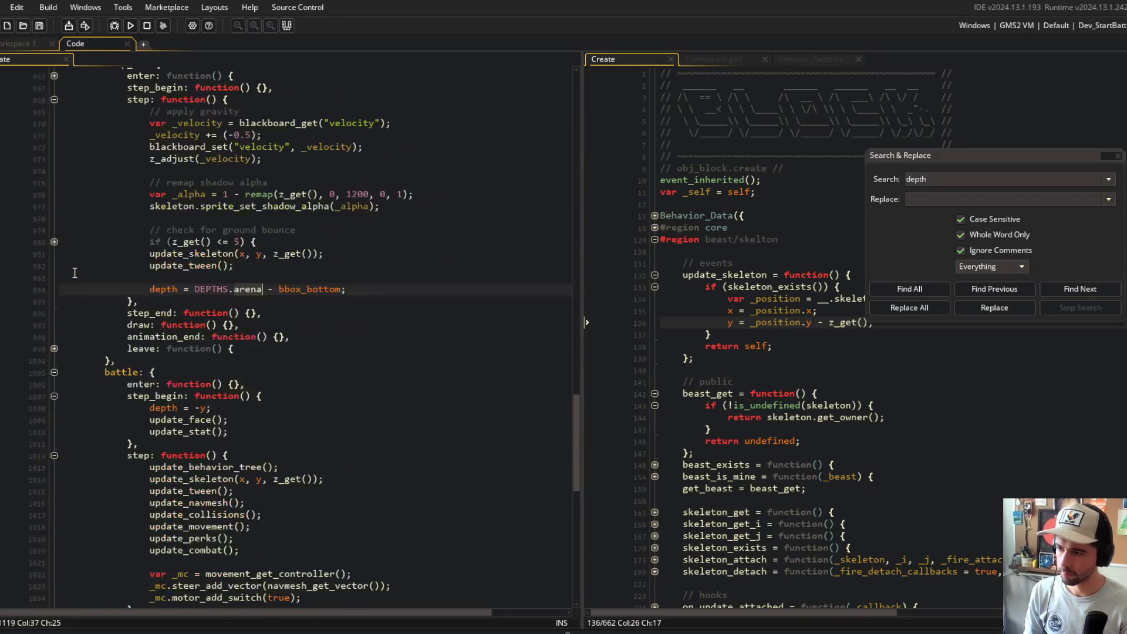
scroll(232, 376, up, 4)
key(Right)
key(Right)
key(ctrl+BackSpace)
key(BackSpace)
key(ctrl+BackSpace)
text(obj_arena.dept)
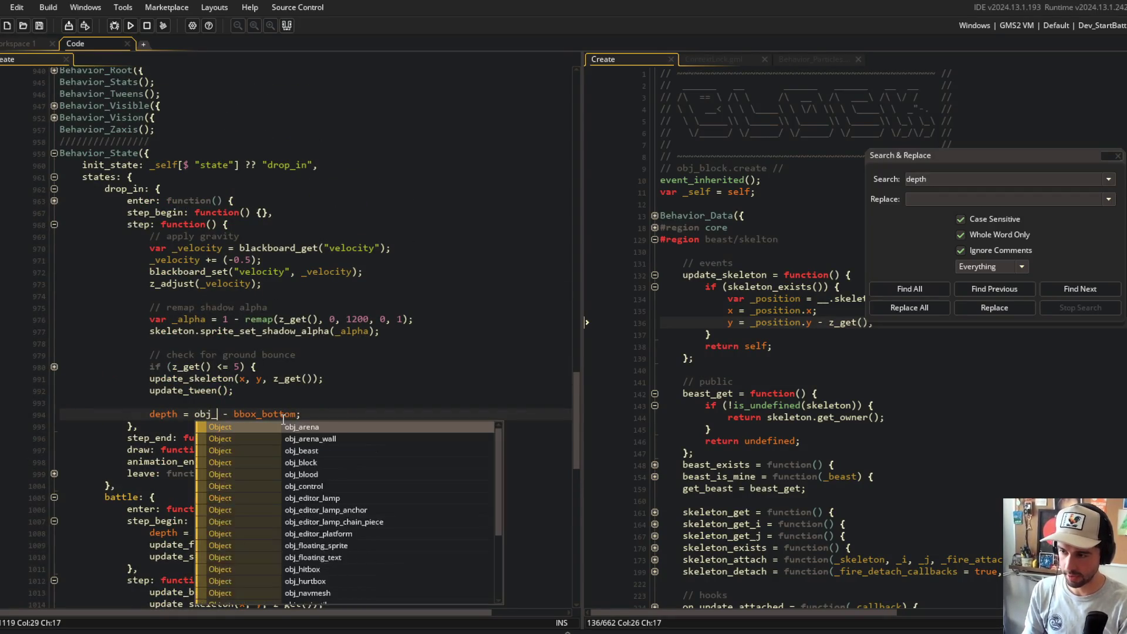
text(h)
key(Home)
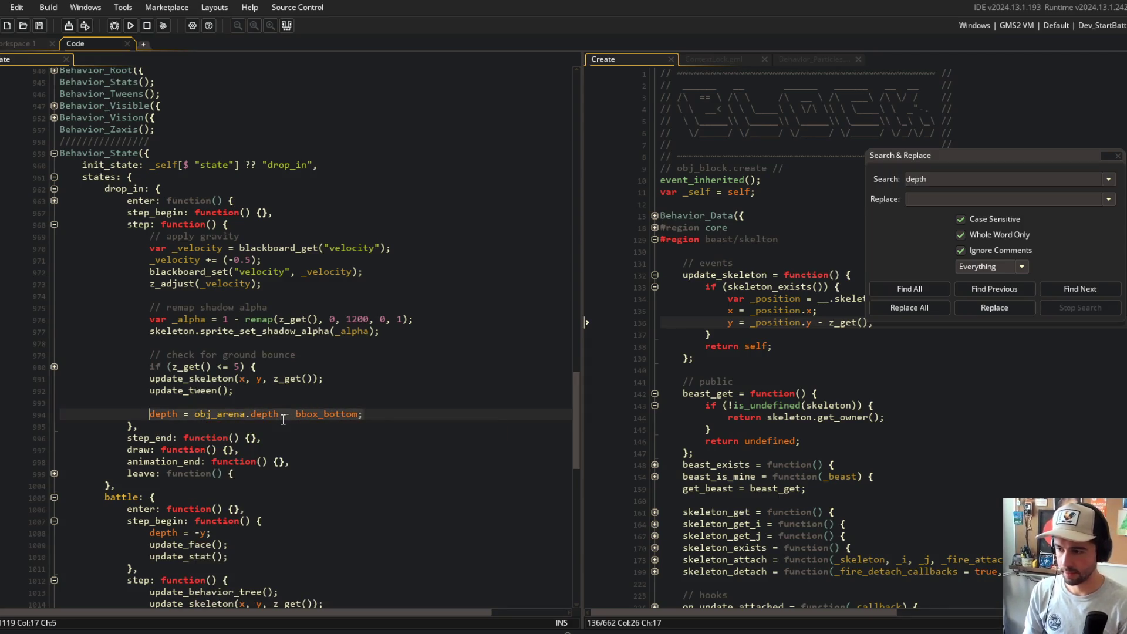
- Copy that line over the battle and stunned states' 'depth = -y;' lines
scroll(335, 409, down, 8)
key(shift+End)
key(ctrl+c)
drag(149, 257, 210, 257)
key(ctrl+v)
scroll(268, 236, down, 10)
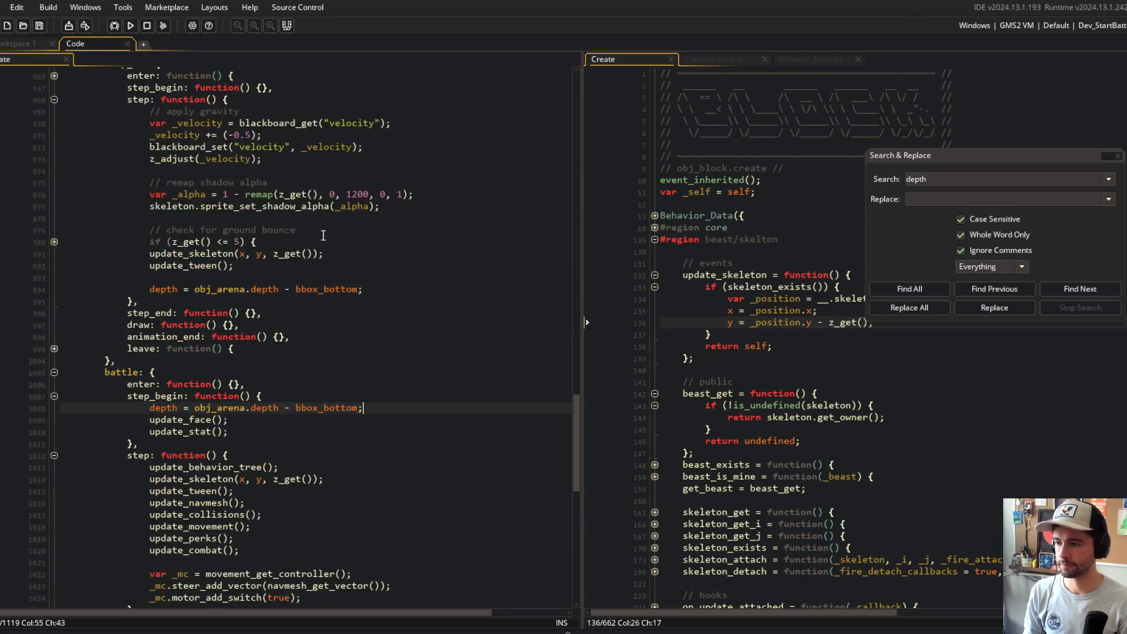
click(229, 394)
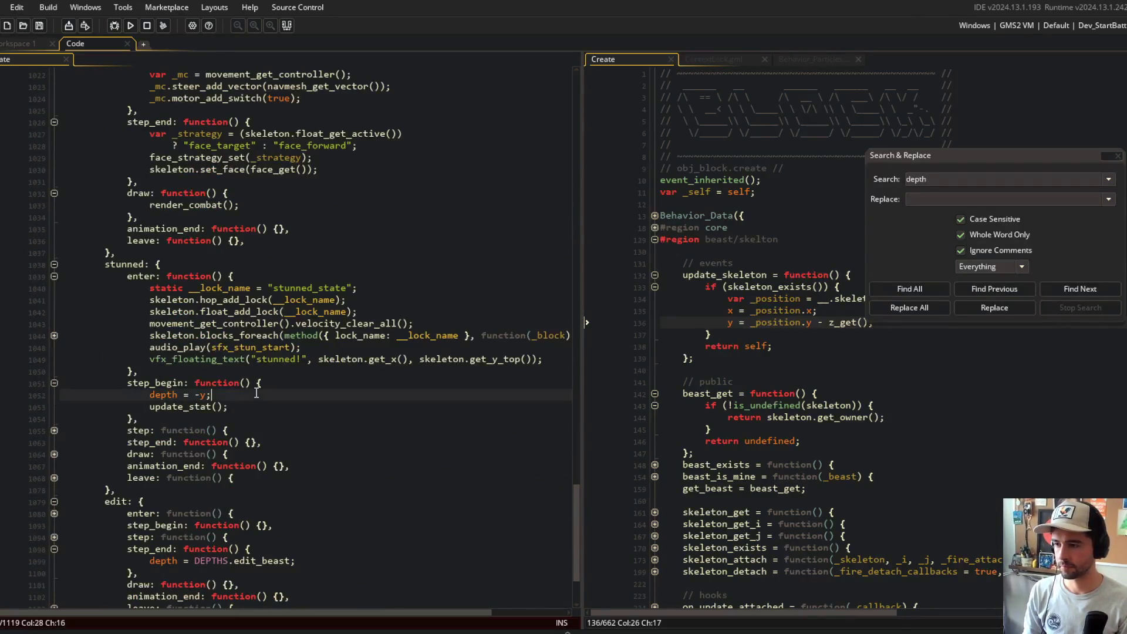
key(shift+Home)
key(ctrl+v)
click(310, 359)
scroll(309, 359, down, 3)
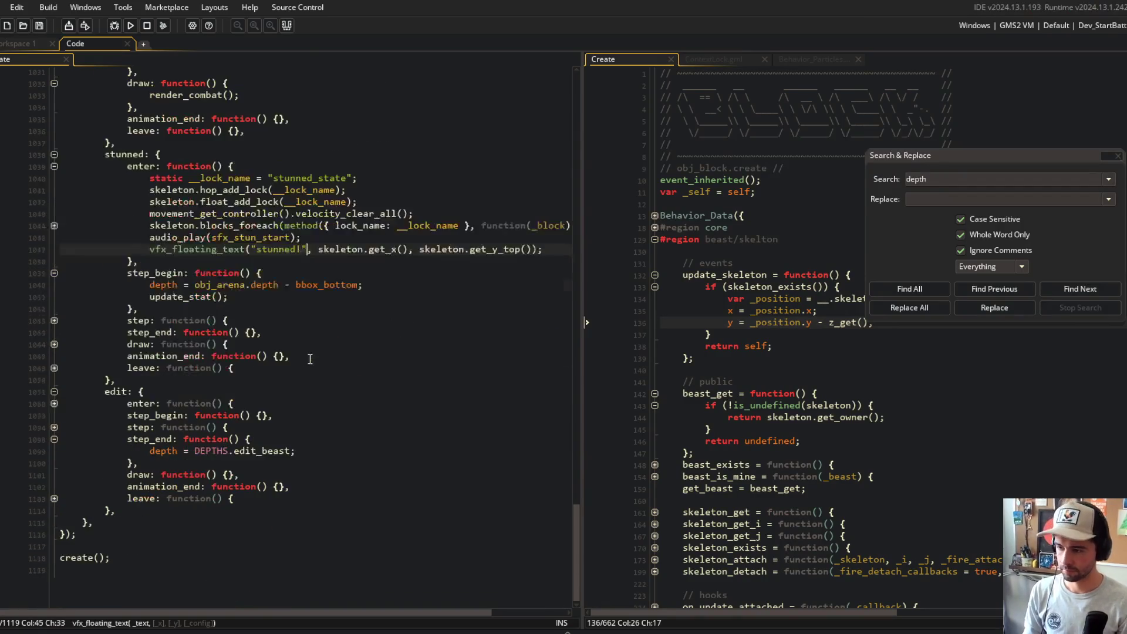
scroll(344, 358, up, 1)
click(337, 407)
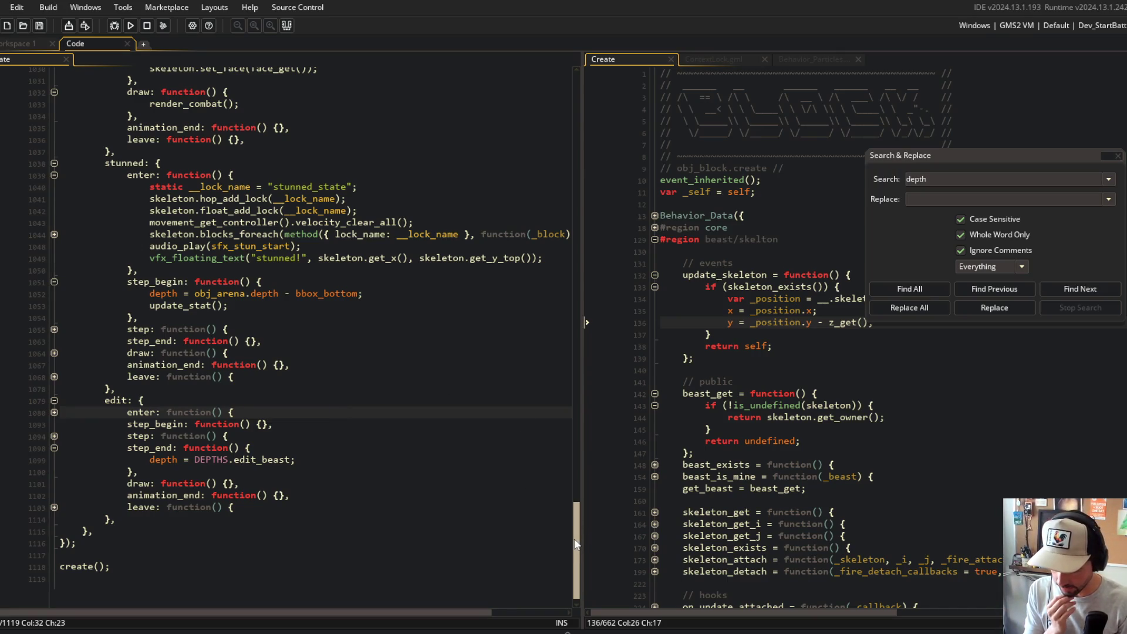
- Cut the three _mc velocity lines out of the Behavior_Iota end_method
mouse_move(576, 523)
mouse_down()
mouse_move(546, 111)
mouse_move(526, 365)
mouse_move(523, 242)
mouse_up()
click(370, 334)
key(shift+Up)
key(shift+Up)
key(shift+Home)
key(BackSpace)
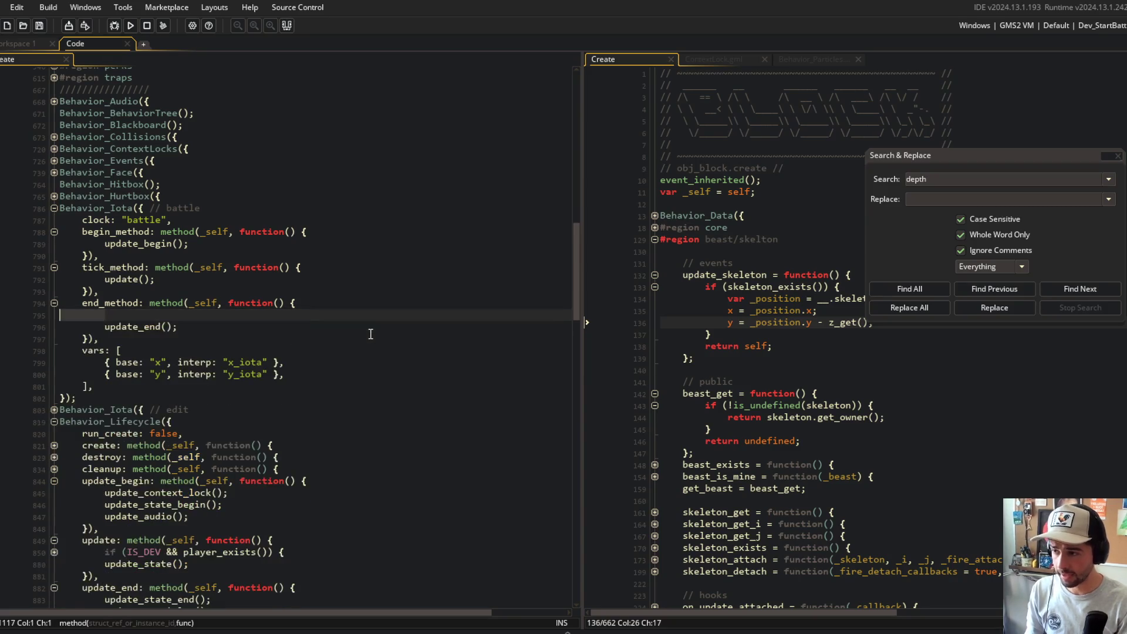
key(BackSpace)
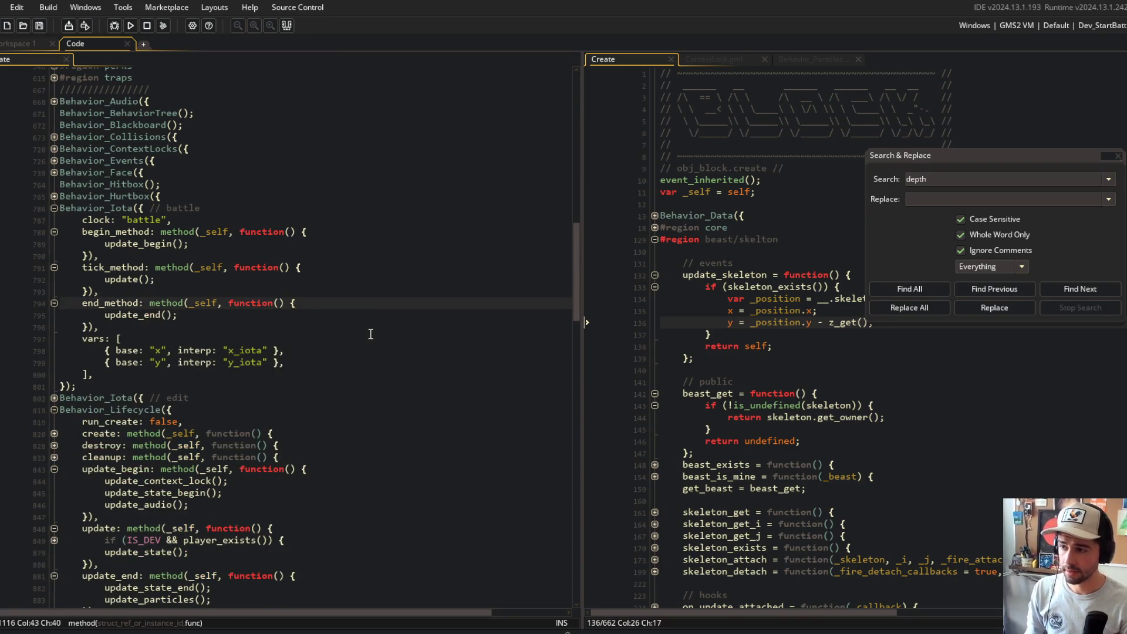
- Paste the velocity lines at the top of Behavior_Lifecycle update_end and run the game
scroll(371, 334, down, 20)
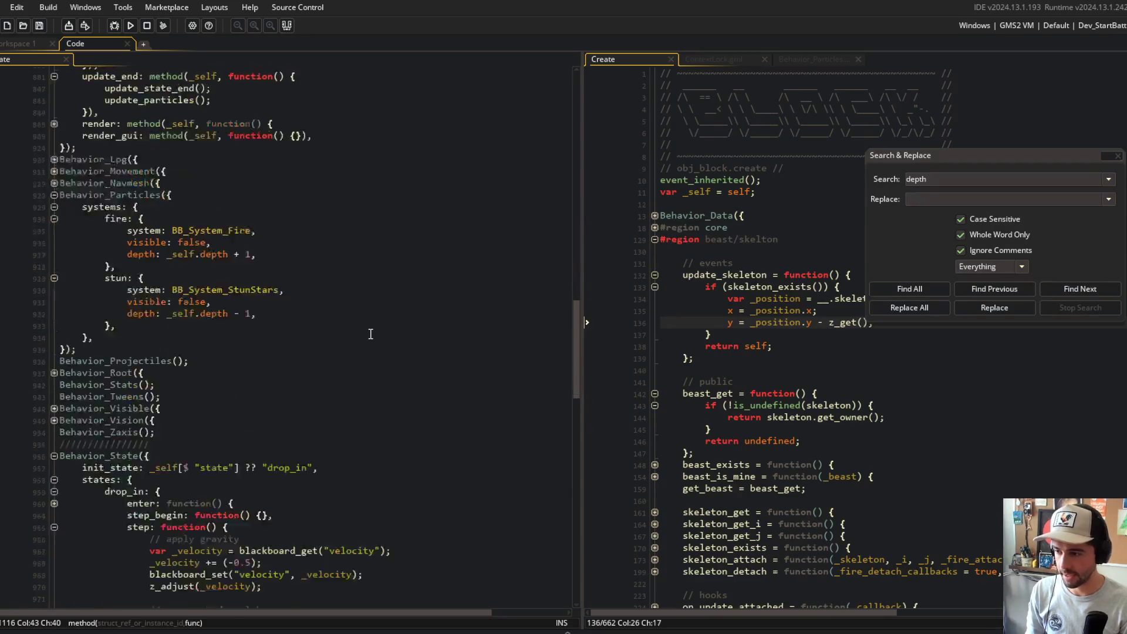
scroll(370, 334, up, 9)
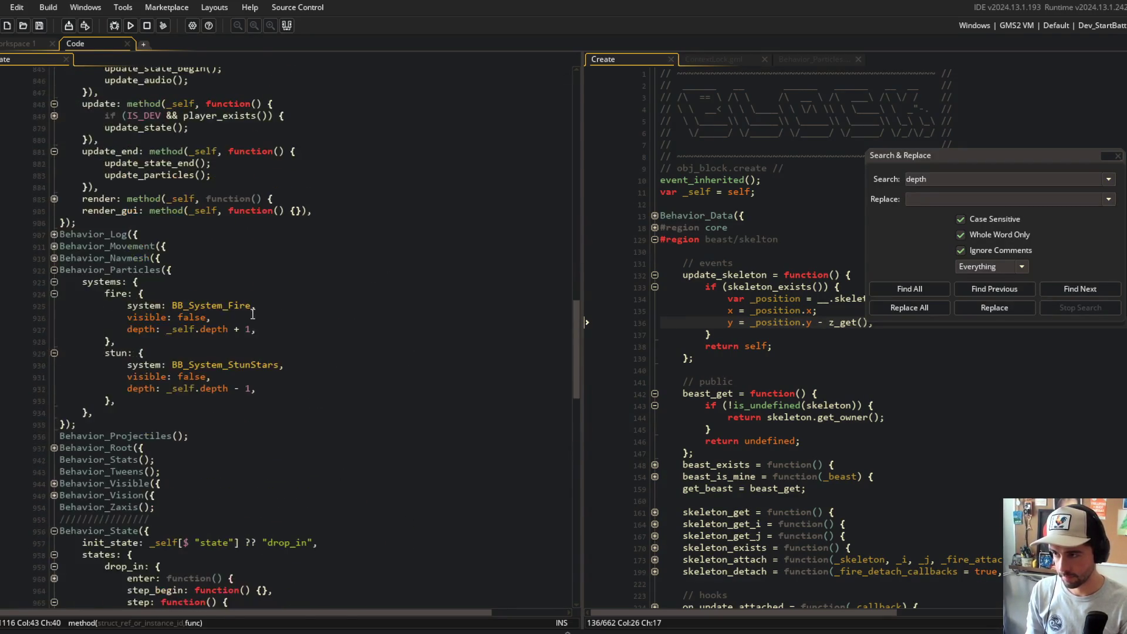
click(54, 270)
scroll(56, 295, up, 5)
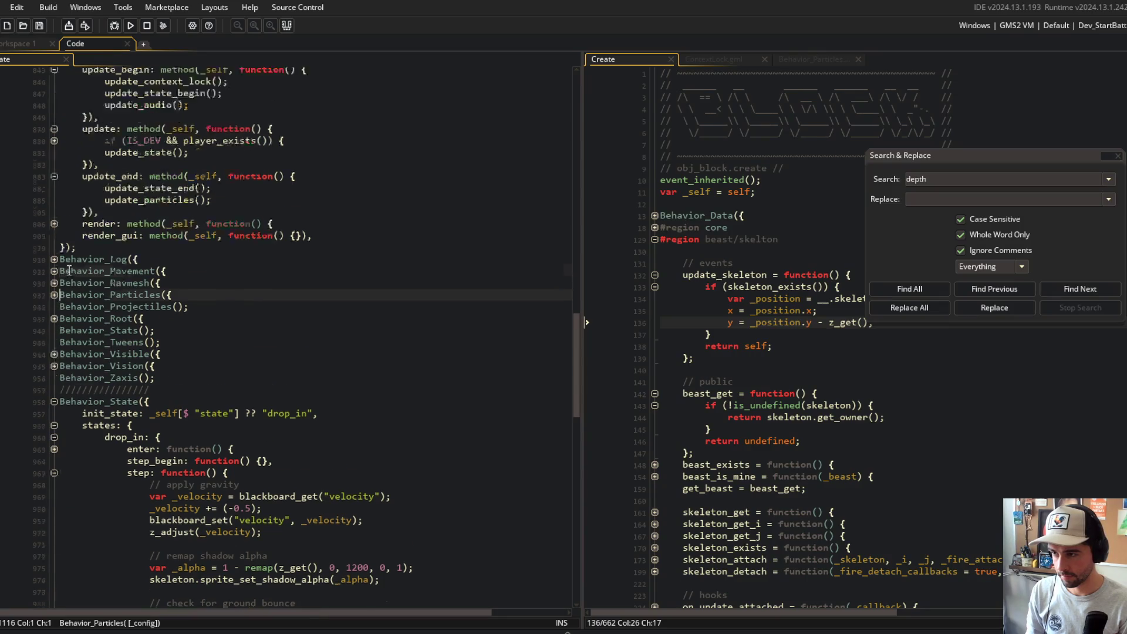
click(334, 326)
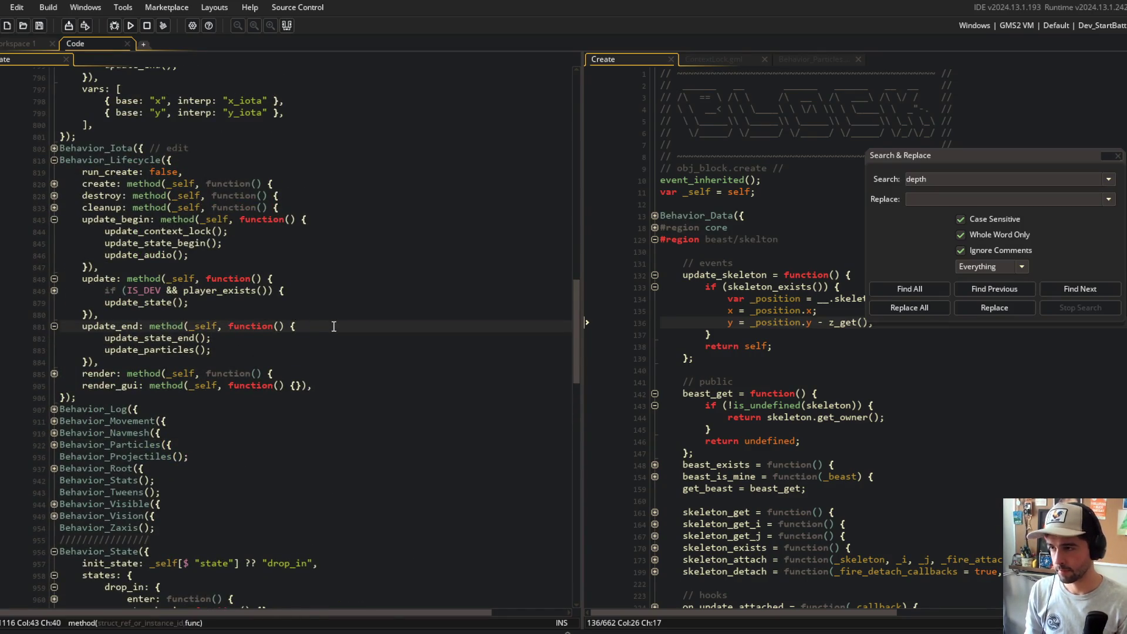
key(ctrl+v)
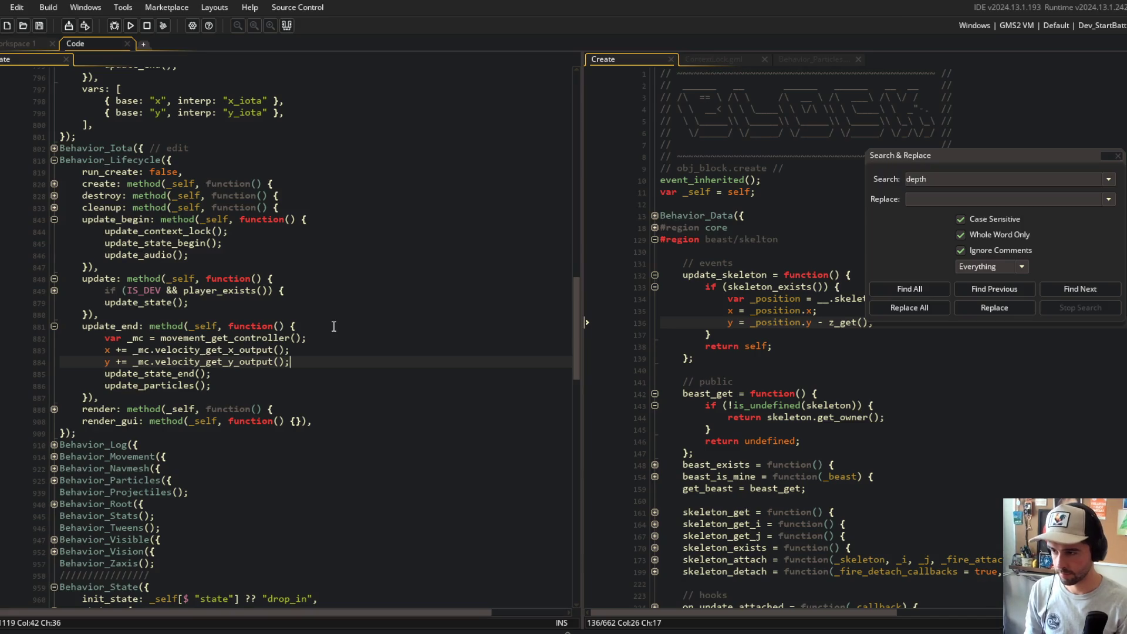
click(353, 302)
click(133, 25)
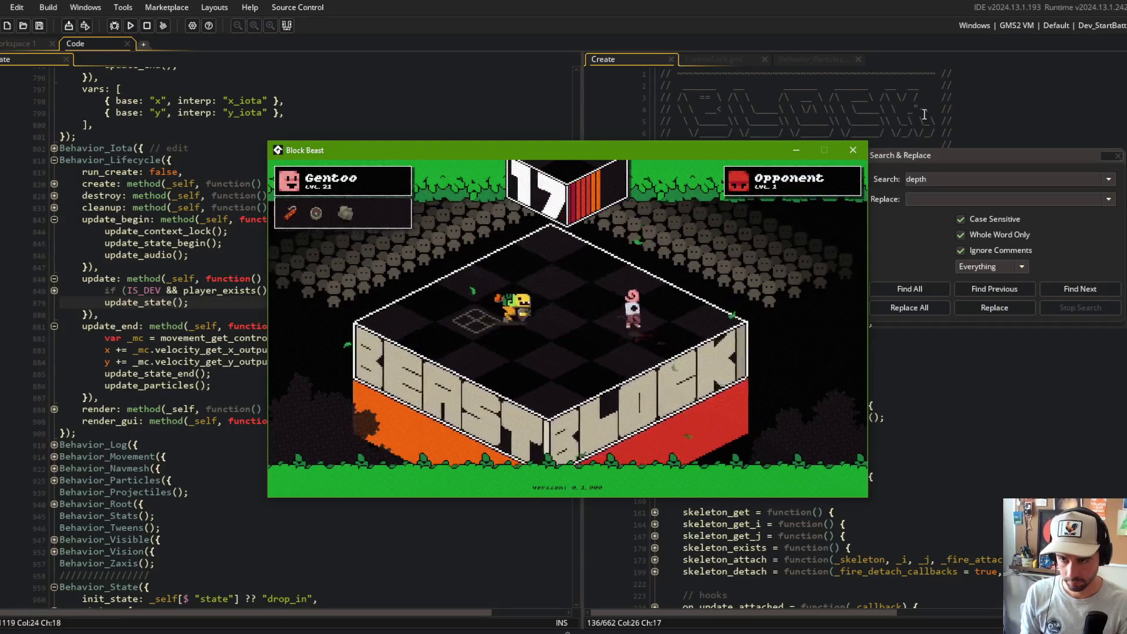
- Leave the Block Beast test game and switch to the BlockBeast Command Prompt
click(155, 302)
scroll(159, 292, up, 8)
scroll(157, 290, down, 15)
key(alt+Tab)
click(506, 301)
- Stage all changes and commit them as 'cleaned up some inconsistencies with beast depth'
key(Escape)
text(git add .gi)
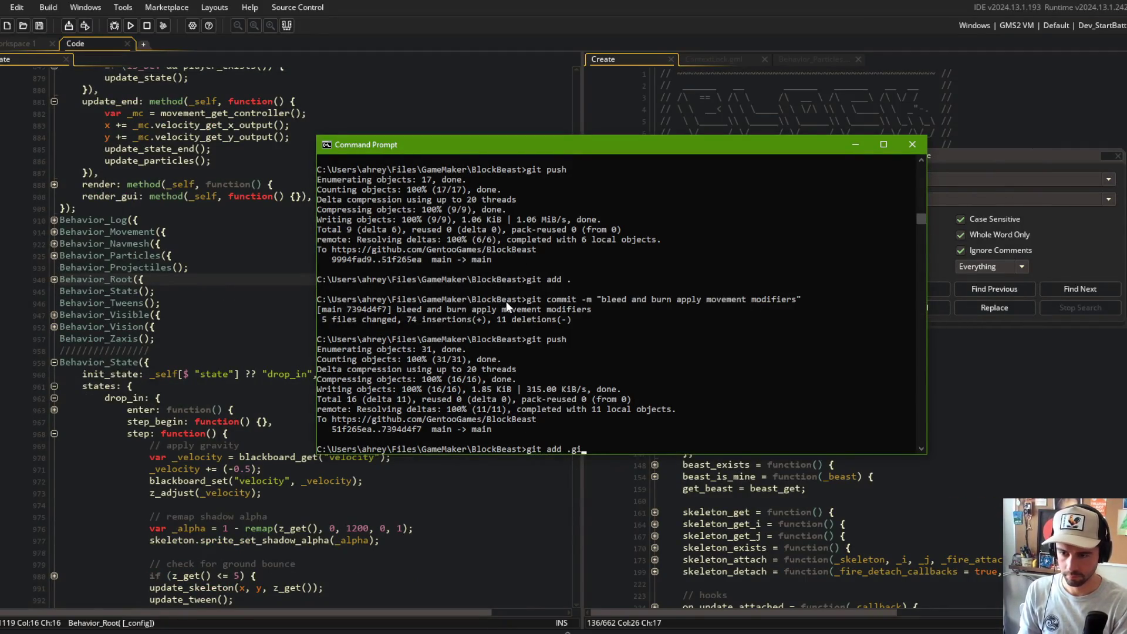
key(BackSpace)
key(BackSpace)
key(Return)
text(git commit -m "cleaned up some c)
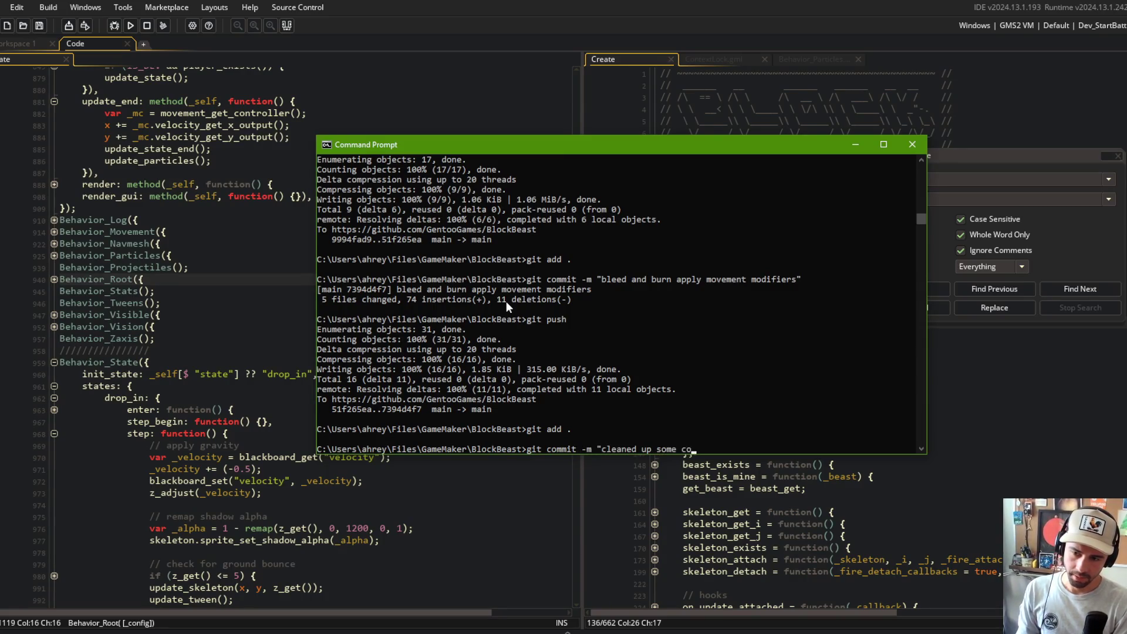
key(BackSpace)
text(inconsistencies with )
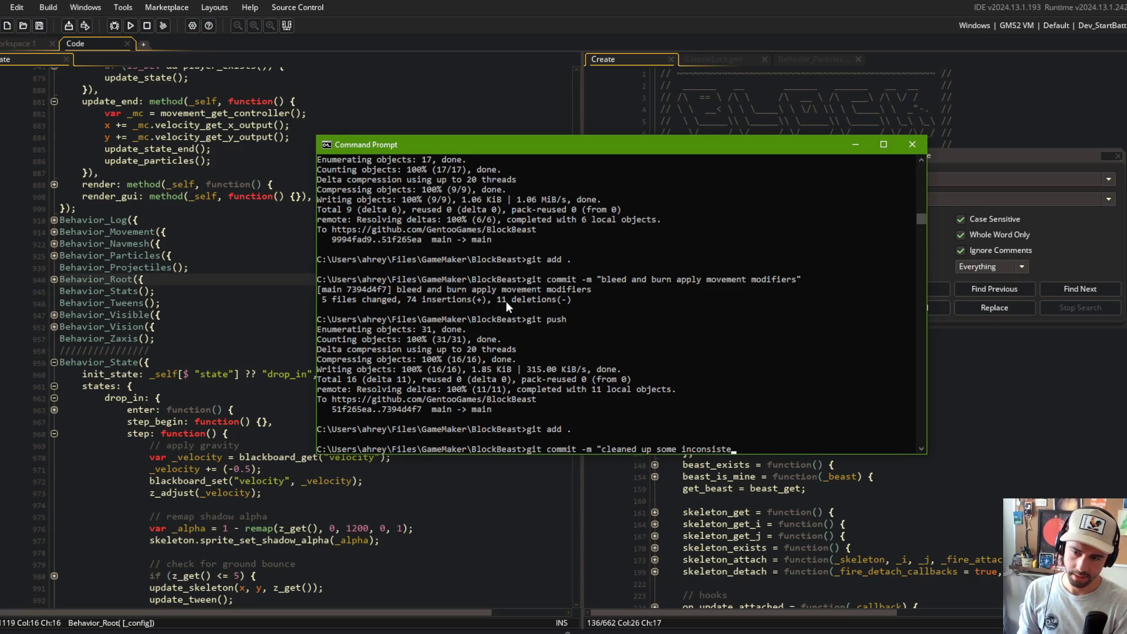
text(beast depth")
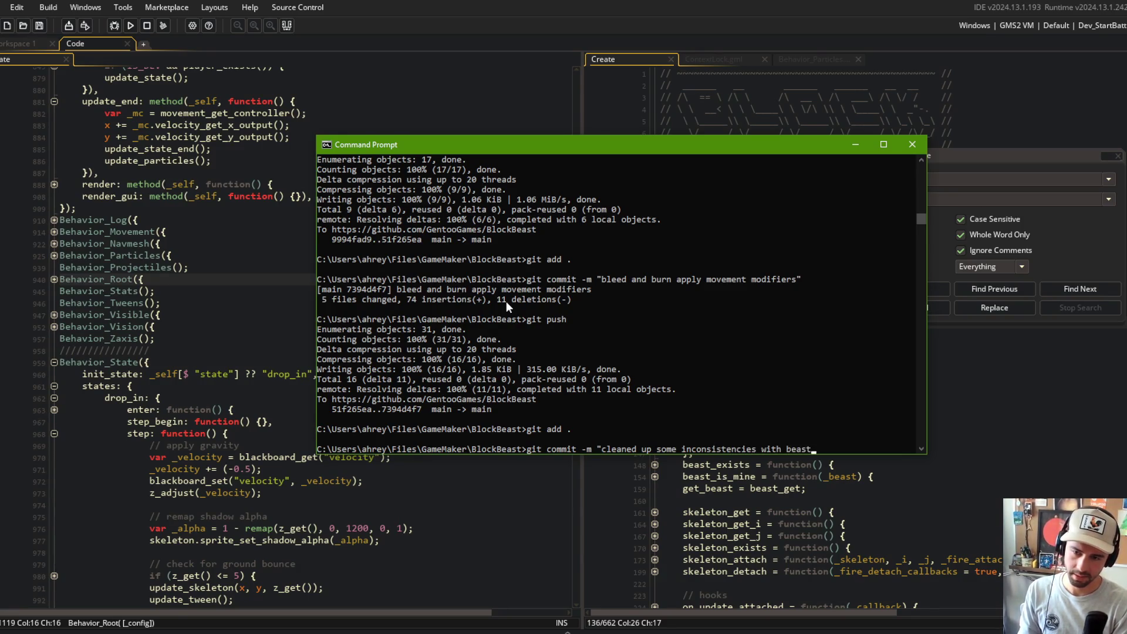
key(Return)
- Push the commit to the BlockBeast repository and return to GameMaker's code editor
text(git push)
key(Return)
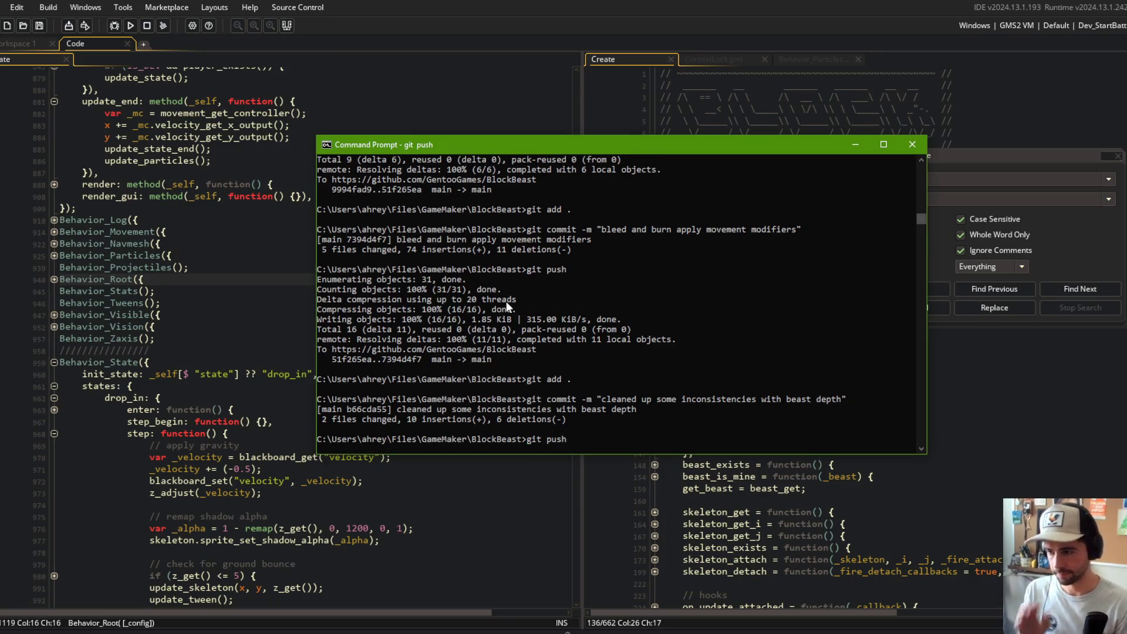
click(220, 237)
scroll(219, 237, up, 15)
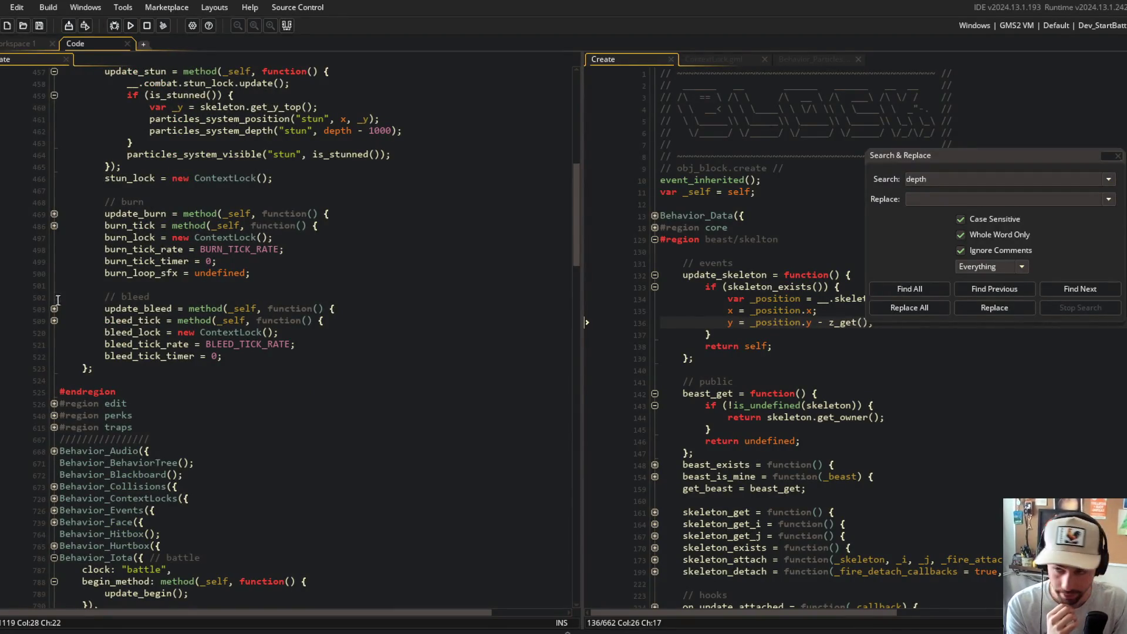
- Scroll to update_stun and inspect its stun particles_system_depth call
scroll(57, 300, up, 8)
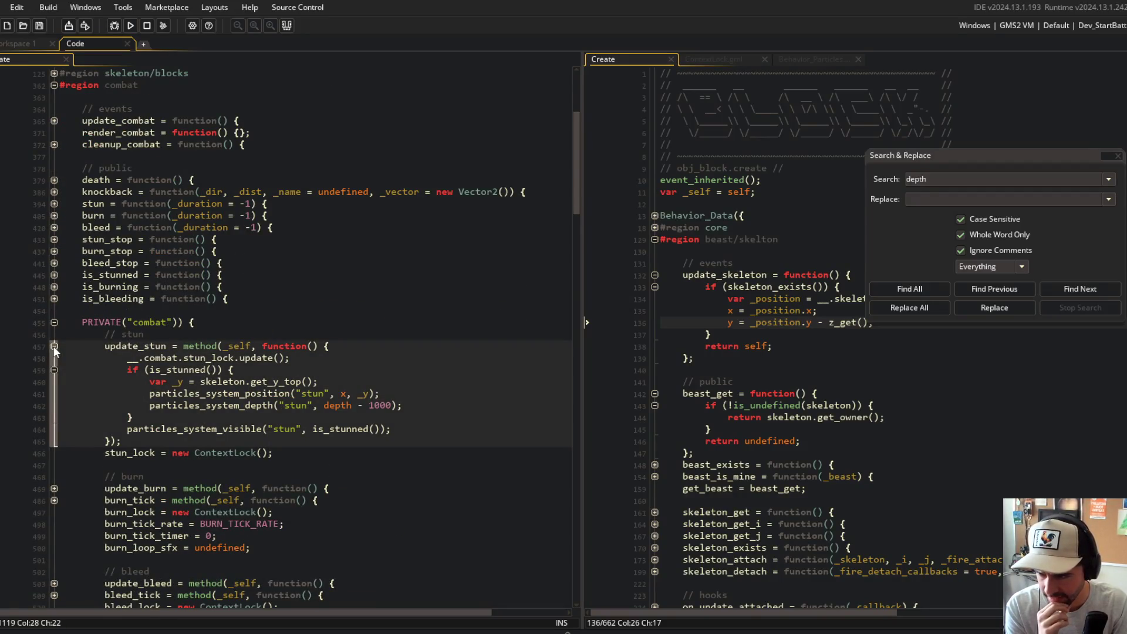
click(387, 405)
click(229, 404)
scroll(338, 394, down, 4)
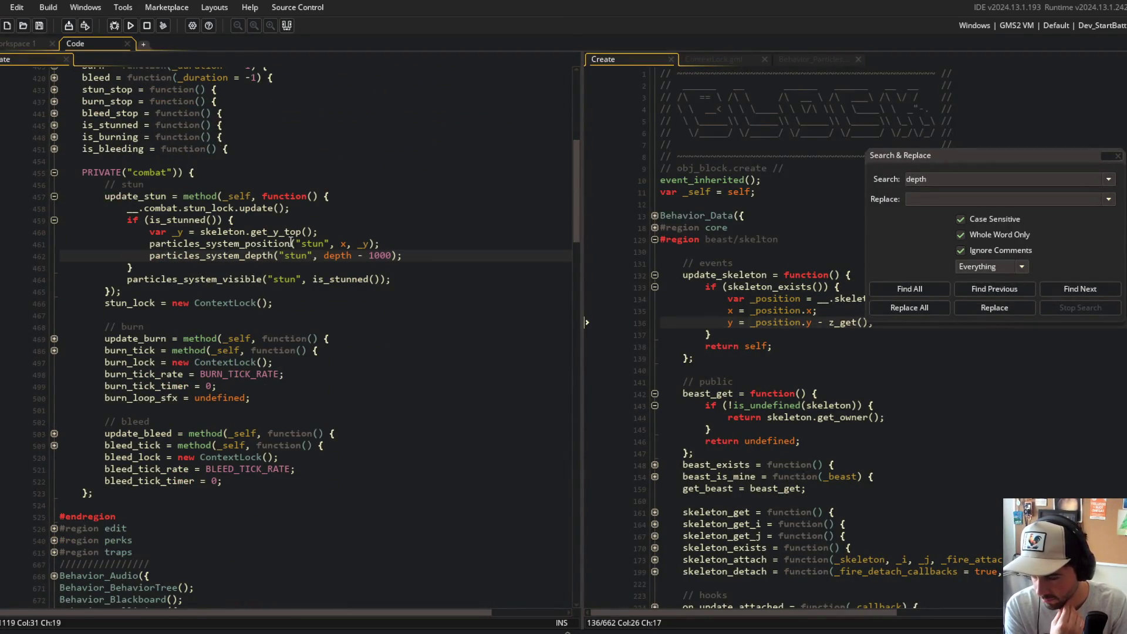
scroll(292, 242, down, 12)
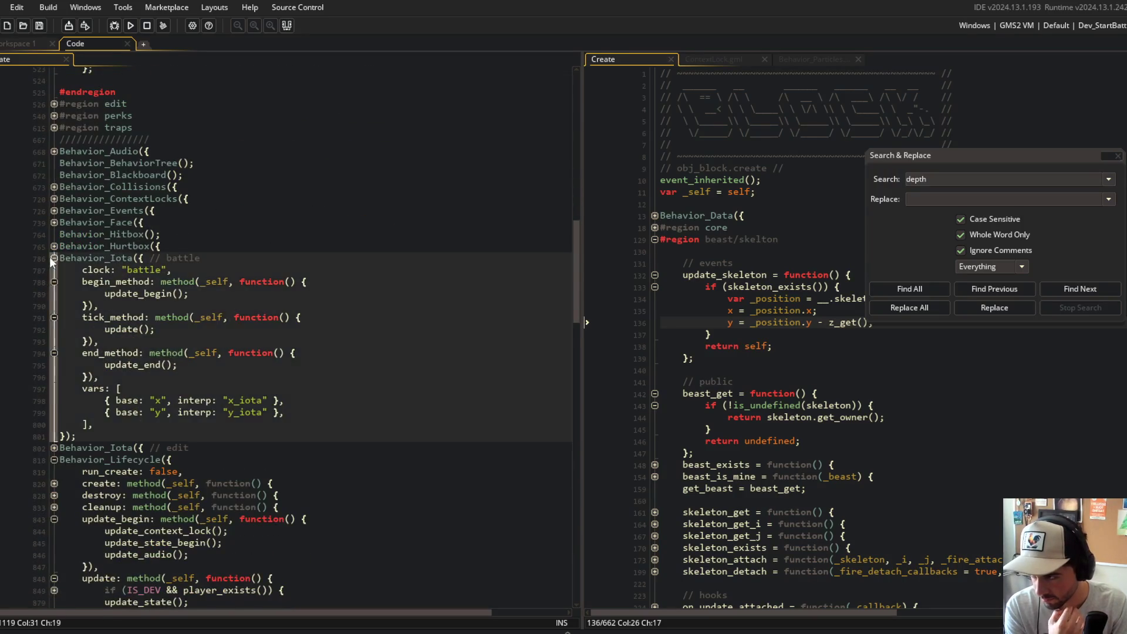
- Fold the Behavior_Iota, Behavior_Lifecycle and Behavior_State blocks
click(54, 258)
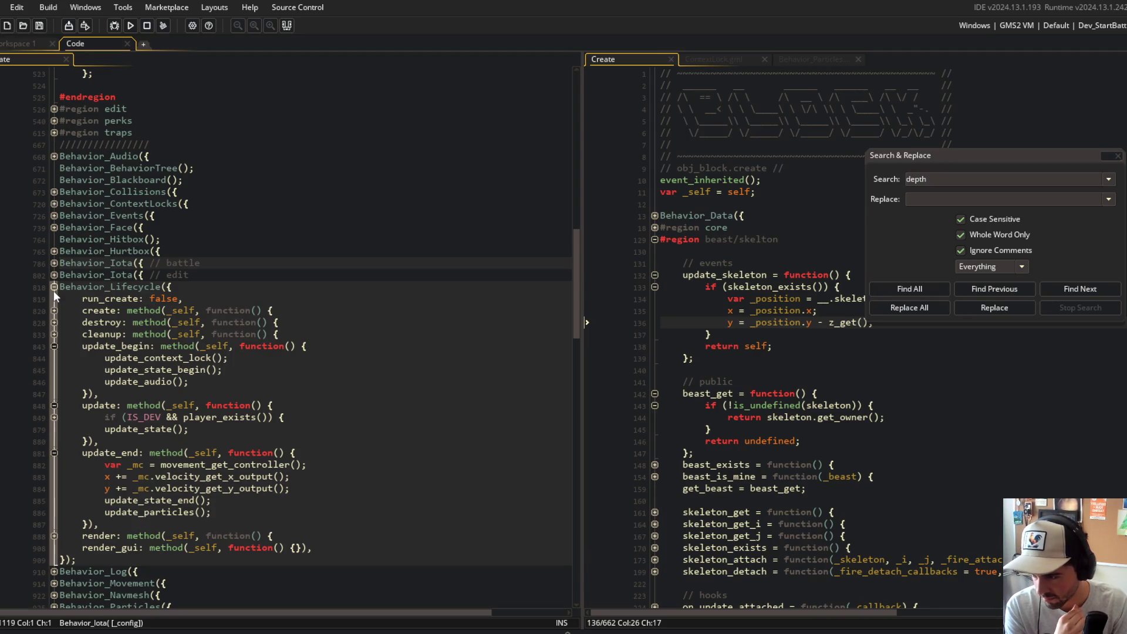
click(54, 289)
scroll(159, 445, down, 8)
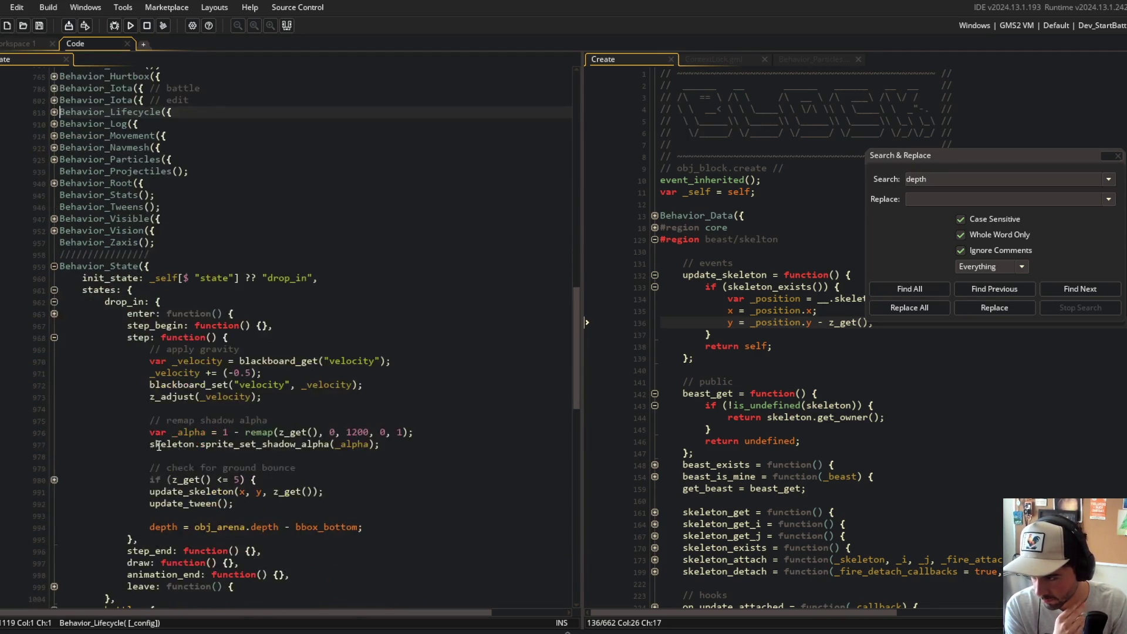
scroll(152, 298, down, 6)
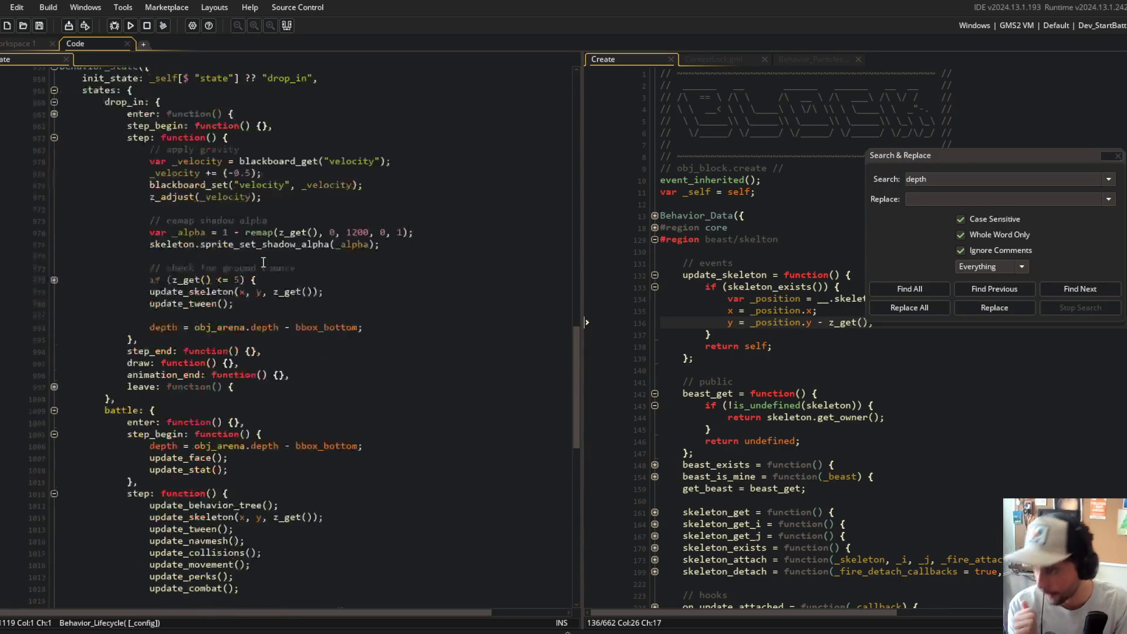
click(263, 262)
key(ctrl+minus)
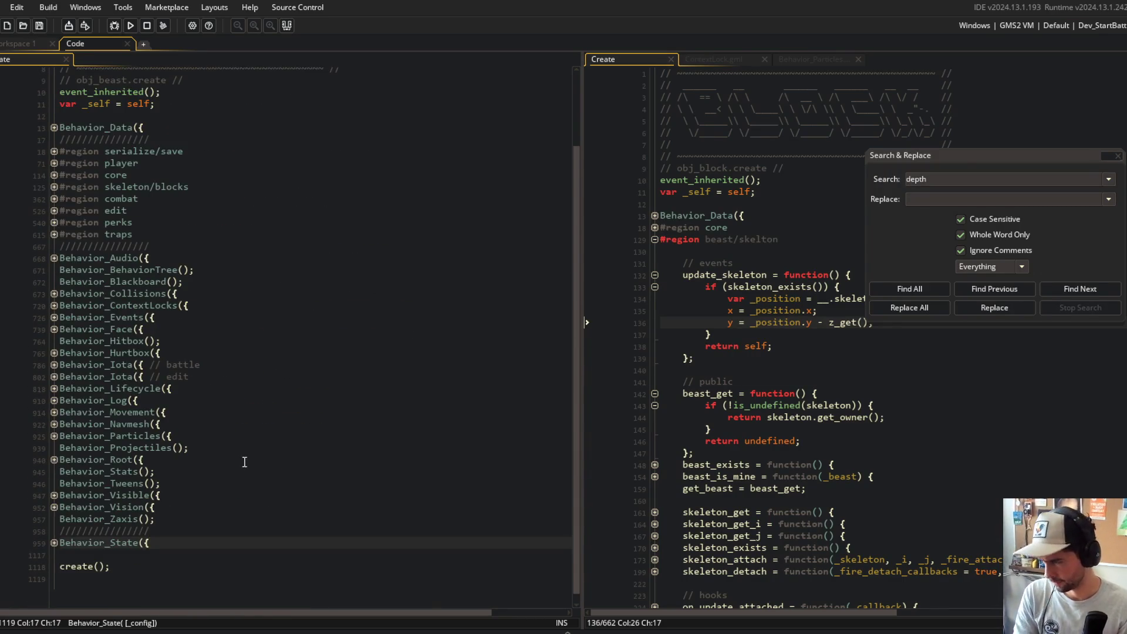
- Expand Behavior_Particles to show fire depth _self.depth + 1 and stun depth _self.depth - 1
click(54, 436)
click(54, 448)
click(54, 459)
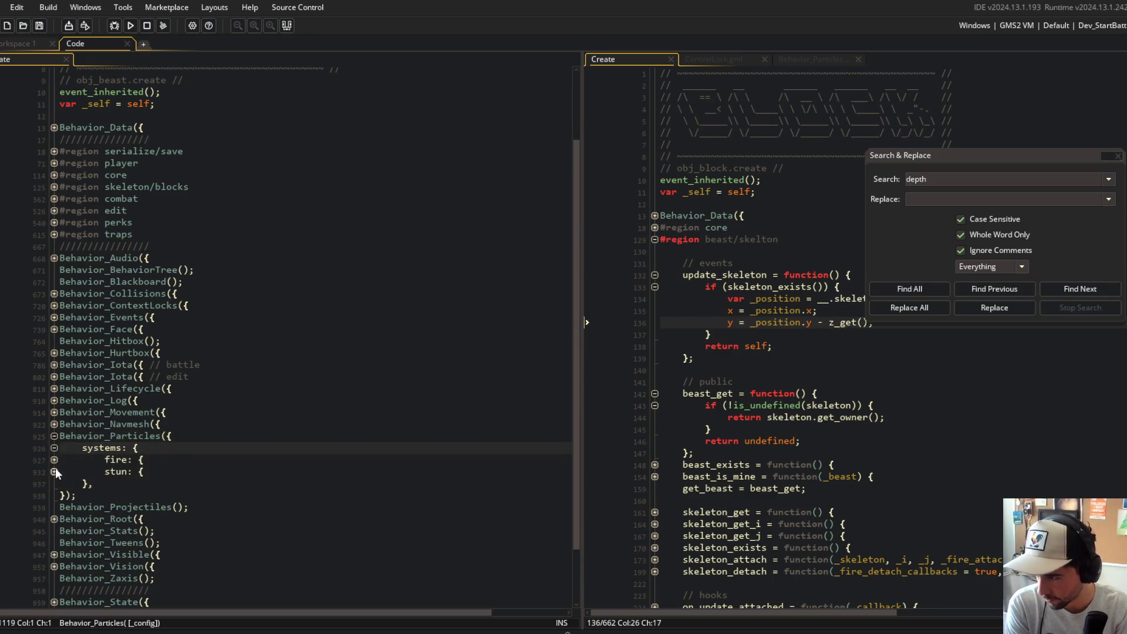
click(54, 472)
click(54, 459)
scroll(234, 332, down, 5)
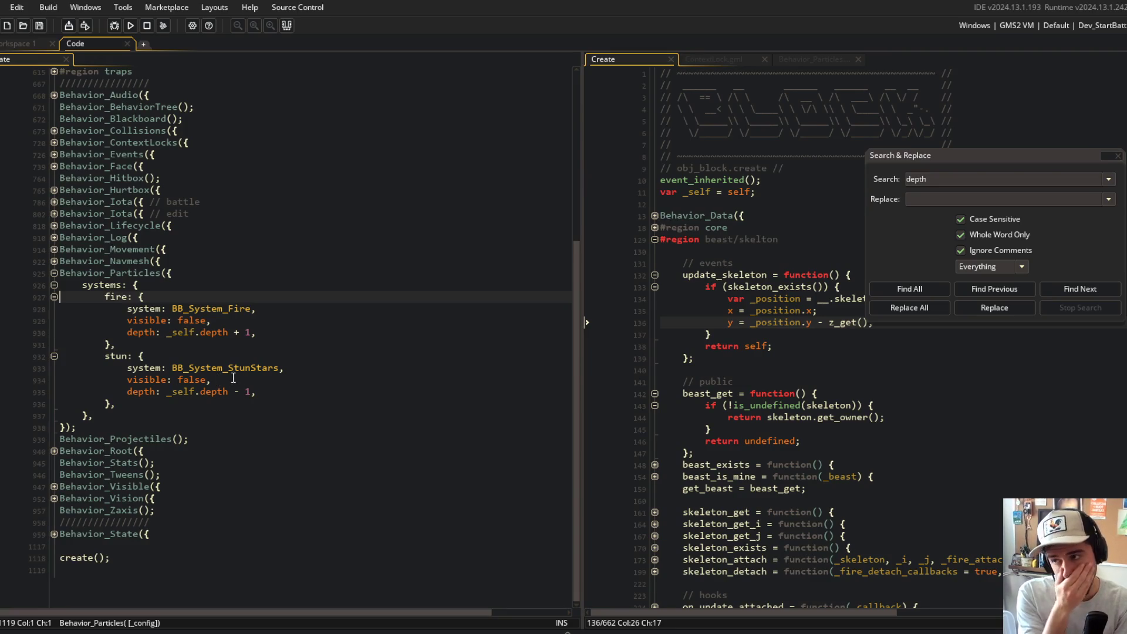
click(763, 180)
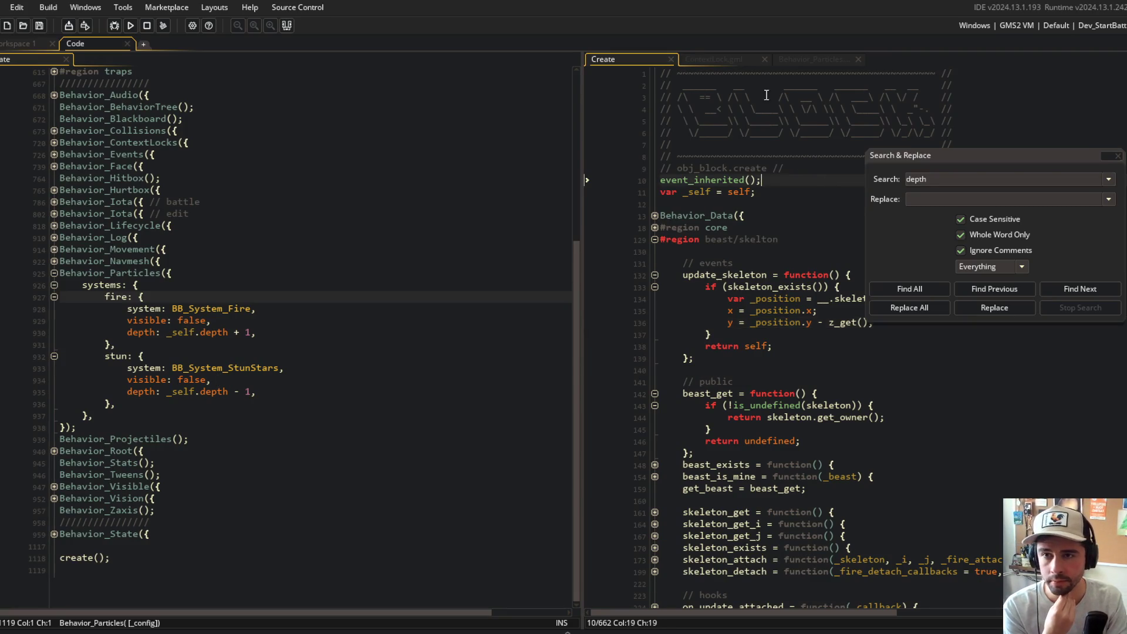
- Open the Behavior_Particles definition and expand its systems setup down to particles_system_create
middle_click(134, 276)
scroll(754, 202, down, 1)
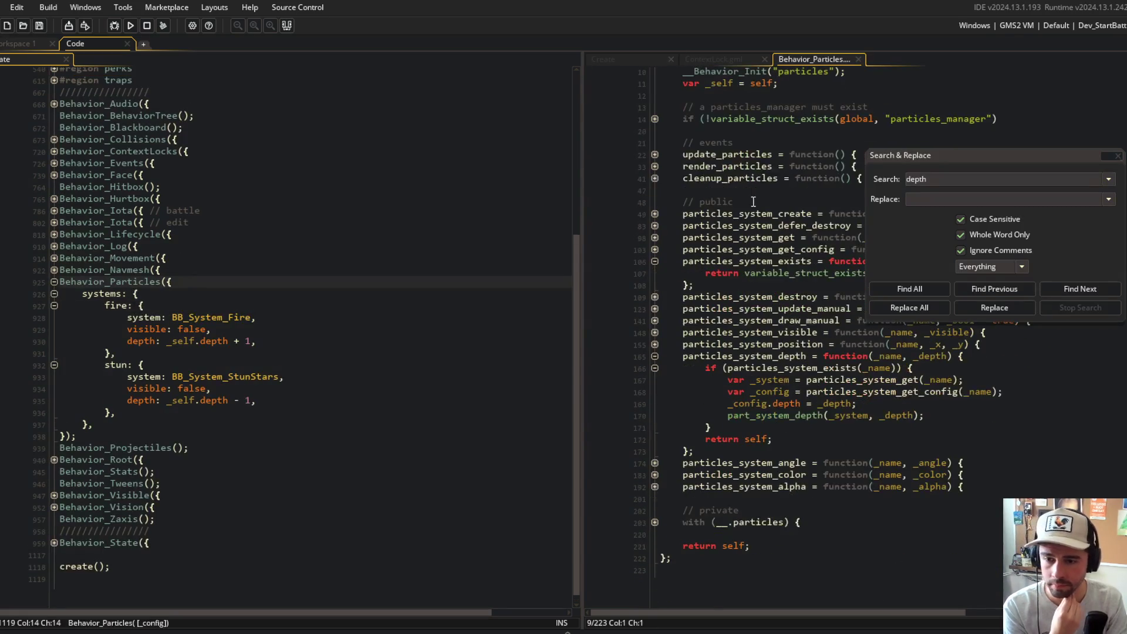
click(655, 522)
scroll(659, 512, down, 2)
click(658, 519)
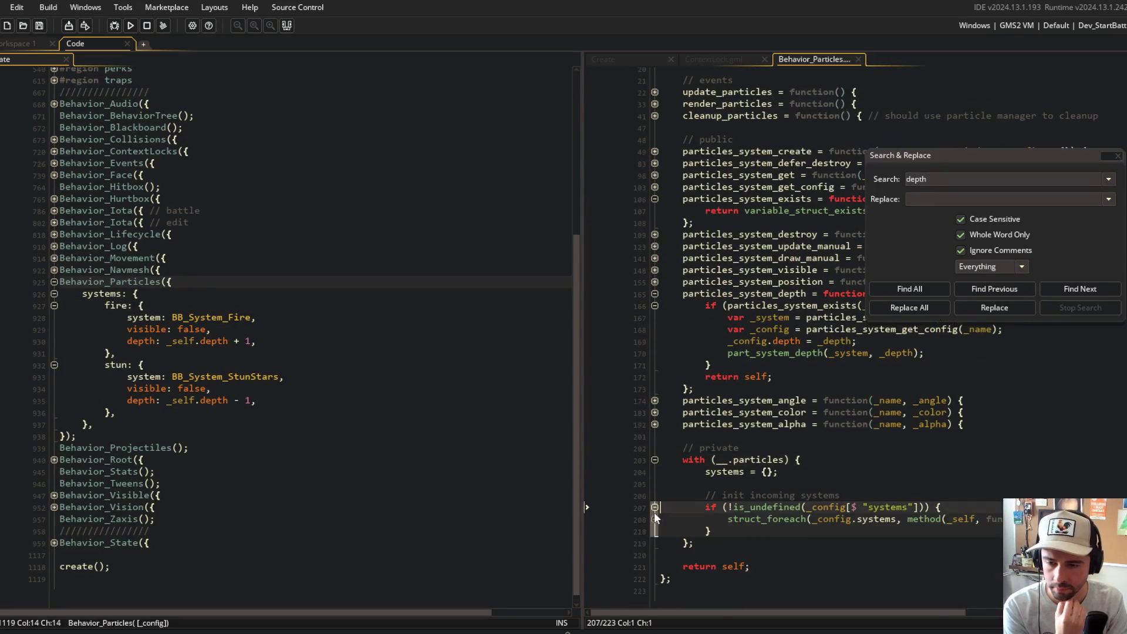
click(654, 519)
click(655, 531)
scroll(734, 505, down, 4)
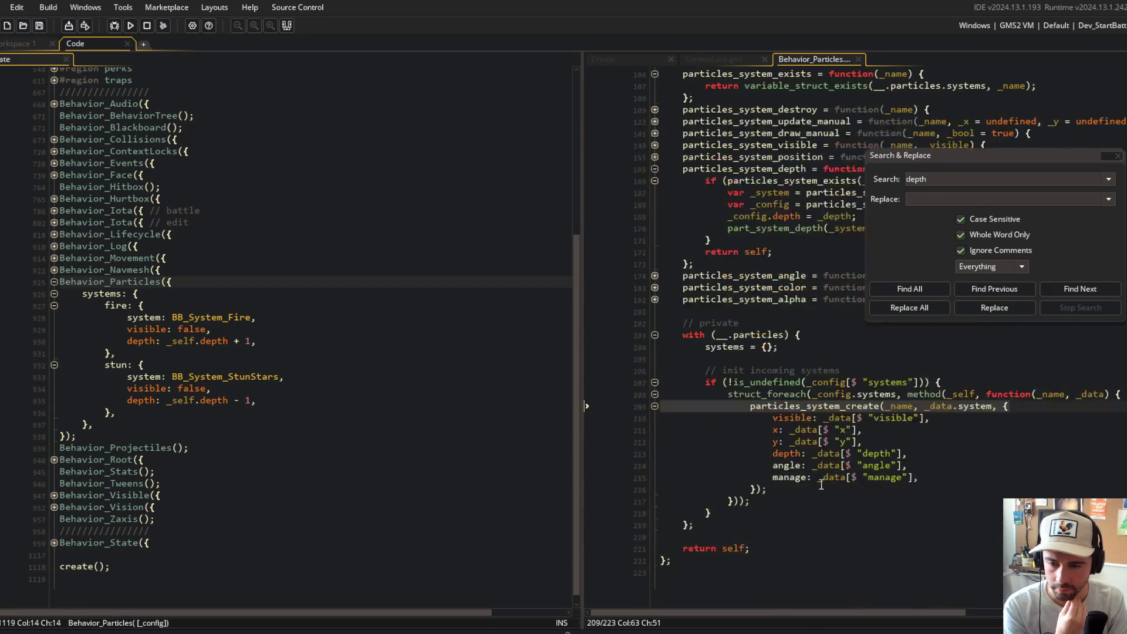
- Highlight the depth and _depth occurrences and inspect the part_system_depth call
double_click(785, 462)
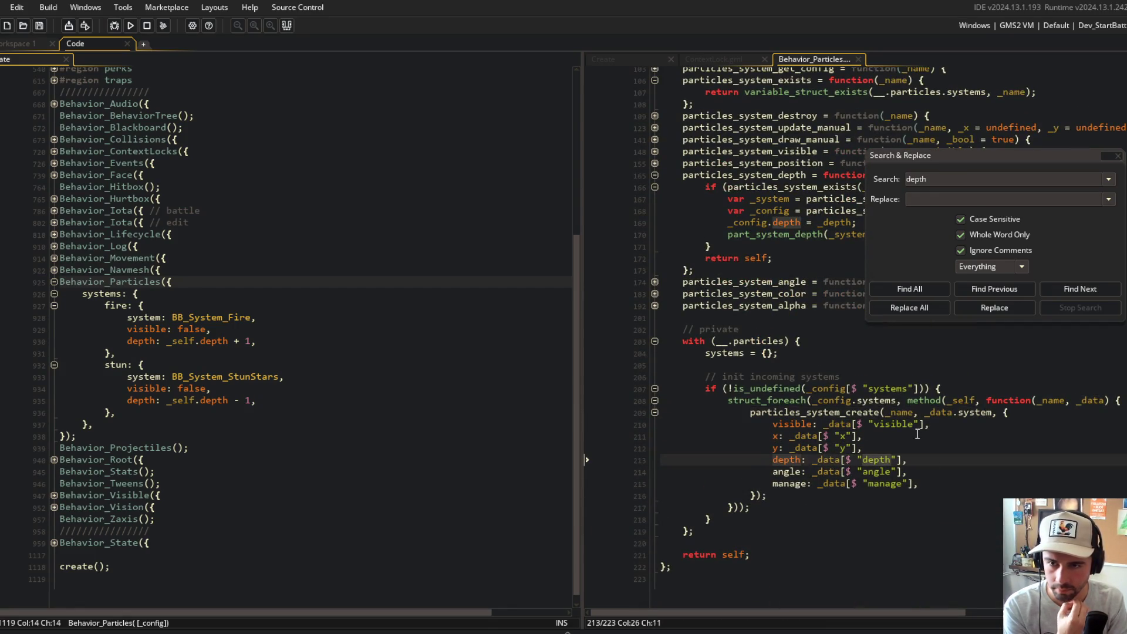
click(1119, 157)
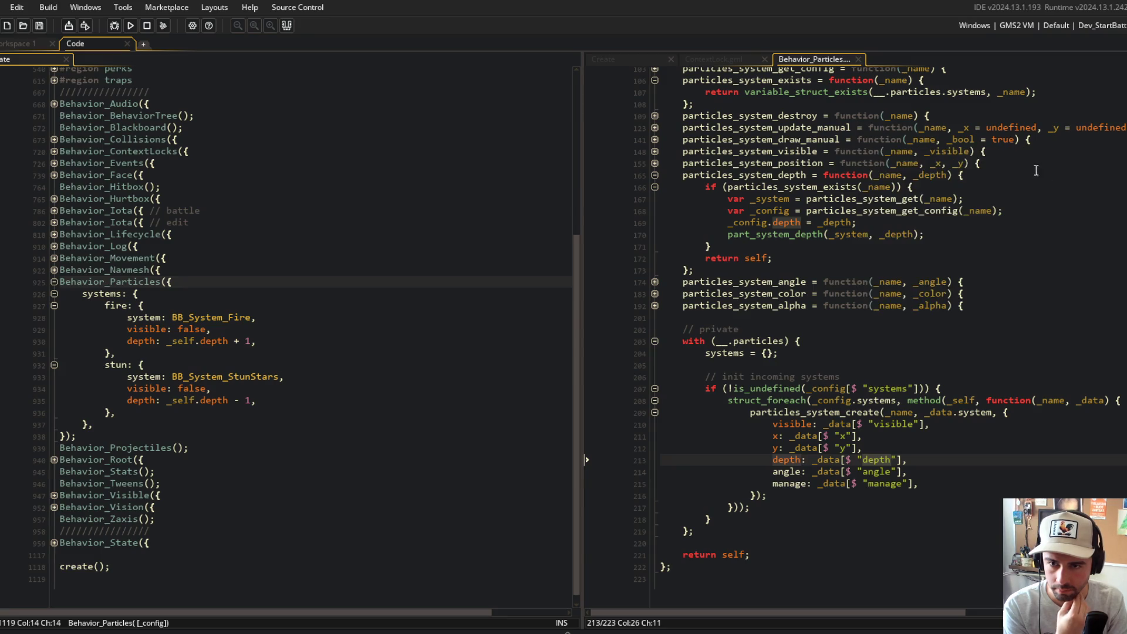
double_click(932, 175)
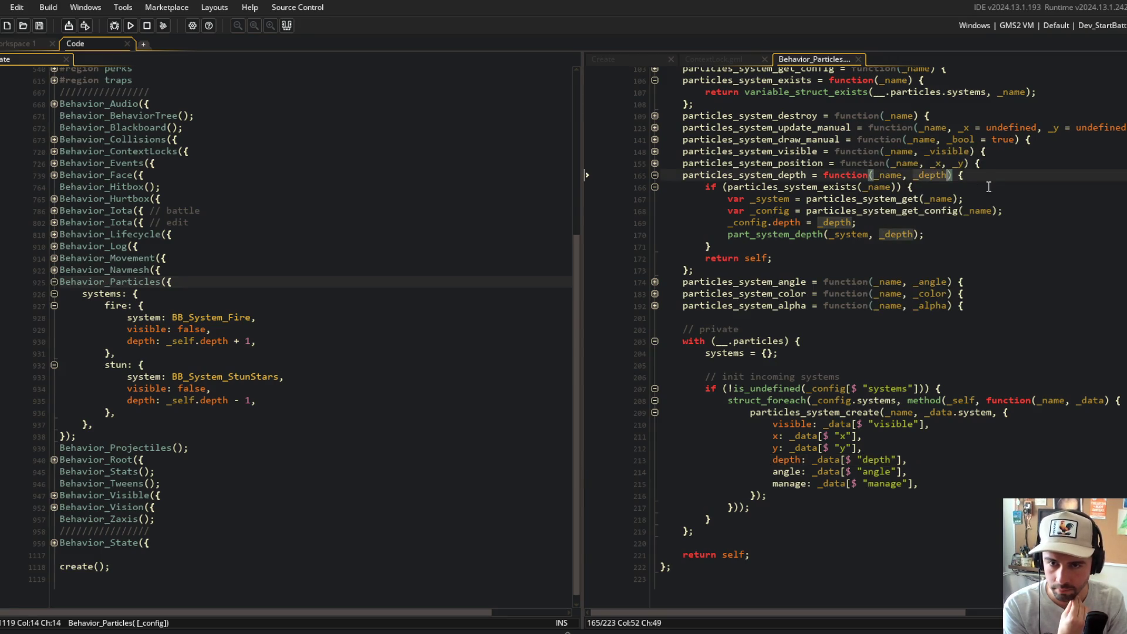
click(781, 234)
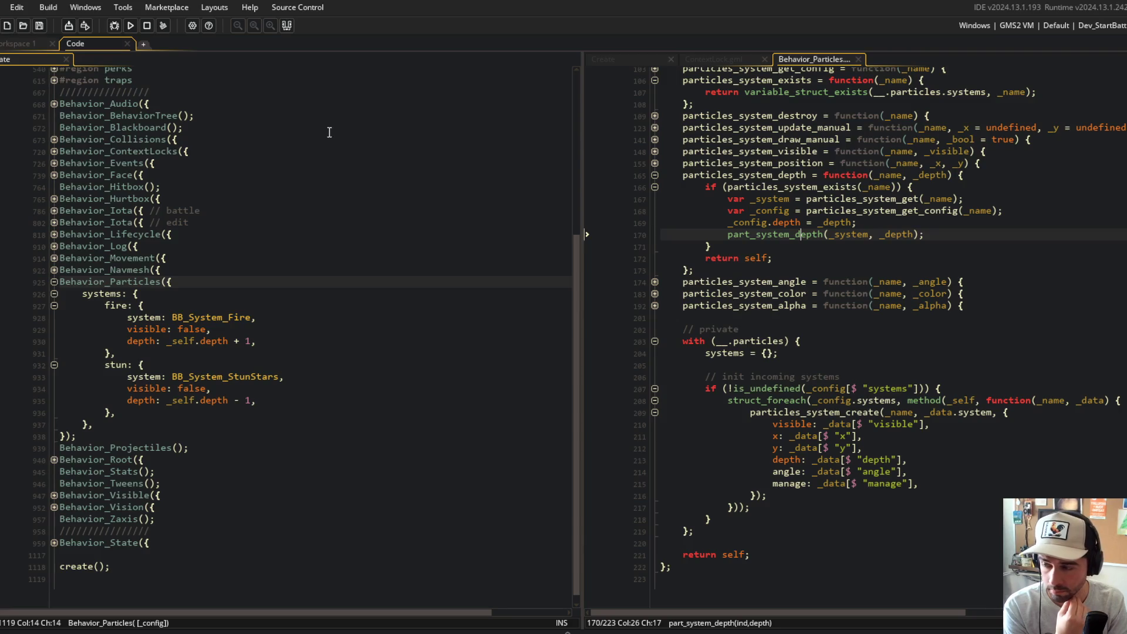
scroll(330, 132, up, 3)
click(390, 226)
scroll(213, 456, down, 2)
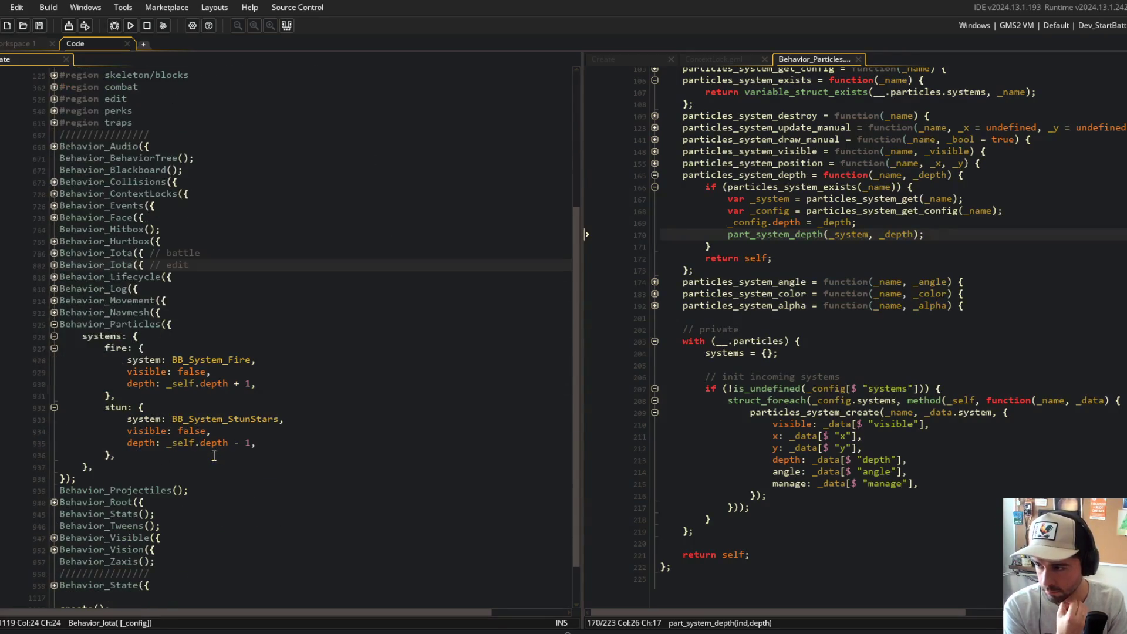
- Fold Behavior_Particles, expand the combat region and collapse update_combat
click(53, 326)
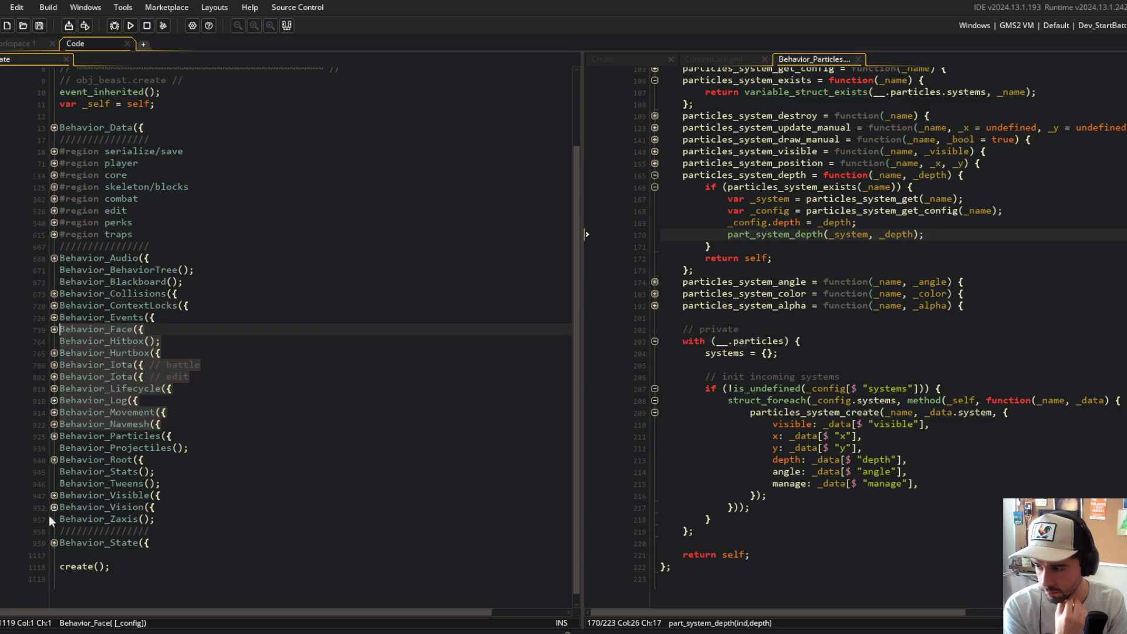
click(52, 543)
click(52, 543)
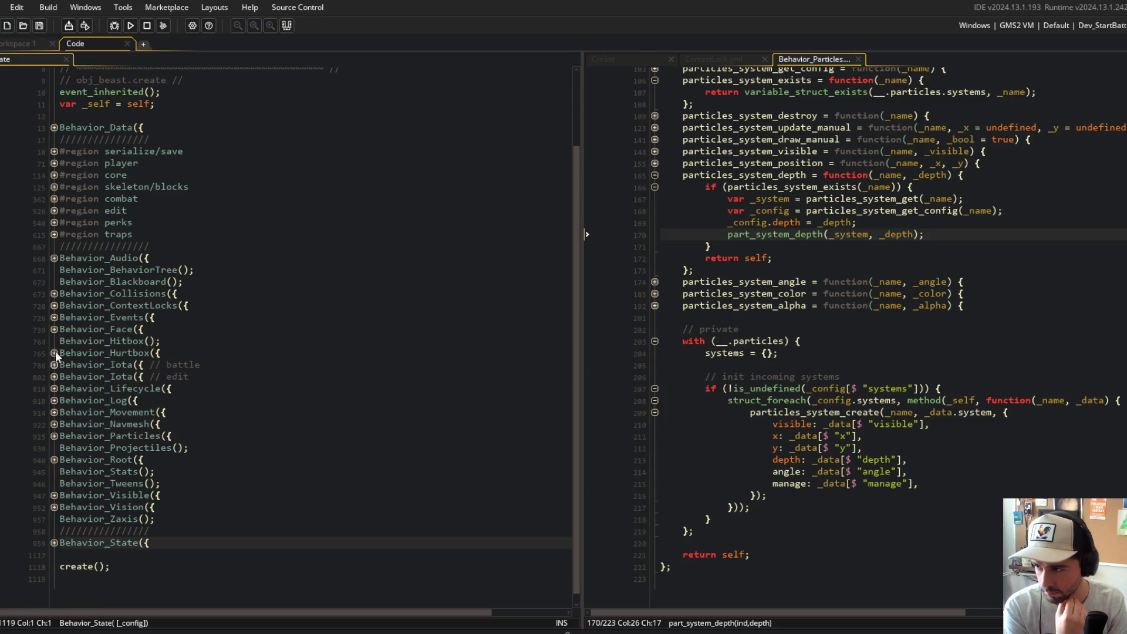
click(54, 389)
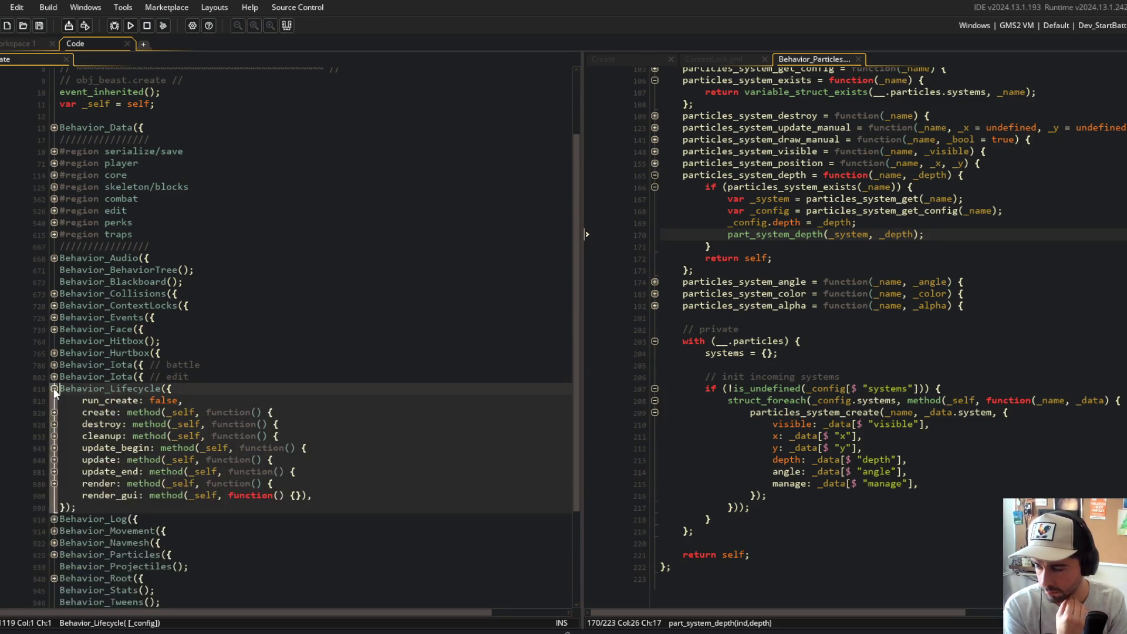
click(54, 388)
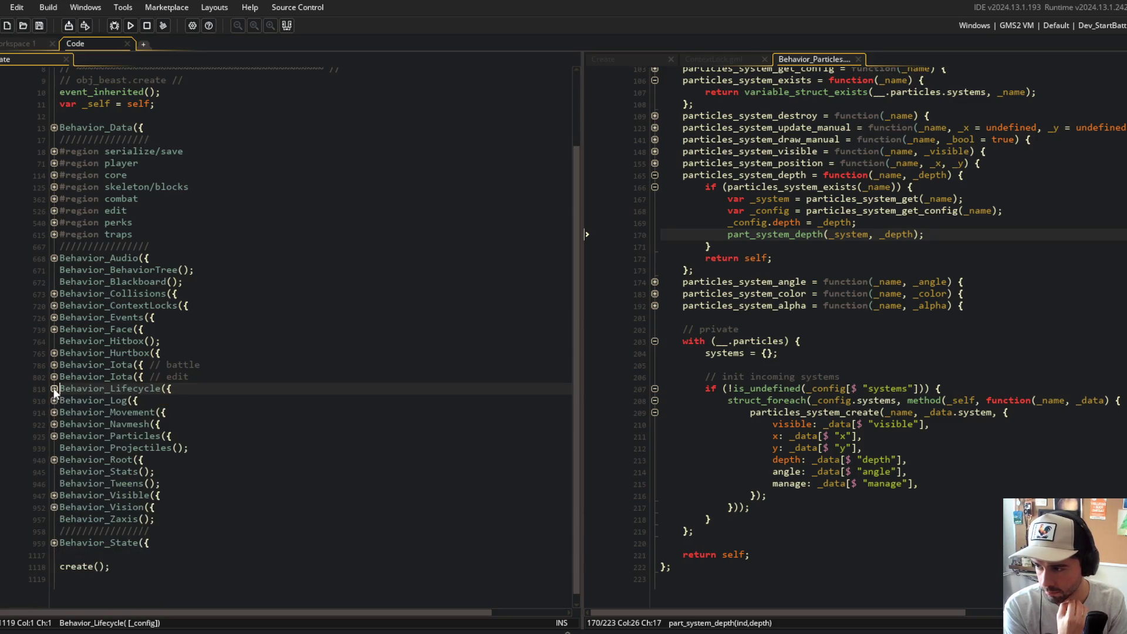
click(51, 197)
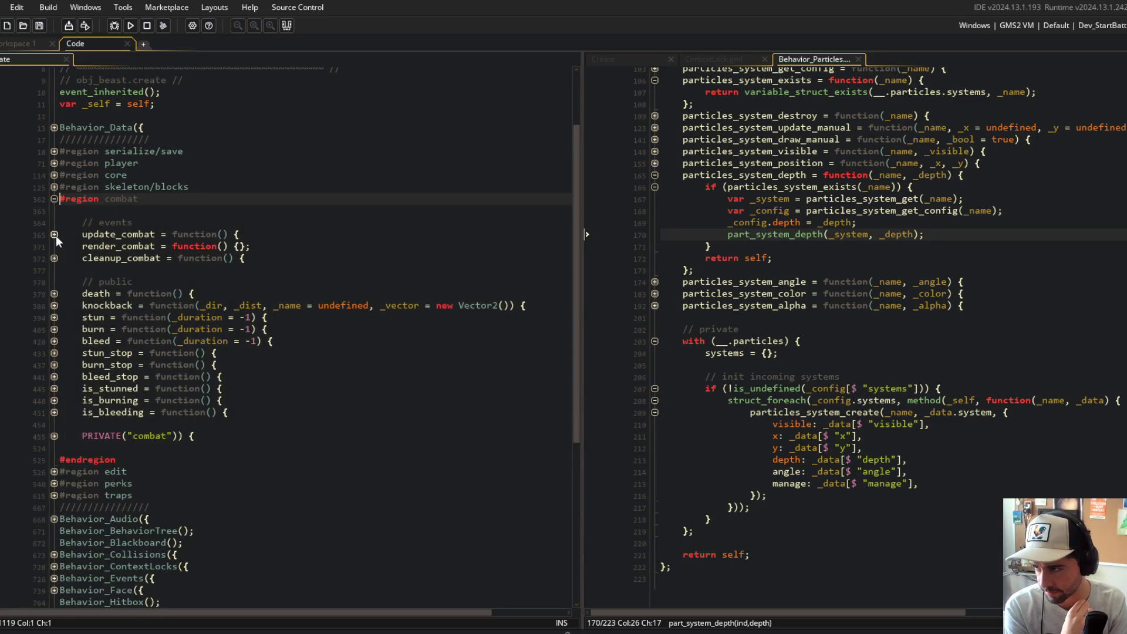
click(54, 235)
click(157, 246)
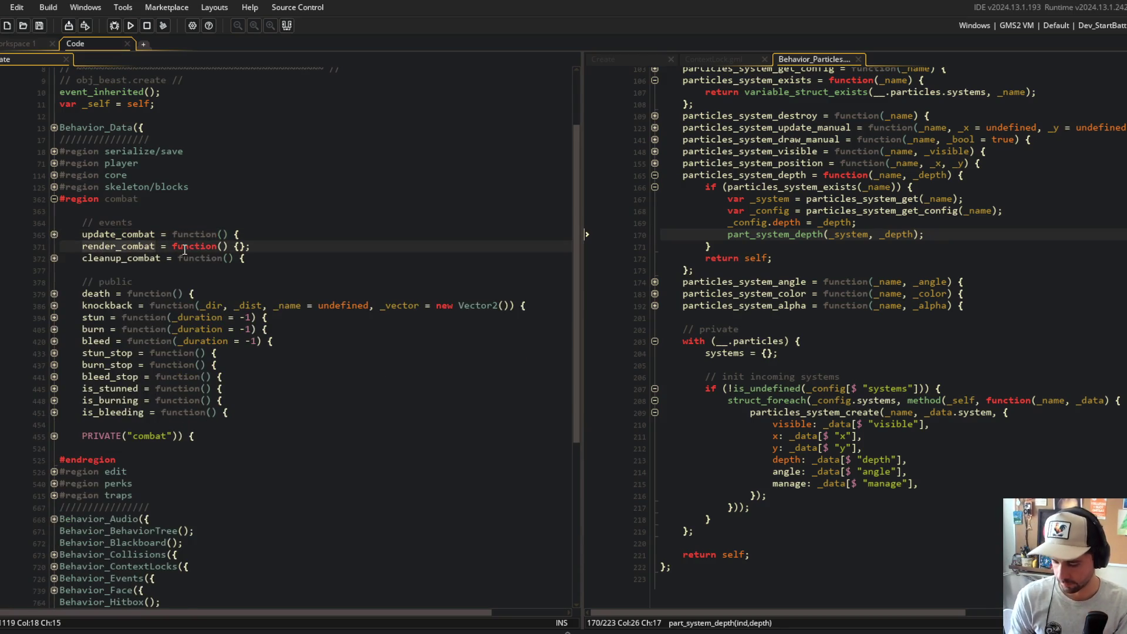
- Find all render_combat uses and remove the call from the battle draw function
key(ctrl+shift+f)
click(907, 288)
double_click(205, 553)
click(249, 364)
key(ctrl+shift+d)
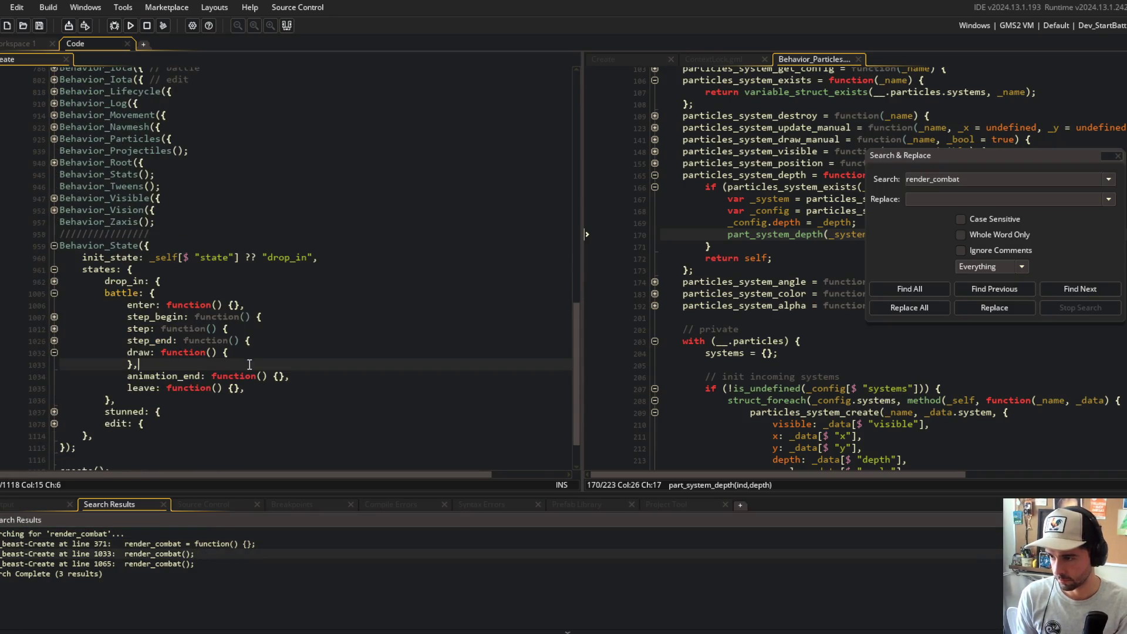
key(Left)
key(Left)
key(BackSpace)
key(BackSpace)
key(BackSpace)
- Remove the render_combat call in the stunned state and return to the combat region
double_click(173, 566)
click(270, 365)
key(ctrl+v)
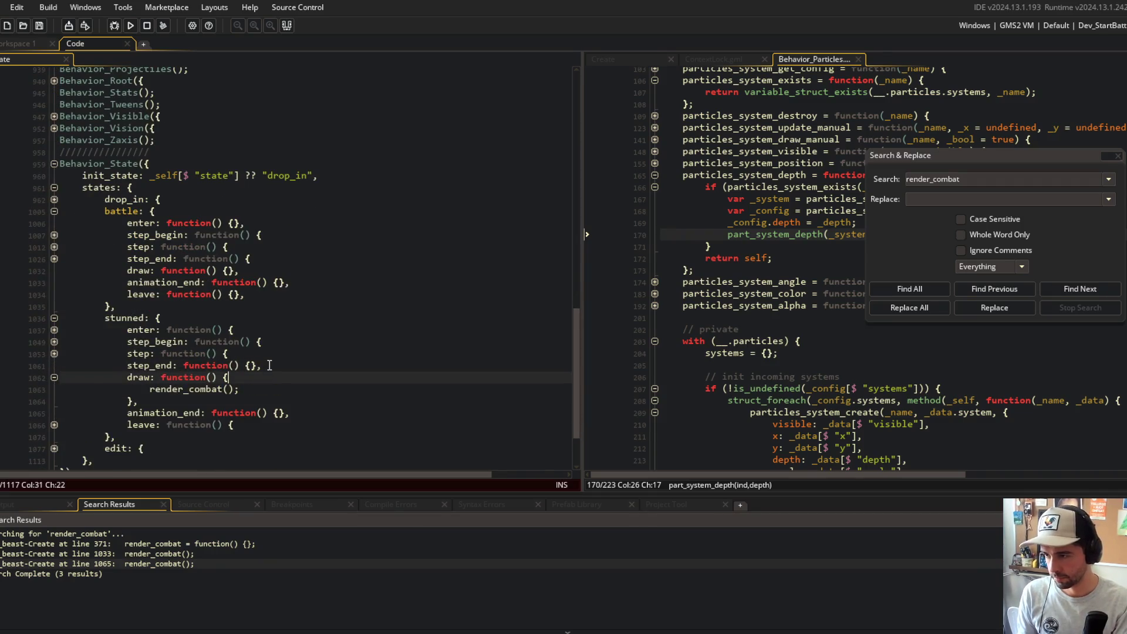
scroll(308, 336, up, 6)
scroll(309, 335, up, 15)
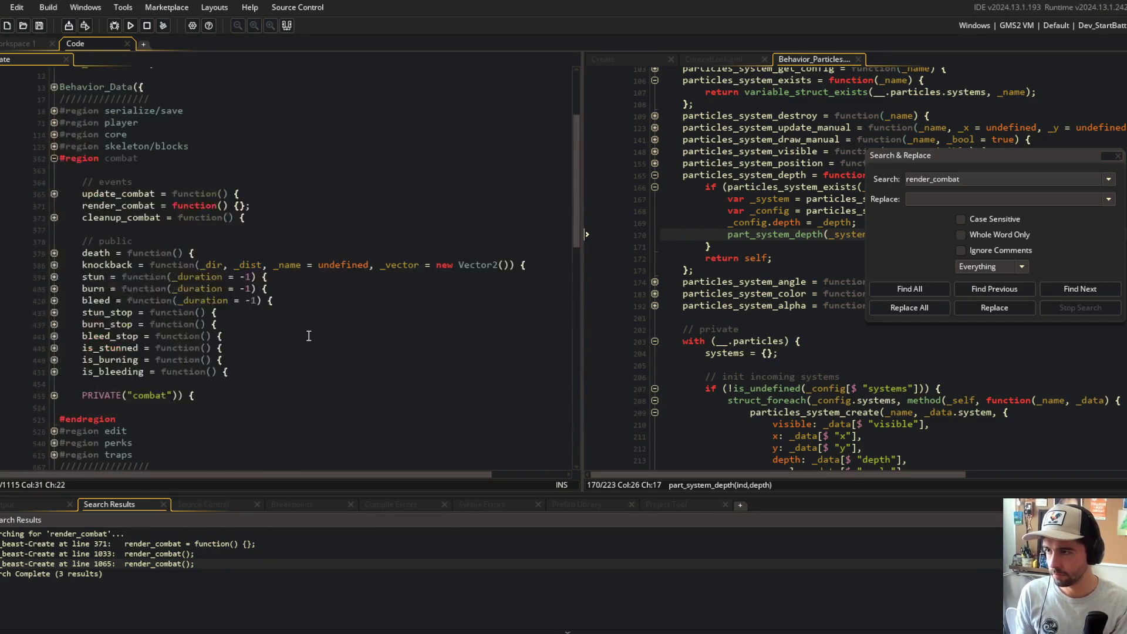
click(263, 259)
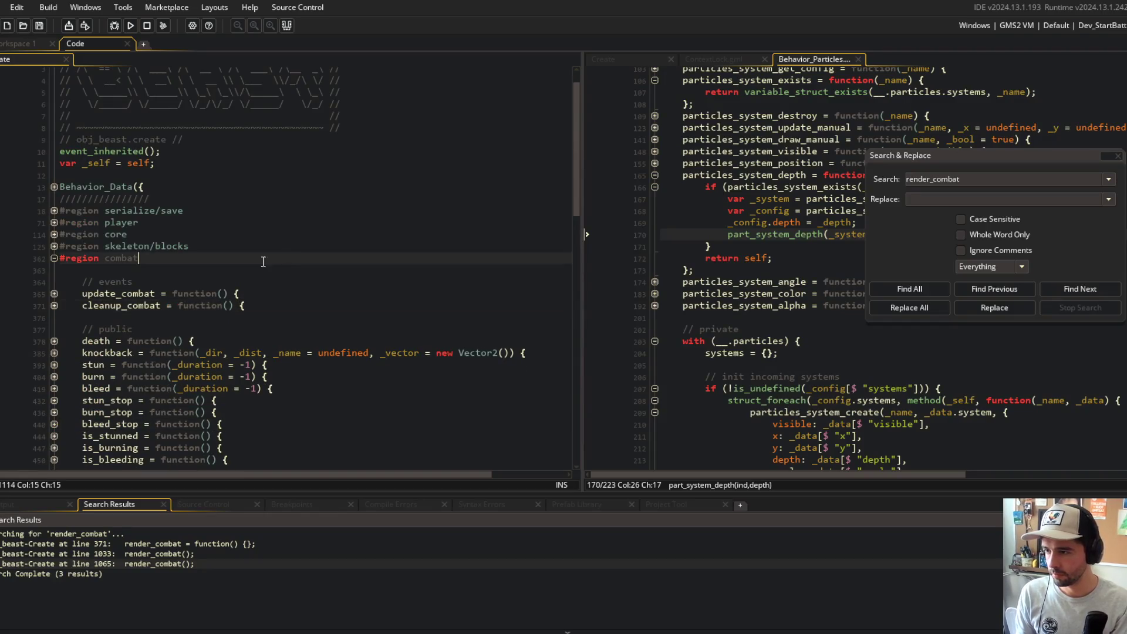
- Hide the output panel and expand PRIVATE combat, update_stun and its is_stunned block
click(54, 293)
click(286, 26)
click(54, 293)
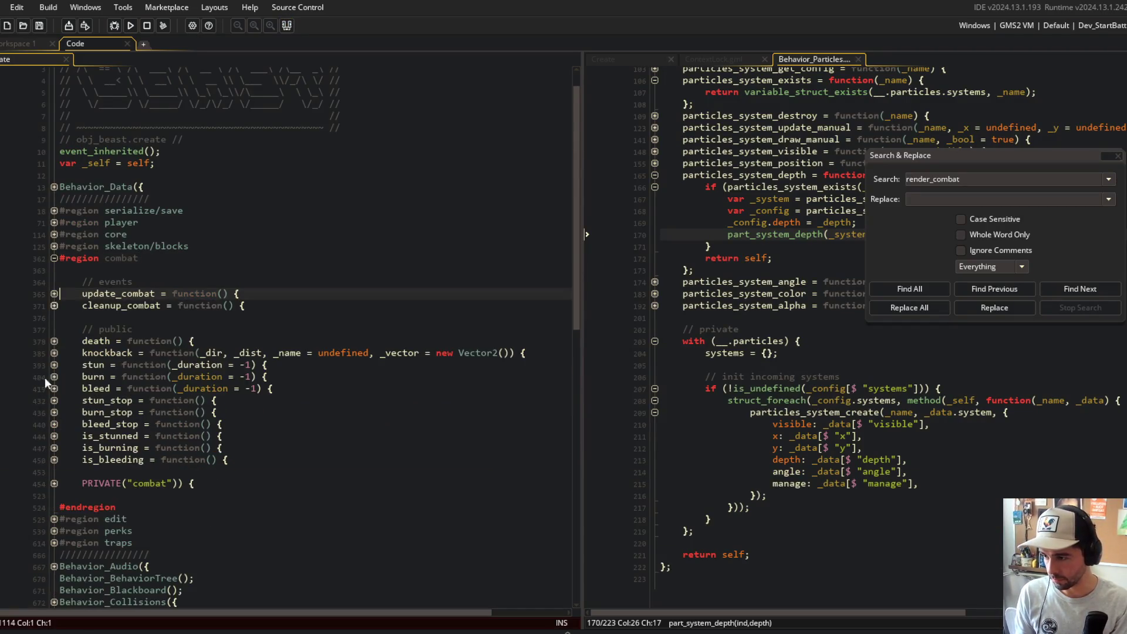
click(54, 483)
scroll(93, 415, down, 4)
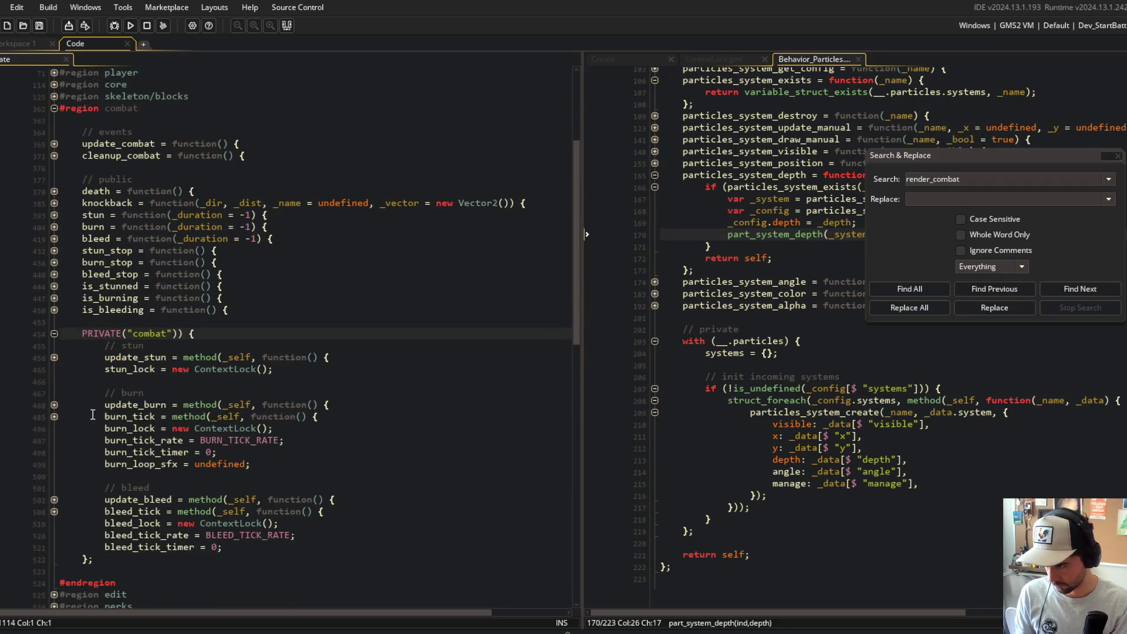
click(54, 357)
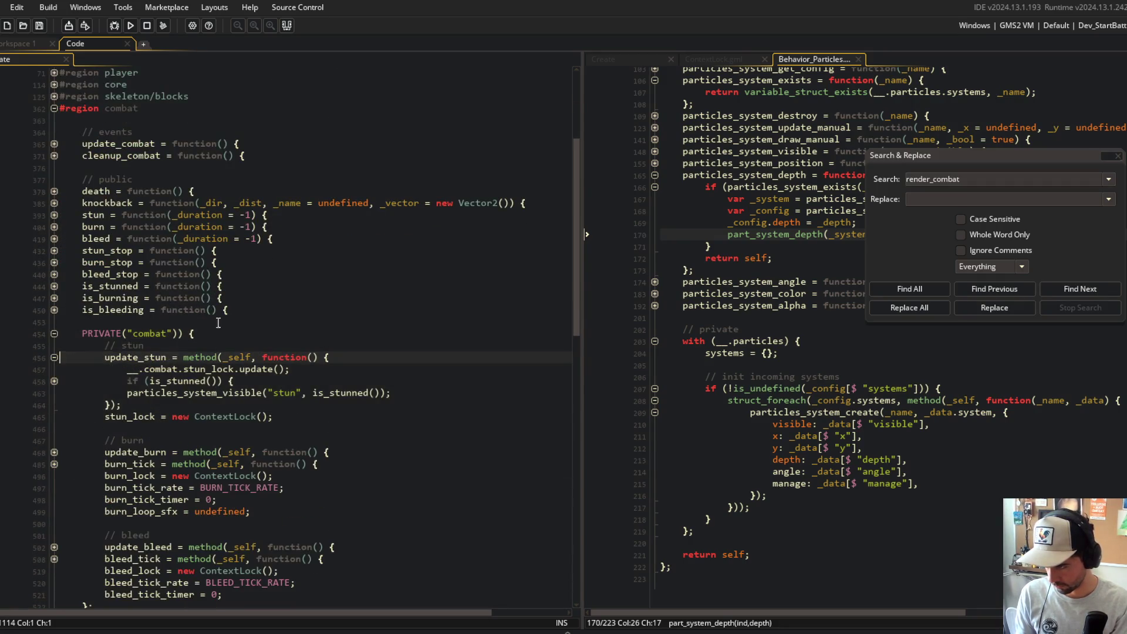
click(54, 381)
- Set a breakpoint on the stun depth line 461 and launch the game in the debugger
click(377, 371)
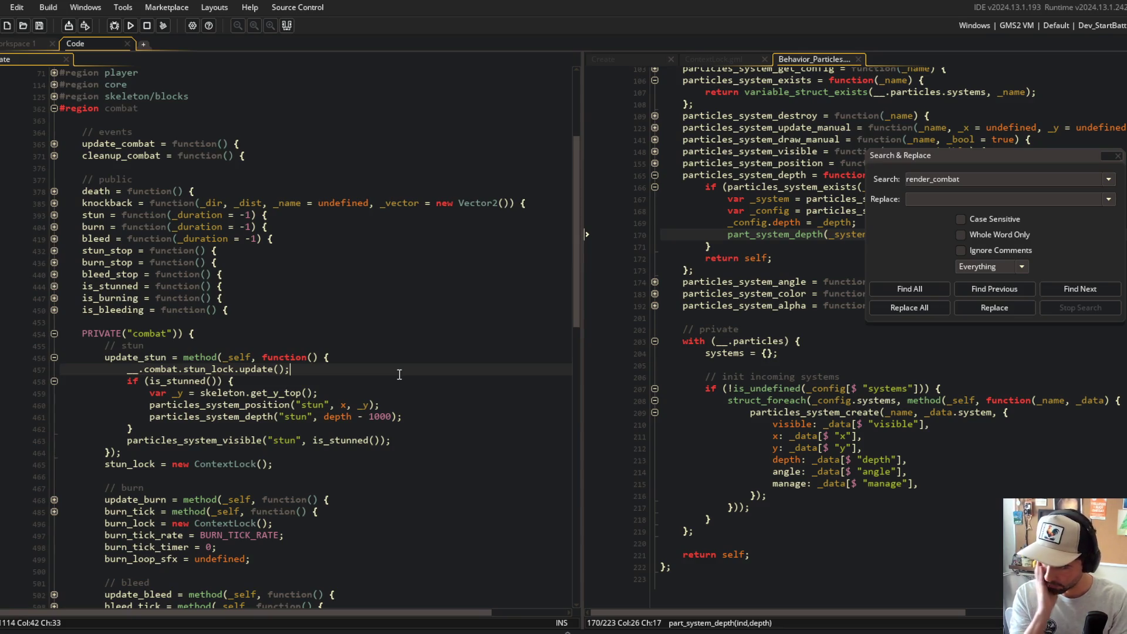
click(26, 417)
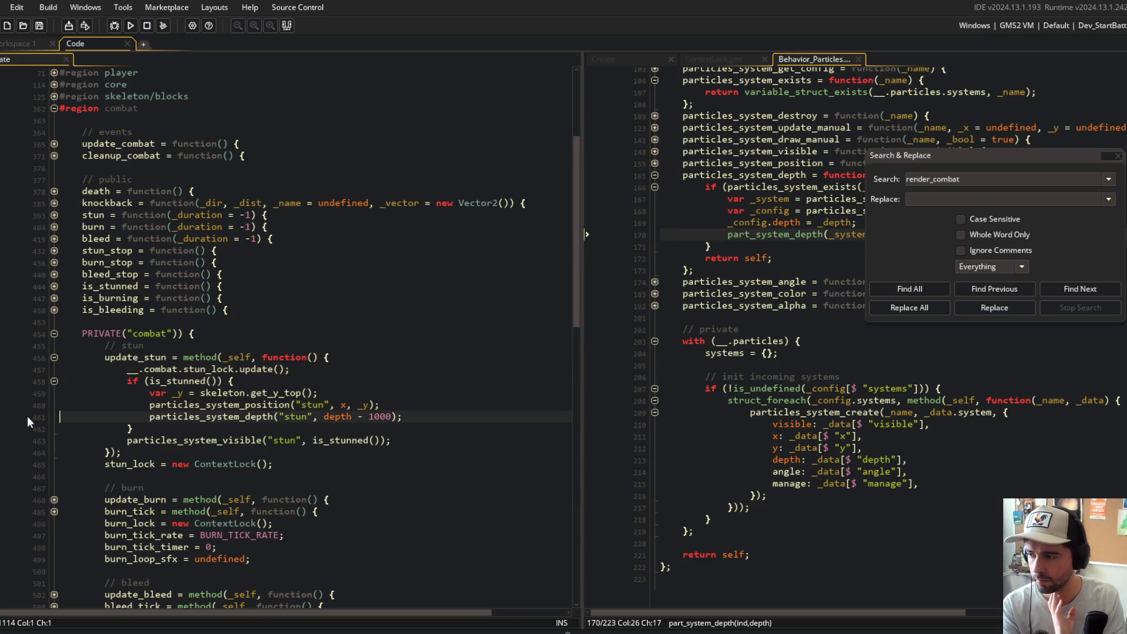
click(114, 25)
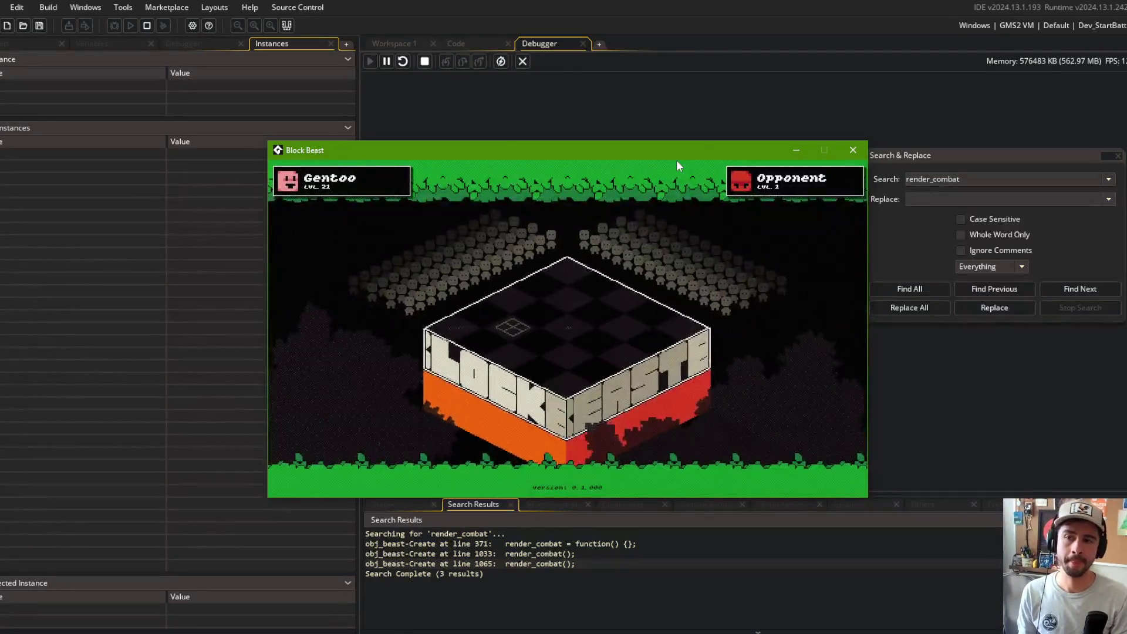
- Step into the stun particles_system_depth call and through particles_system_exists
drag(652, 147, 619, 142)
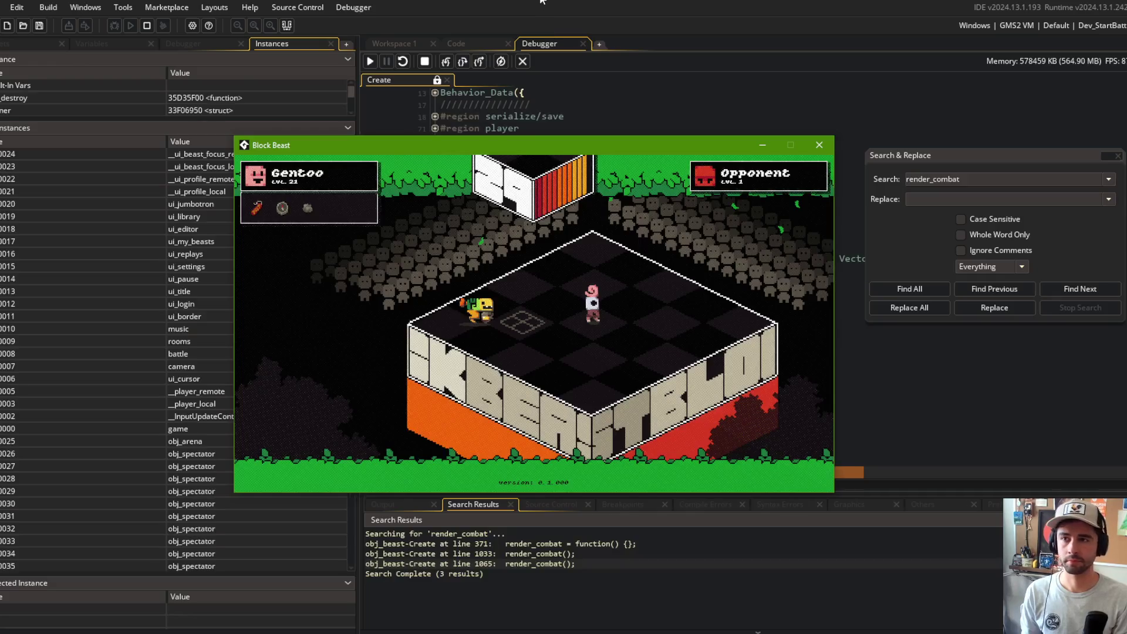
mouse_move(715, 351)
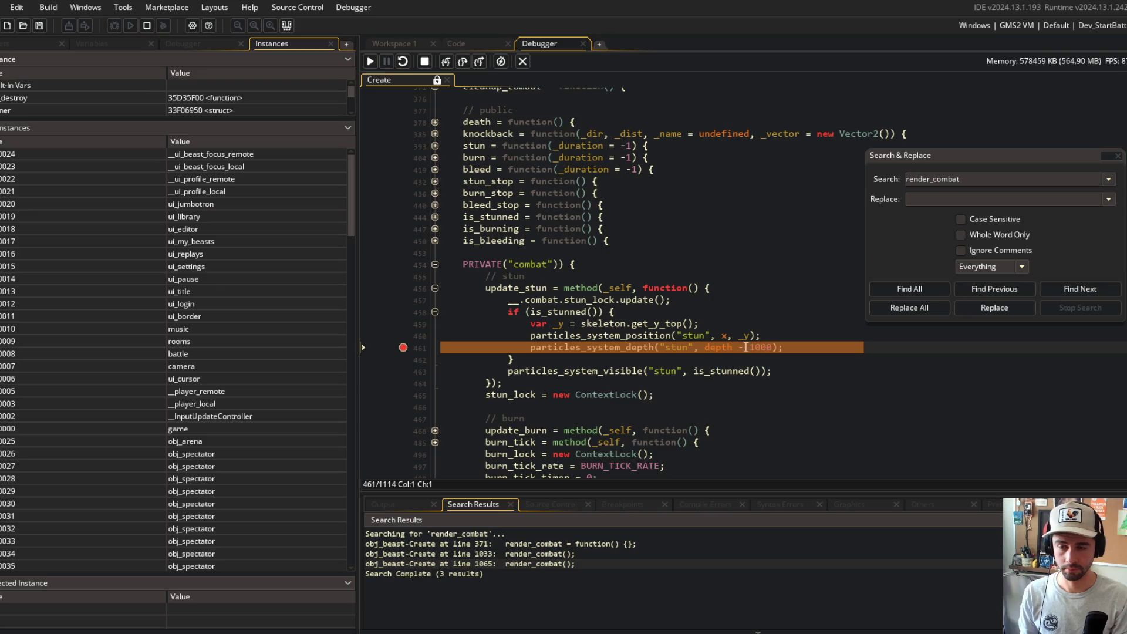
click(446, 62)
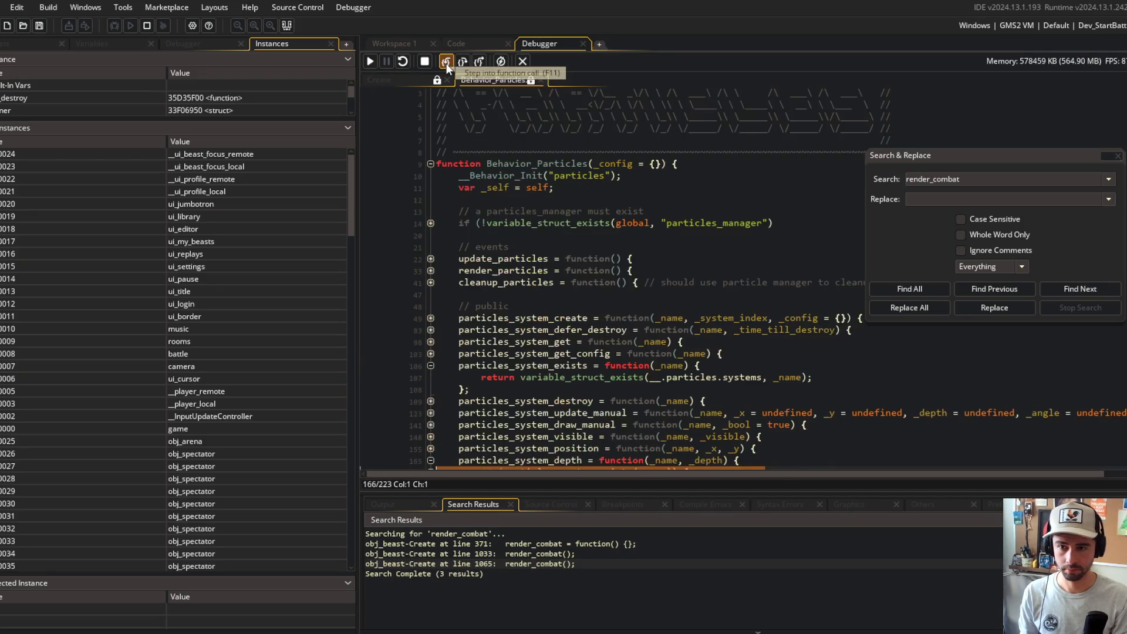
click(446, 62)
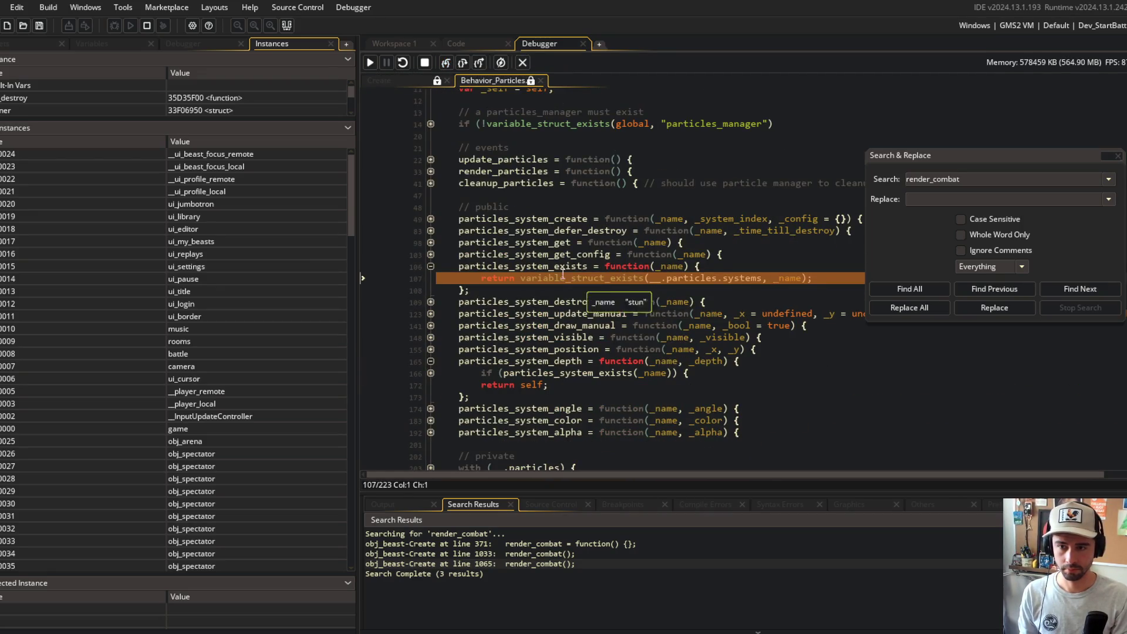
mouse_move(495, 85)
click(446, 62)
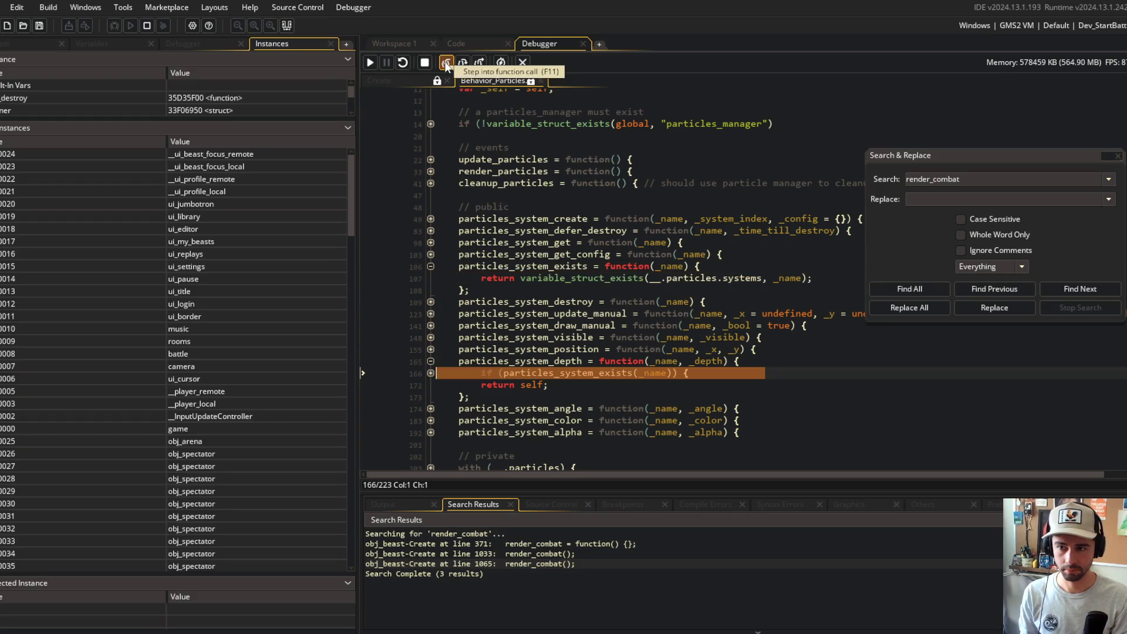
click(446, 62)
scroll(701, 358, down, 2)
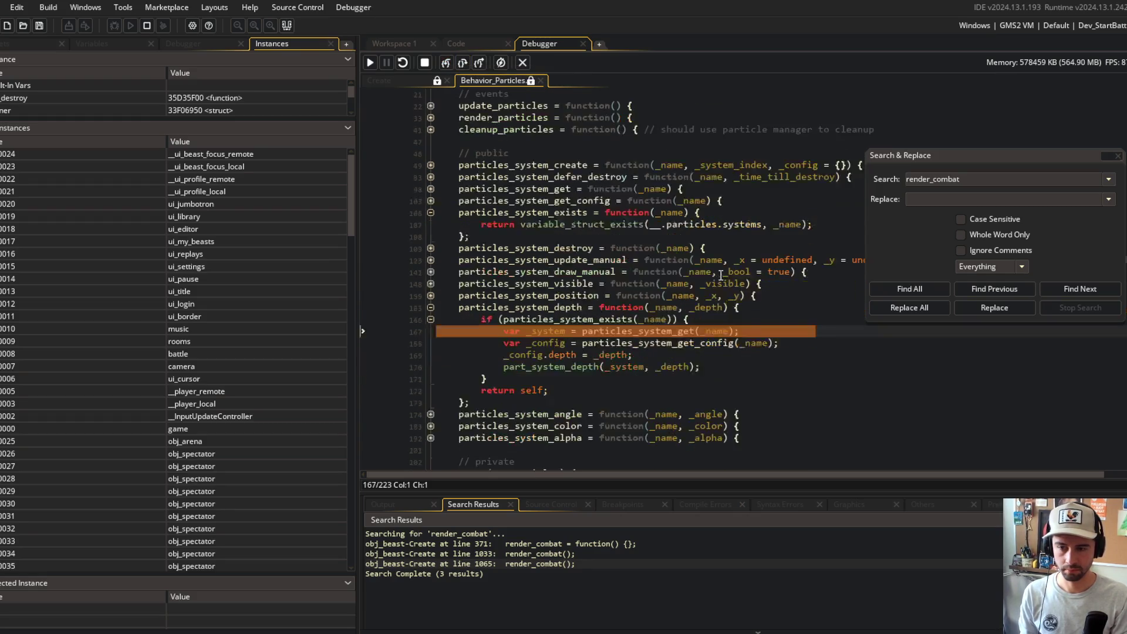
- Step through particles_system_get to the part_system_depth line, checking the -1544.49 depth
click(449, 62)
click(448, 62)
click(448, 63)
click(448, 63)
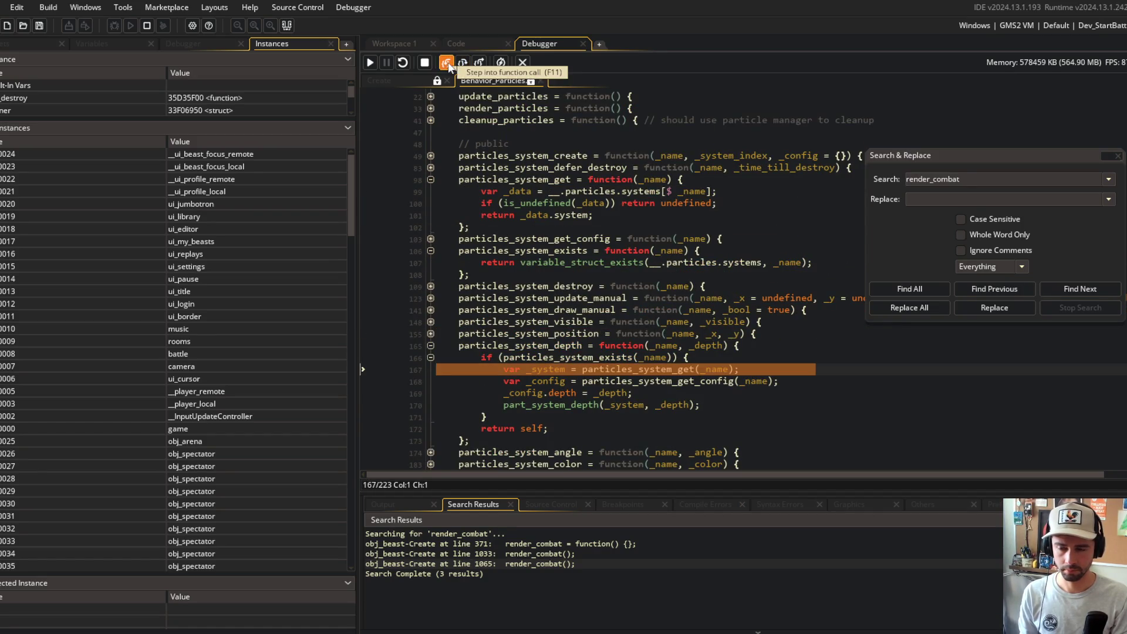
click(448, 62)
click(462, 62)
mouse_move(542, 380)
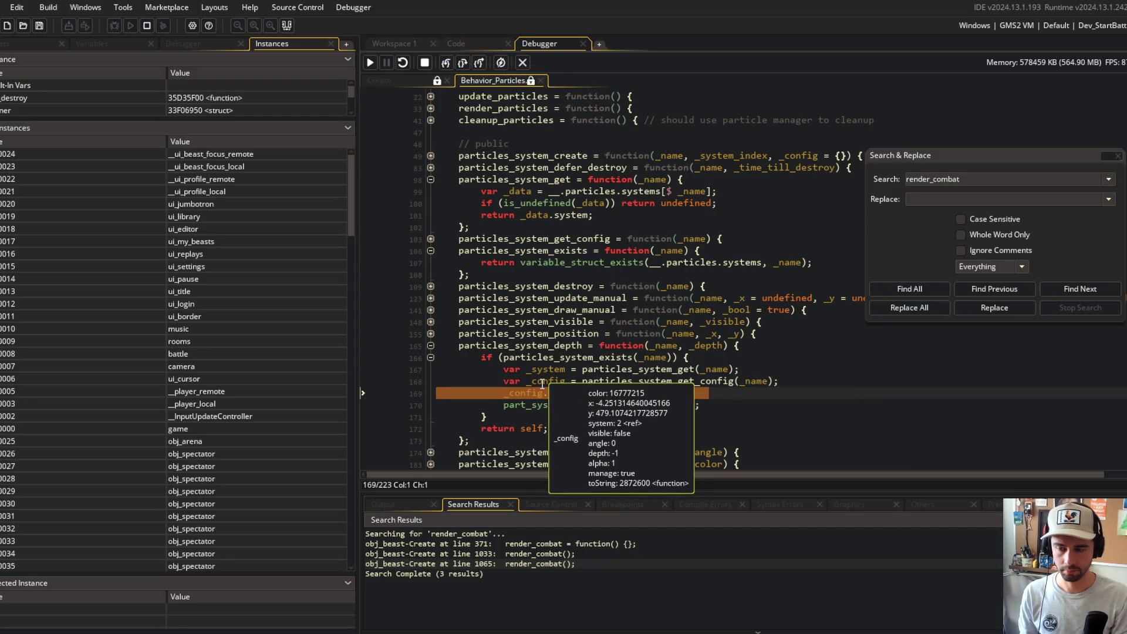
click(439, 64)
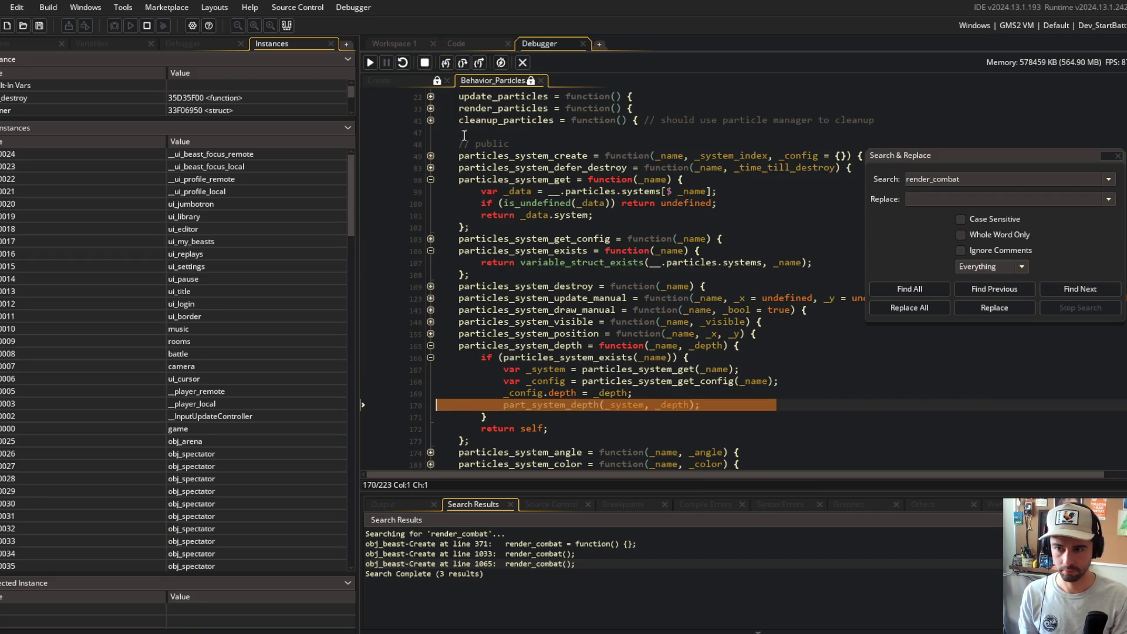
mouse_move(528, 391)
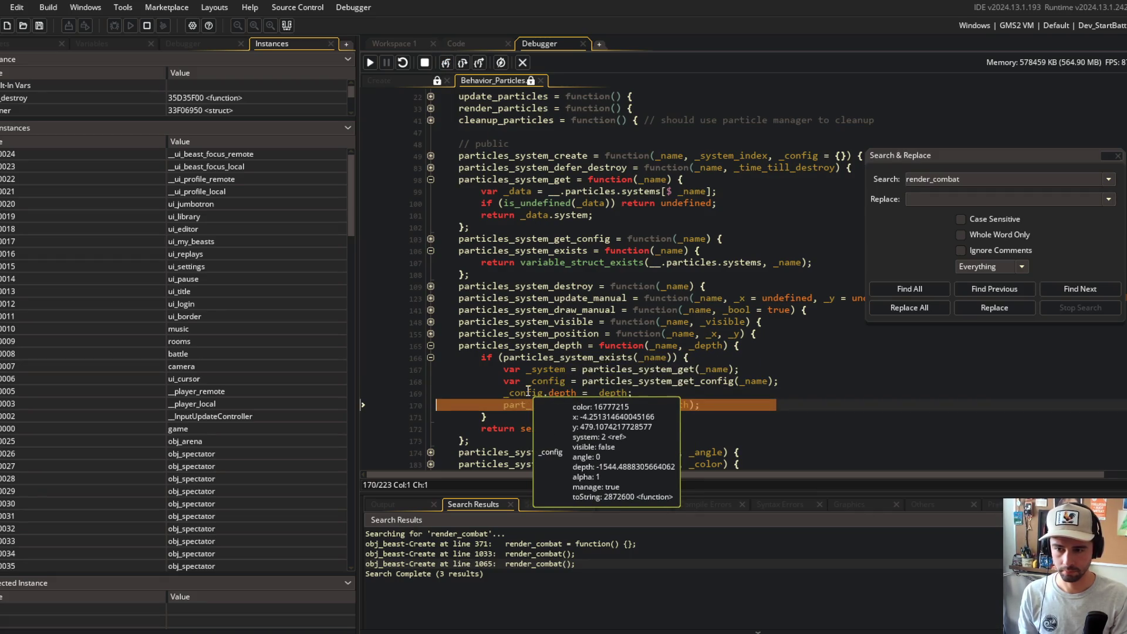
mouse_move(664, 405)
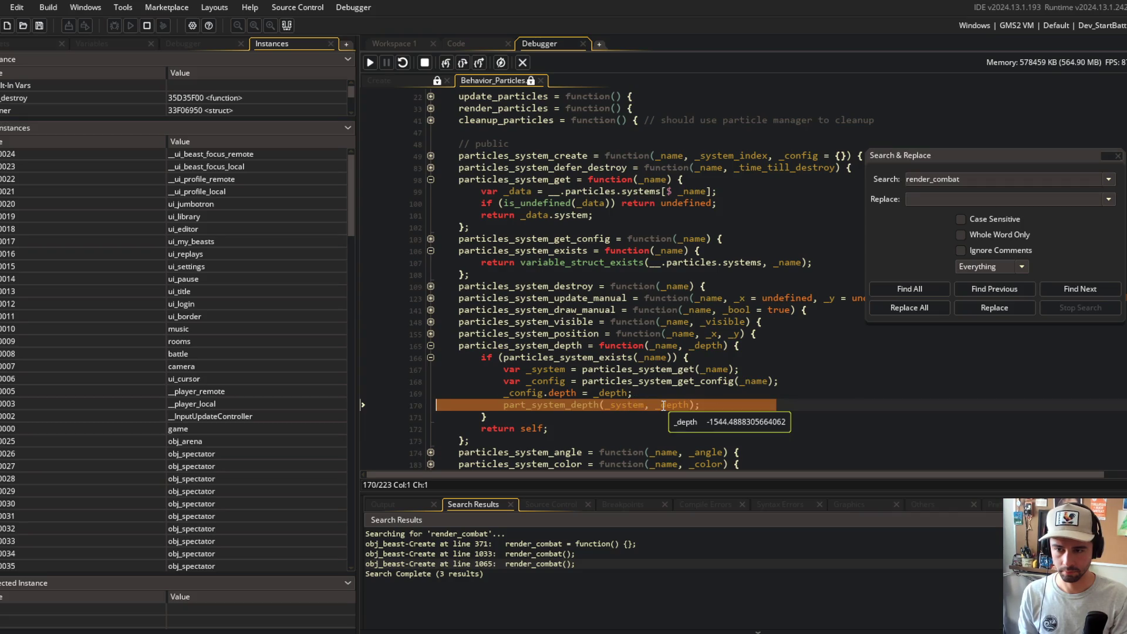
- Step out to the stun depth call, resume, and close the game to end debugging
click(446, 62)
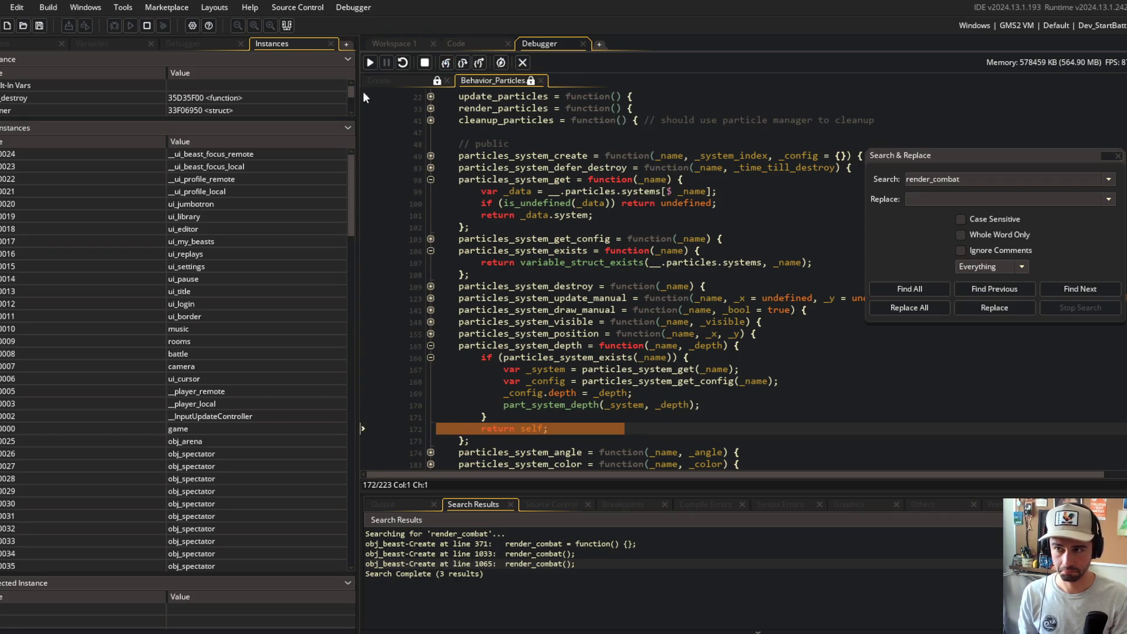
click(370, 62)
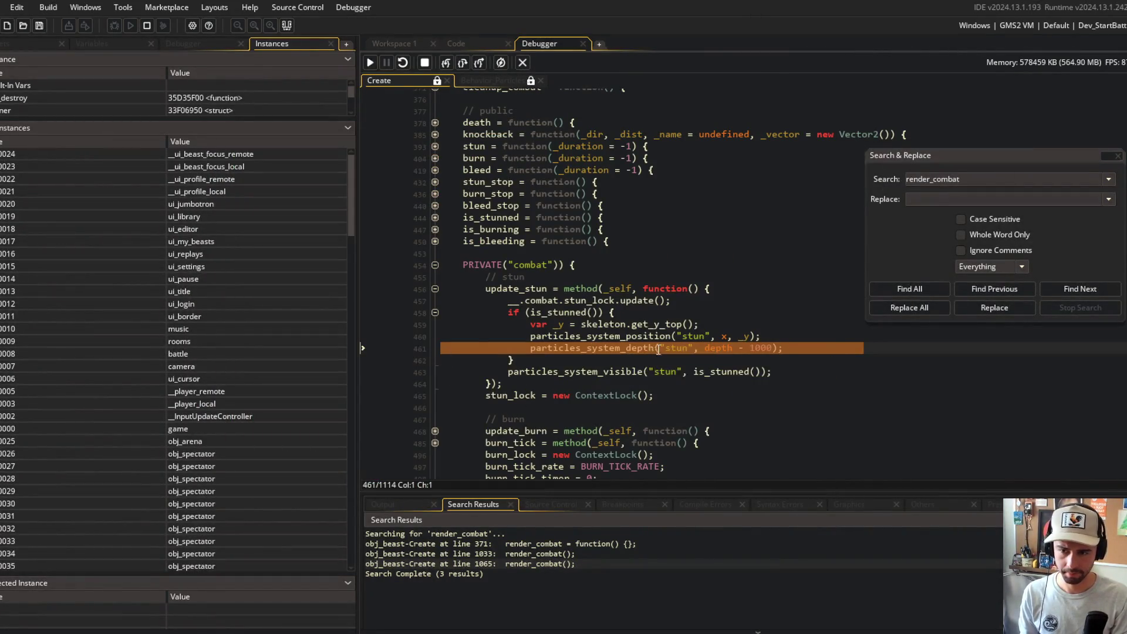
click(371, 61)
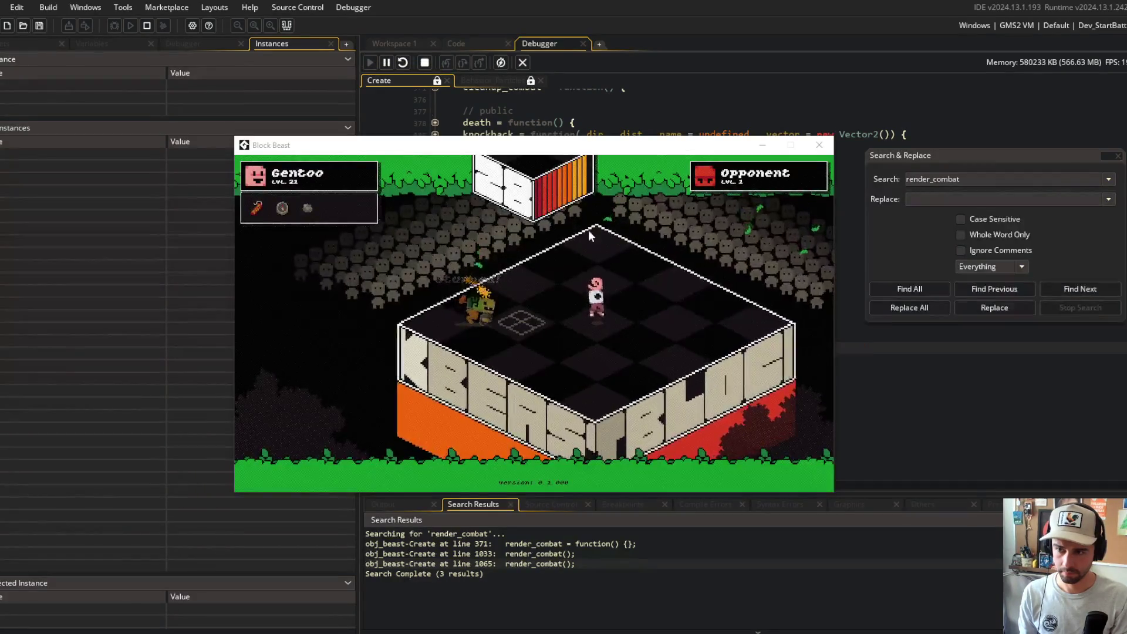
click(819, 146)
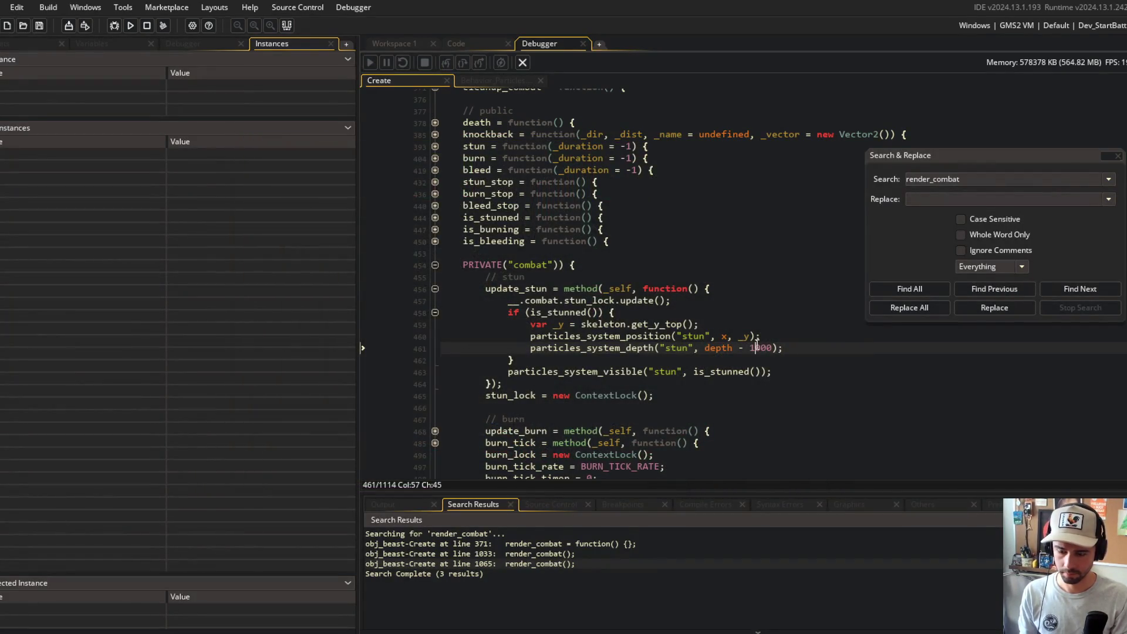
text(0)
- Change line 461 to depth - 10000, test-run it, and close the debugger and search panel
click(642, 202)
click(131, 25)
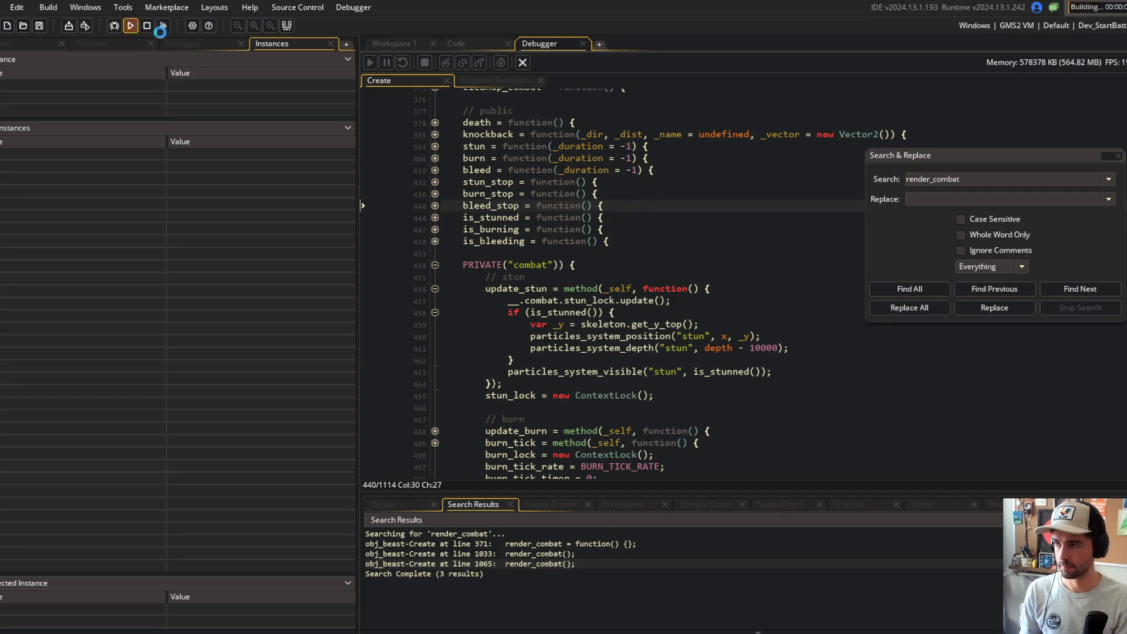
click(523, 63)
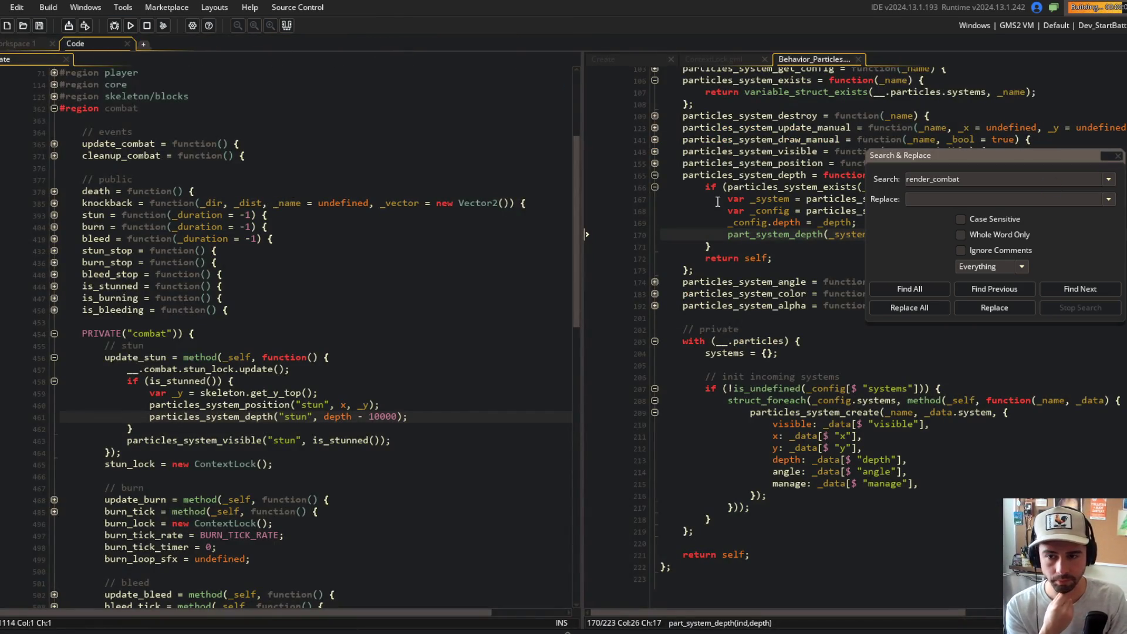
scroll(943, 350, up, 3)
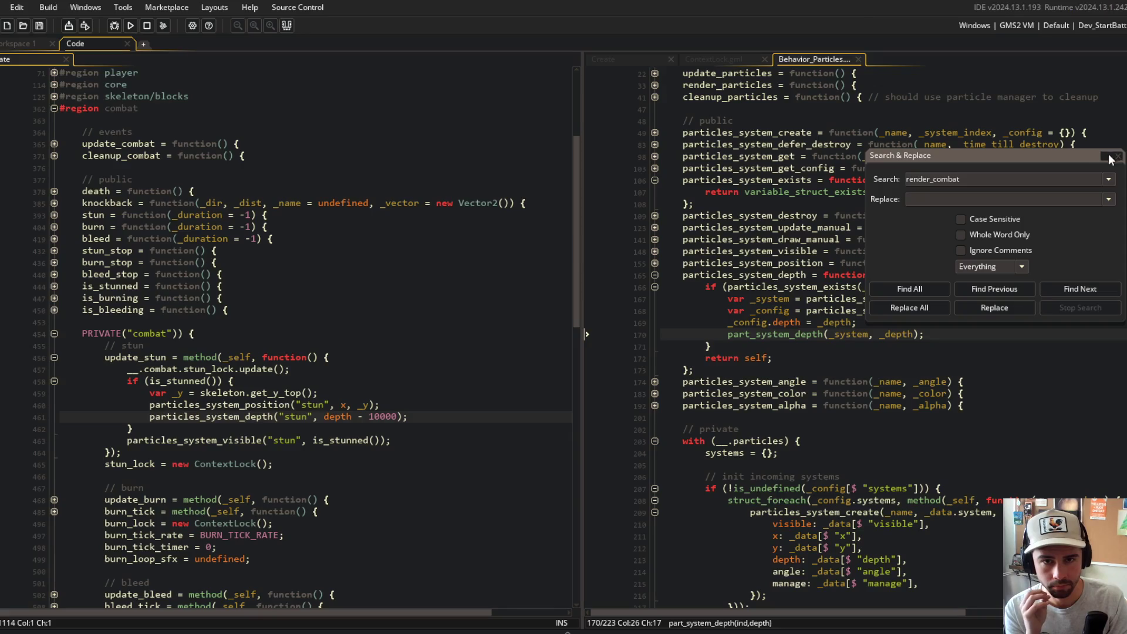
click(1117, 158)
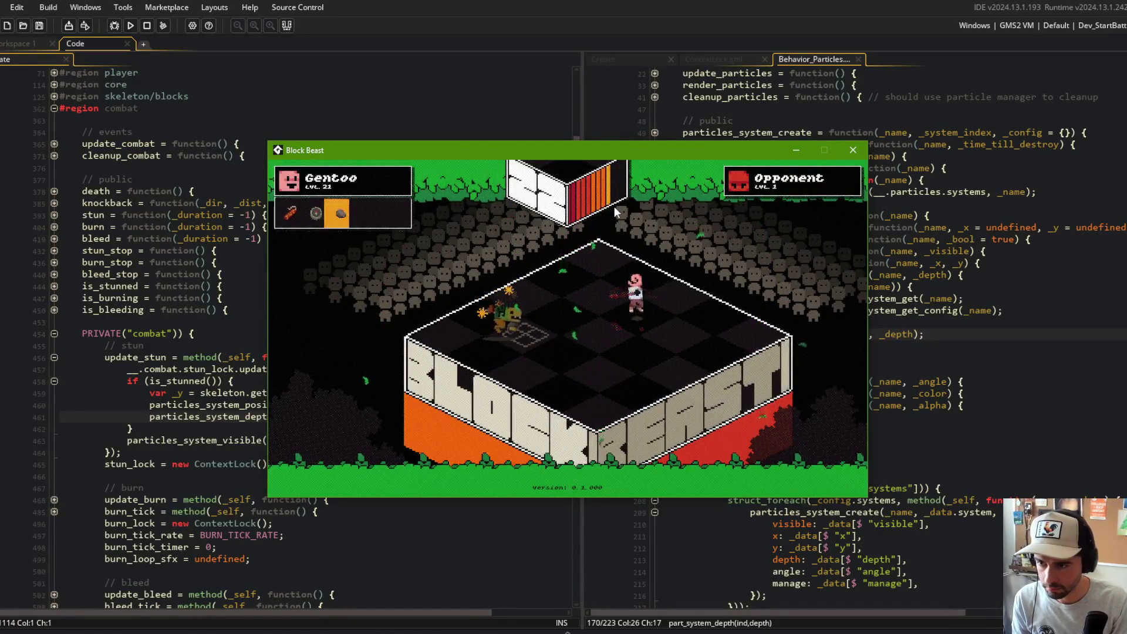
click(860, 154)
click(351, 417)
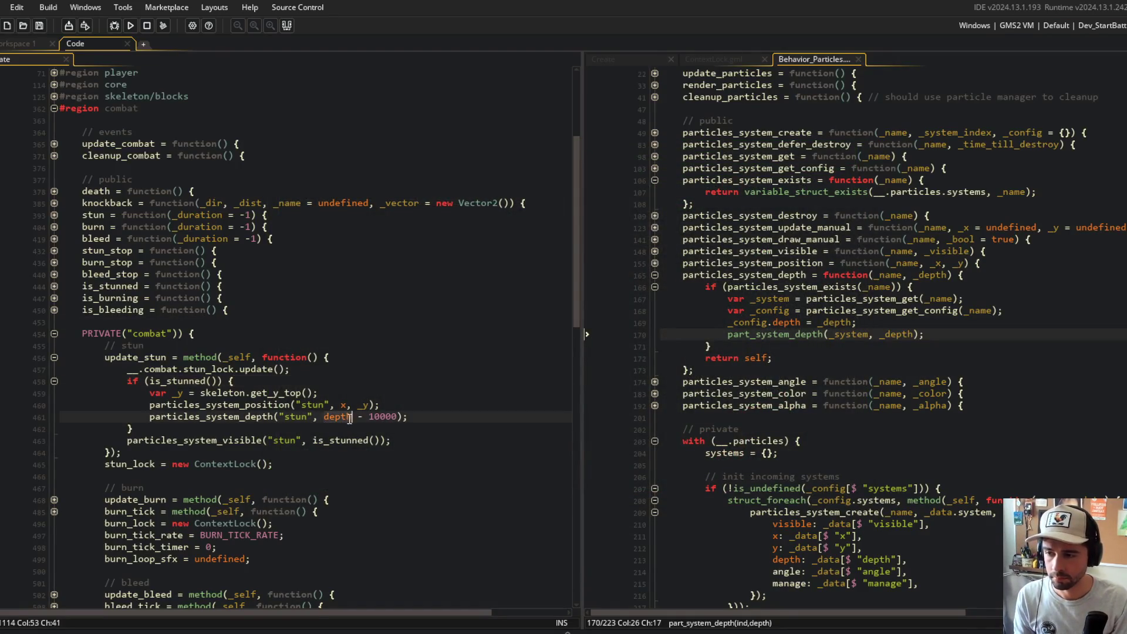
- Set line 461's stun particle depth to obj_block.depth - 1000 and test-run the game
key(BackSpace)
key(BackSpace)
key(BackSpace)
text(obj_block.depth)
key(Right)
key(Right)
key(Right)
key(BackSpace)
key(F5)
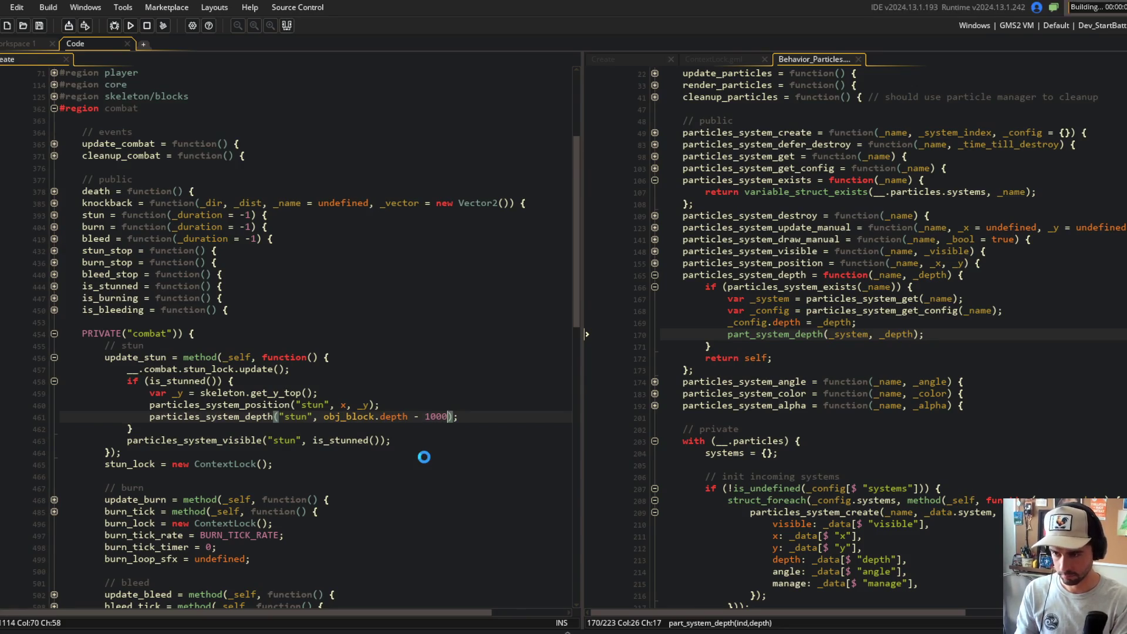
scroll(253, 318, down, 4)
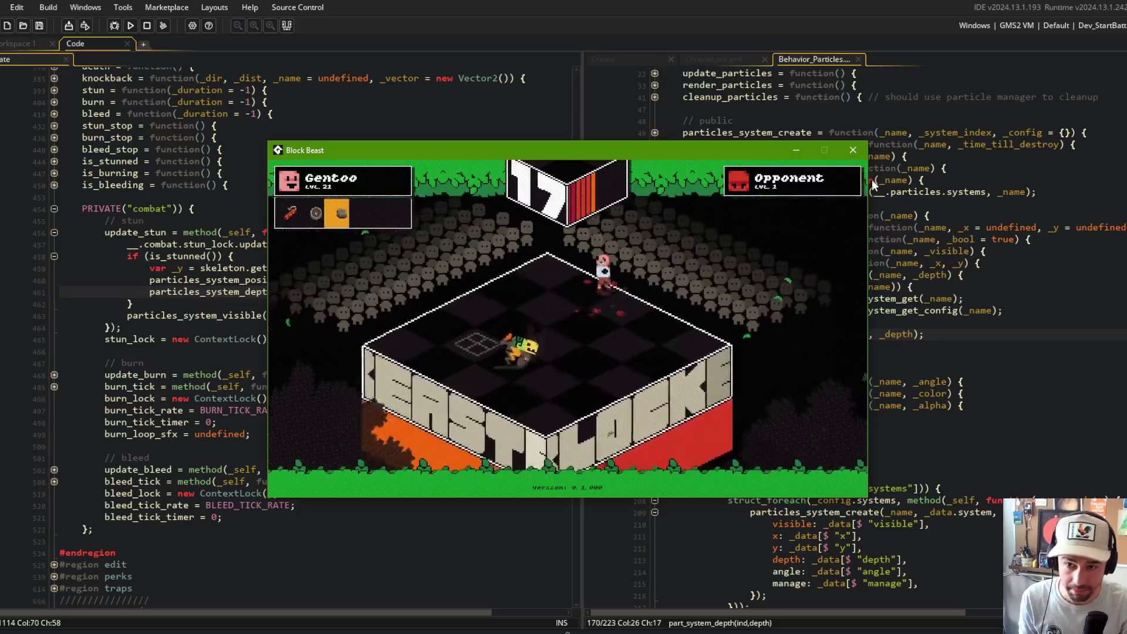
click(195, 209)
scroll(234, 247, up, 2)
scroll(234, 247, down, 2)
click(247, 257)
click(834, 192)
- Open BlockFunctions beside the beast code, collapse BlockPool_GetDepth and expand Block_InitFootstepParticles
click(737, 205)
key(ctrl+t)
text(blockf)
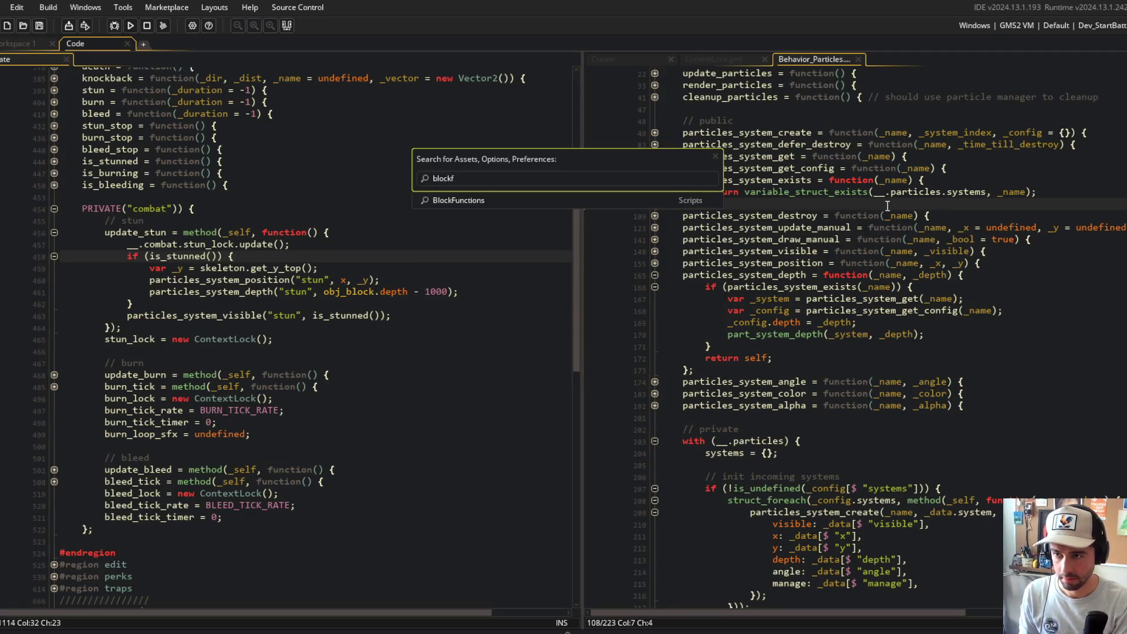
key(Return)
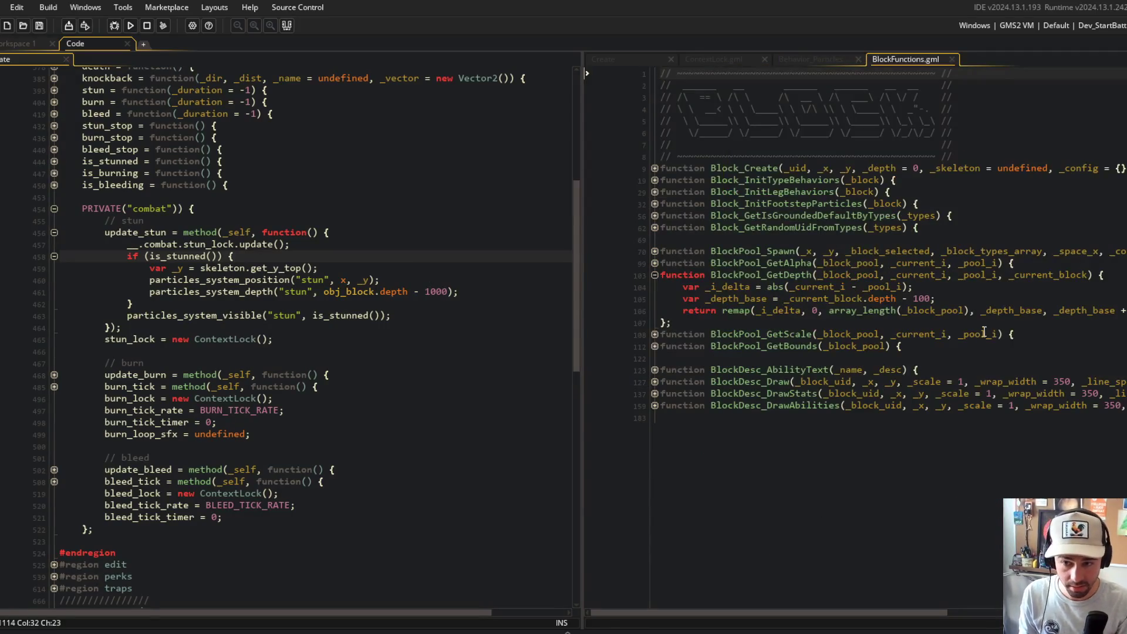
click(654, 275)
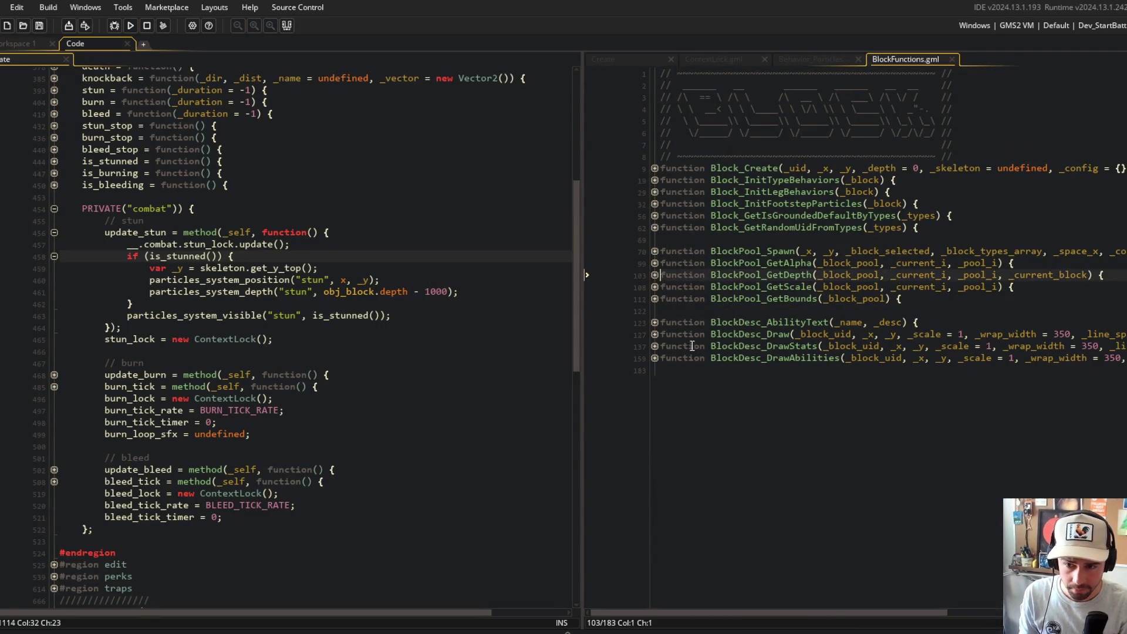
click(655, 204)
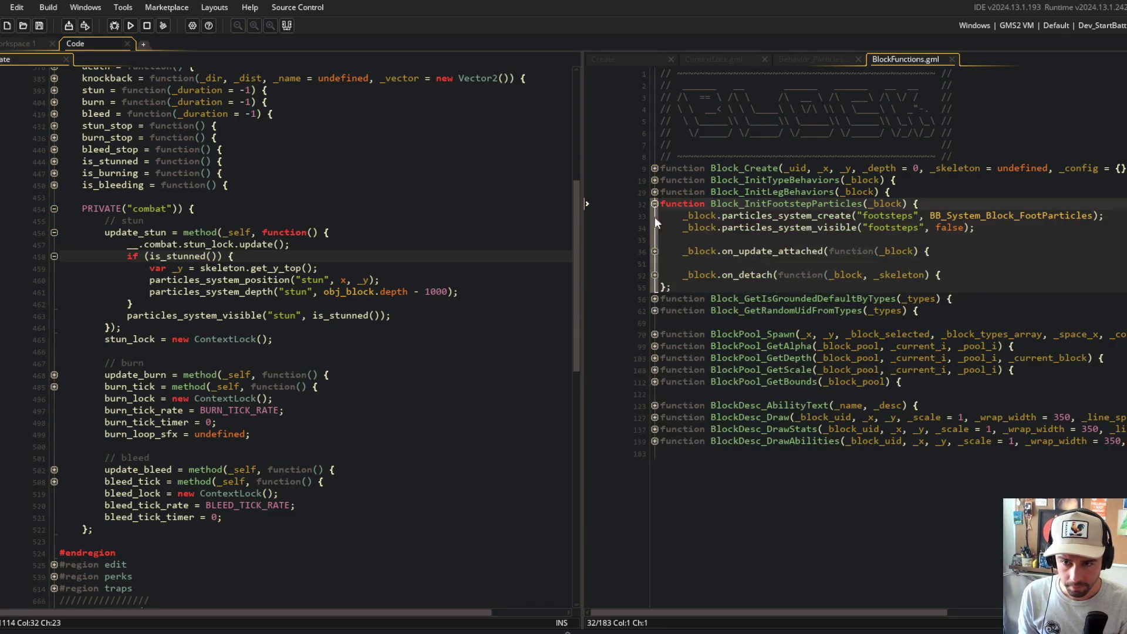
click(655, 252)
click(655, 287)
- Select the footsteps depth expression _block.depth + 1 on line 46
click(836, 287)
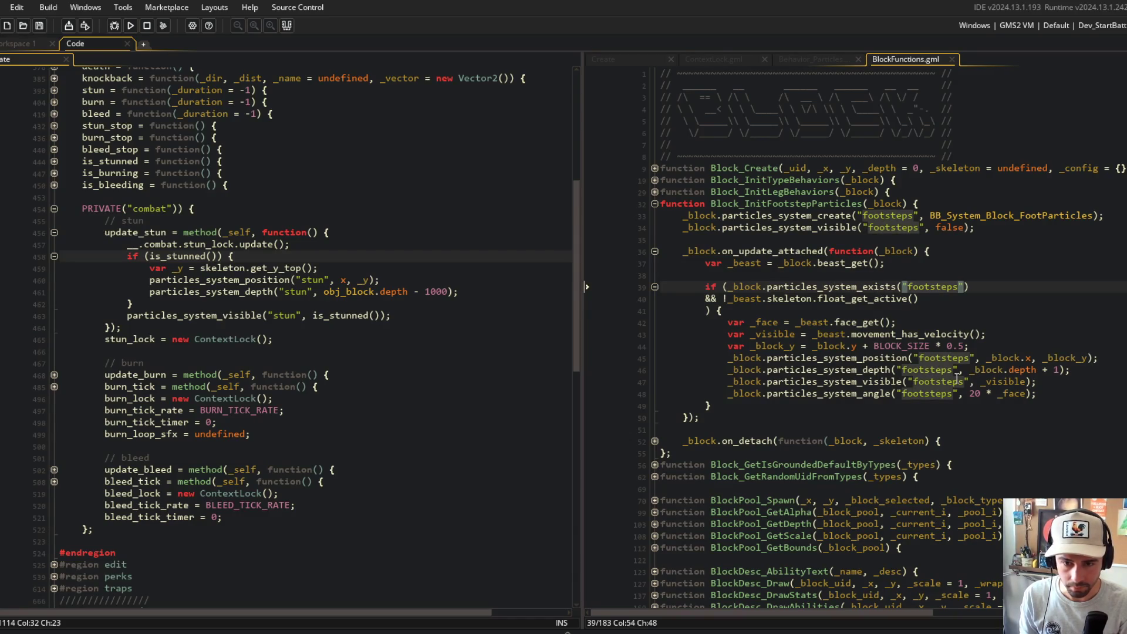
click(987, 370)
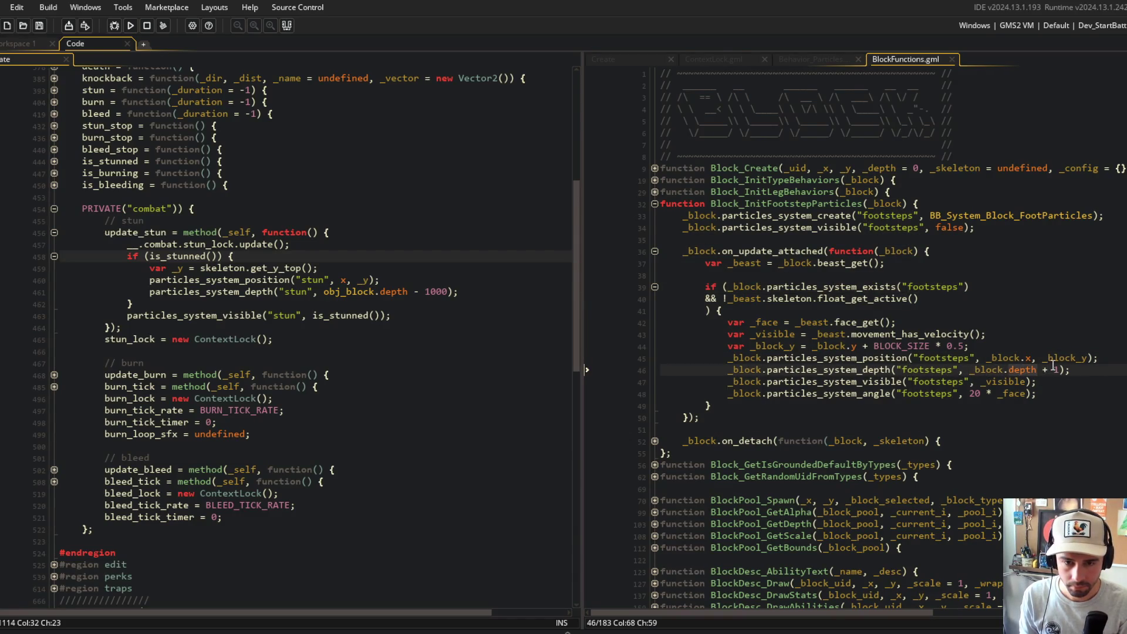
click(987, 370)
drag(969, 370, 1069, 369)
click(380, 292)
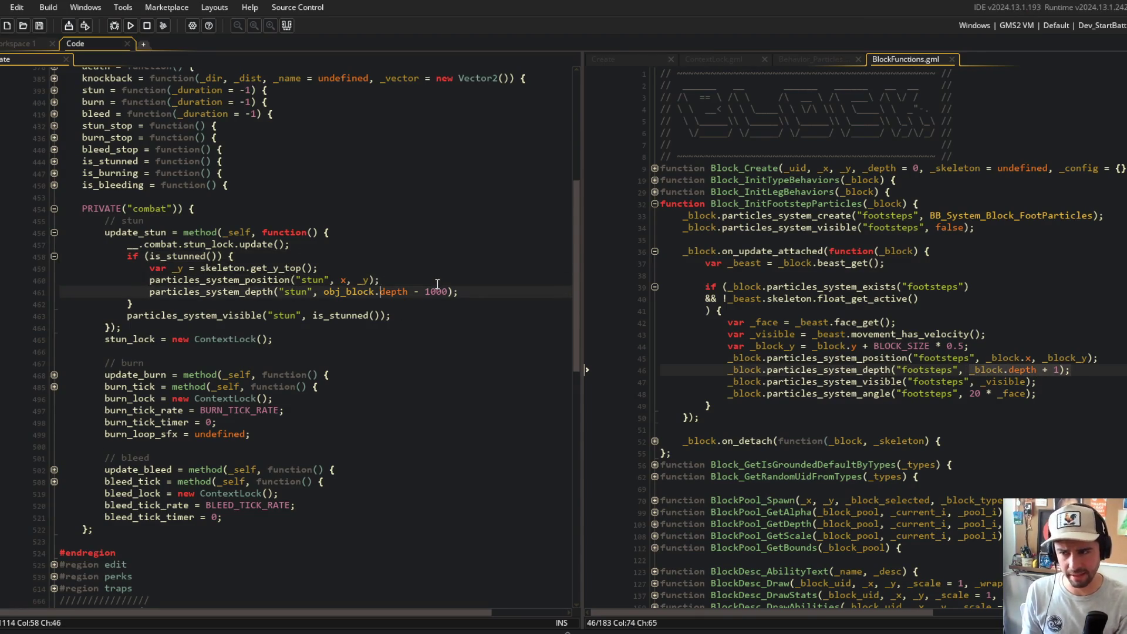
- Test the stun depth as depth + 1, then change it to depth + 1000 and rebuild
key(ctrl+BackSpace)
key(ctrl+BackSpace)
key(ctrl+BackSpace)
text(depth)
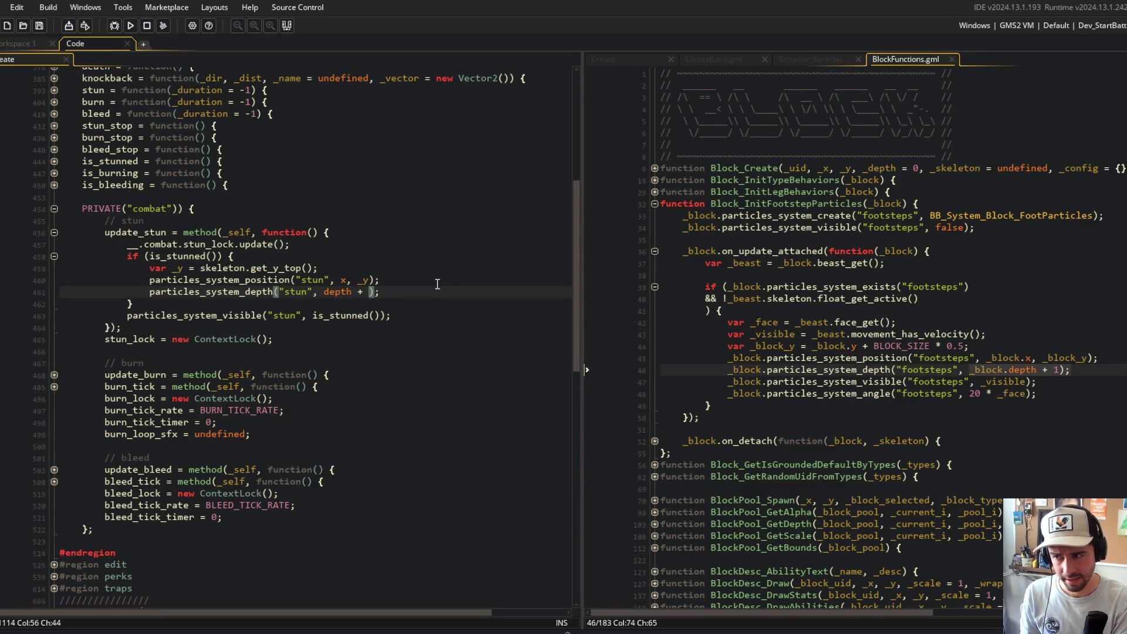
key(F5)
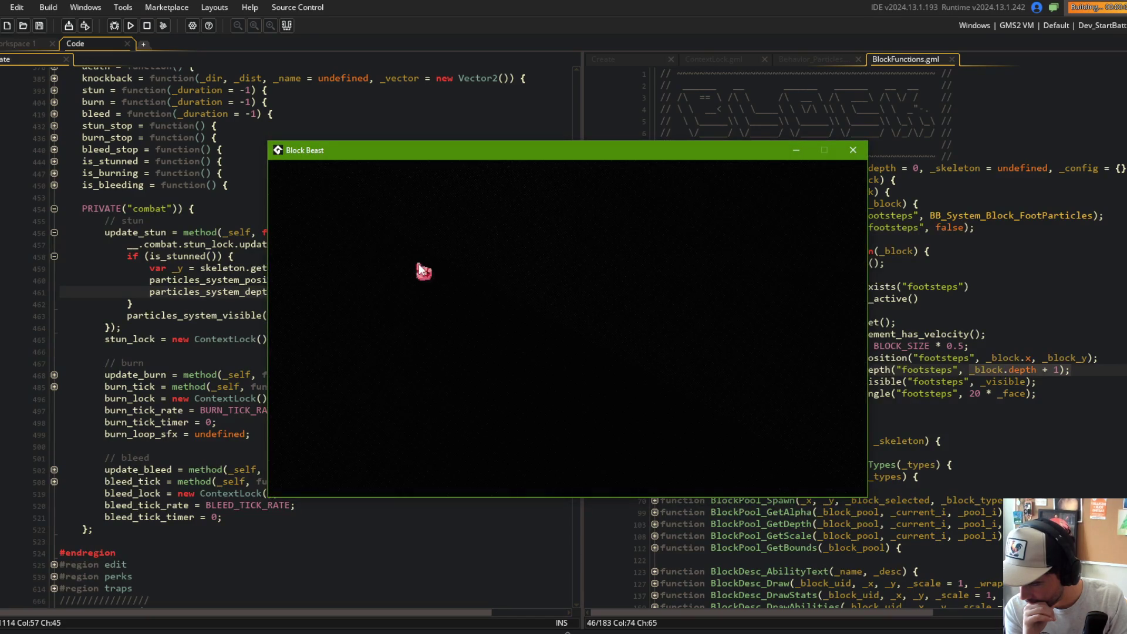
drag(622, 154, 760, 157)
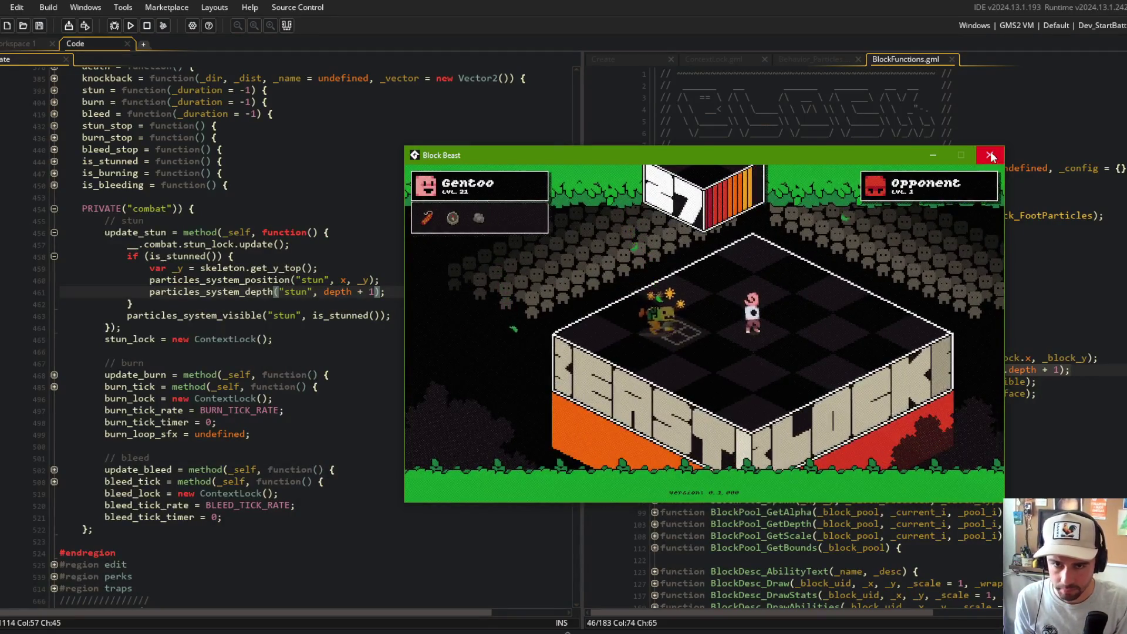
click(396, 284)
click(380, 292)
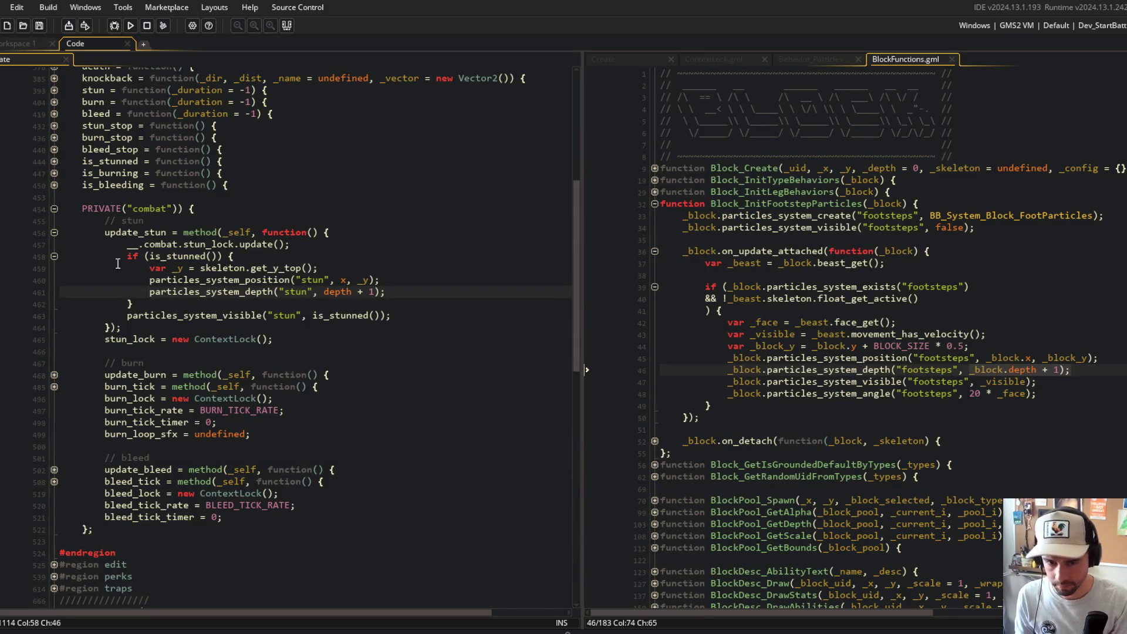
text(000)
key(F5)
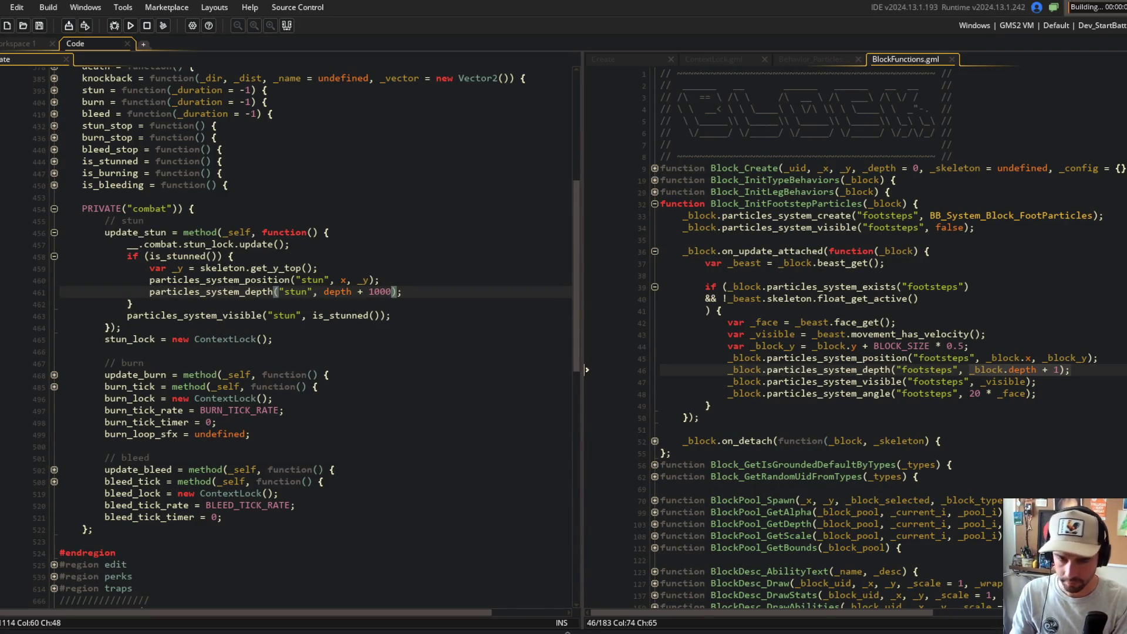
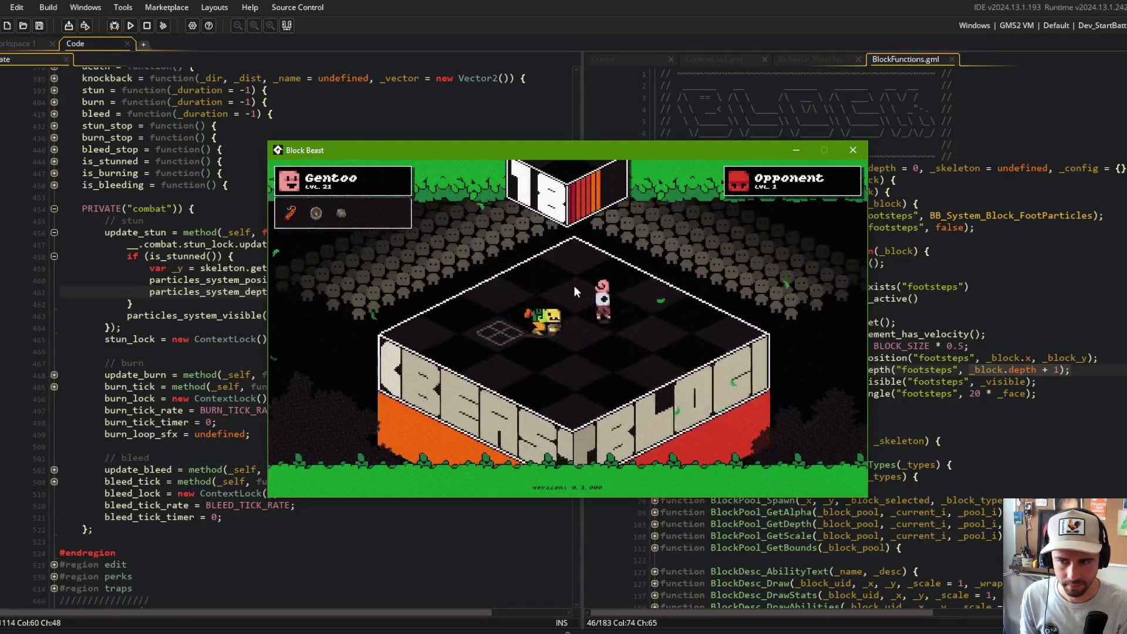
- Close the running game, set the stun particle depth offset on line 461 to 10000, and rerun
click(853, 152)
click(998, 285)
click(352, 294)
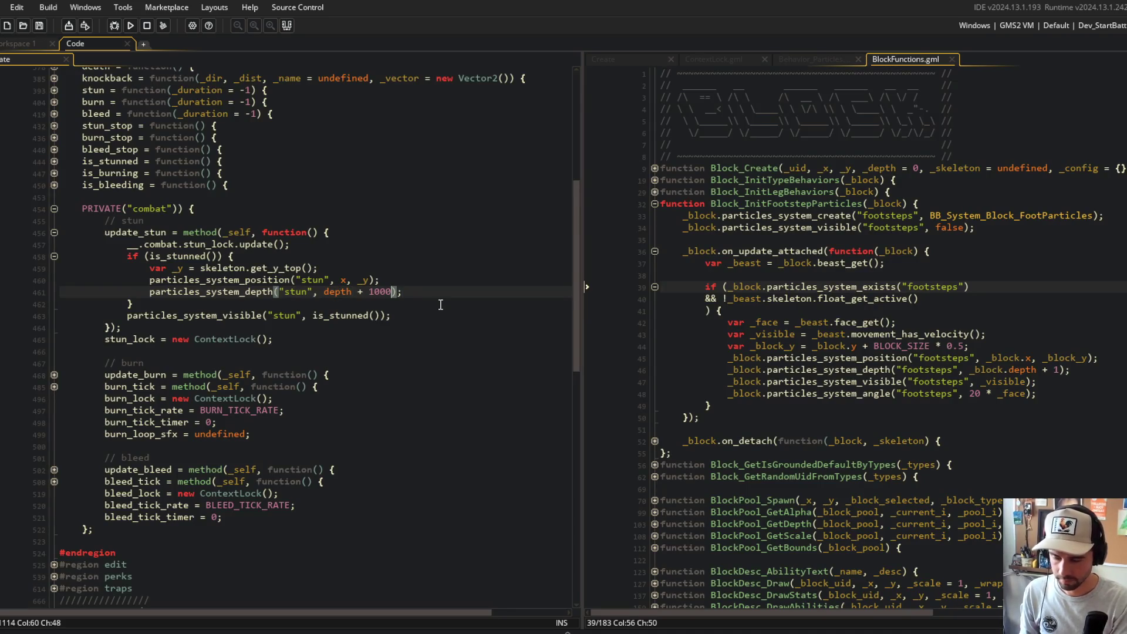
key(F5)
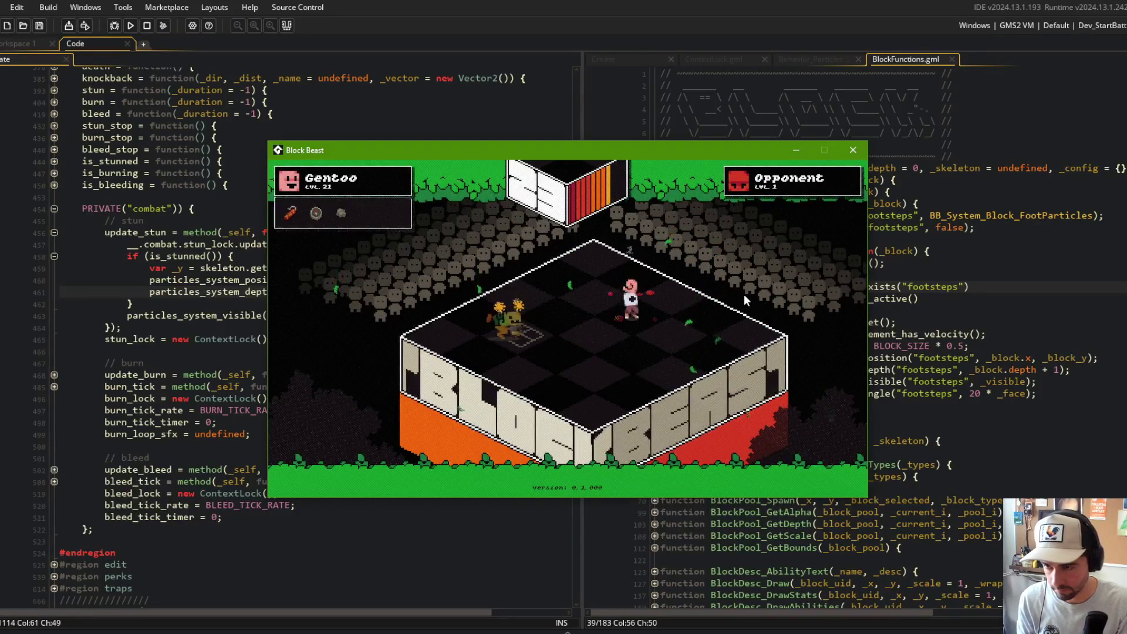
- Close the Block Beast test run and go back to the stun depth line
click(853, 149)
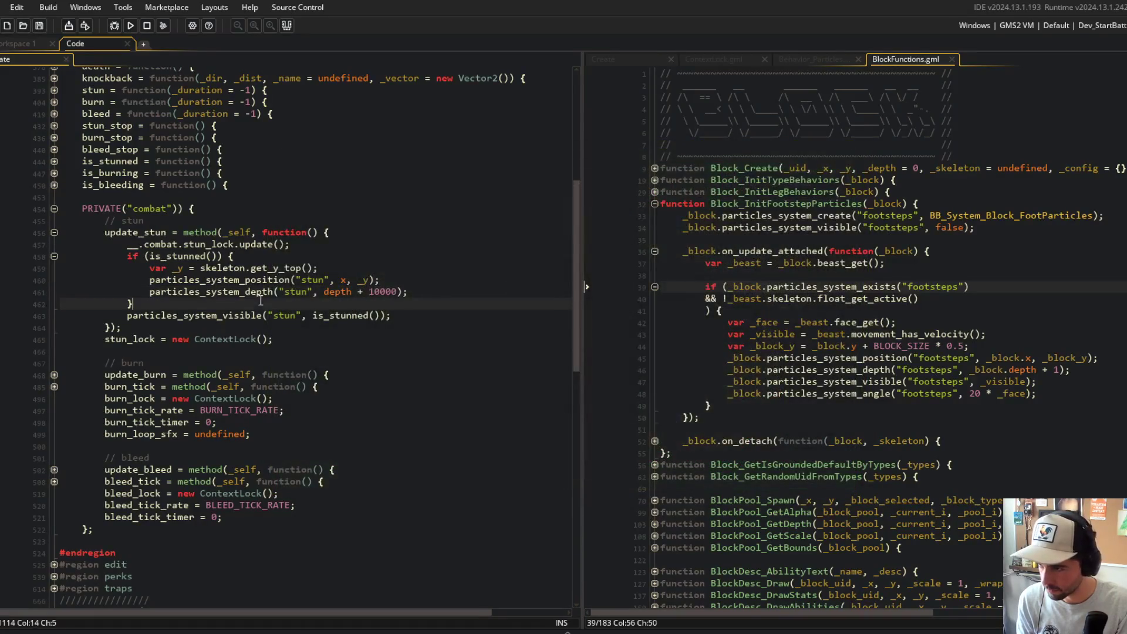
click(273, 292)
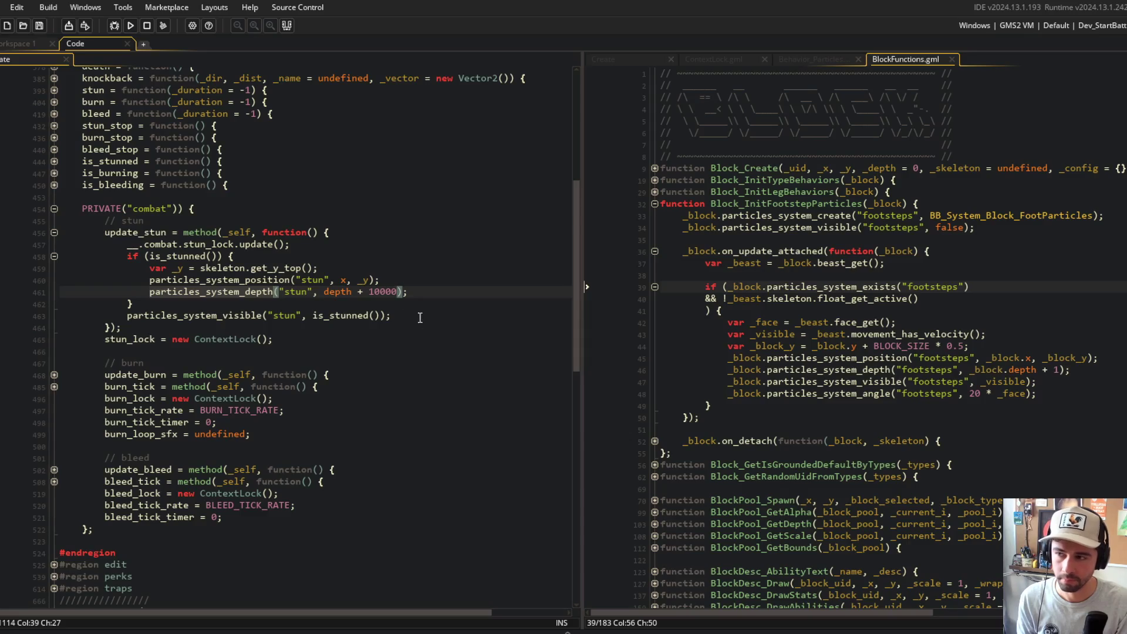
scroll(215, 293, up, 8)
scroll(215, 294, down, 3)
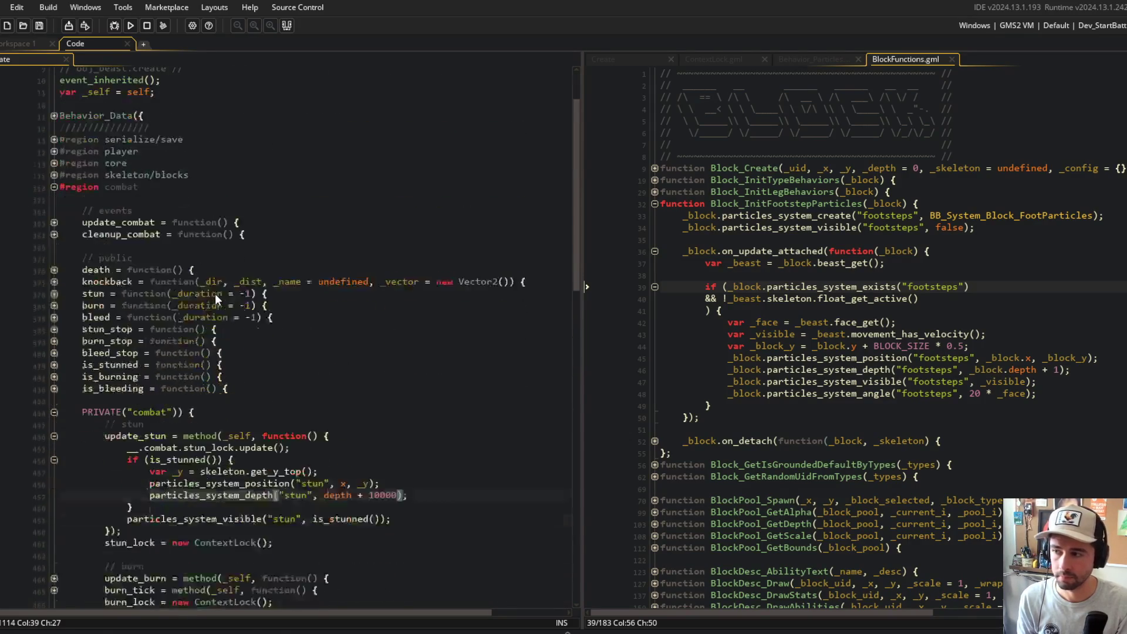
- Cut the stun particle visibility line out of the is_stunned check in update_stun
double_click(52, 196)
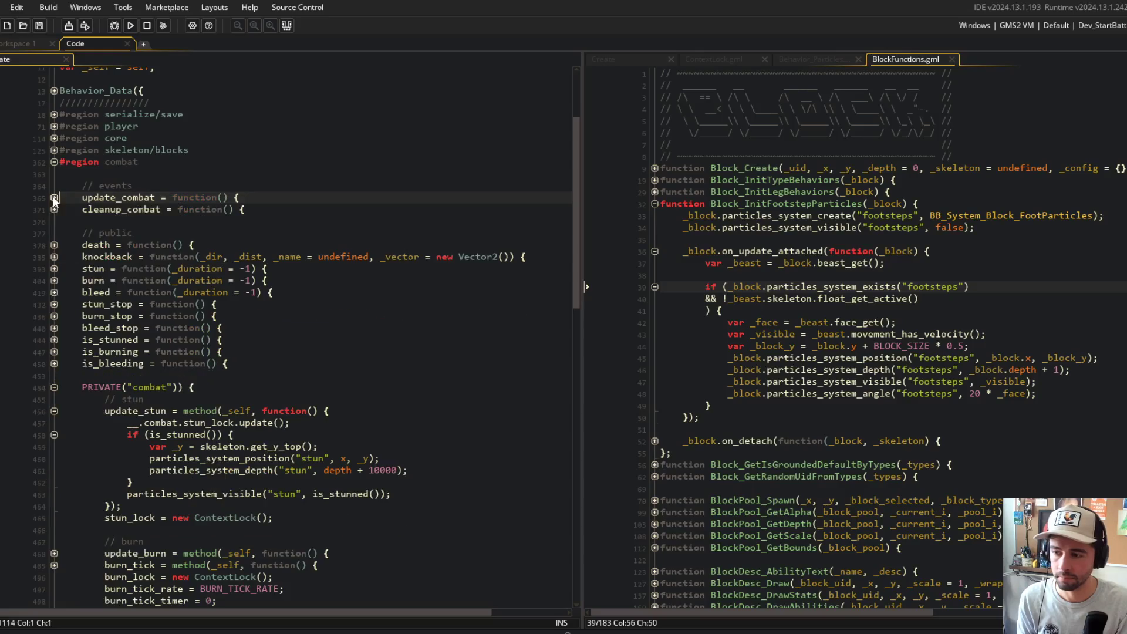
scroll(412, 390, down, 2)
scroll(413, 390, down, 1)
click(336, 371)
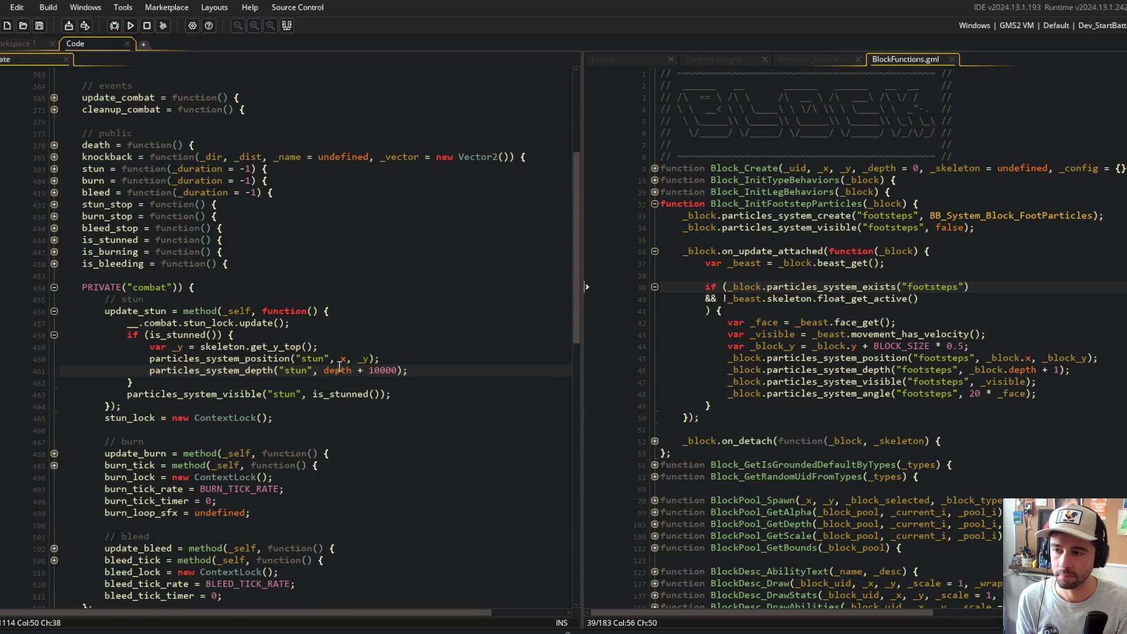
click(341, 348)
click(276, 359)
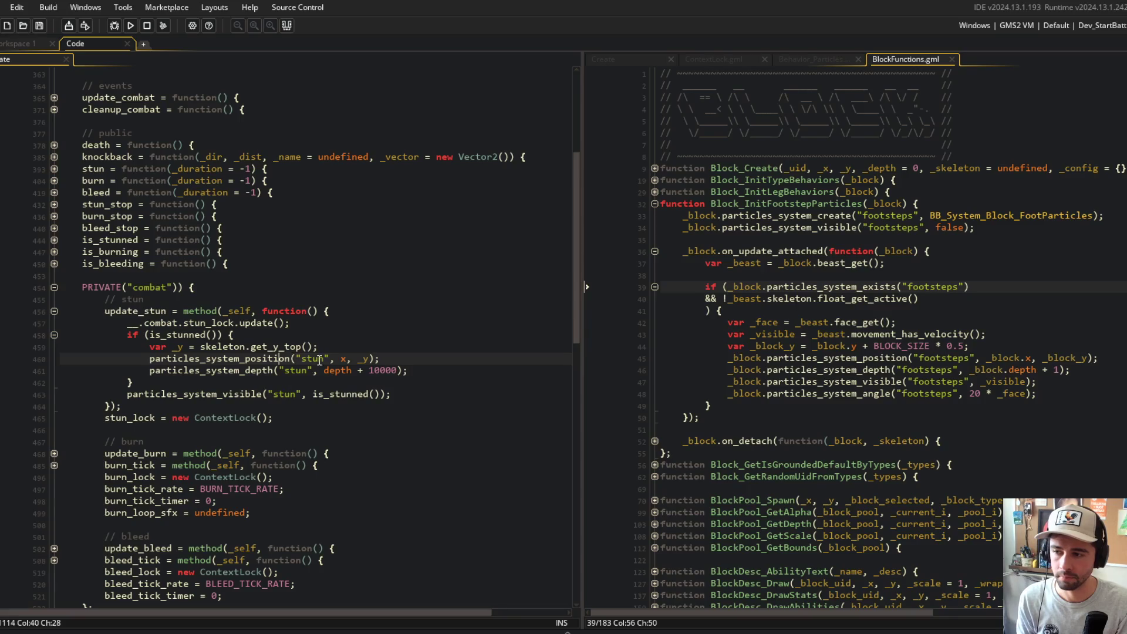
click(437, 390)
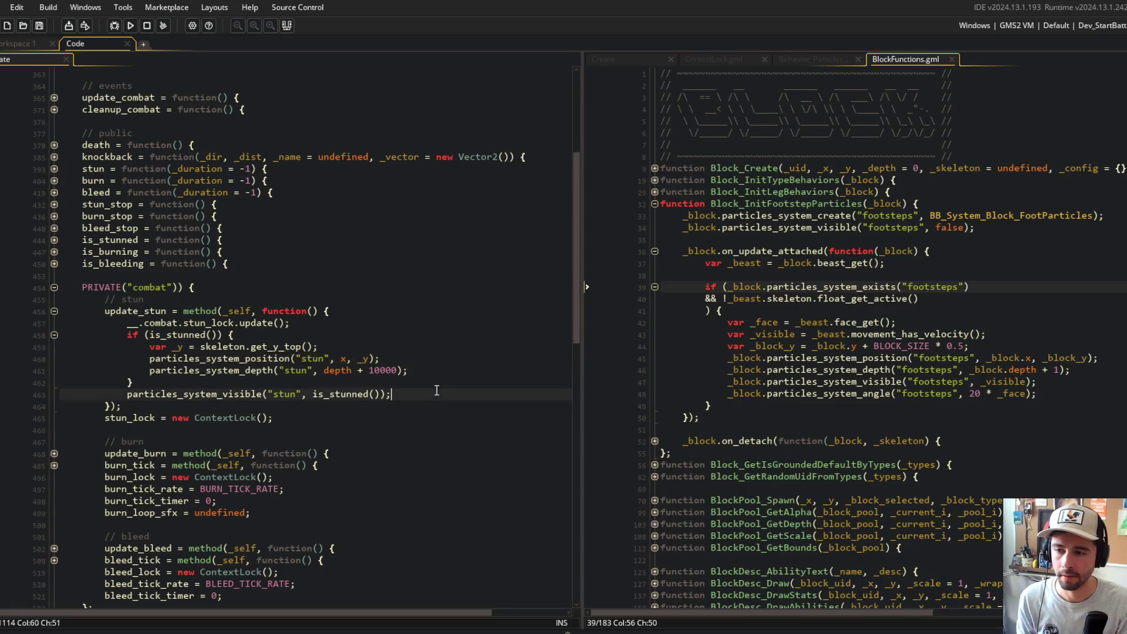
scroll(833, 330, down, 2)
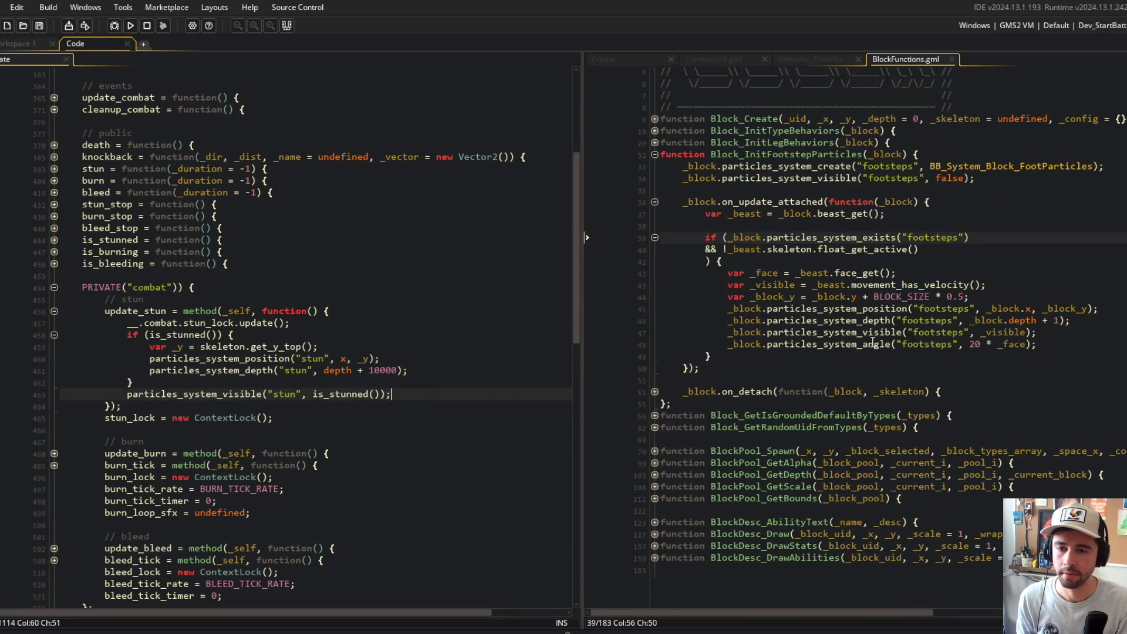
double_click(861, 316)
key(shift+Home)
key(ctrl+x)
- Paste the visibility line above the if, remove the leftover blank line, and run
key(Up)
key(Up)
key(Up)
key(End)
key(Return)
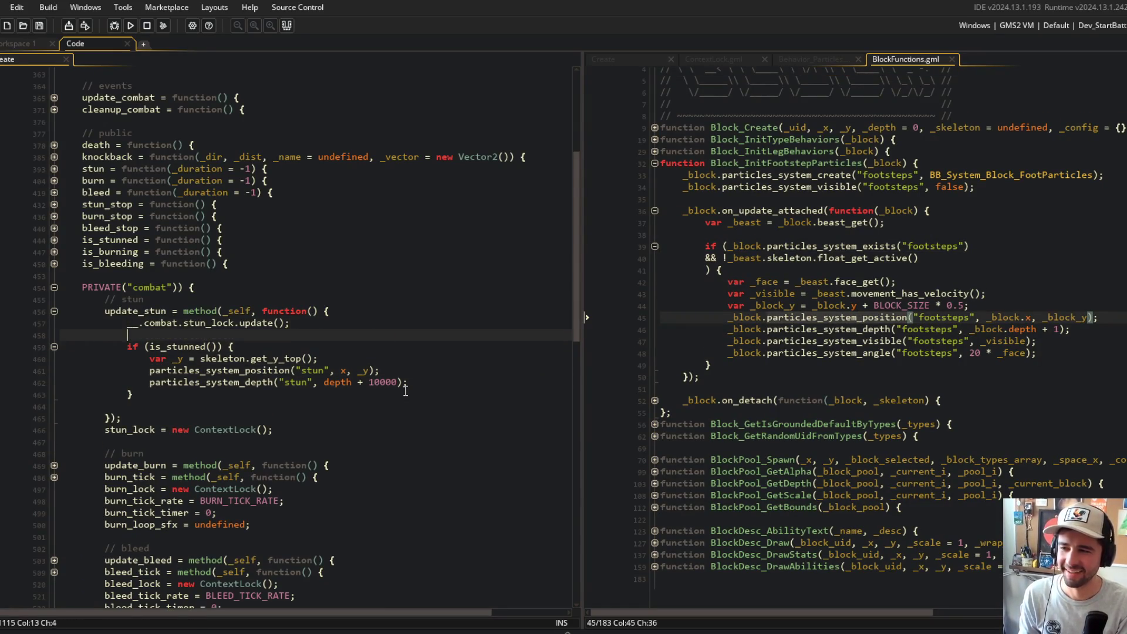
key(ctrl+v)
key(Down)
key(Down)
key(Down)
key(ctrl+x)
key(F5)
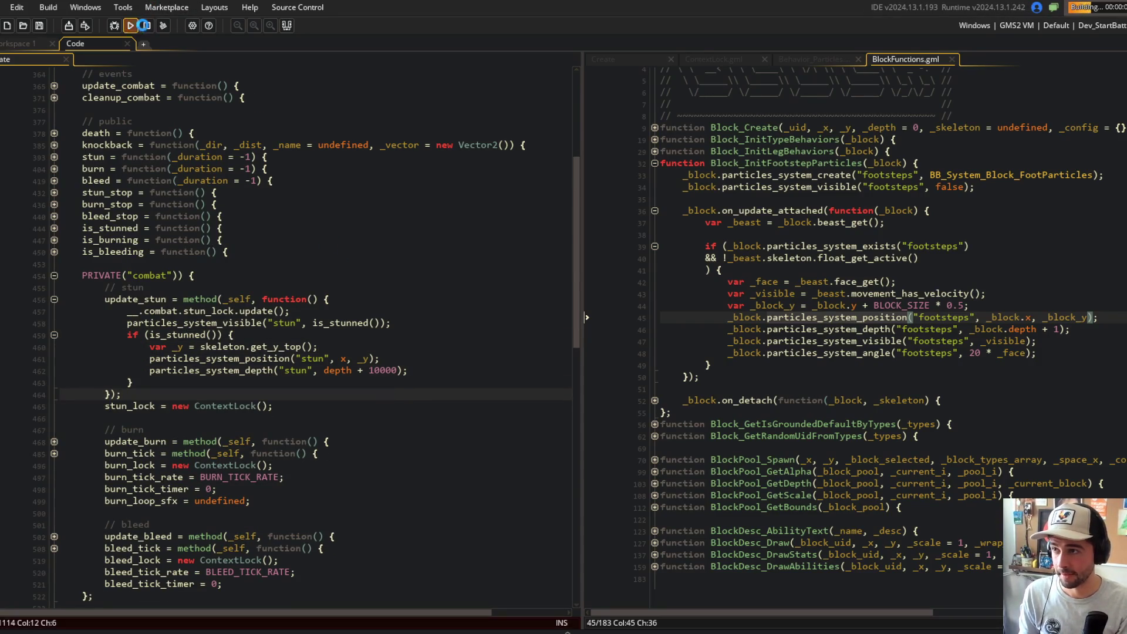
- Move the _y, position and depth lines above the visibility call, delete the empty if, and relaunch
click(144, 26)
click(127, 370)
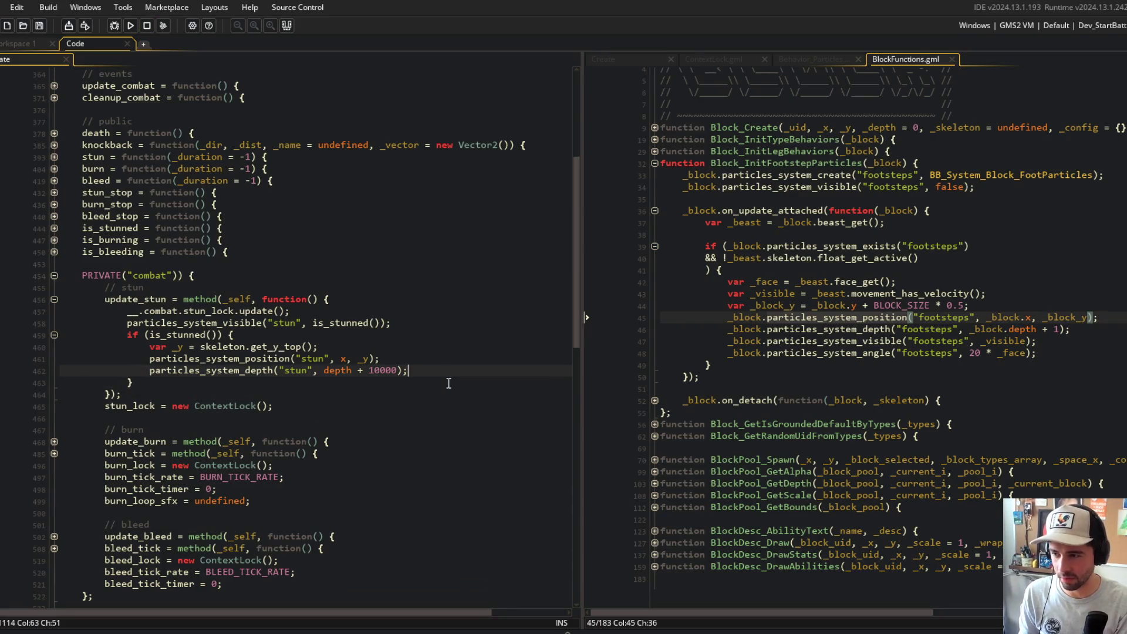
key(shift+Home)
key(shift+Up)
key(shift+Up)
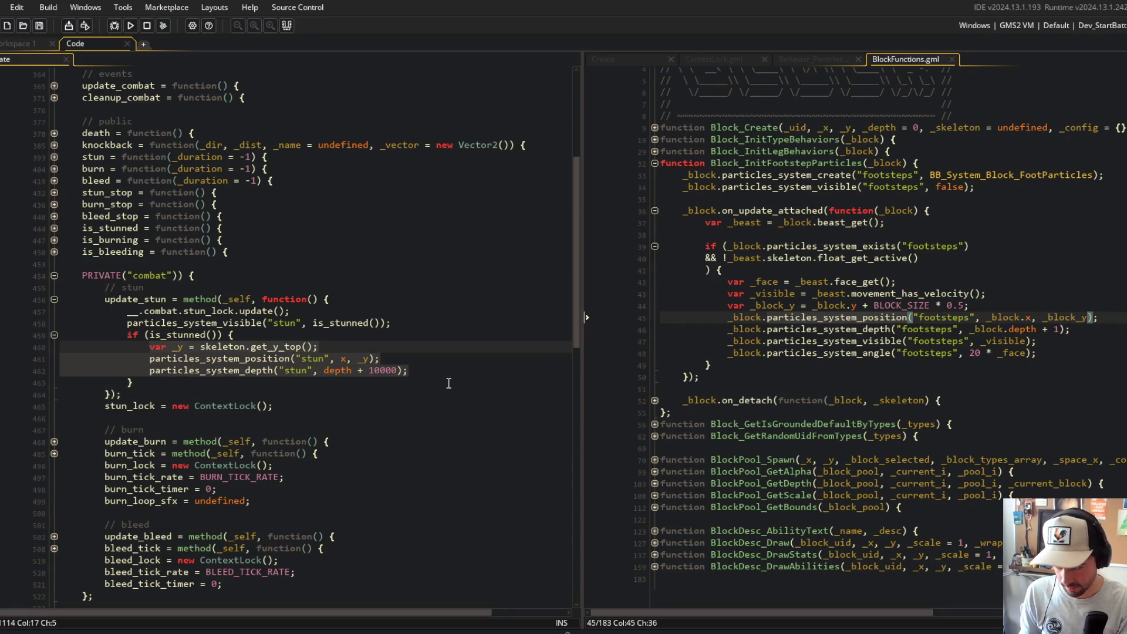
key(ctrl+x)
key(Up)
key(Up)
key(ctrl+v)
key(Return)
key(Up)
key(Up)
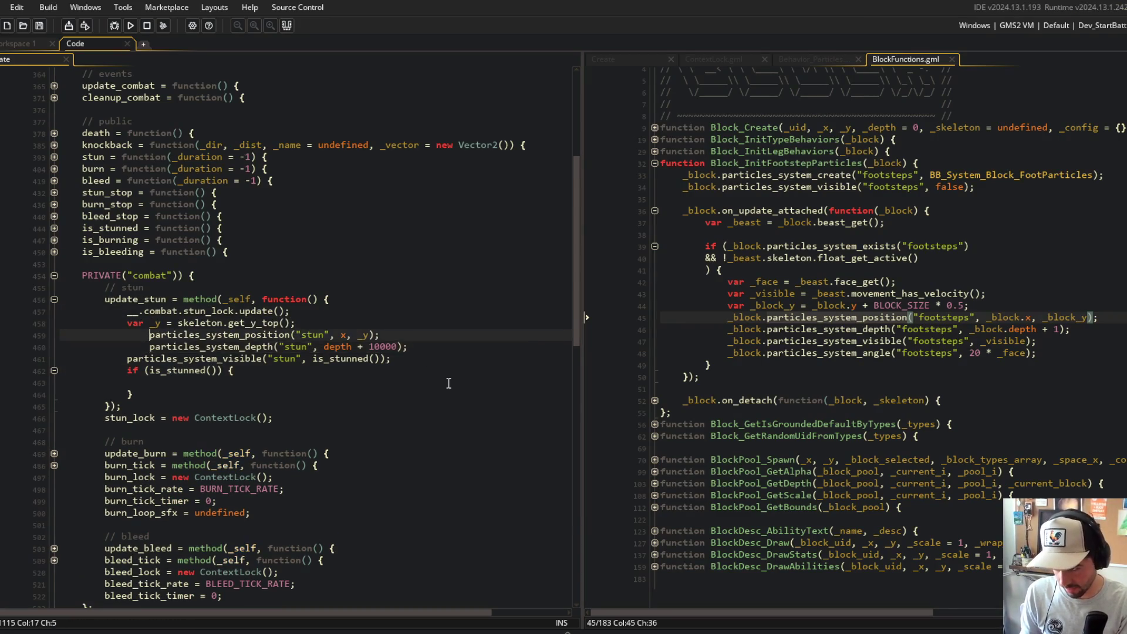
key(shift+Tab)
key(shift+Down)
key(shift+Down)
key(shift+Down)
key(Delete)
key(F5)
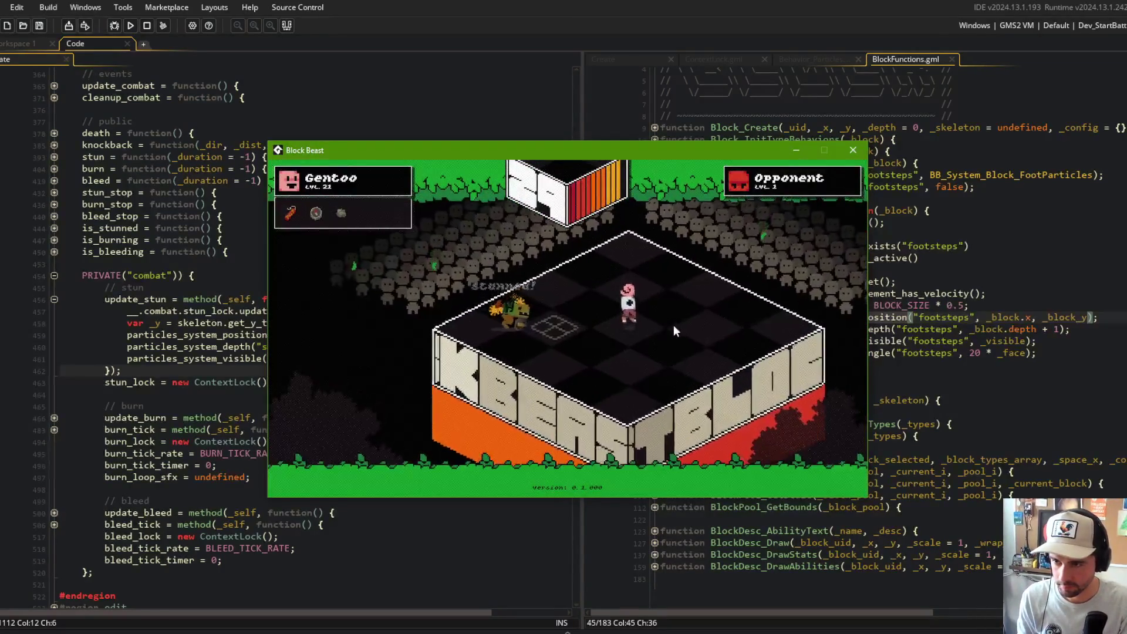
- Test-run the game and try obj_block.depth as the stun particle depth
click(190, 237)
click(337, 346)
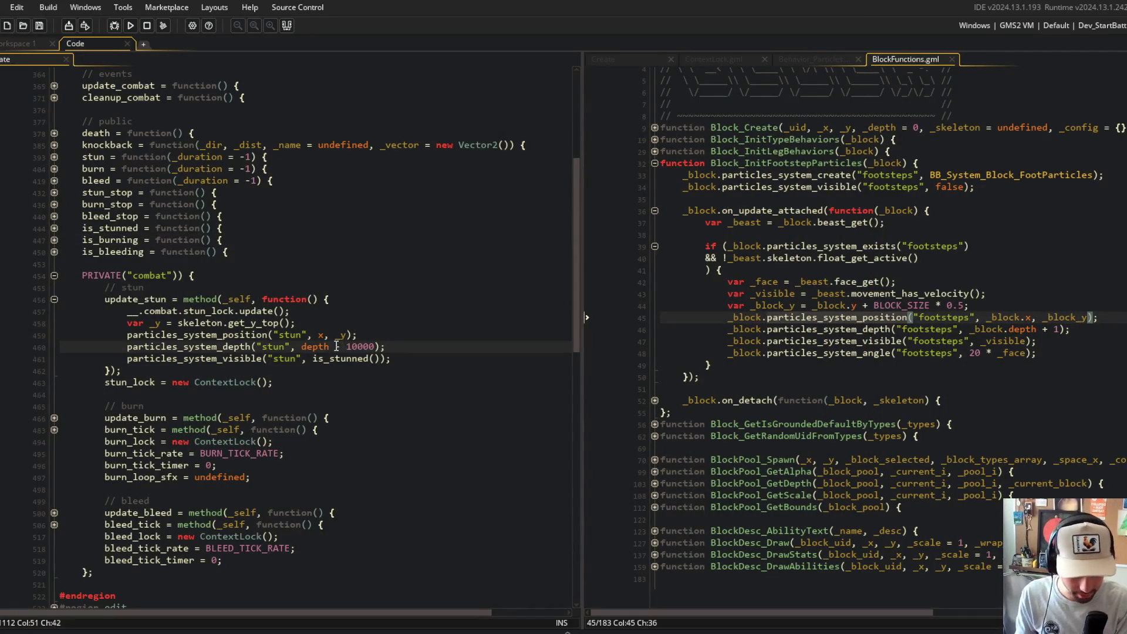
key(F5)
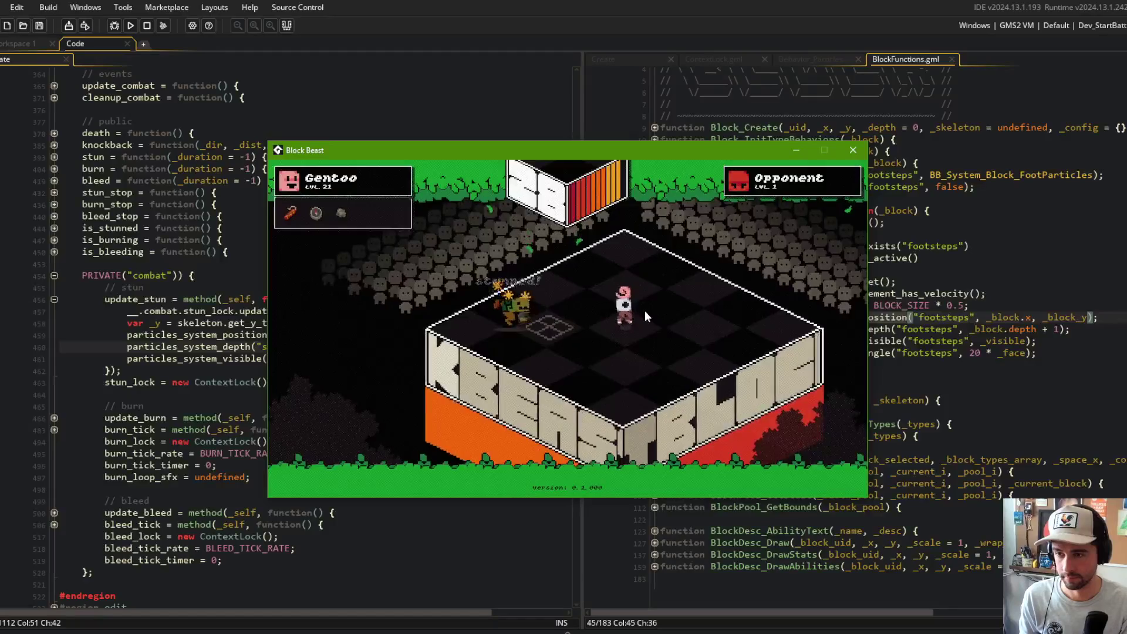
click(856, 149)
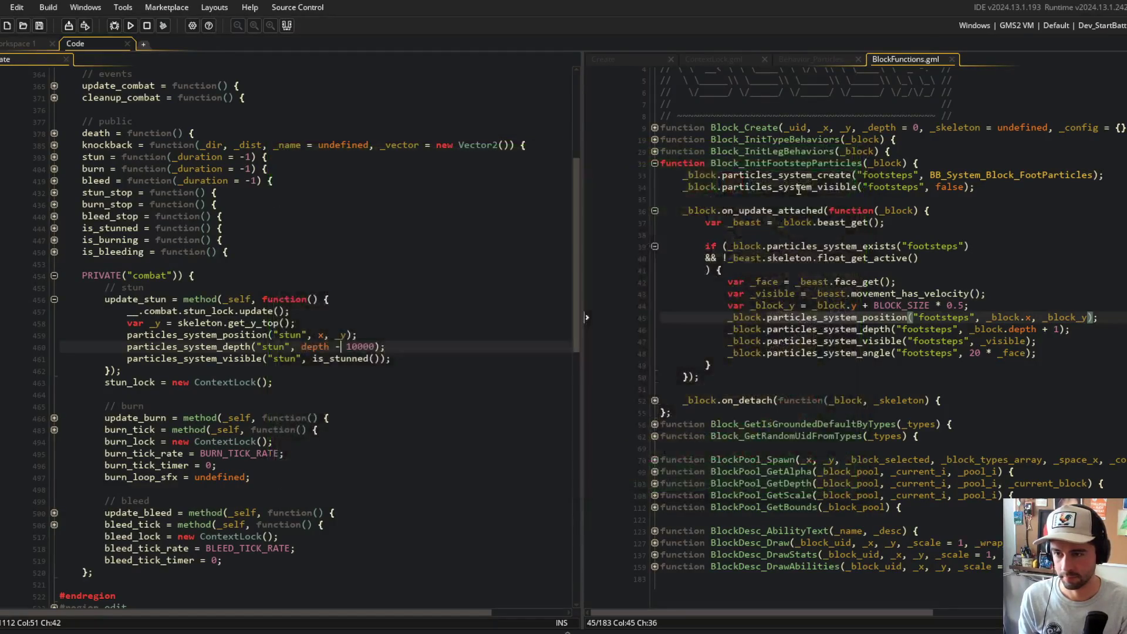
click(131, 25)
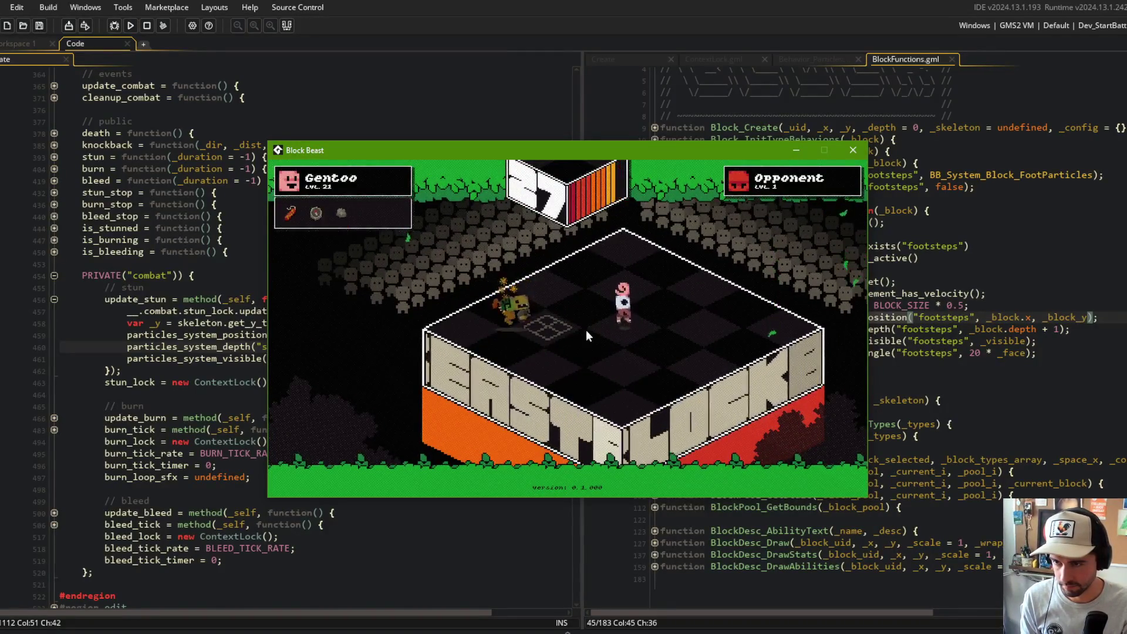
key(Escape)
text(obj_block.depth - 10000);)
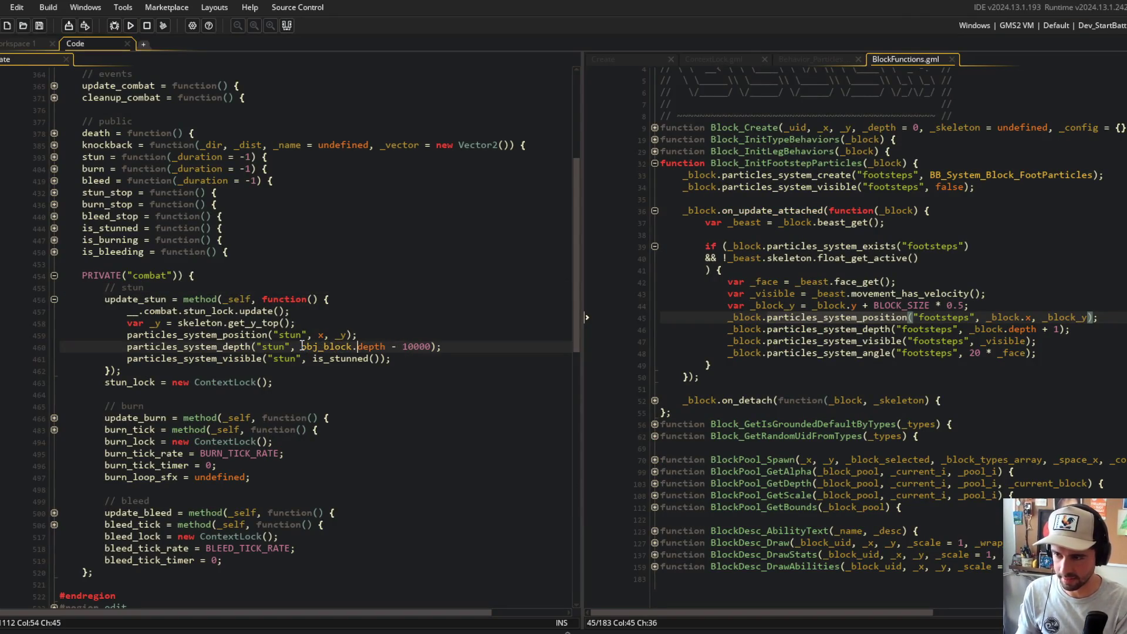
key(F5)
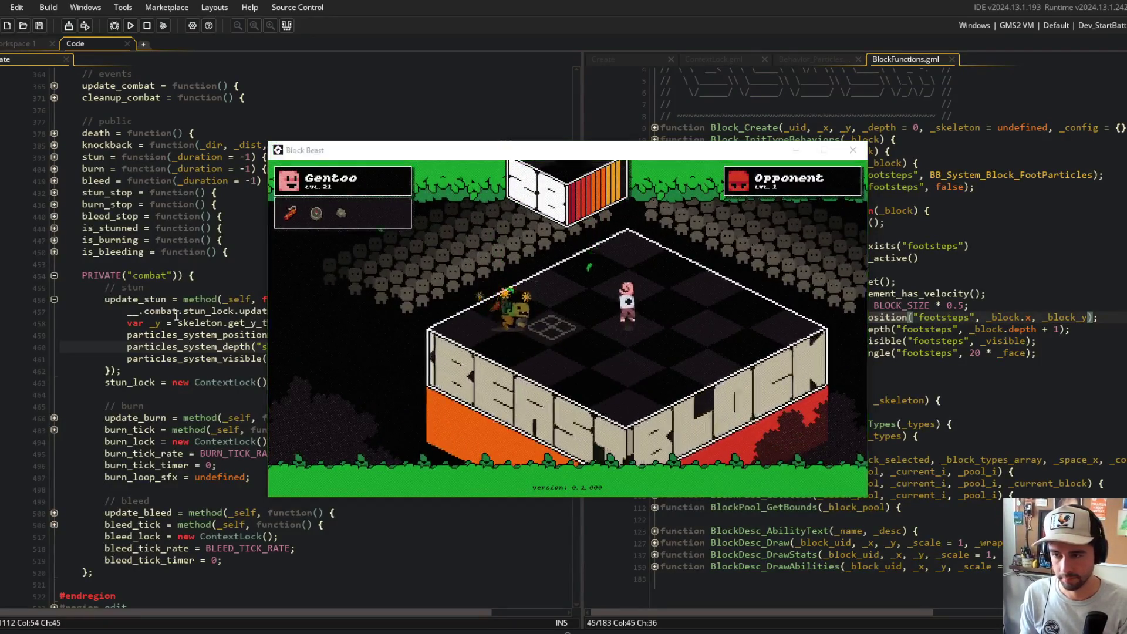
- Retest, then change the stun particle depth line to depth-1
click(402, 346)
key(F5)
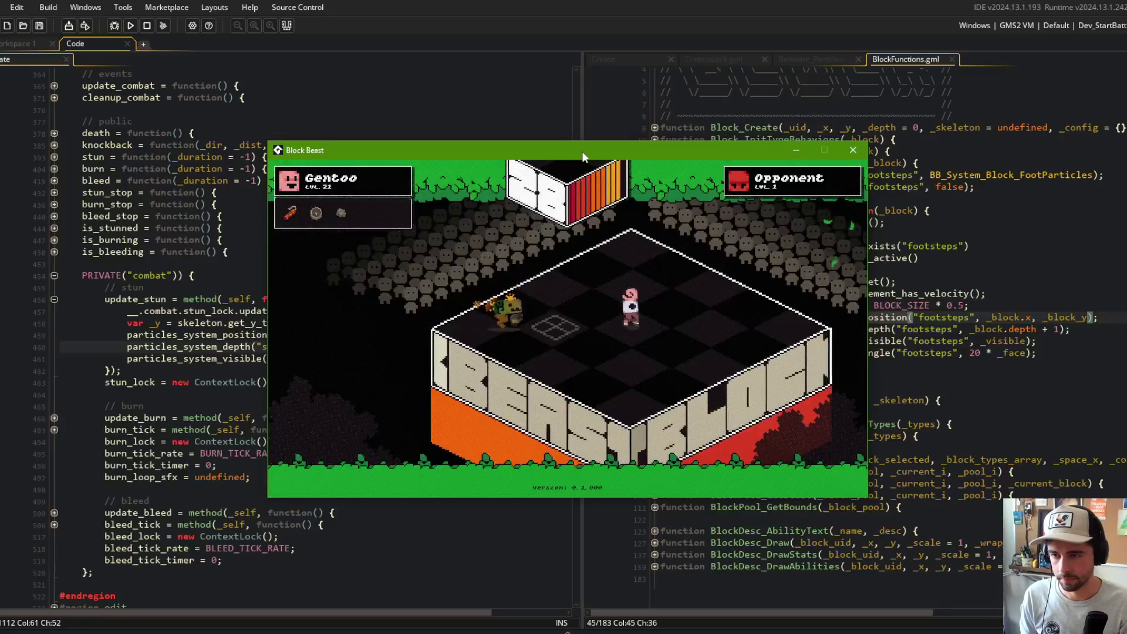
click(853, 151)
click(393, 343)
key(ctrl+BackSpace)
key(ctrl+BackSpace)
key(ctrl+BackSpace)
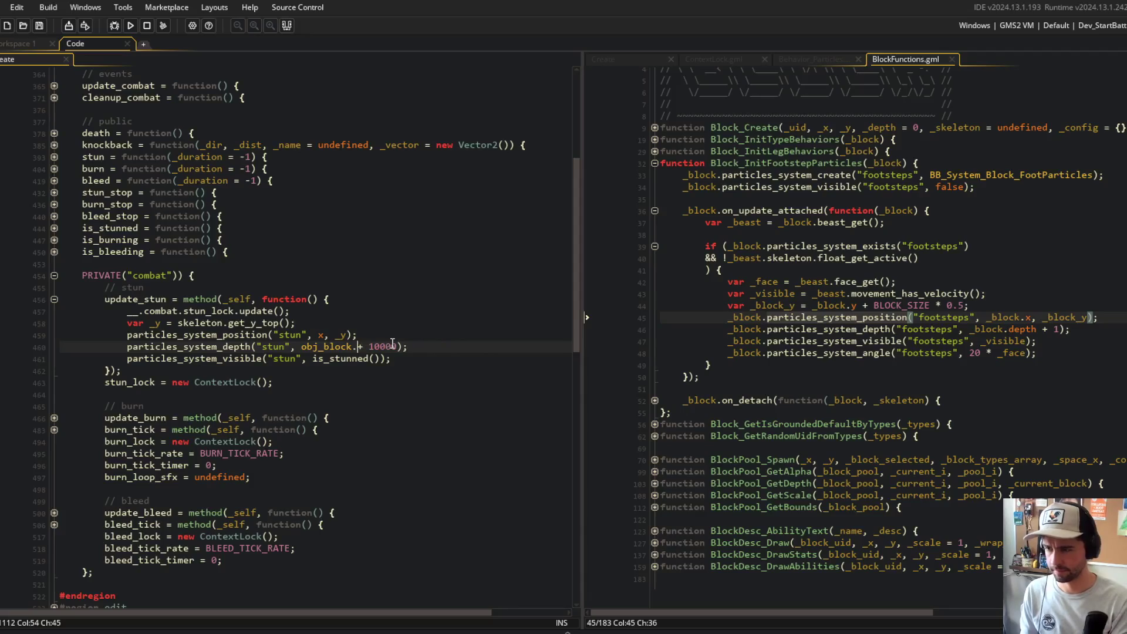
text(th-)
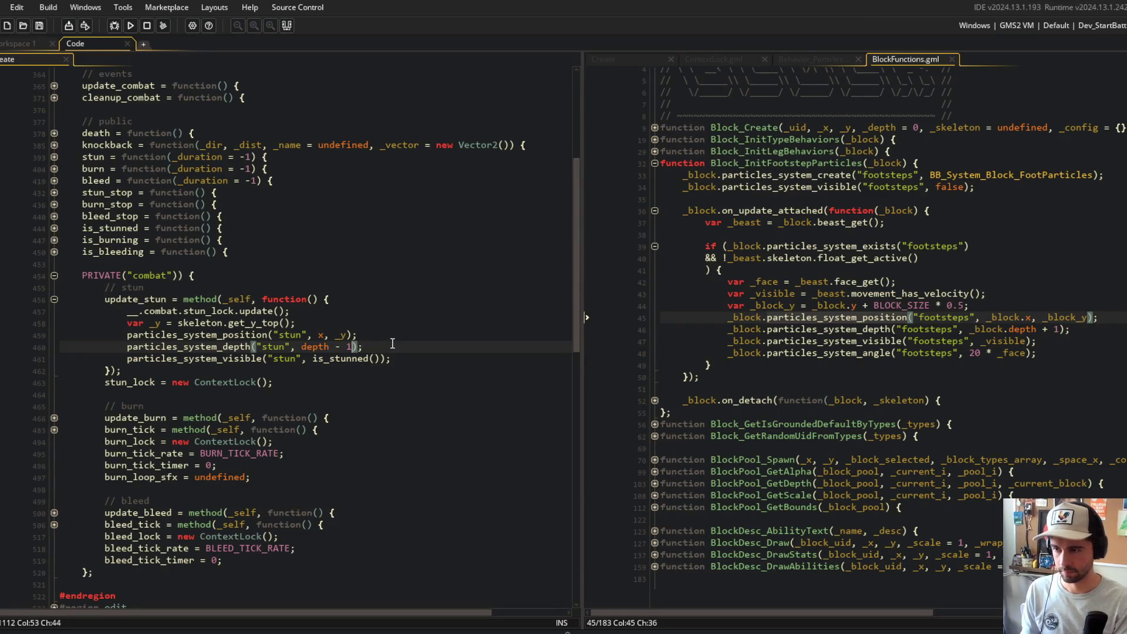
click(397, 315)
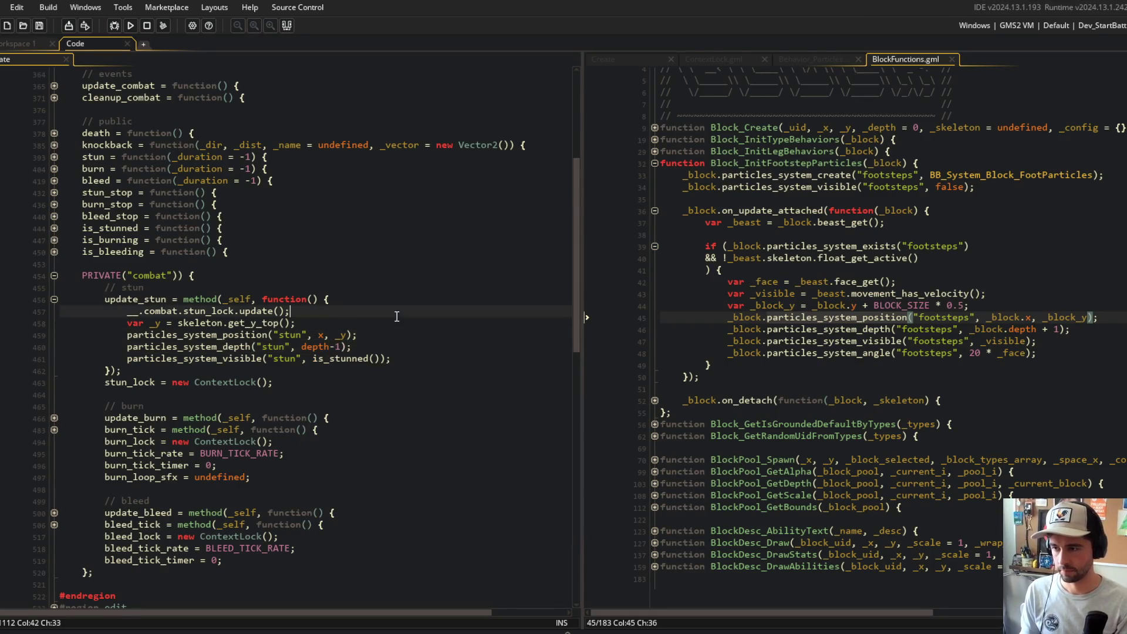
click(44, 44)
key(ctrl+t)
- Open BB_System_StunStars, review its emitter settings in a widened Inspector, then close it
text(bb_)
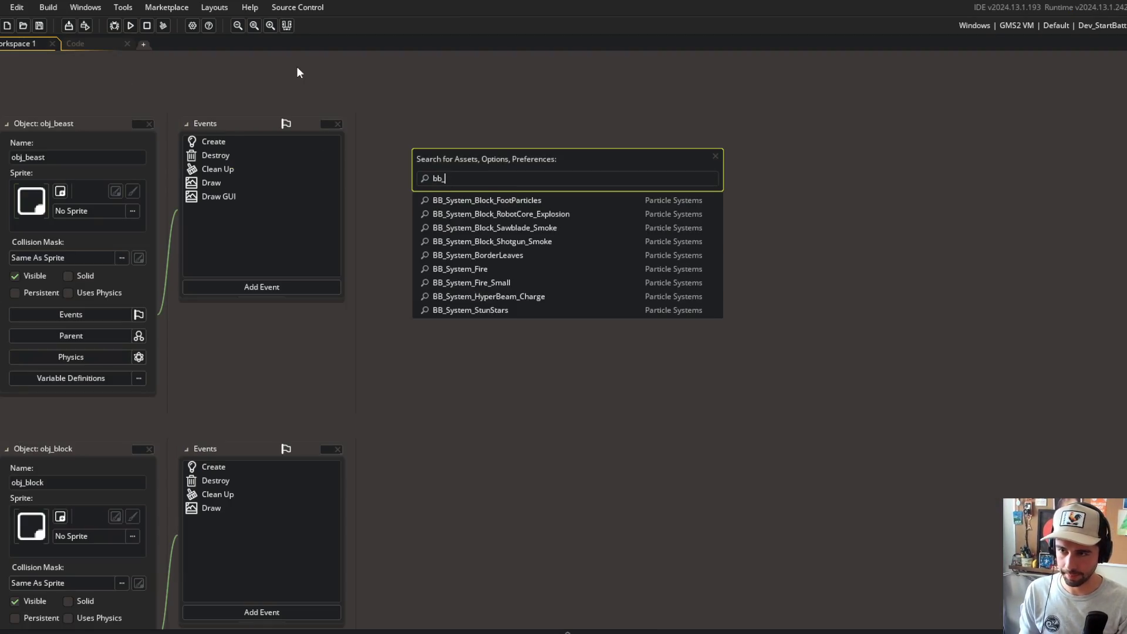
click(531, 311)
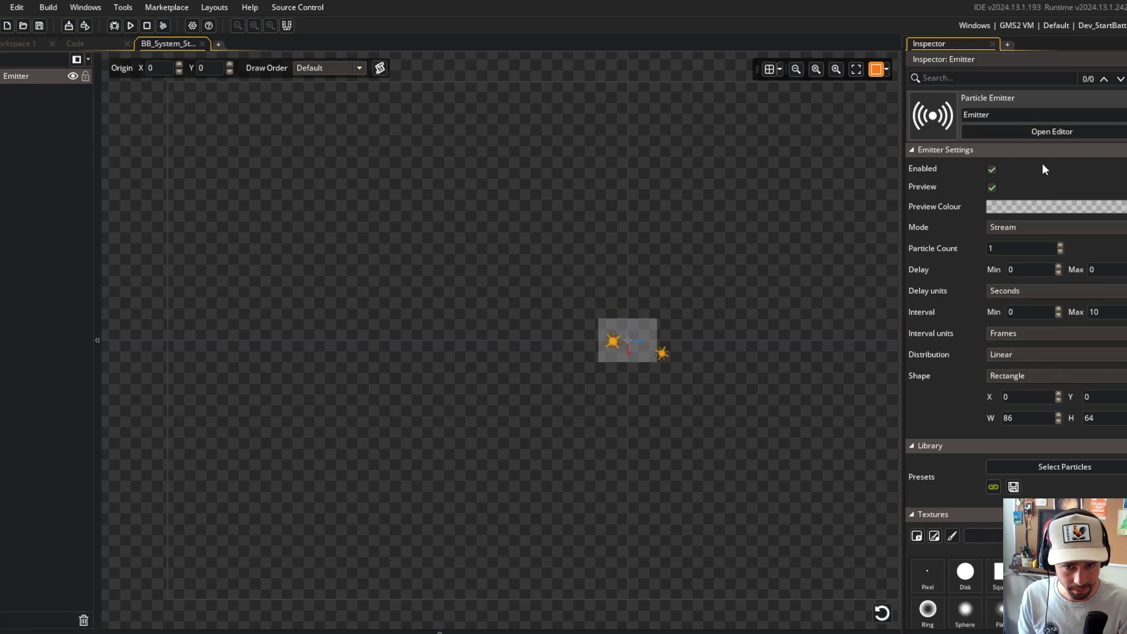
scroll(971, 342, down, 8)
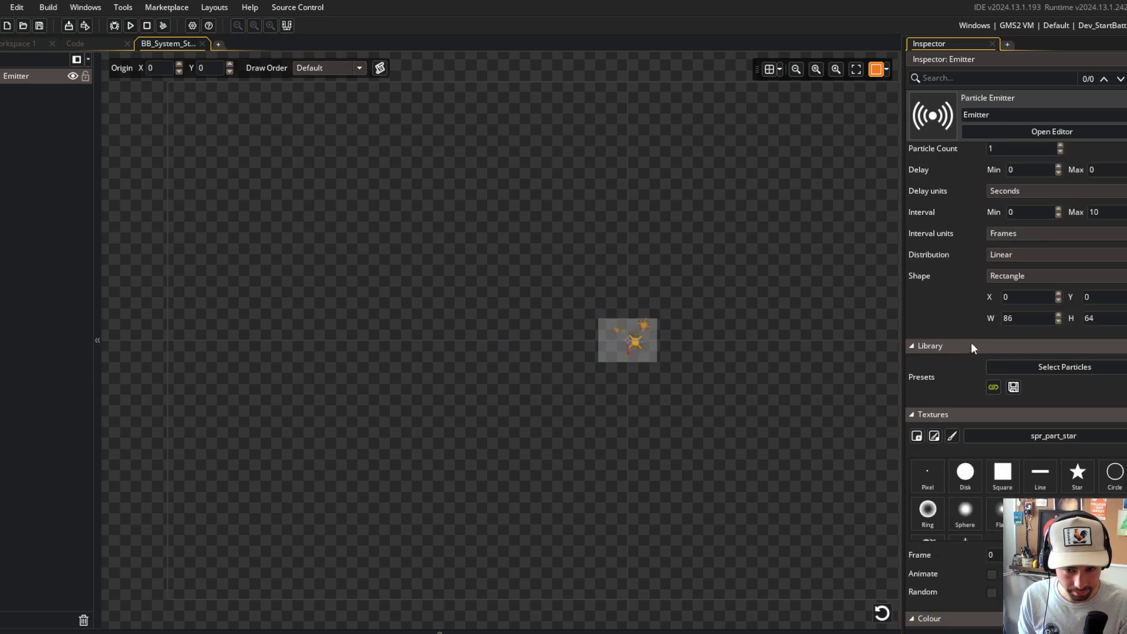
scroll(955, 329, down, 8)
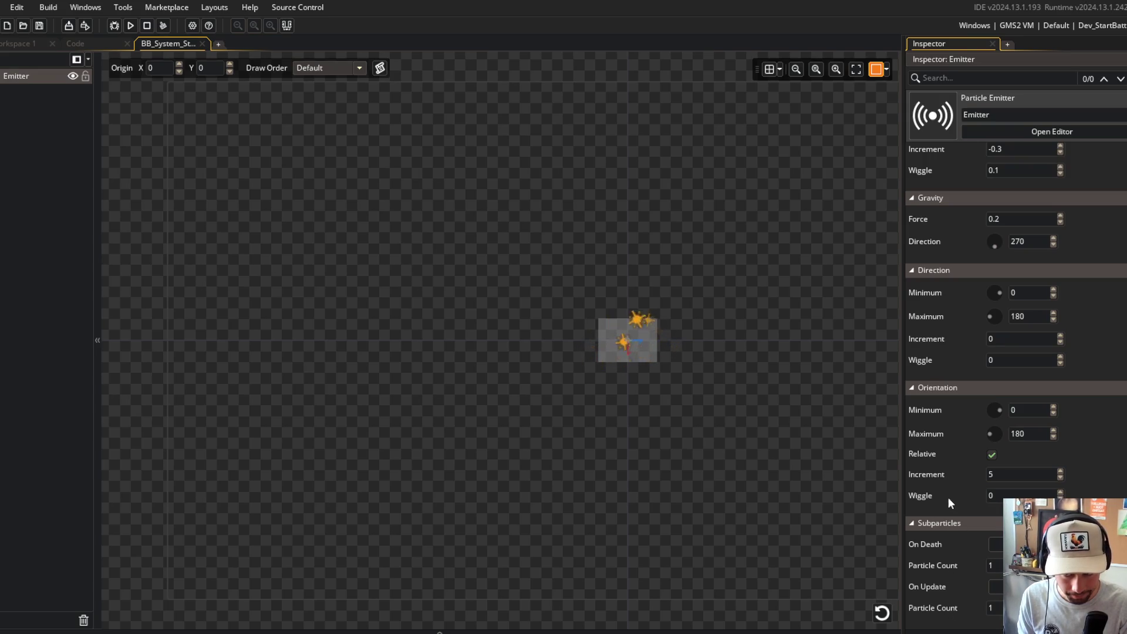
scroll(942, 472, up, 5)
scroll(942, 472, up, 8)
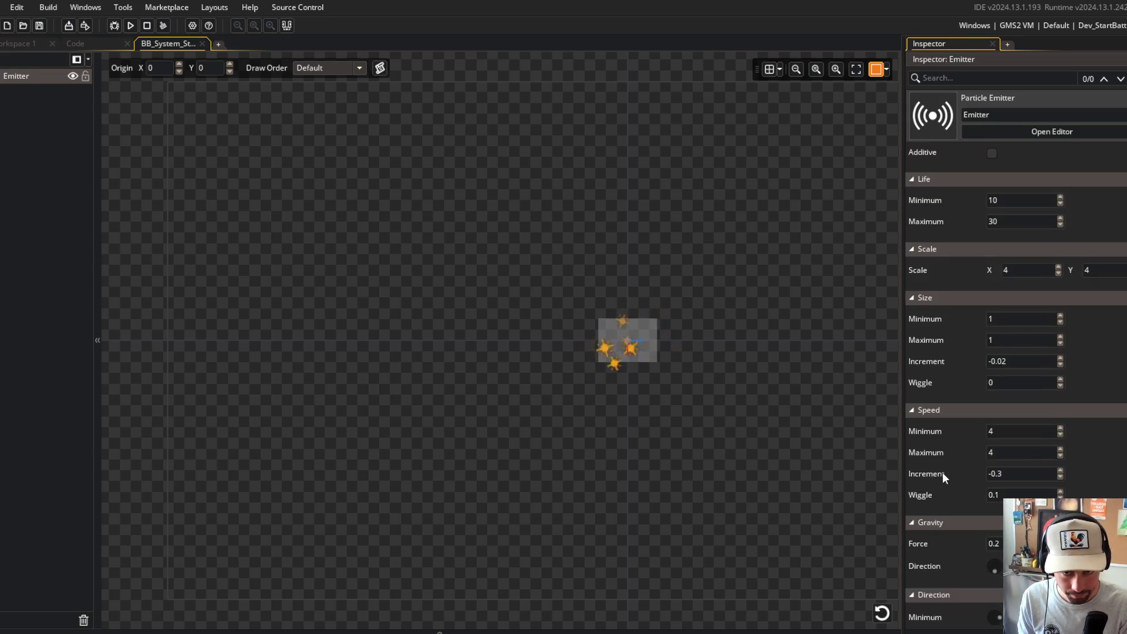
scroll(942, 471, up, 1)
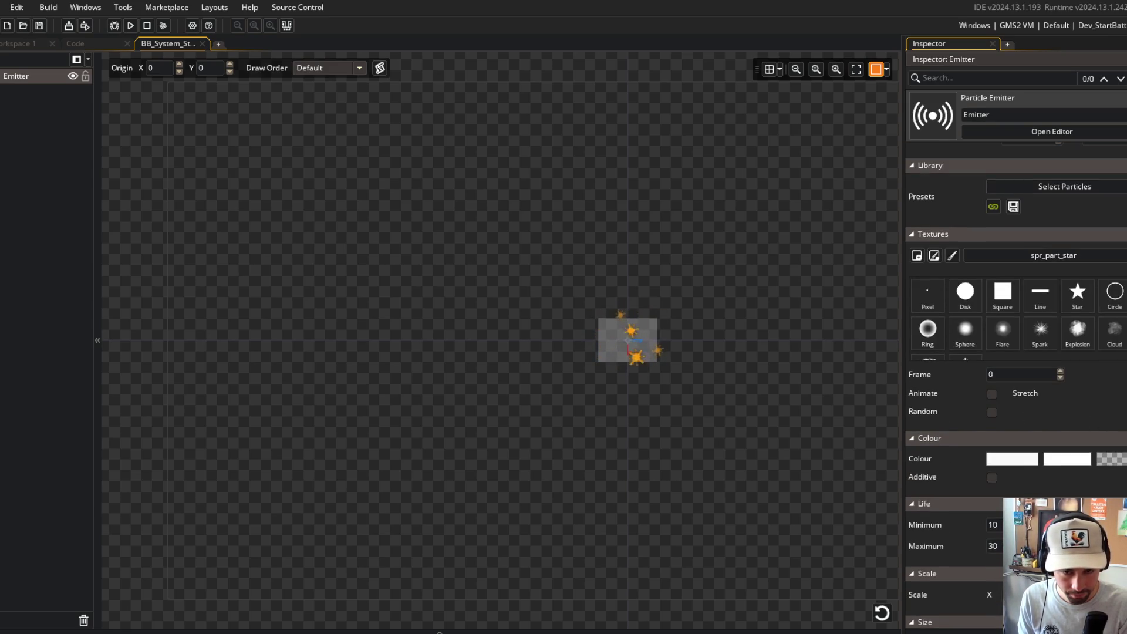
mouse_move(901, 328)
mouse_down()
mouse_move(799, 338)
mouse_move(958, 367)
mouse_move(910, 368)
mouse_up()
scroll(1041, 403, up, 2)
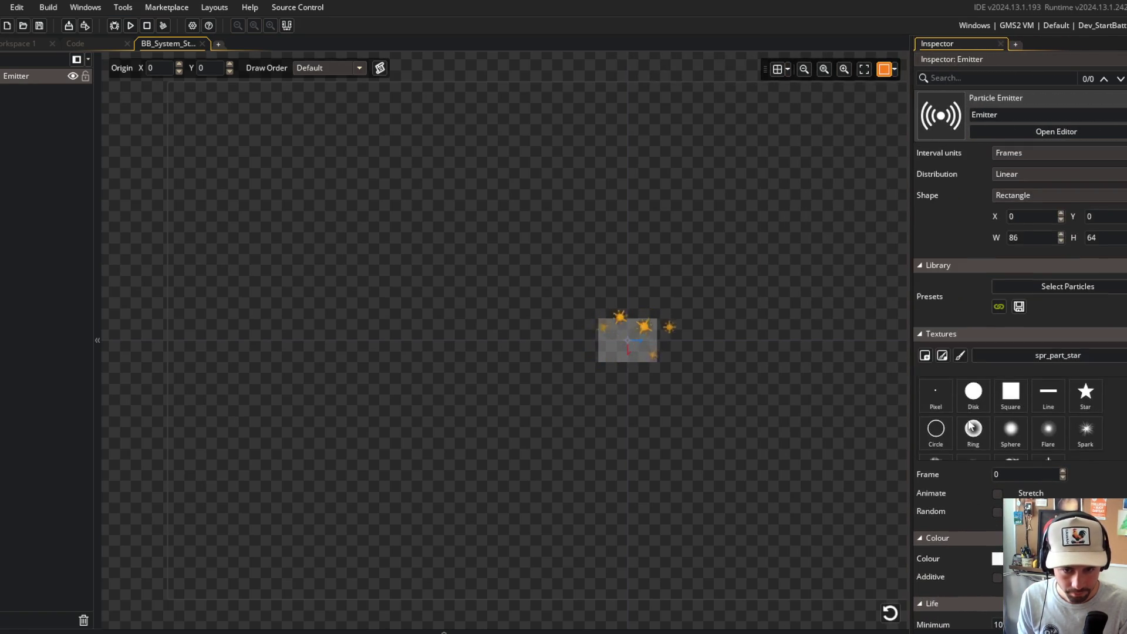
scroll(975, 325, up, 2)
scroll(970, 374, up, 3)
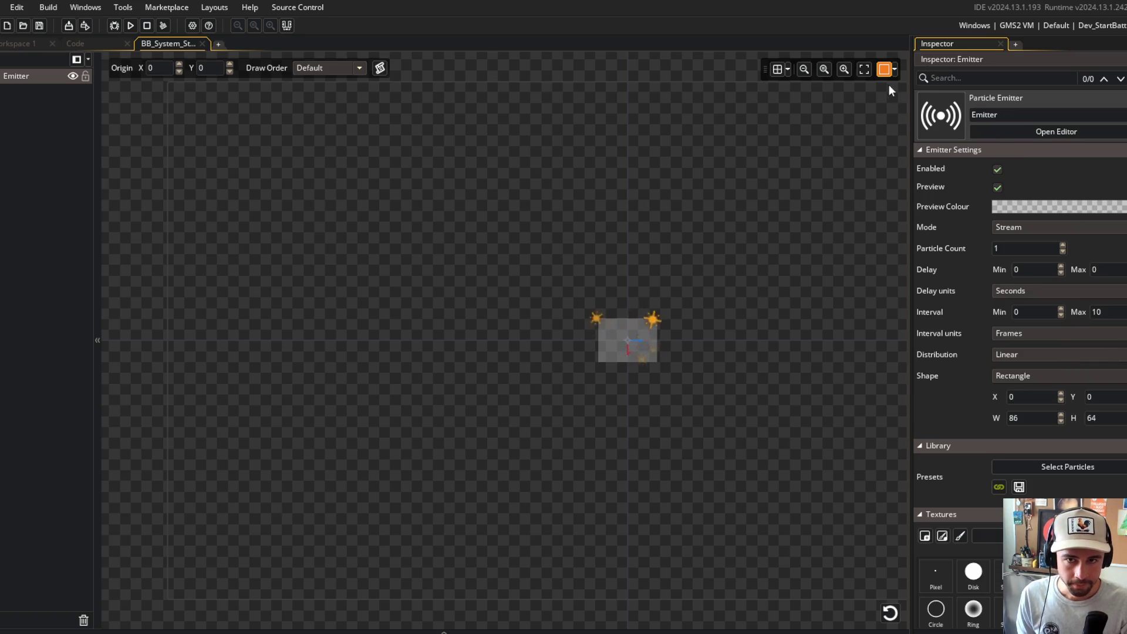
middle_click(158, 44)
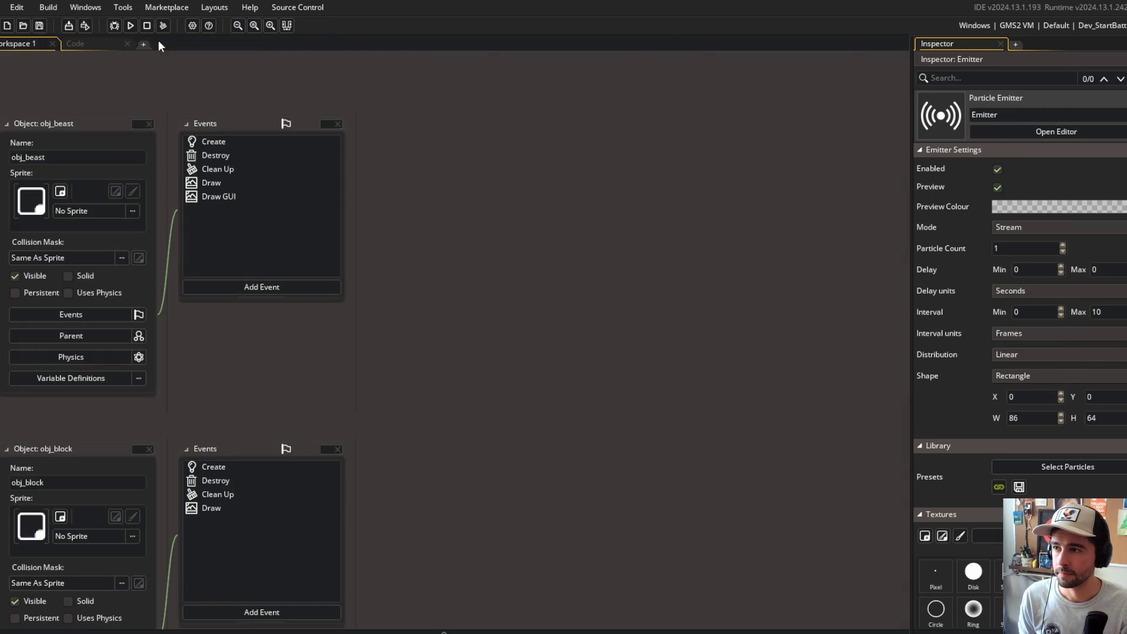
- Look over the footsteps and combat particle code, then bring up asset search from Workspace 1
click(88, 44)
click(684, 258)
scroll(684, 257, right, 3)
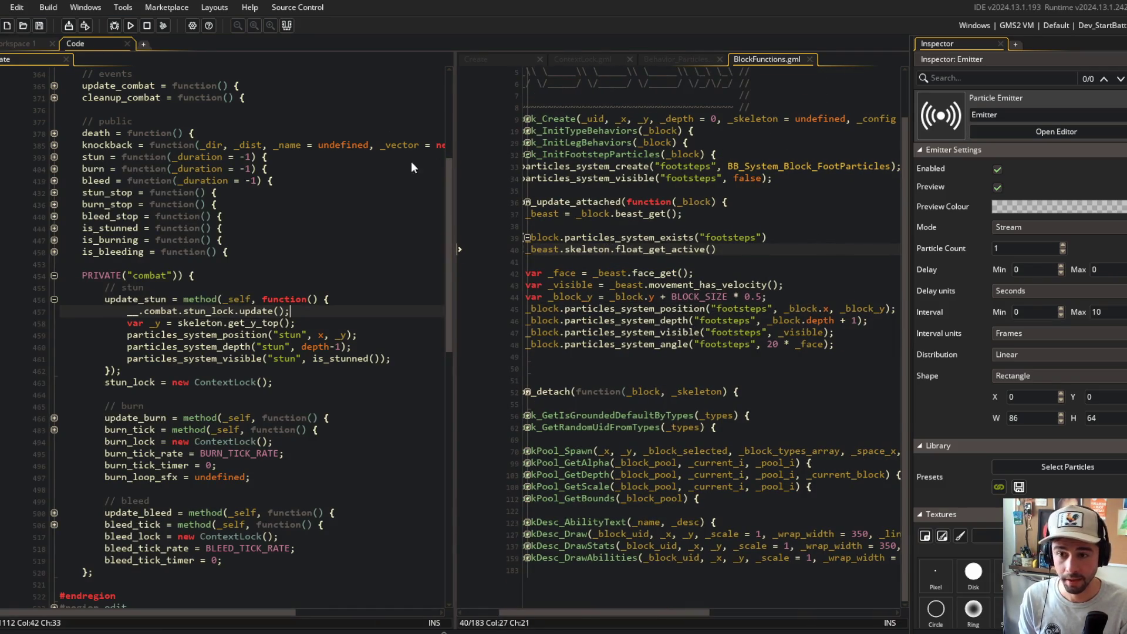
click(338, 169)
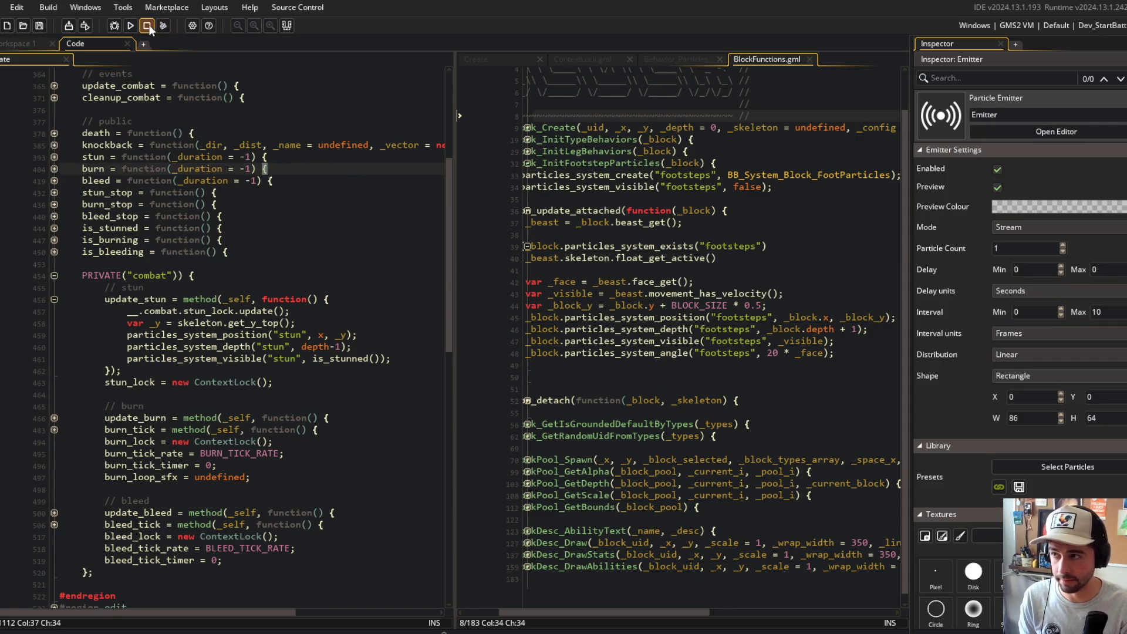
click(17, 43)
key(ctrl+t)
- Open todo.txt, delete the bleed vs burn items and leftover blank lines, and save
text(todo)
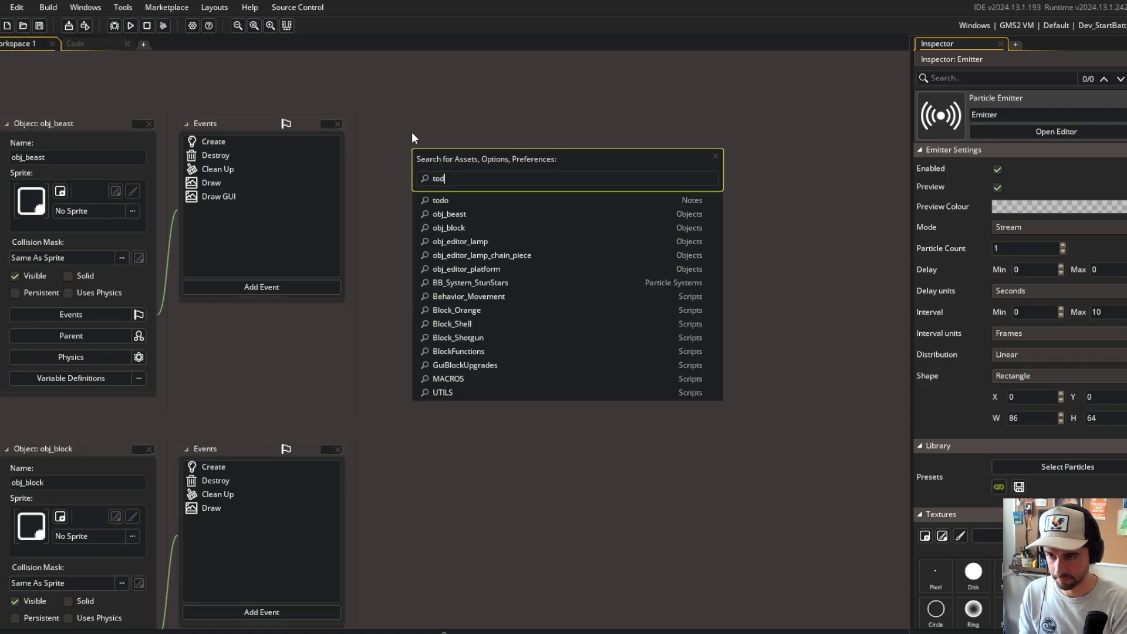
key(Return)
click(249, 253)
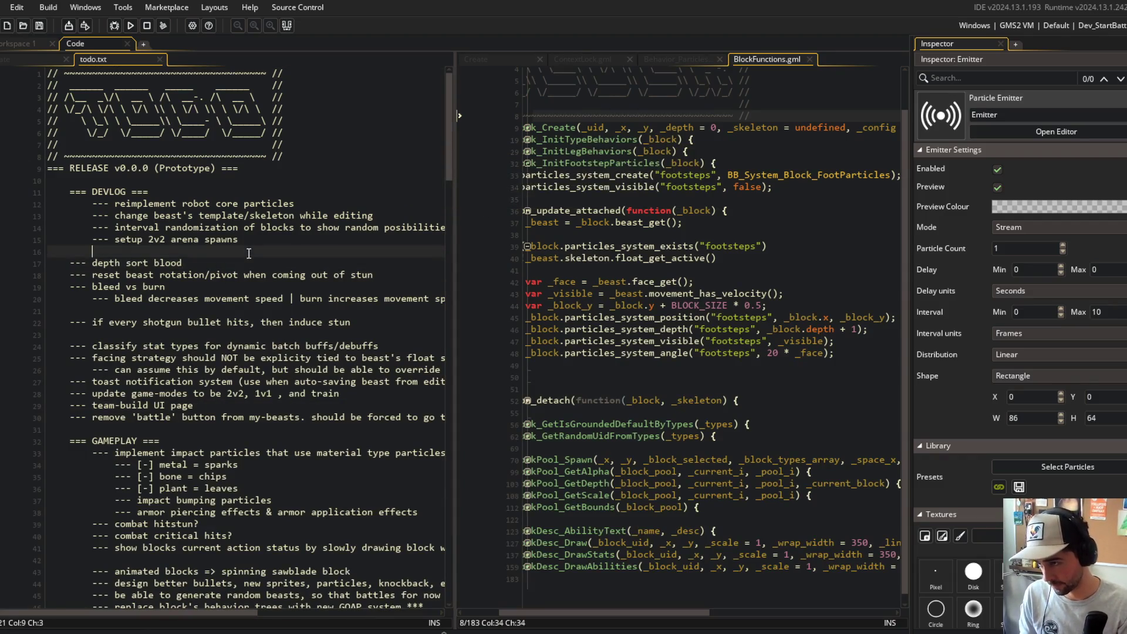
key(Down)
key(Down)
key(Down)
key(Home)
key(shift+Down)
key(shift+End)
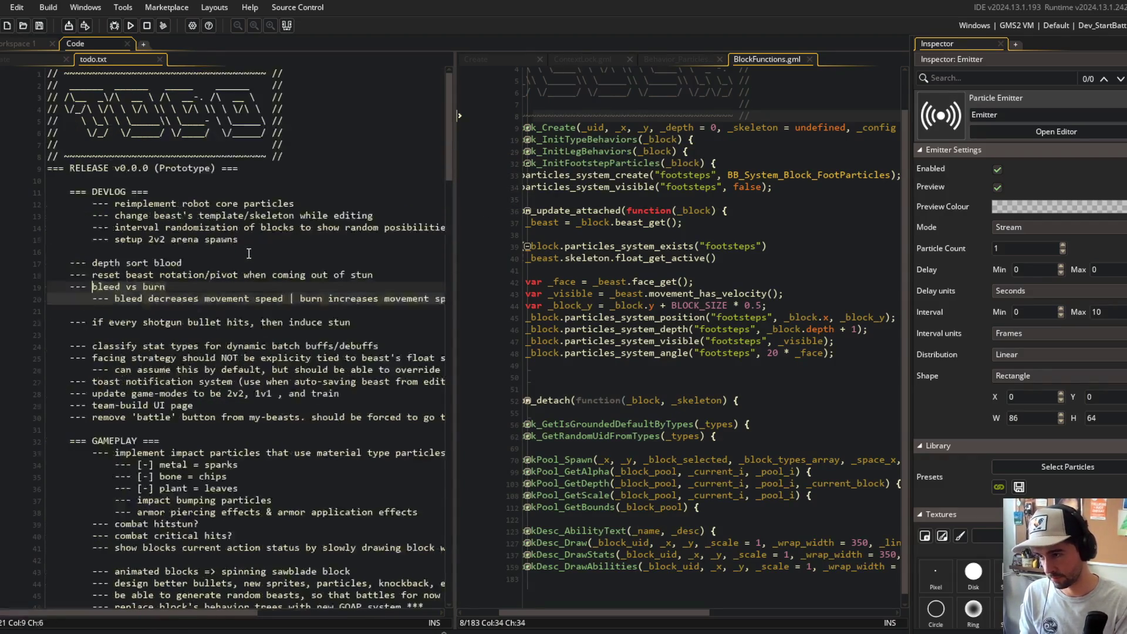
key(Delete)
key(ctrl+s)
key(Delete)
key(Delete)
key(ctrl+s)
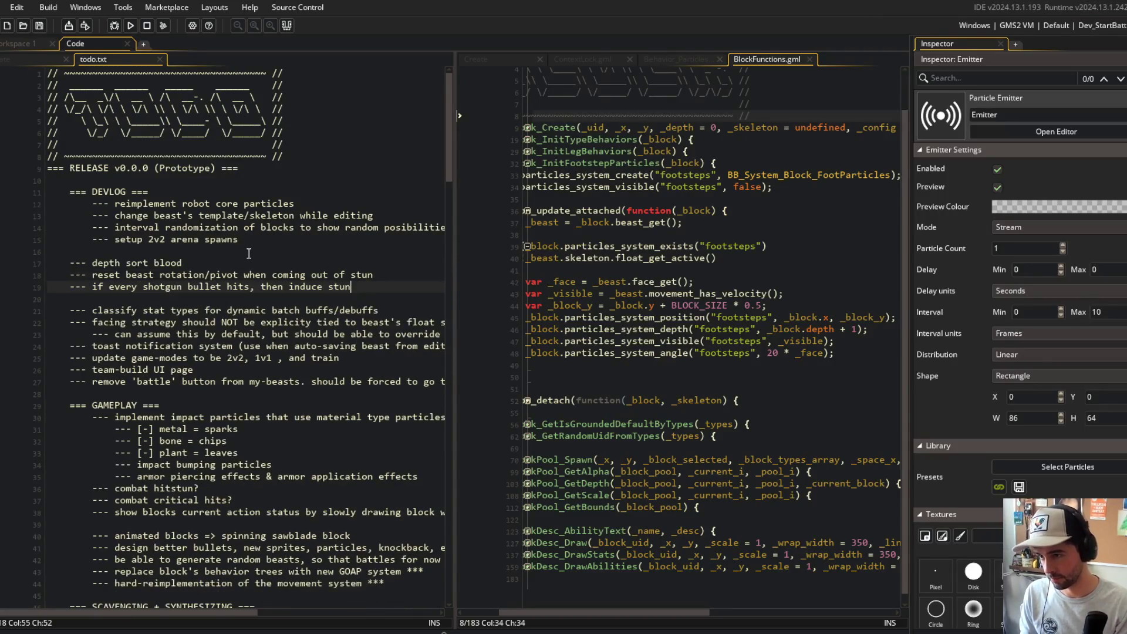
- Add 'cannot figure out stun-stars and burn-fire particle depth issue' under === FUTURE === and save
scroll(229, 280, down, 4)
scroll(229, 280, down, 20)
click(230, 197)
click(182, 218)
click(244, 195)
click(244, 203)
key(Return)
text(--- cannot fi)
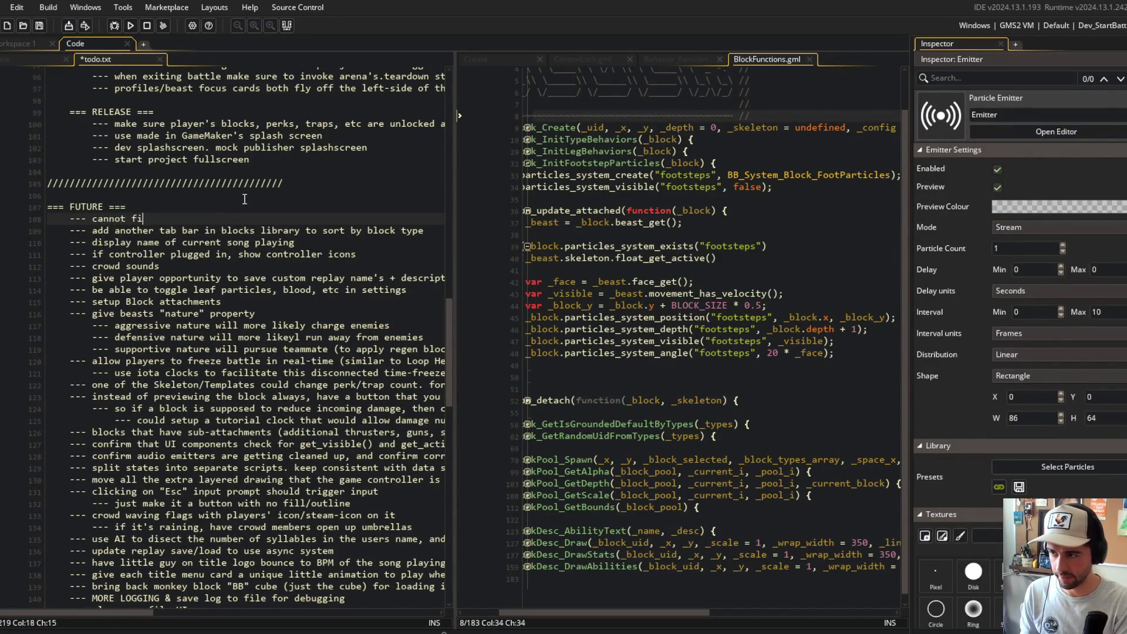
text(gure out stun-stars and)
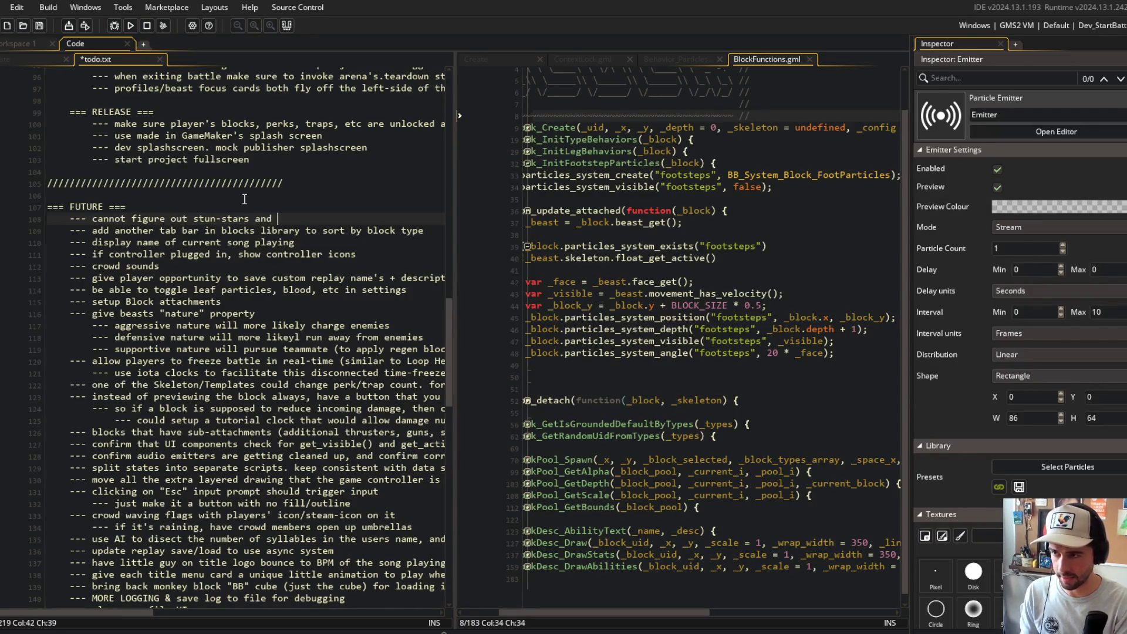
key(BackSpace)
key(BackSpace)
key(BackSpace)
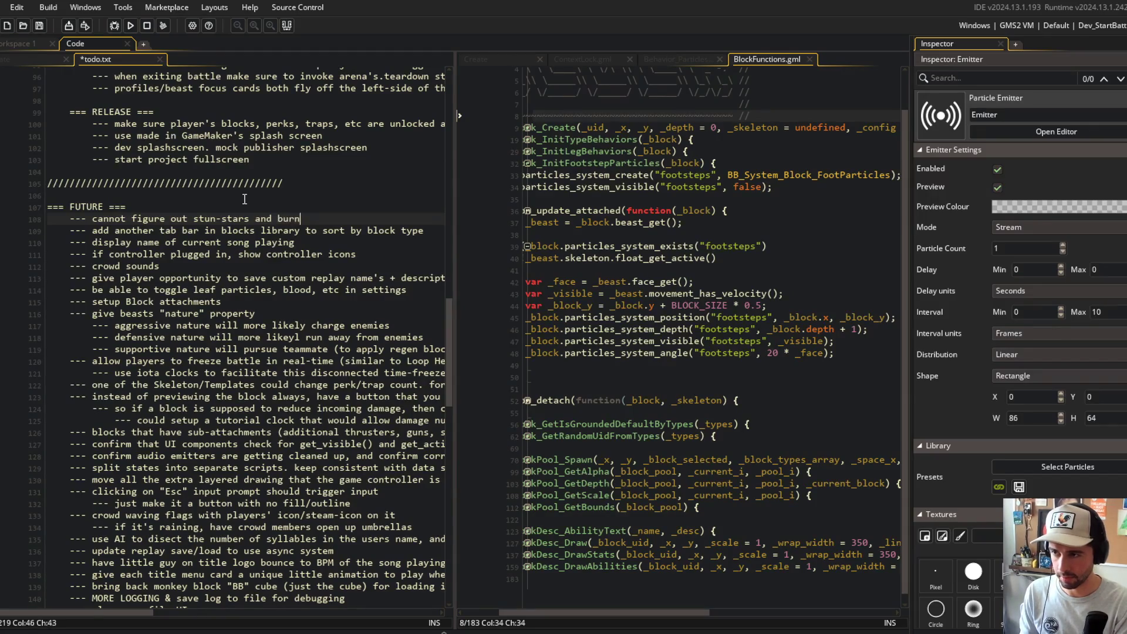
text(-fire particle de)
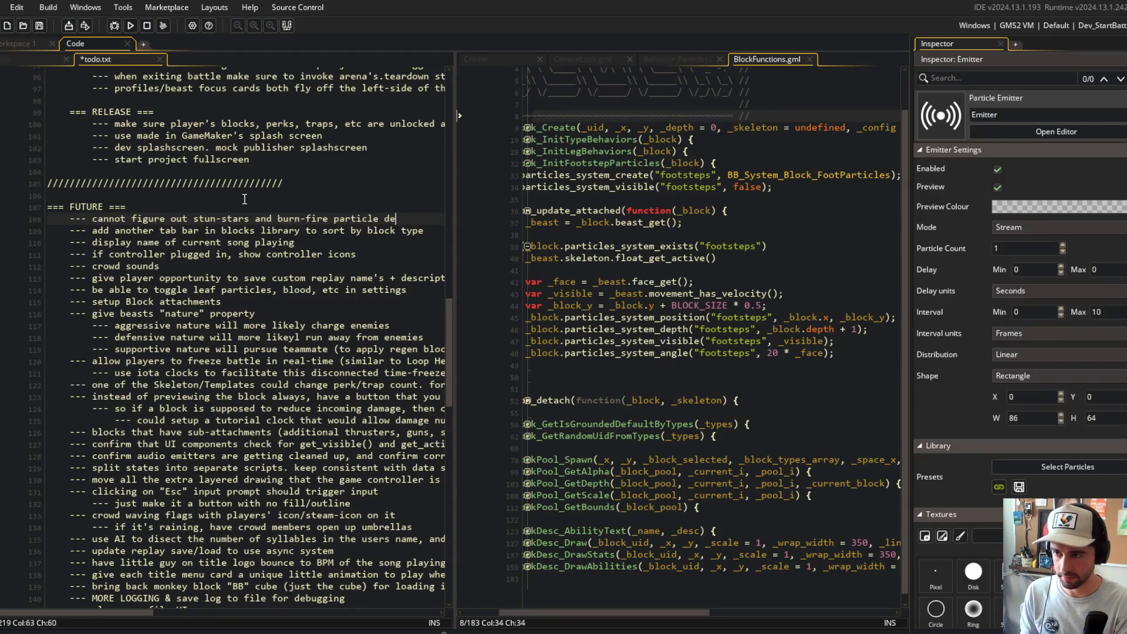
text(ue)
key(ctrl+s)
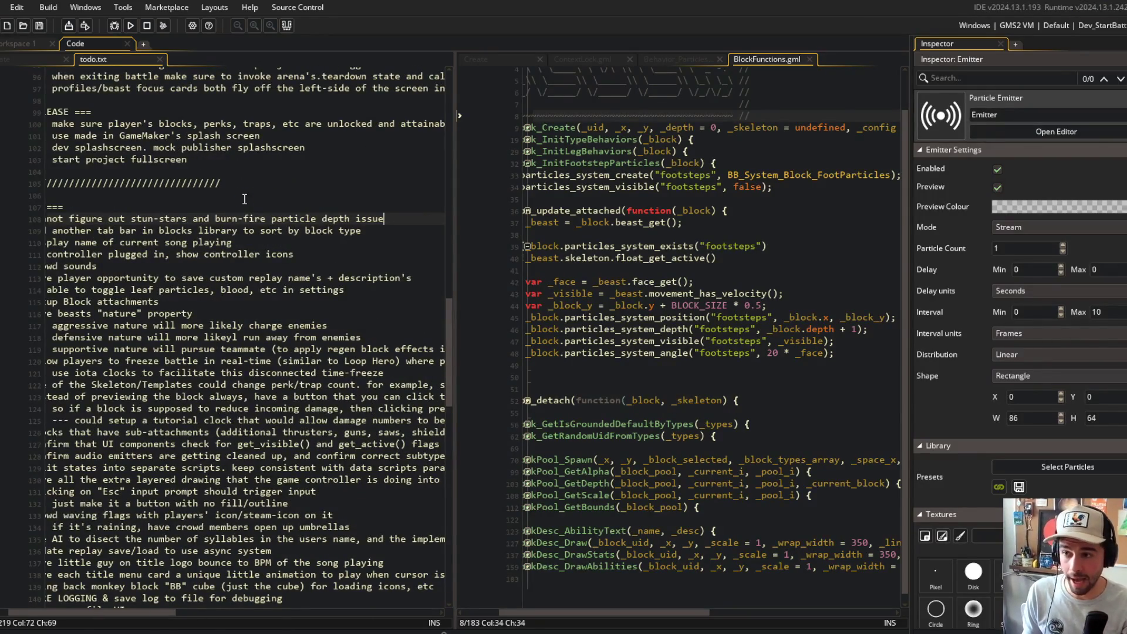
- Switch over to the Command Prompt window
key(alt+Tab)
click(258, 259)
key(alt+Tab)
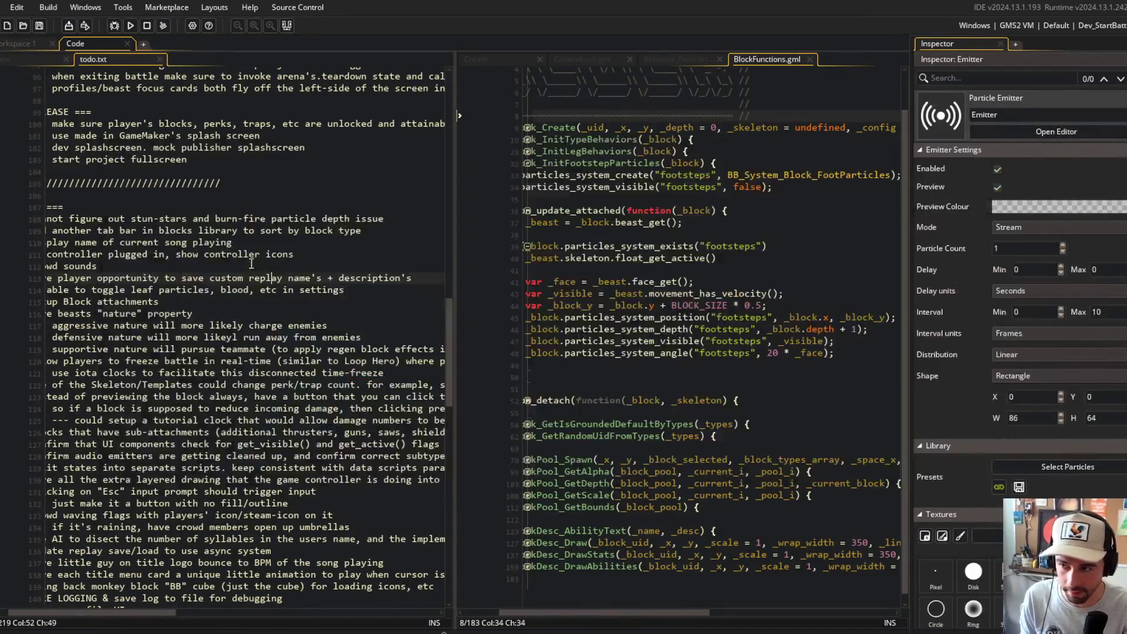
- Stage all changes with git add . and commit them as "updated todo"
click(258, 270)
key(alt+Tab)
text(git add .)
key(Return)
text(git com)
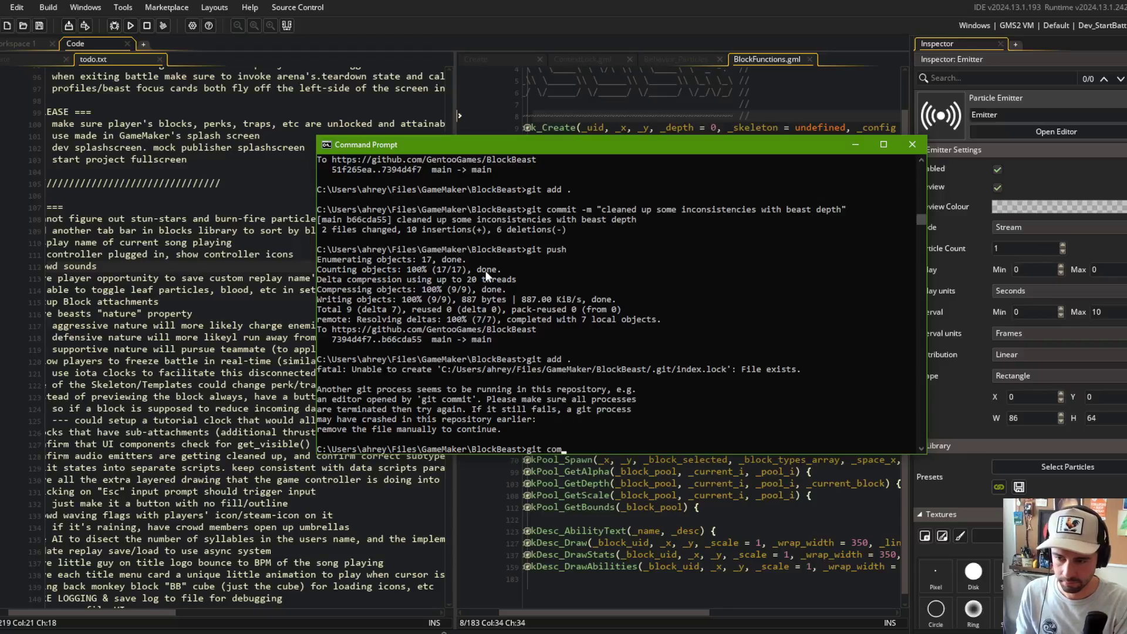
key(BackSpace)
key(BackSpace)
key(BackSpace)
text(add .)
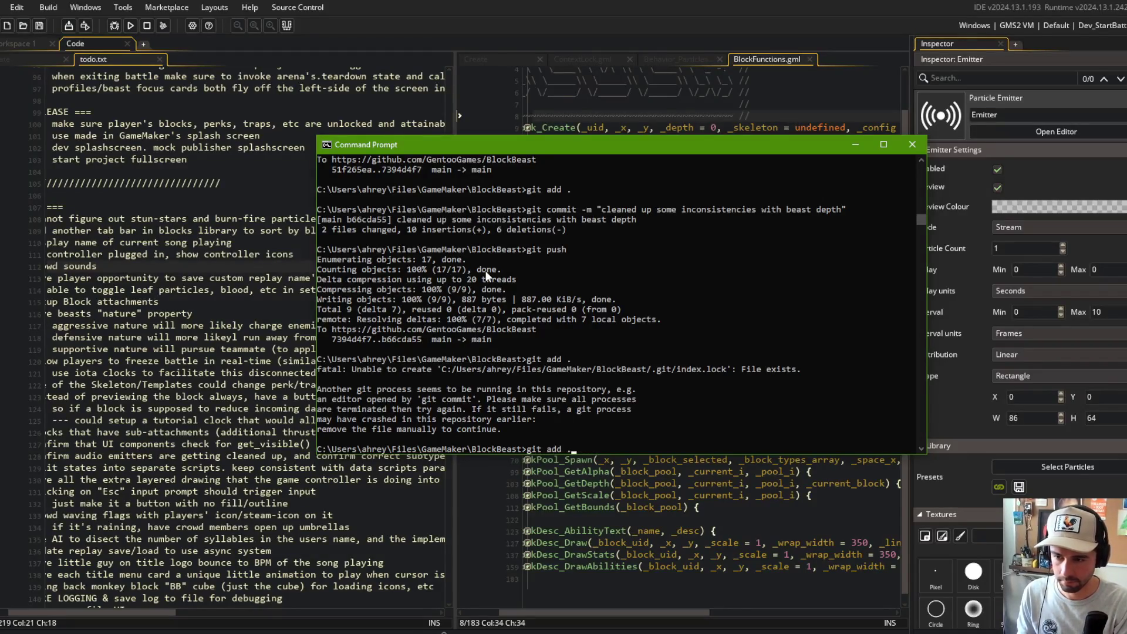
key(Return)
text(git commit -m "updated)
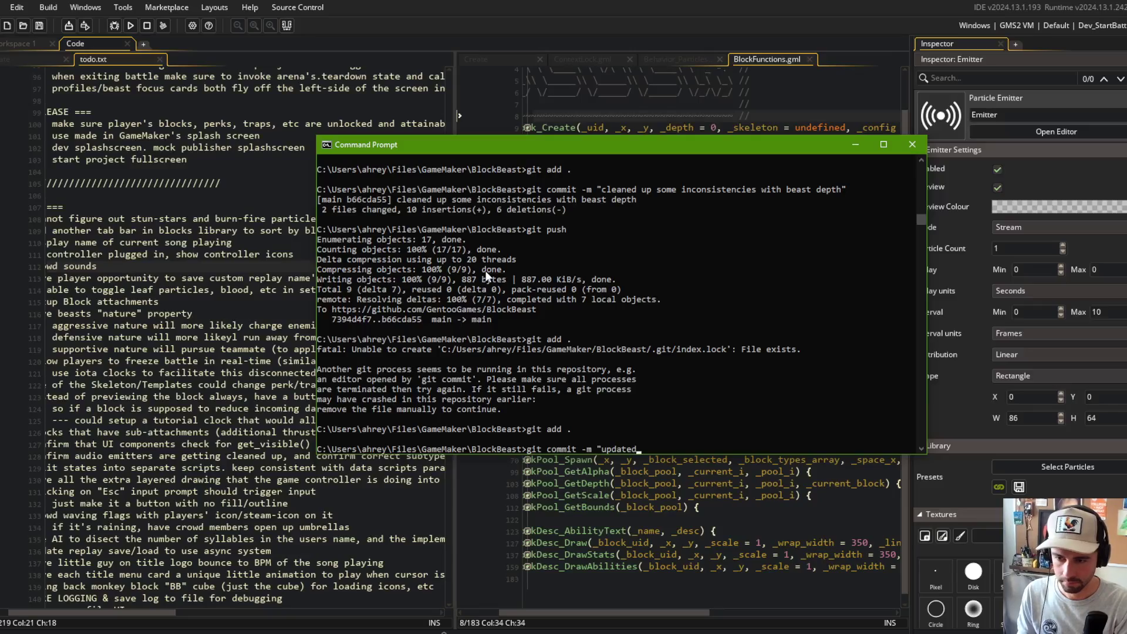
text(")
key(Return)
- Run git push to the BlockBeast repository and bring the Claude Code terminal forward
text(git push)
key(Return)
key(alt+Tab)
key(alt+Tab)
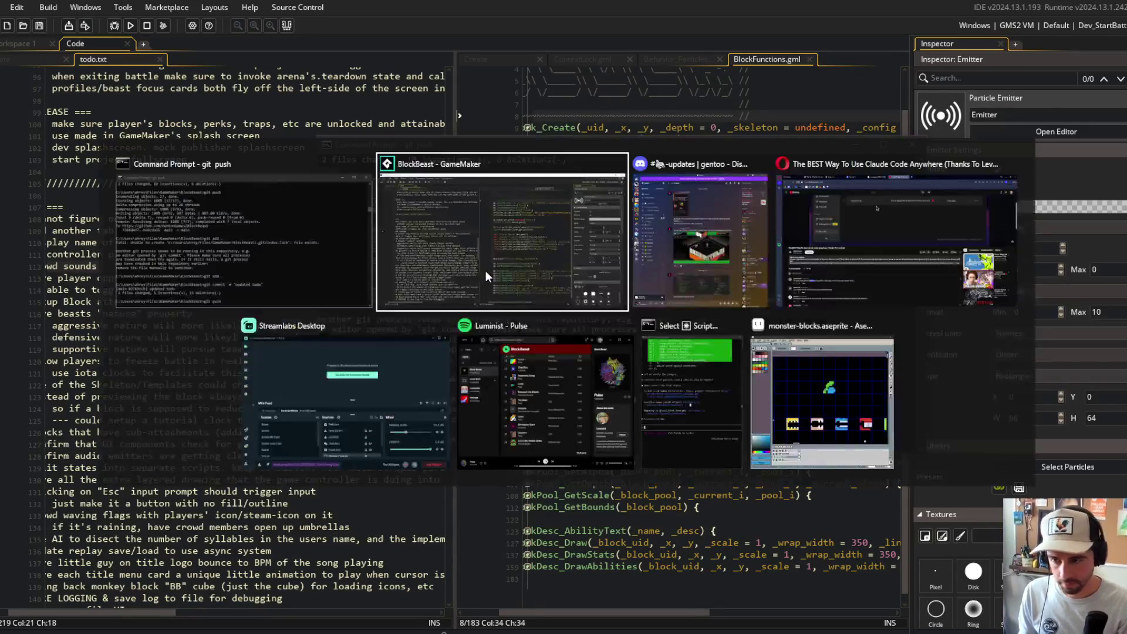
click(681, 443)
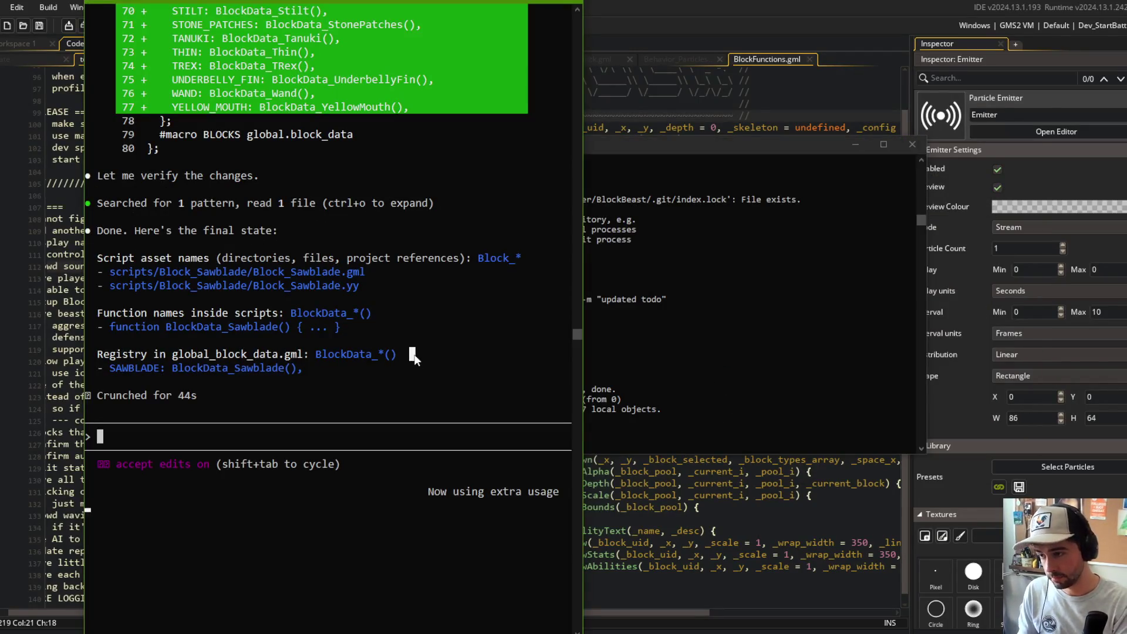
- Ask Claude Code why the beast's stun particles won't depth sort in front, then minimize it
text(fr)
text(or some reason the beas)
text(t's )
text(stun-)
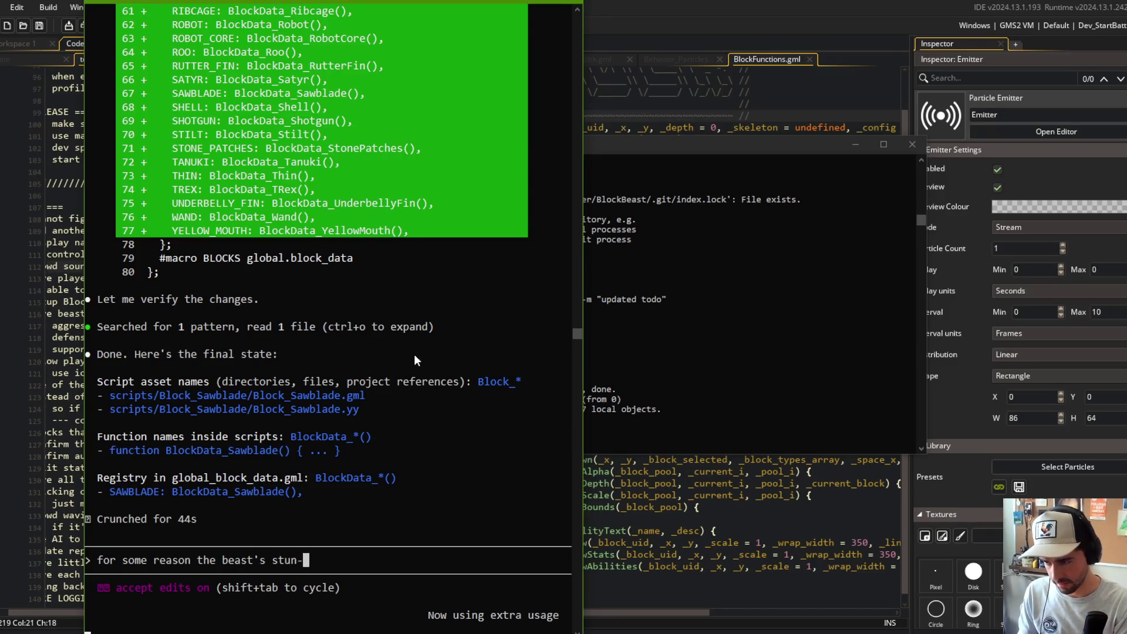
key(BackSpace)
text( particle system )
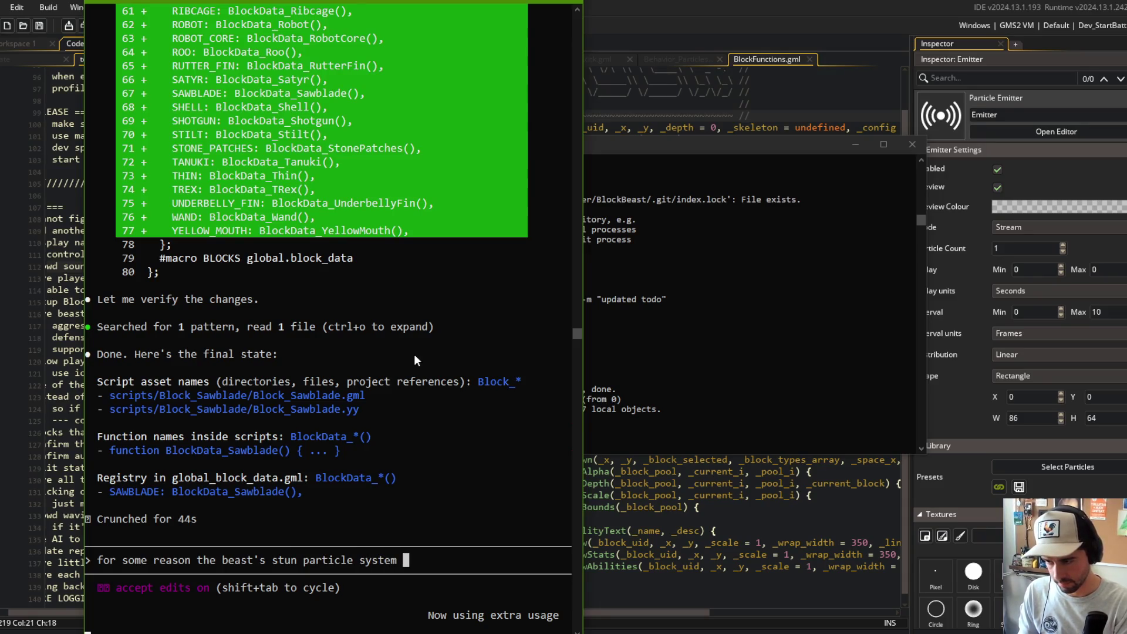
text(will not depth sort properly in from t of the beast when it )
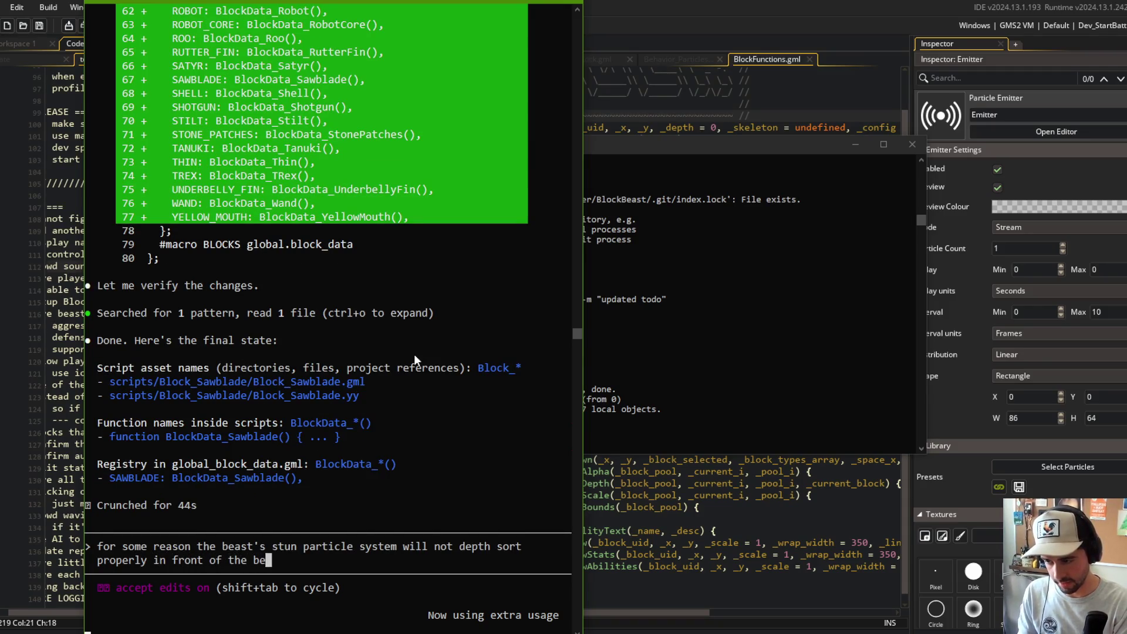
text(is active)
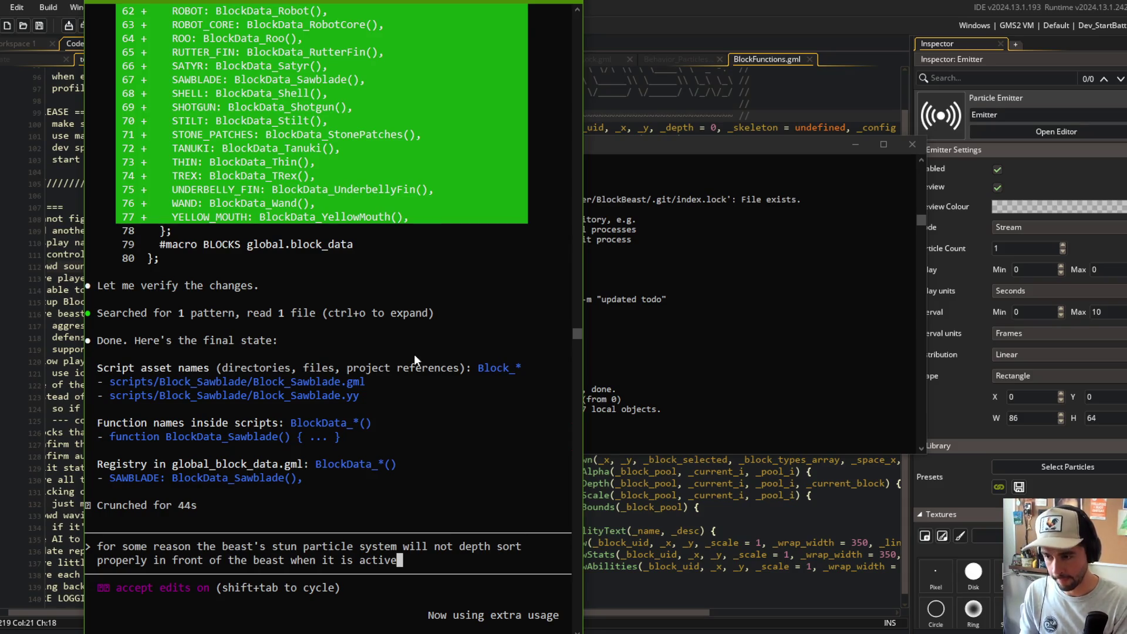
key(Return)
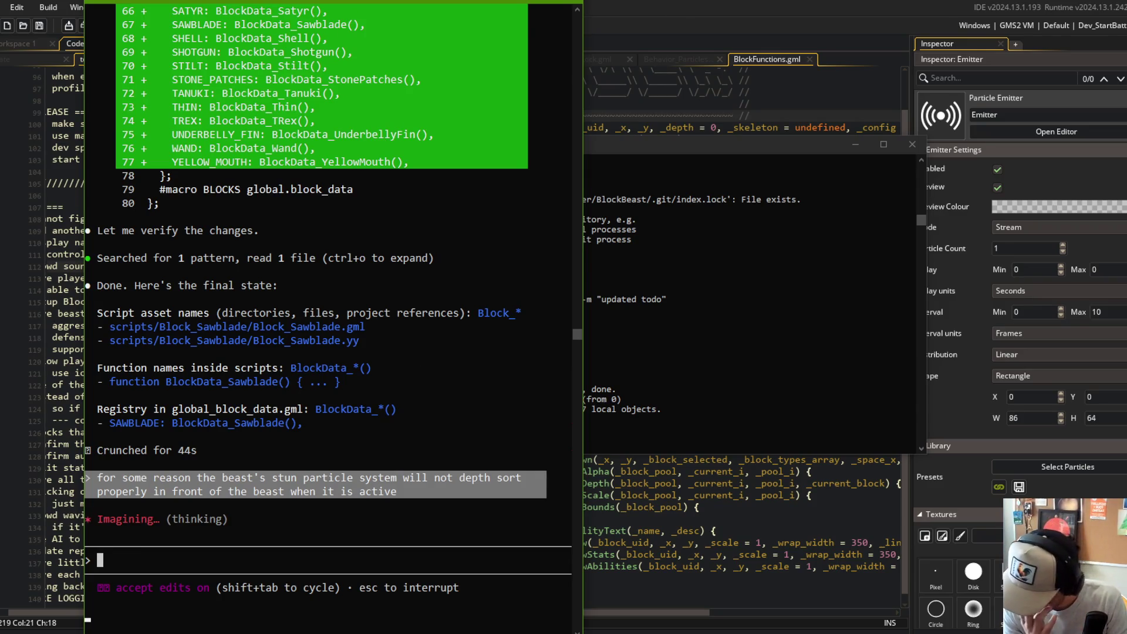
drag(582, 52, 763, 59)
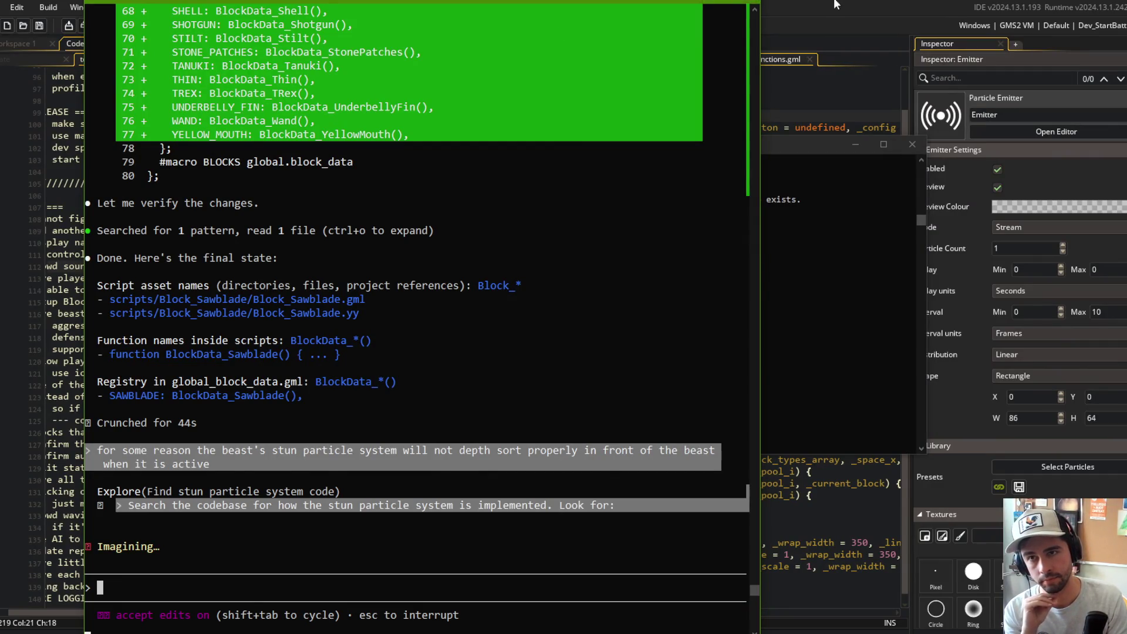
click(747, 2)
middle_click(112, 61)
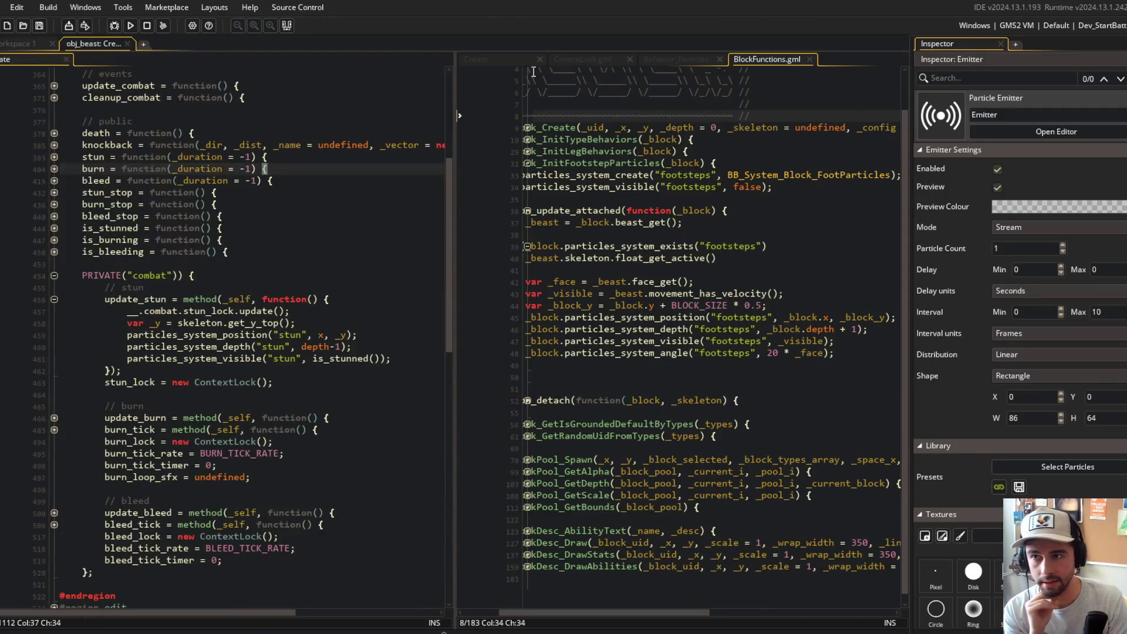
- Close the remaining open code tabs in the workspace
middle_click(506, 55)
middle_click(506, 55)
middle_click(42, 59)
right_click(90, 123)
click(119, 96)
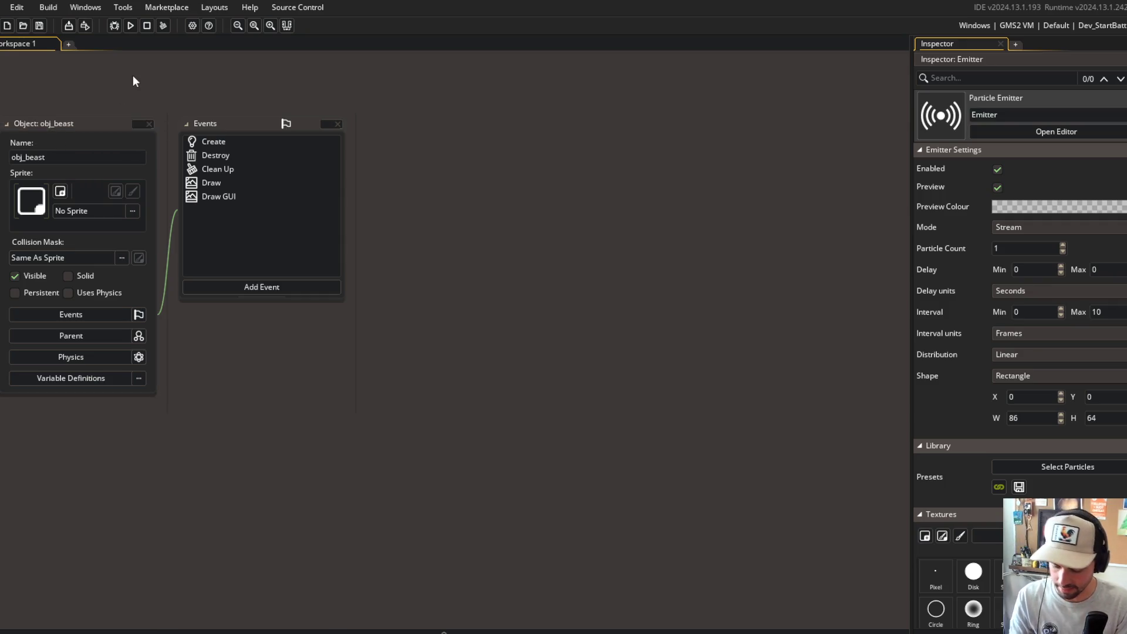
- Find obj_blood via Ctrl+T, close the obj_beast panels, and open obj_blood's Create event
key(ctrl+t)
text(obj_blood)
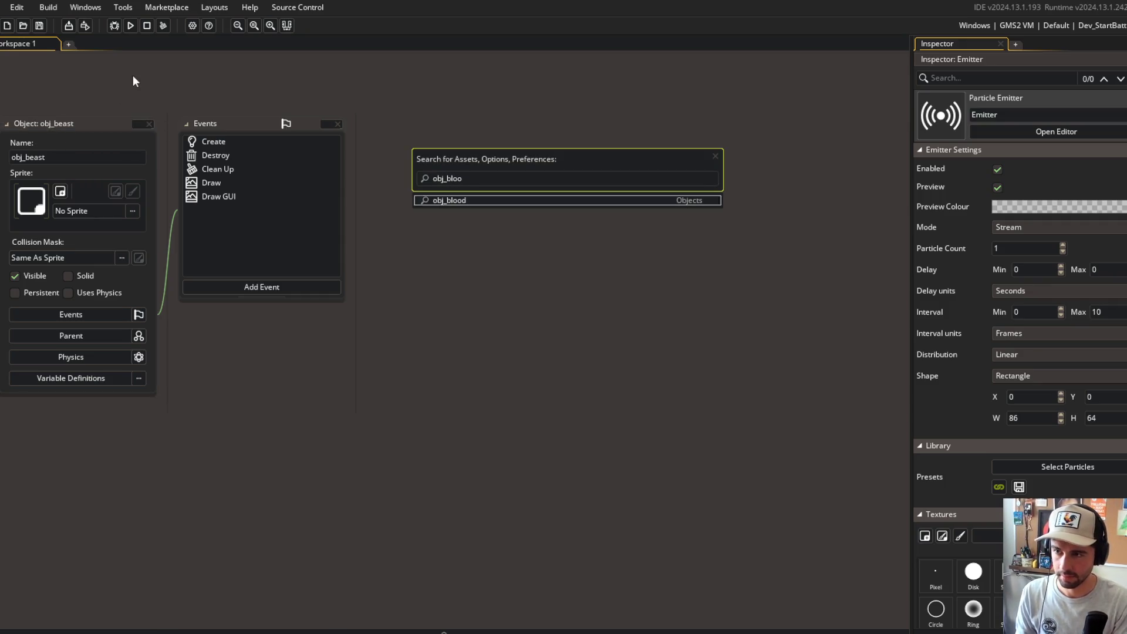
key(Return)
right_click(111, 453)
click(108, 464)
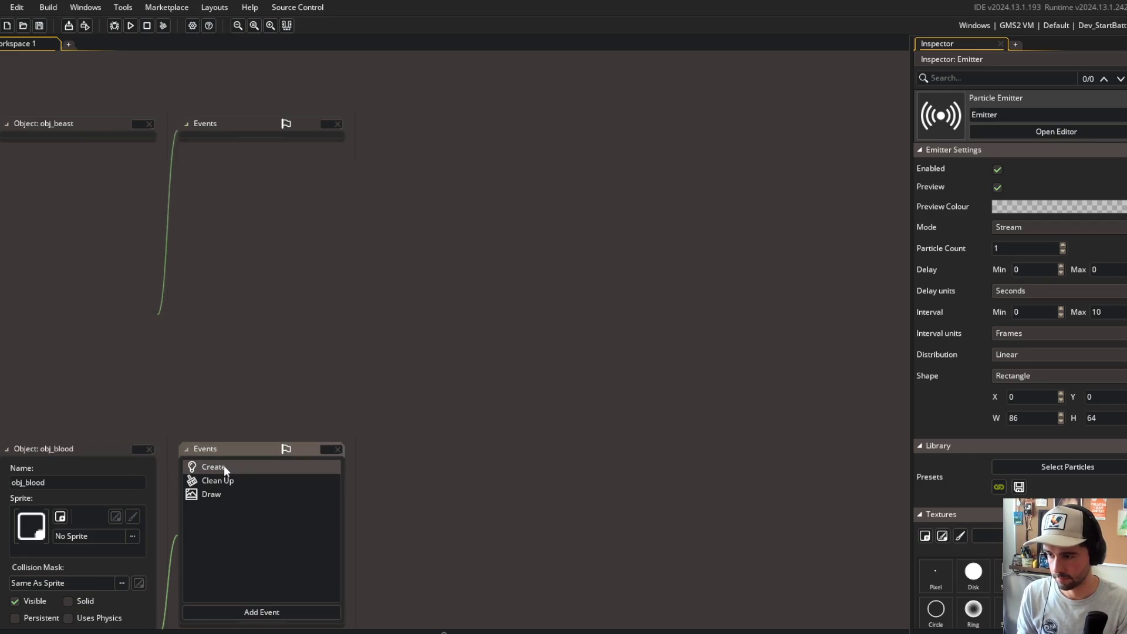
double_click(224, 466)
- Add 'depth = -y;' inside the else branch of update, then save and run the game
scroll(403, 430, down, 3)
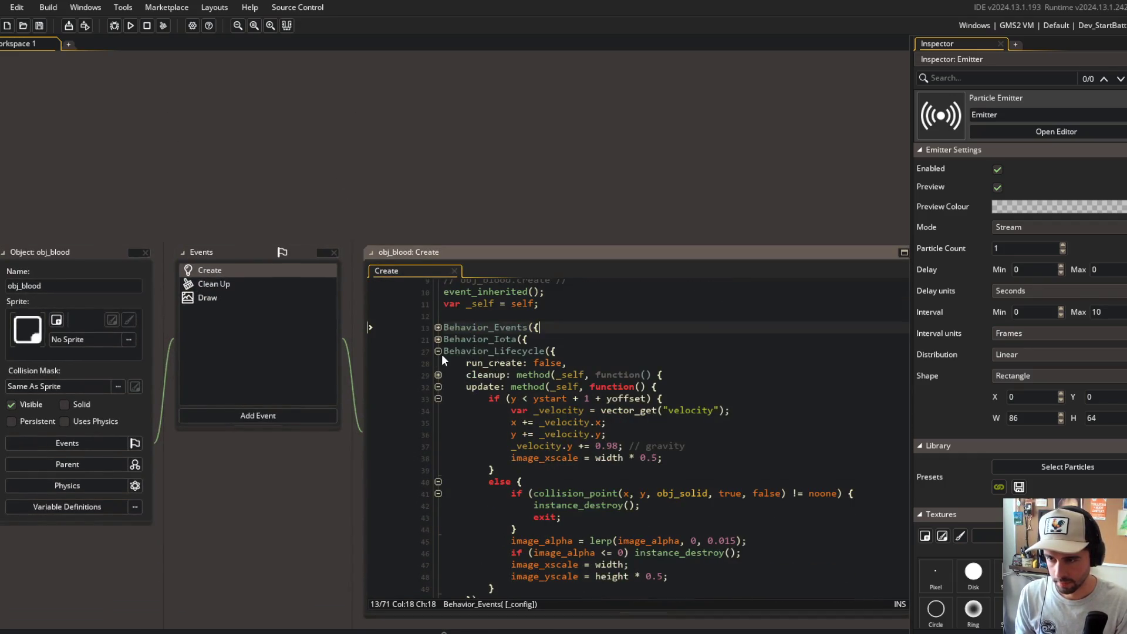
click(438, 398)
click(438, 409)
scroll(438, 414, up, 2)
click(594, 490)
key(Return)
text(depth )
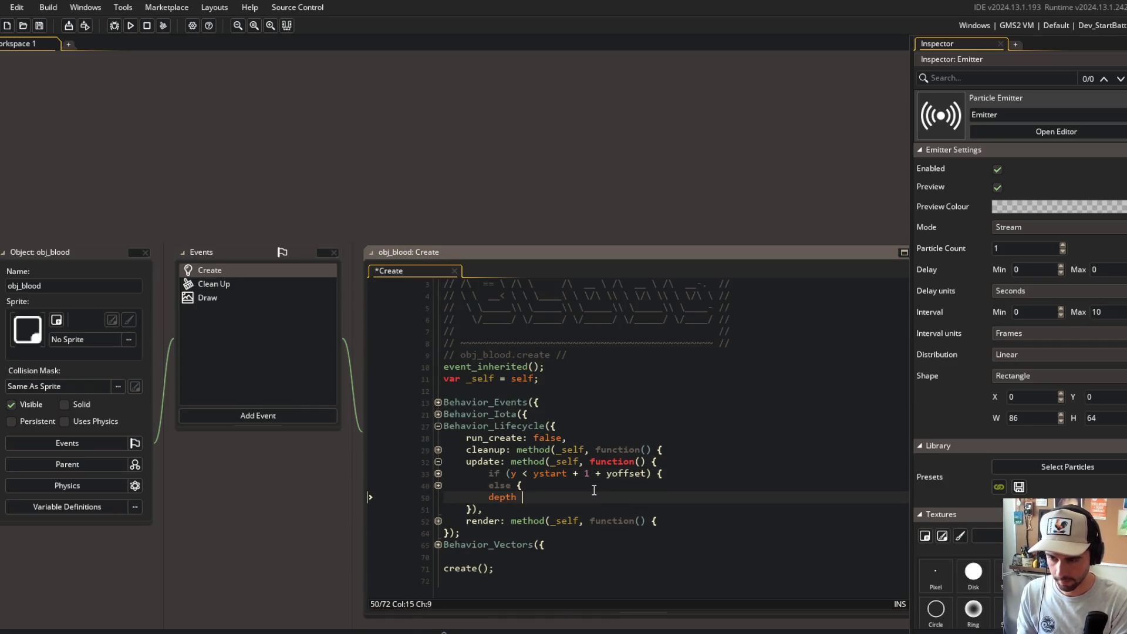
text(= -y;)
key(F5)
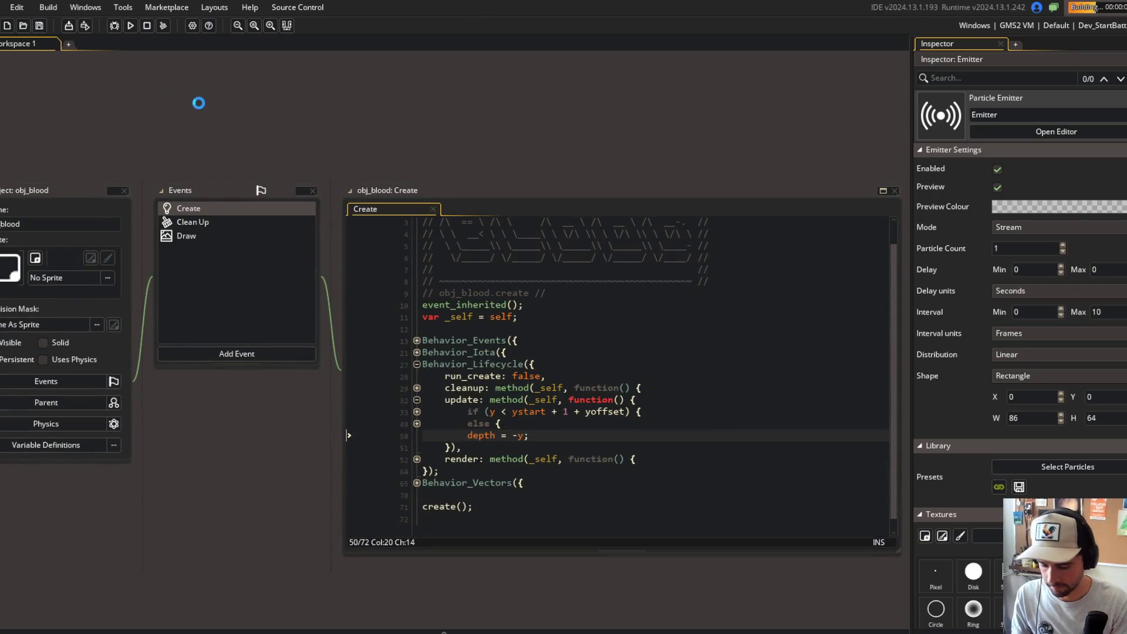
- Delete the 'depth sort blood' line from the todo note
key(ctrl+t)
text(tod)
key(Return)
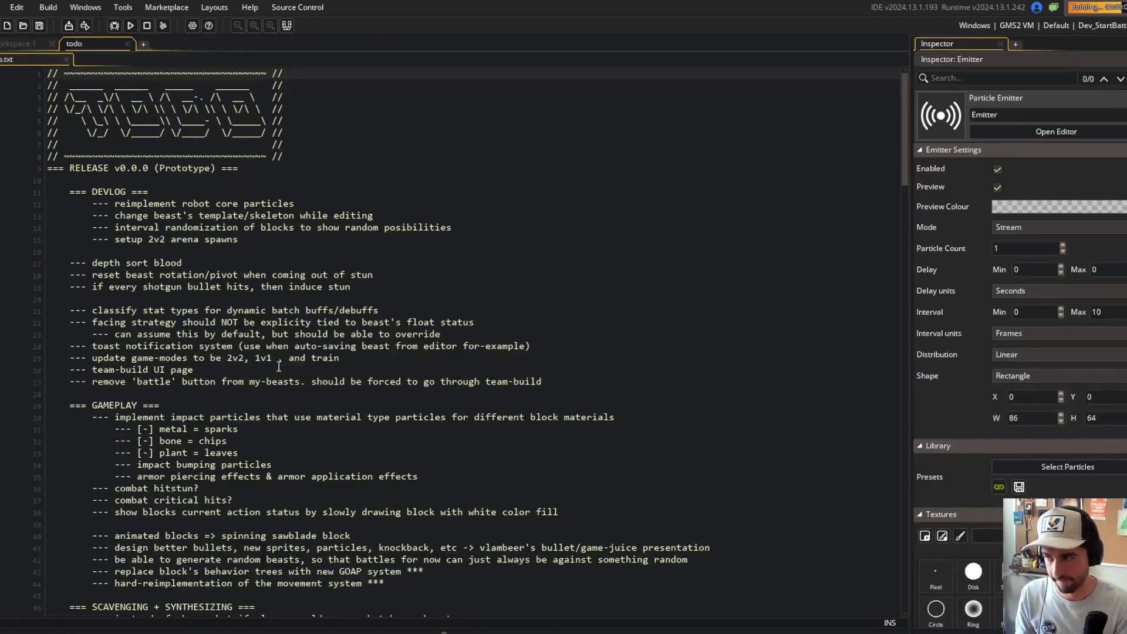
click(201, 262)
key(ctrl+d)
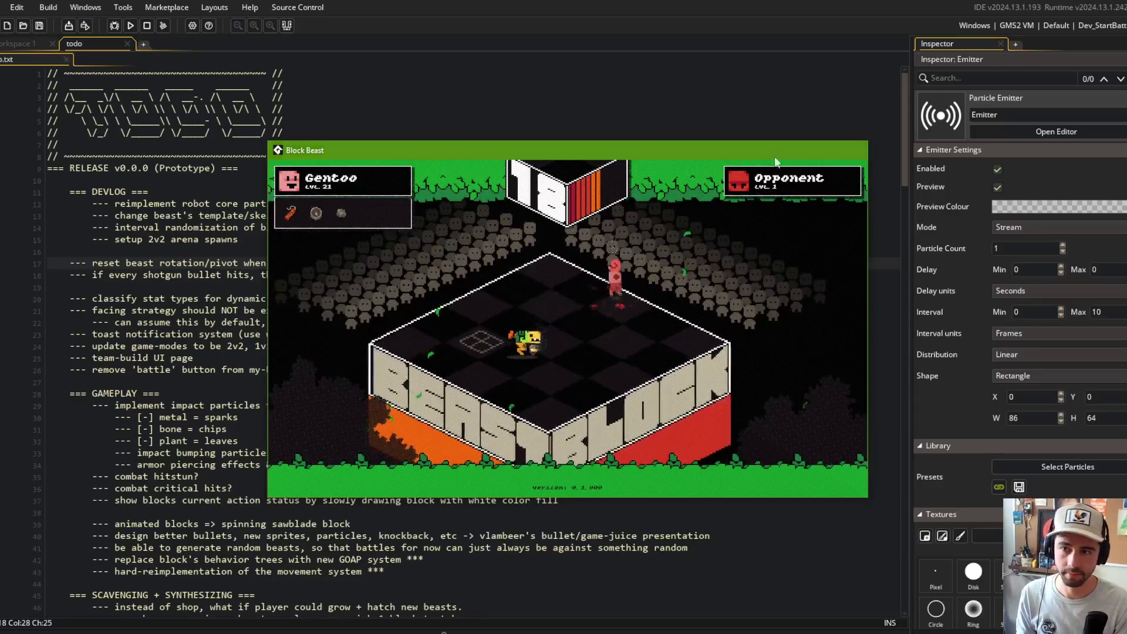
- Close the running game and stage all changes in Command Prompt with git add
click(648, 145)
key(alt+Tab)
key(alt+Tab)
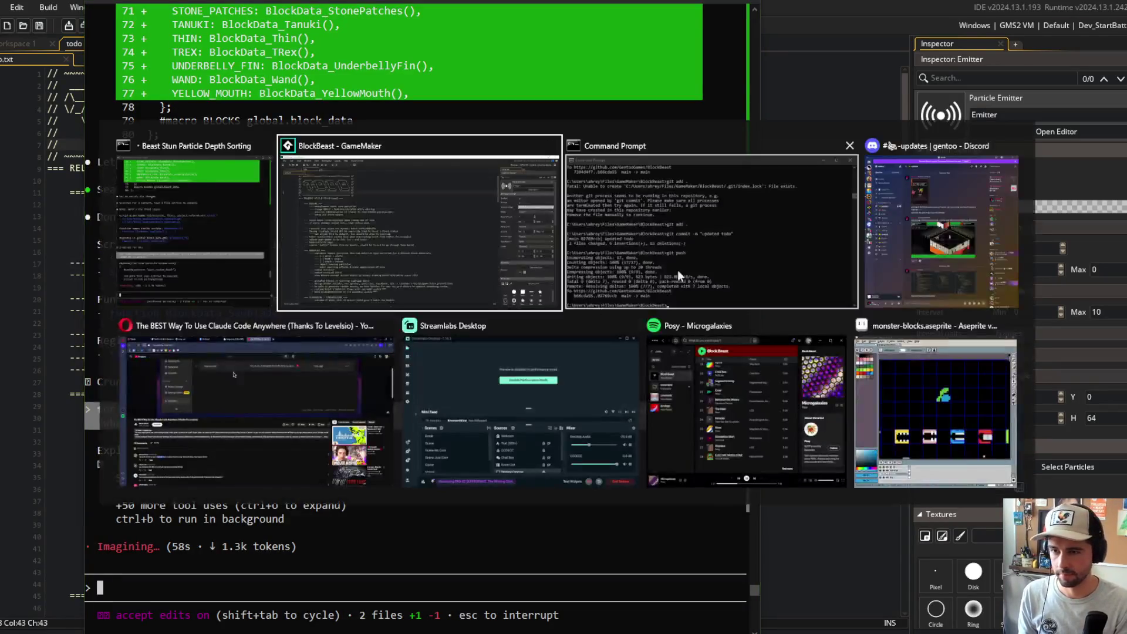
click(566, 278)
text(git add .)
key(Return)
- Commit with message 'depth sort blood particles', push it, and minimize Command Prompt
text(gi)
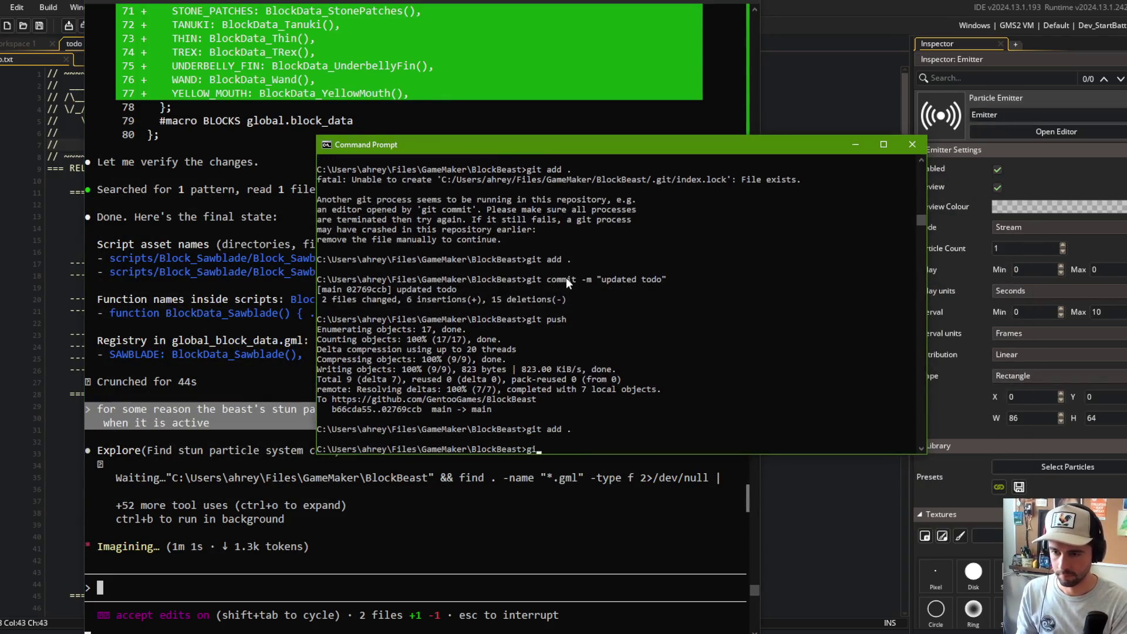
text(t commit -m "depth sort )
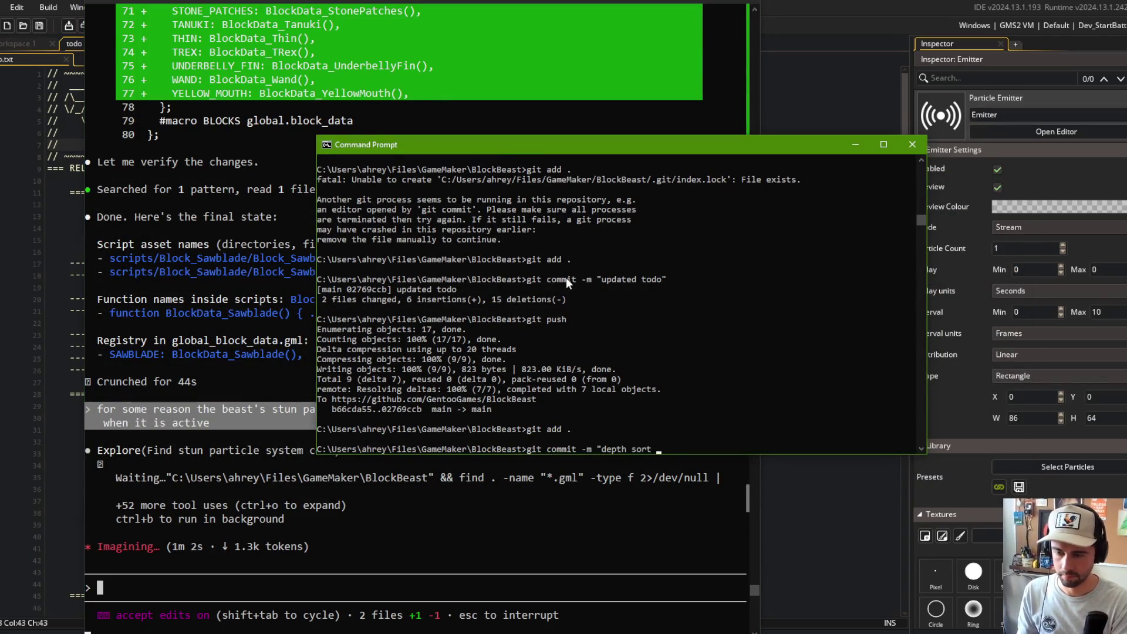
text(blood particles")
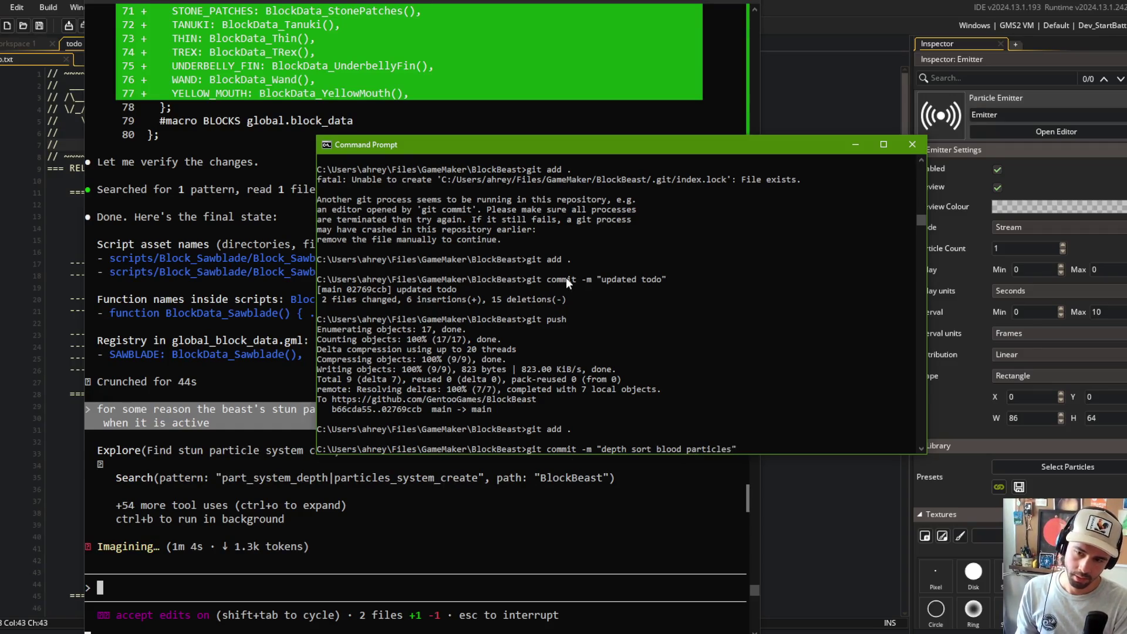
key(Return)
text(git push)
key(Return)
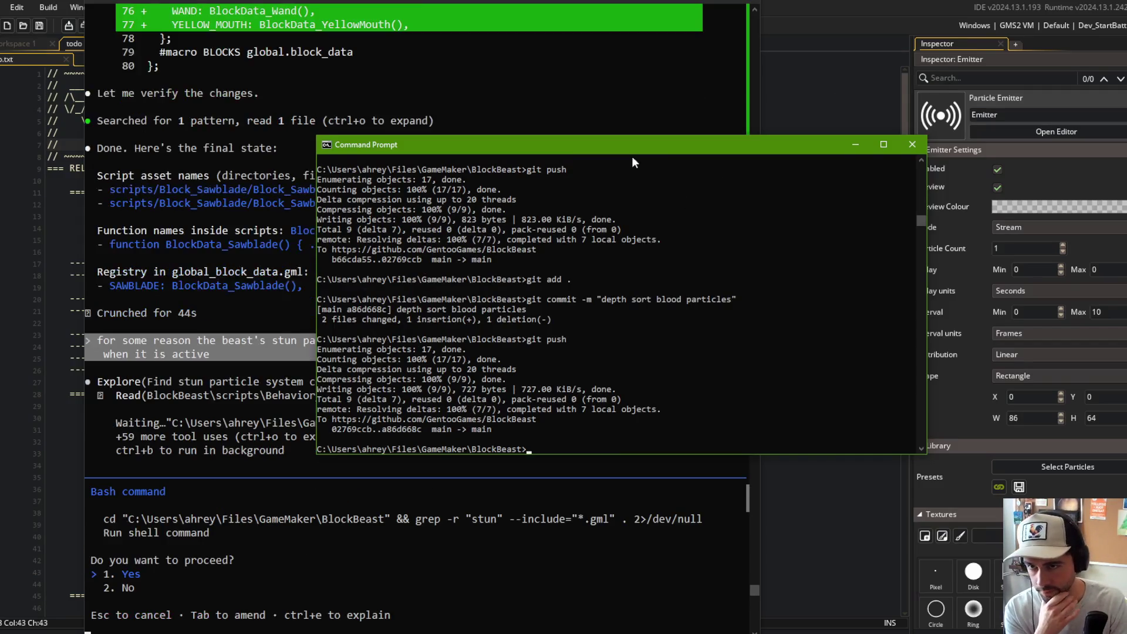
click(864, 143)
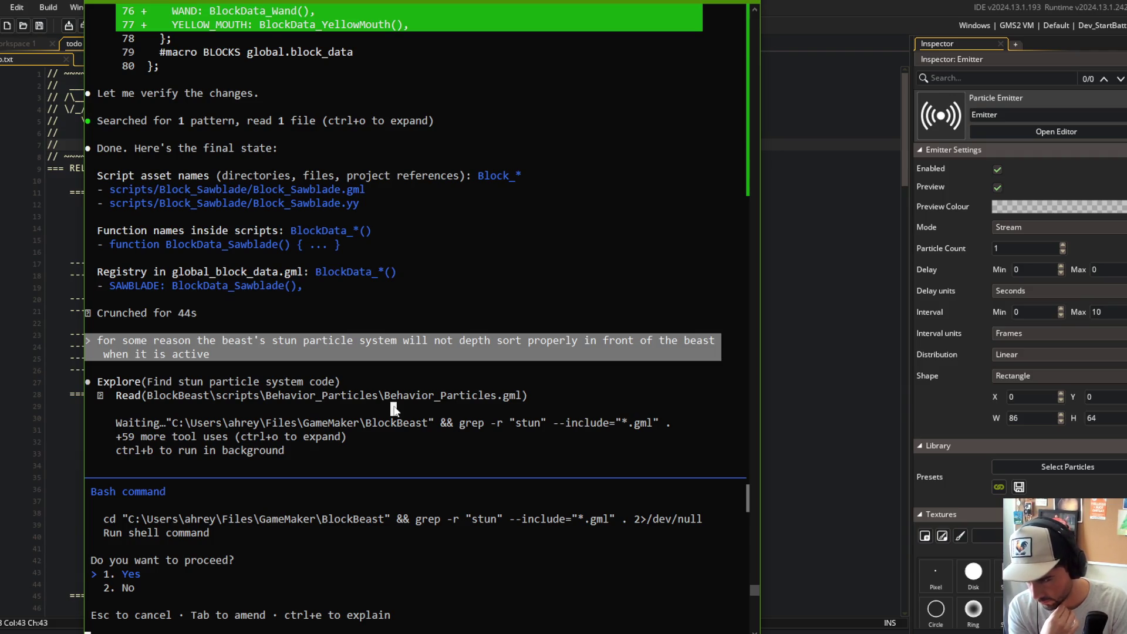
- Approve Claude Code's grep for "stun" across the project's .gml files
key(Return)
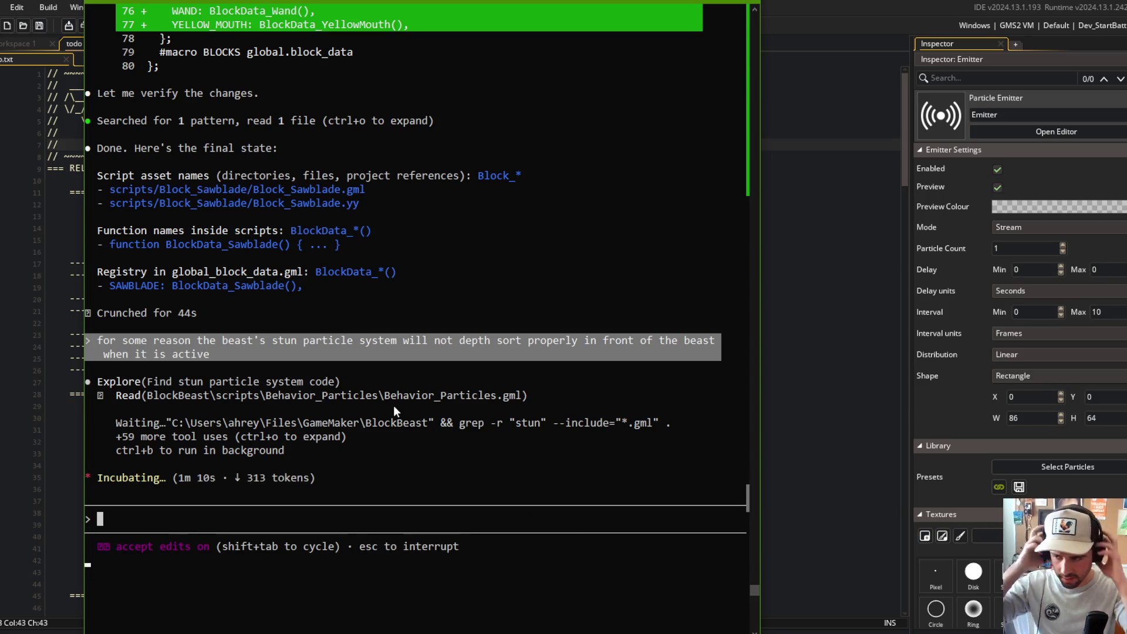